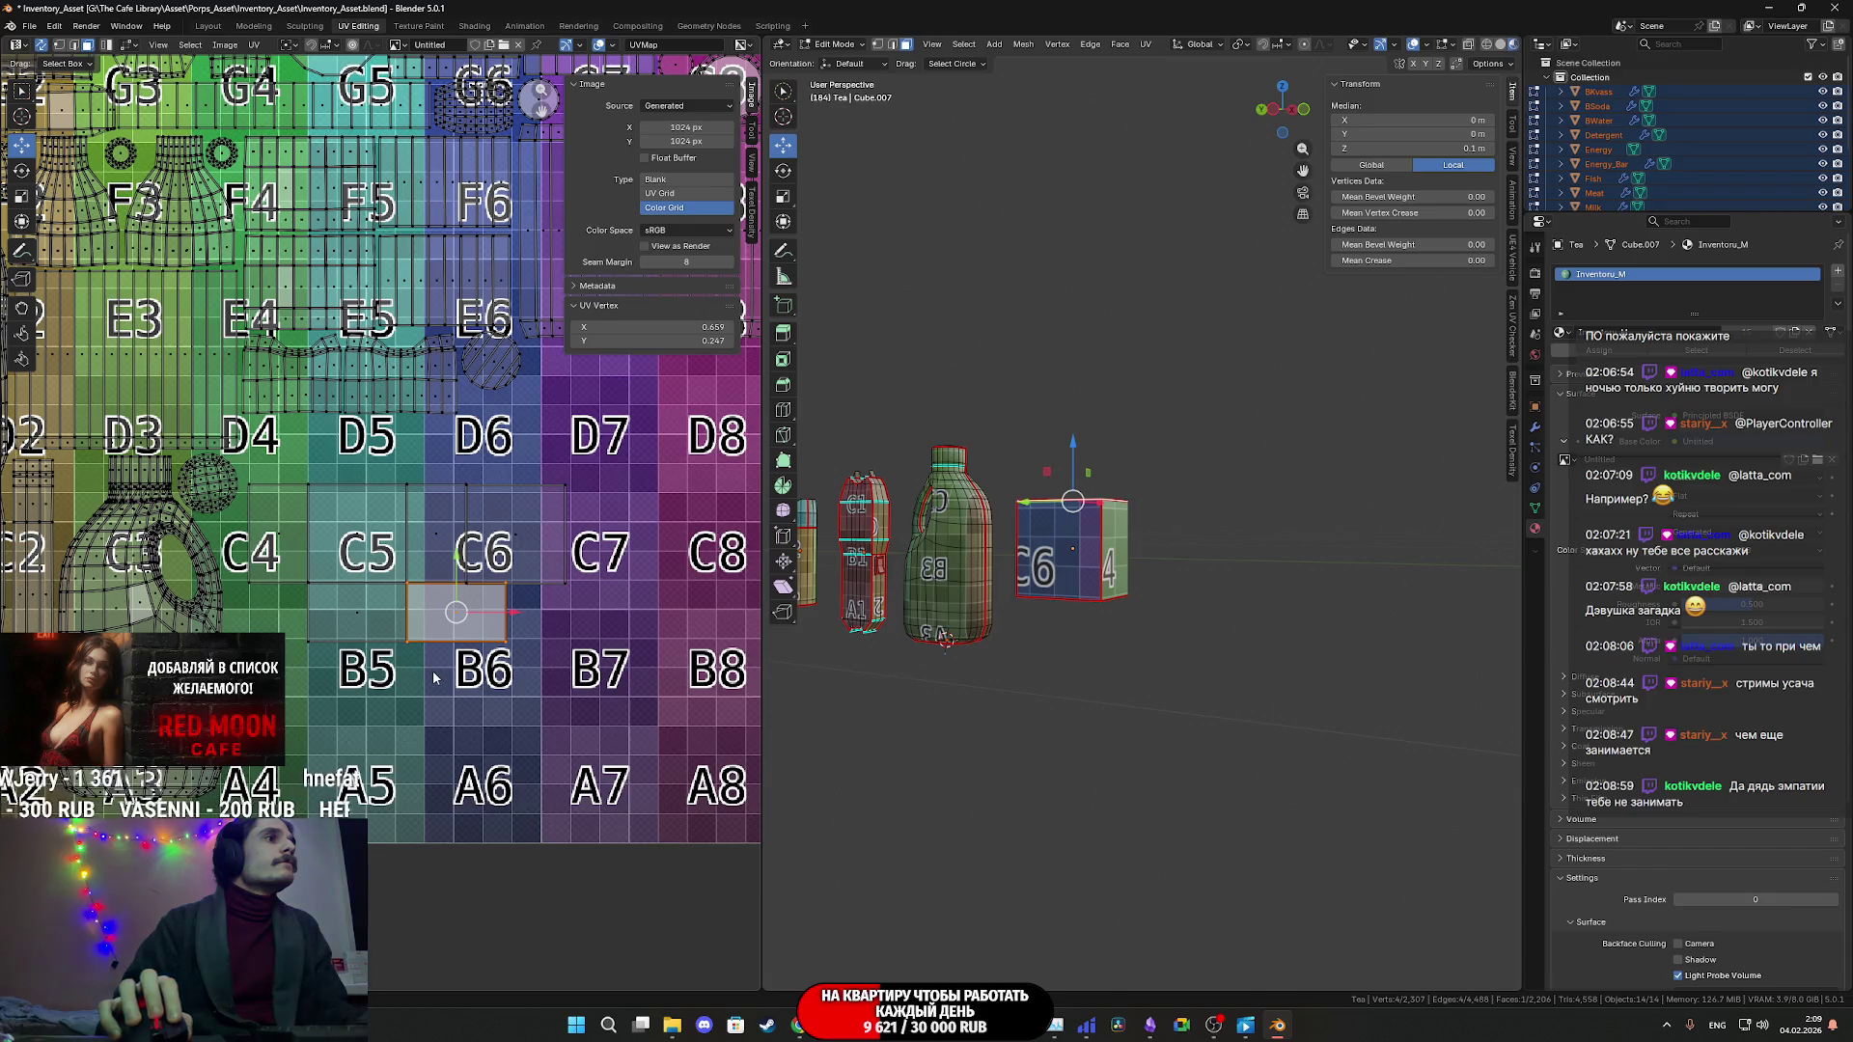
- Box-select the tea box's UV faces and move them onto the grid's D5 area
{"action": "mouse_move", "coordinate": [599, 647]}
{"action": "left_mouse_down"}
{"action": "mouse_move", "coordinate": [492, 538]}
{"action": "mouse_move", "coordinate": [273, 497]}
{"action": "mouse_move", "coordinate": [337, 526]}
{"action": "mouse_move", "coordinate": [337, 488]}
{"action": "left_mouse_up"}
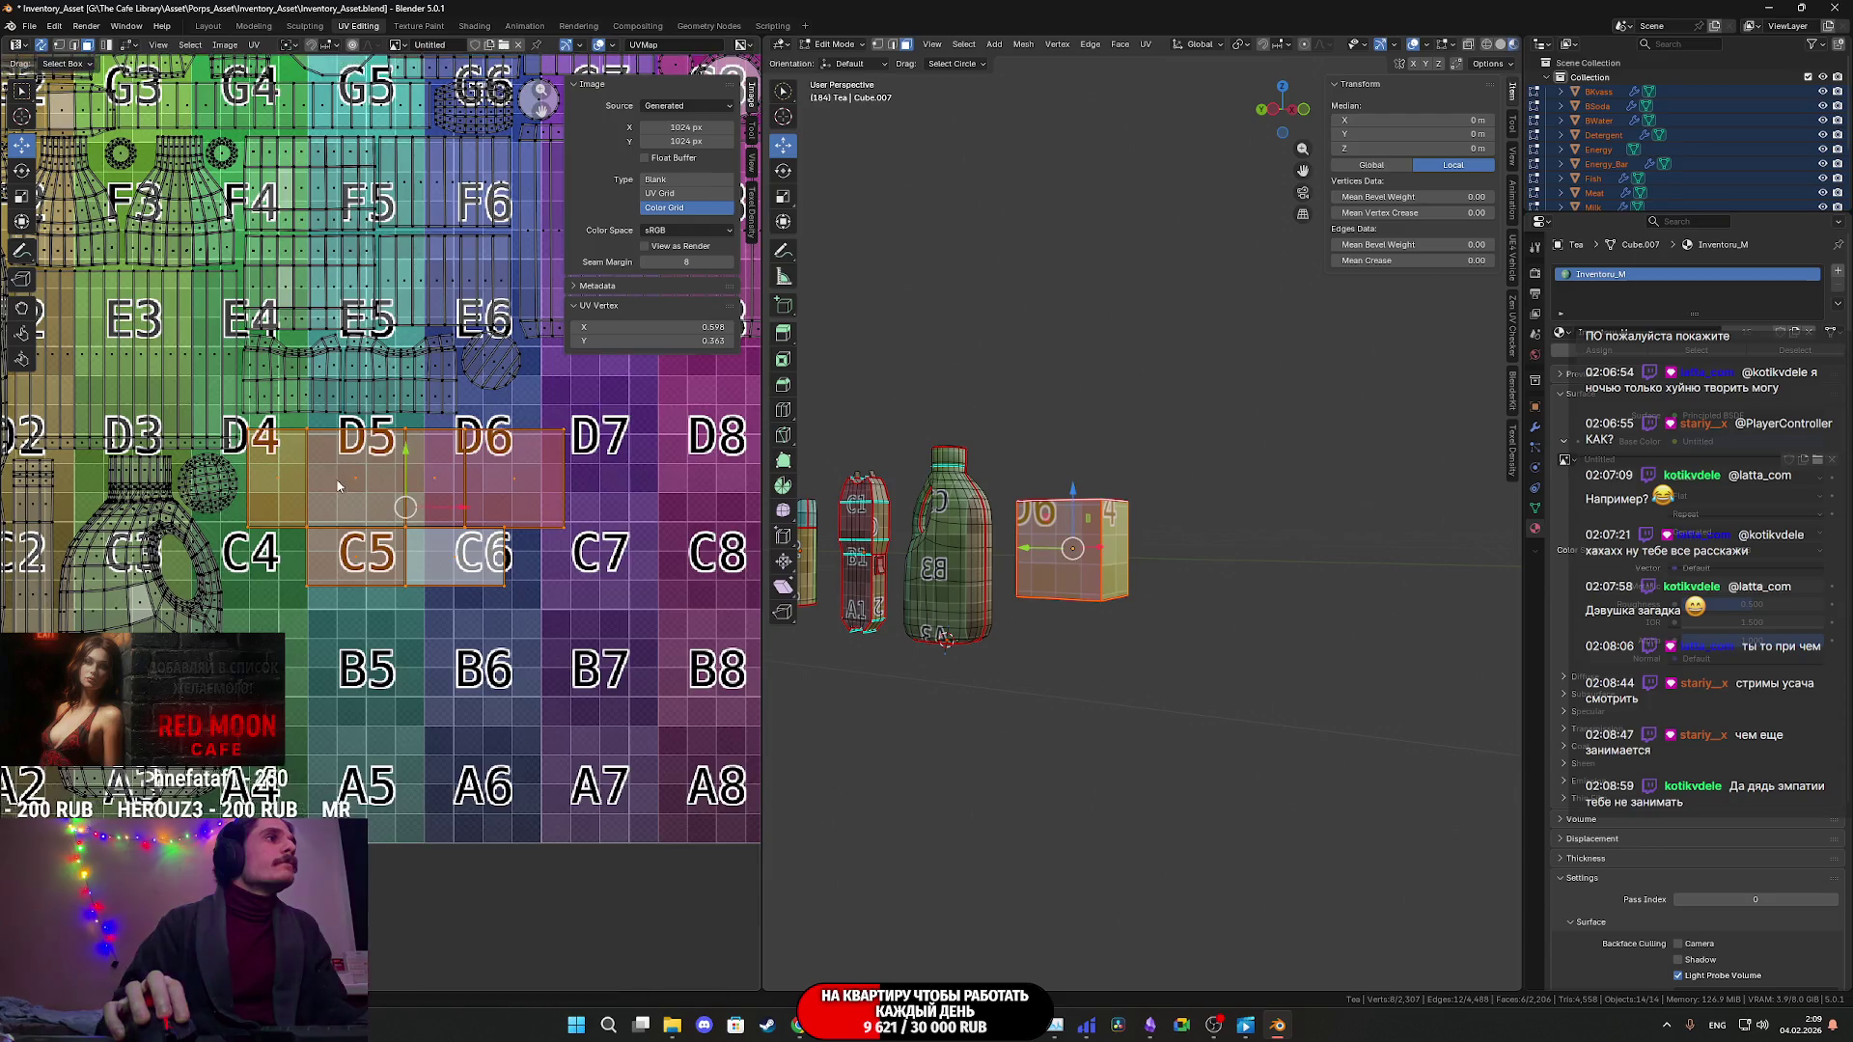
{"action": "scroll", "coordinate": [337, 487], "scroll_direction": "up", "scroll_amount": 4}
{"action": "left_click_drag", "start_coordinate": [487, 549], "coordinate": [481, 536]}
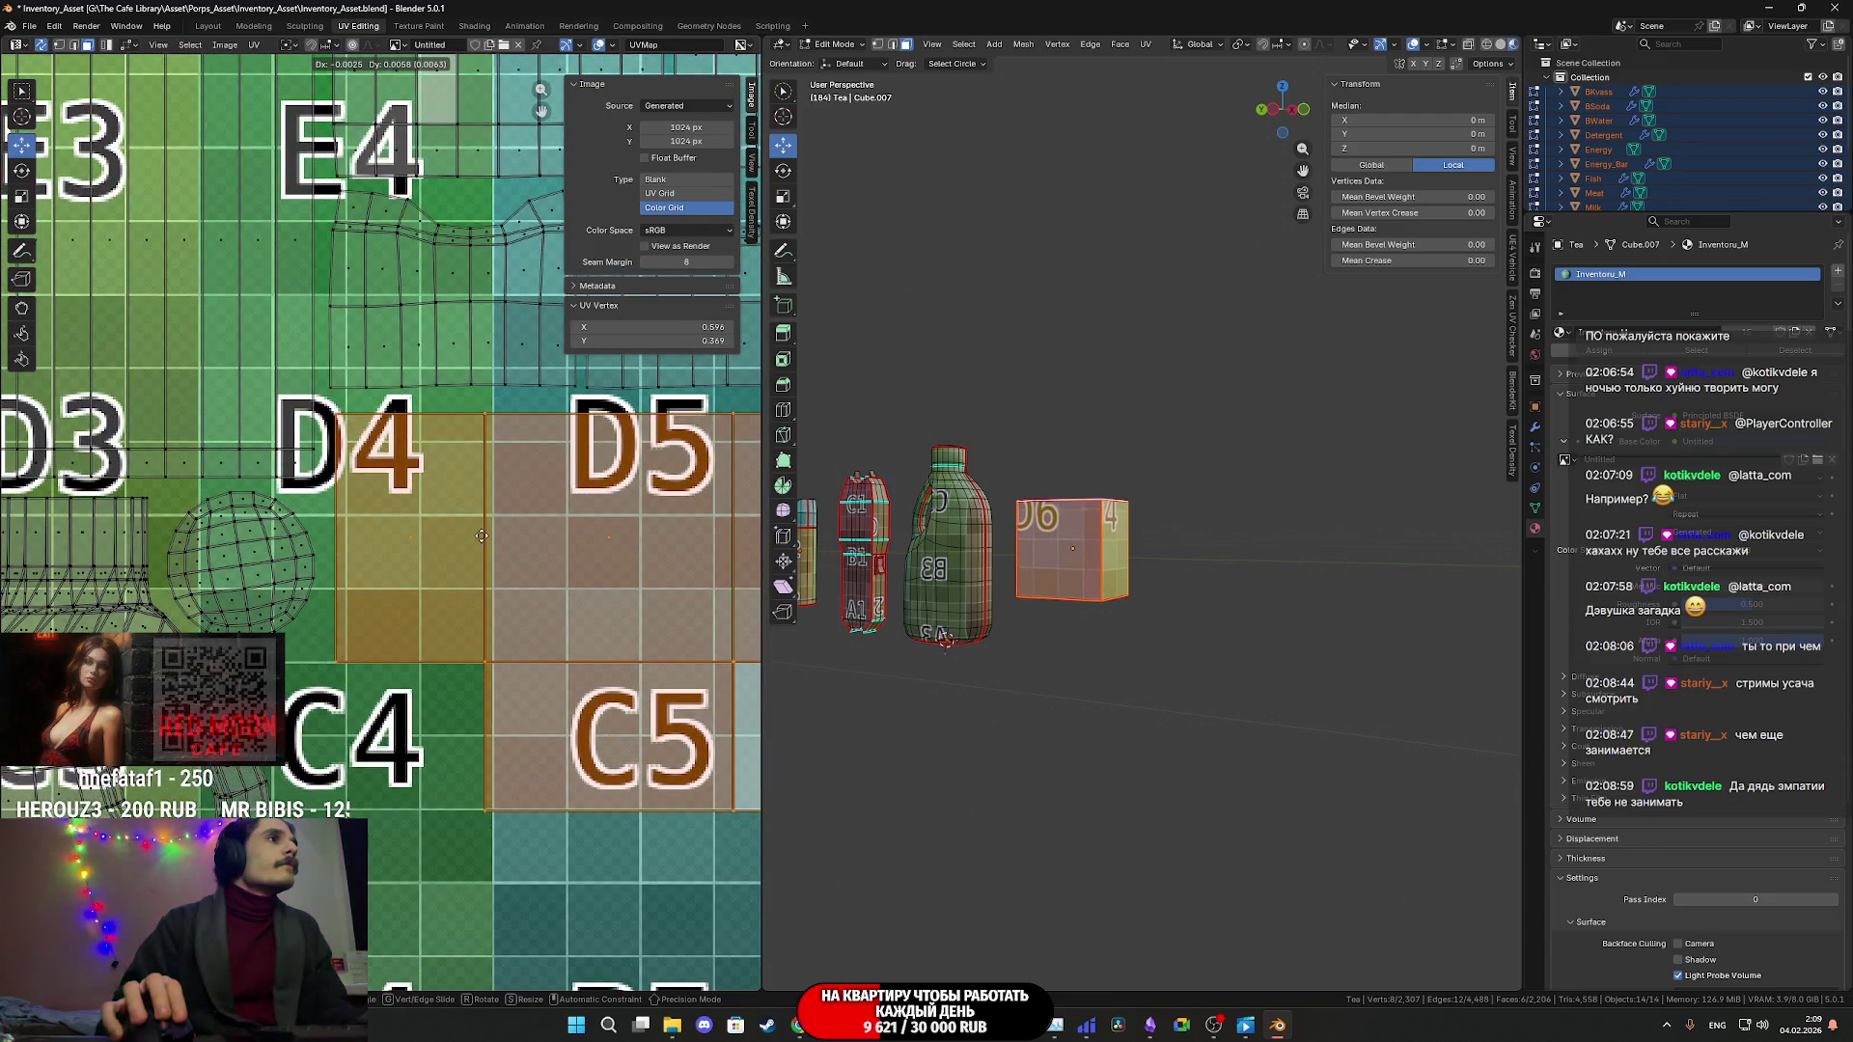
{"action": "left_click", "coordinate": [482, 536]}
{"action": "scroll", "coordinate": [490, 542], "scroll_direction": "down", "scroll_amount": 1}
{"action": "middle_click_drag", "start_coordinate": [494, 548], "coordinate": [523, 528]}
{"action": "scroll", "coordinate": [525, 531], "scroll_direction": "up", "scroll_amount": 1}
{"action": "left_click_drag", "start_coordinate": [526, 537], "coordinate": [567, 538]}
{"action": "scroll", "coordinate": [567, 537], "scroll_direction": "down", "scroll_amount": 4}
{"action": "middle_click_drag", "start_coordinate": [568, 541], "coordinate": [392, 552]}
{"action": "scroll", "coordinate": [396, 552], "scroll_direction": "up", "scroll_amount": 5}
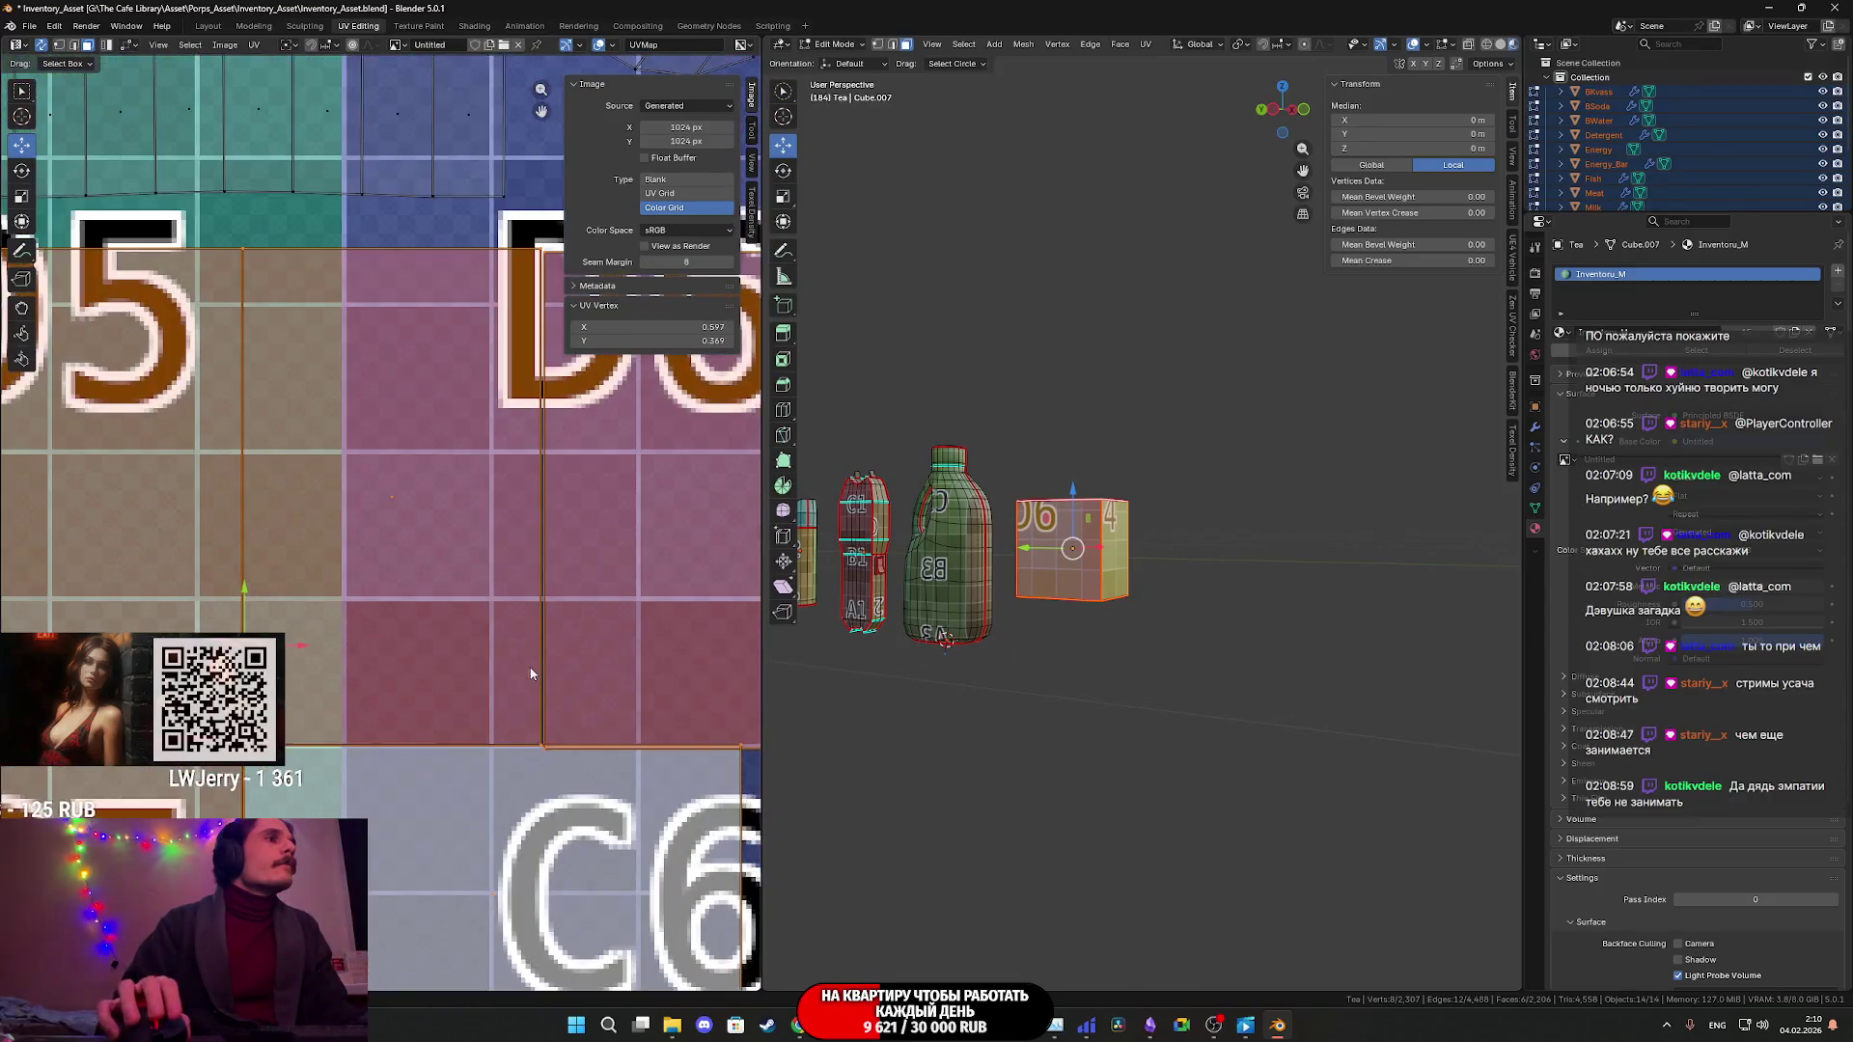
{"action": "scroll", "coordinate": [531, 672], "scroll_direction": "down", "scroll_amount": 2}
{"action": "scroll", "coordinate": [608, 529], "scroll_direction": "up", "scroll_amount": 2}
- Reposition the D6 face with the UV transform gizmo, then select all and return to Object Mode
{"action": "left_click", "coordinate": [550, 526]}
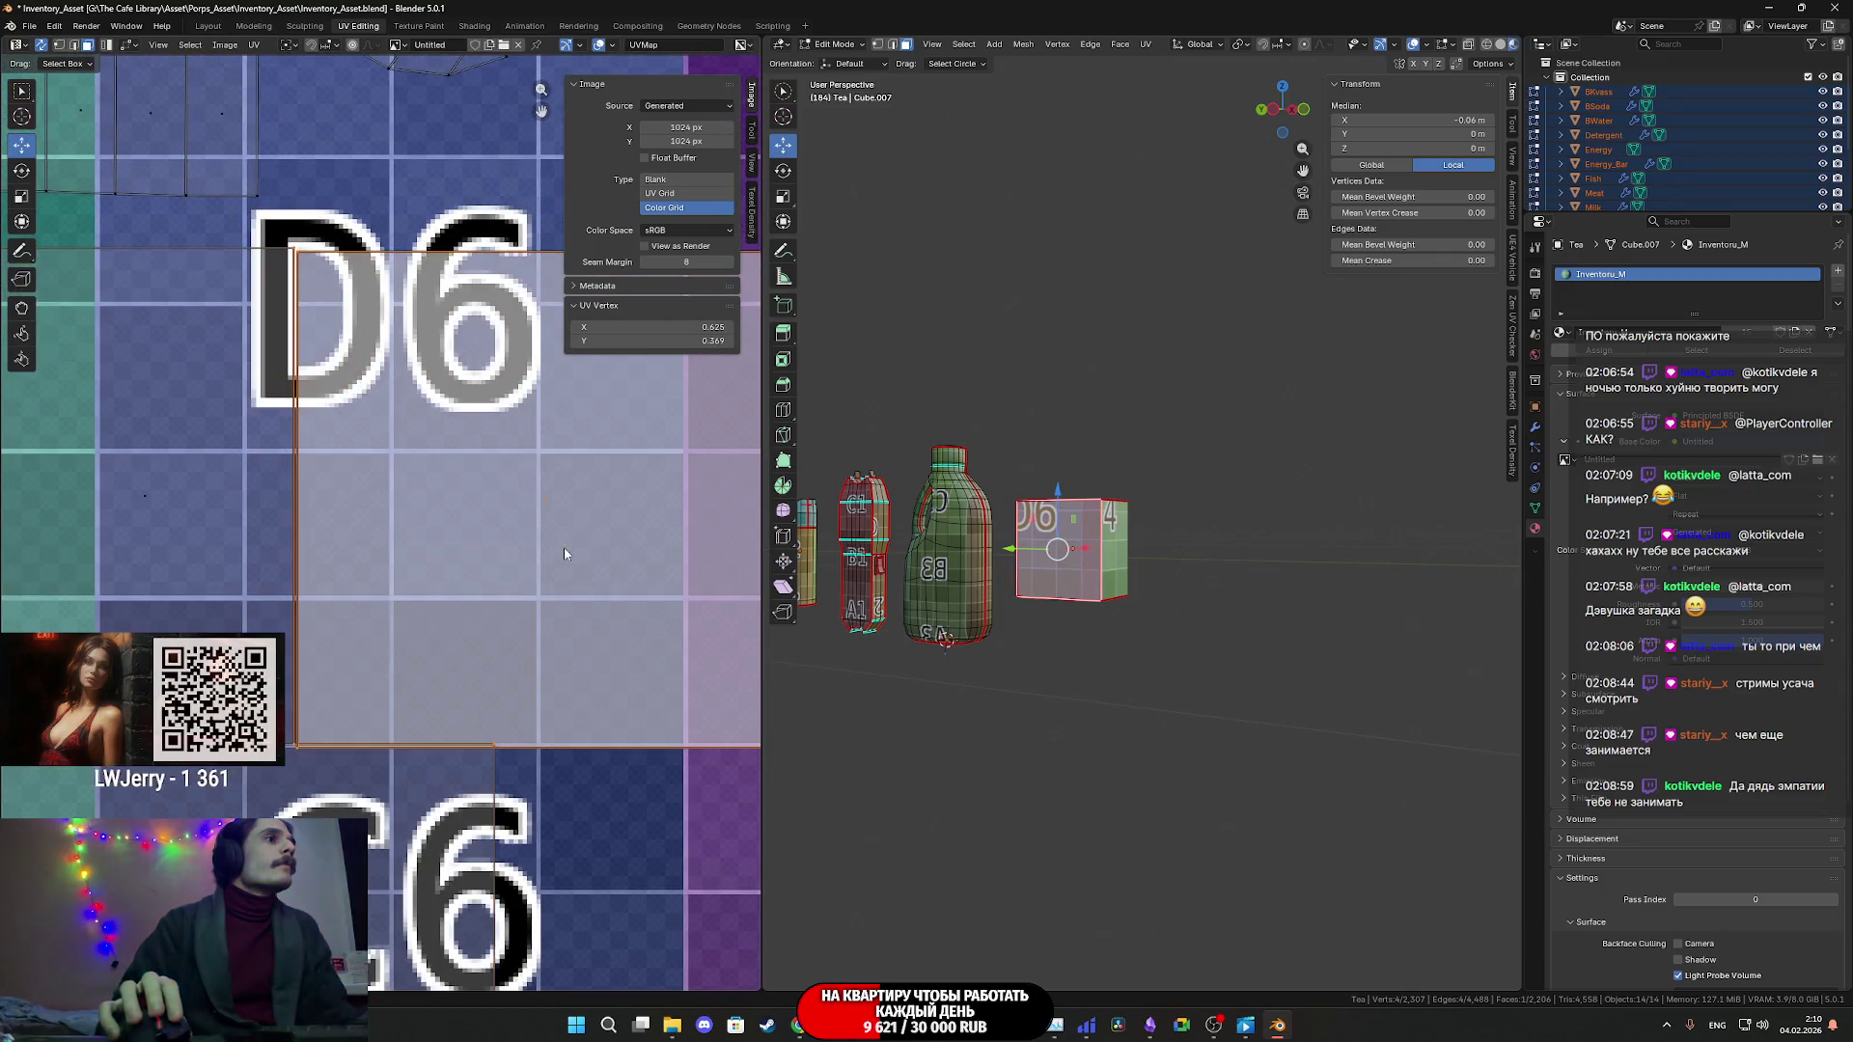
{"action": "left_click", "coordinate": [125, 44]}
{"action": "left_click", "coordinate": [160, 102]}
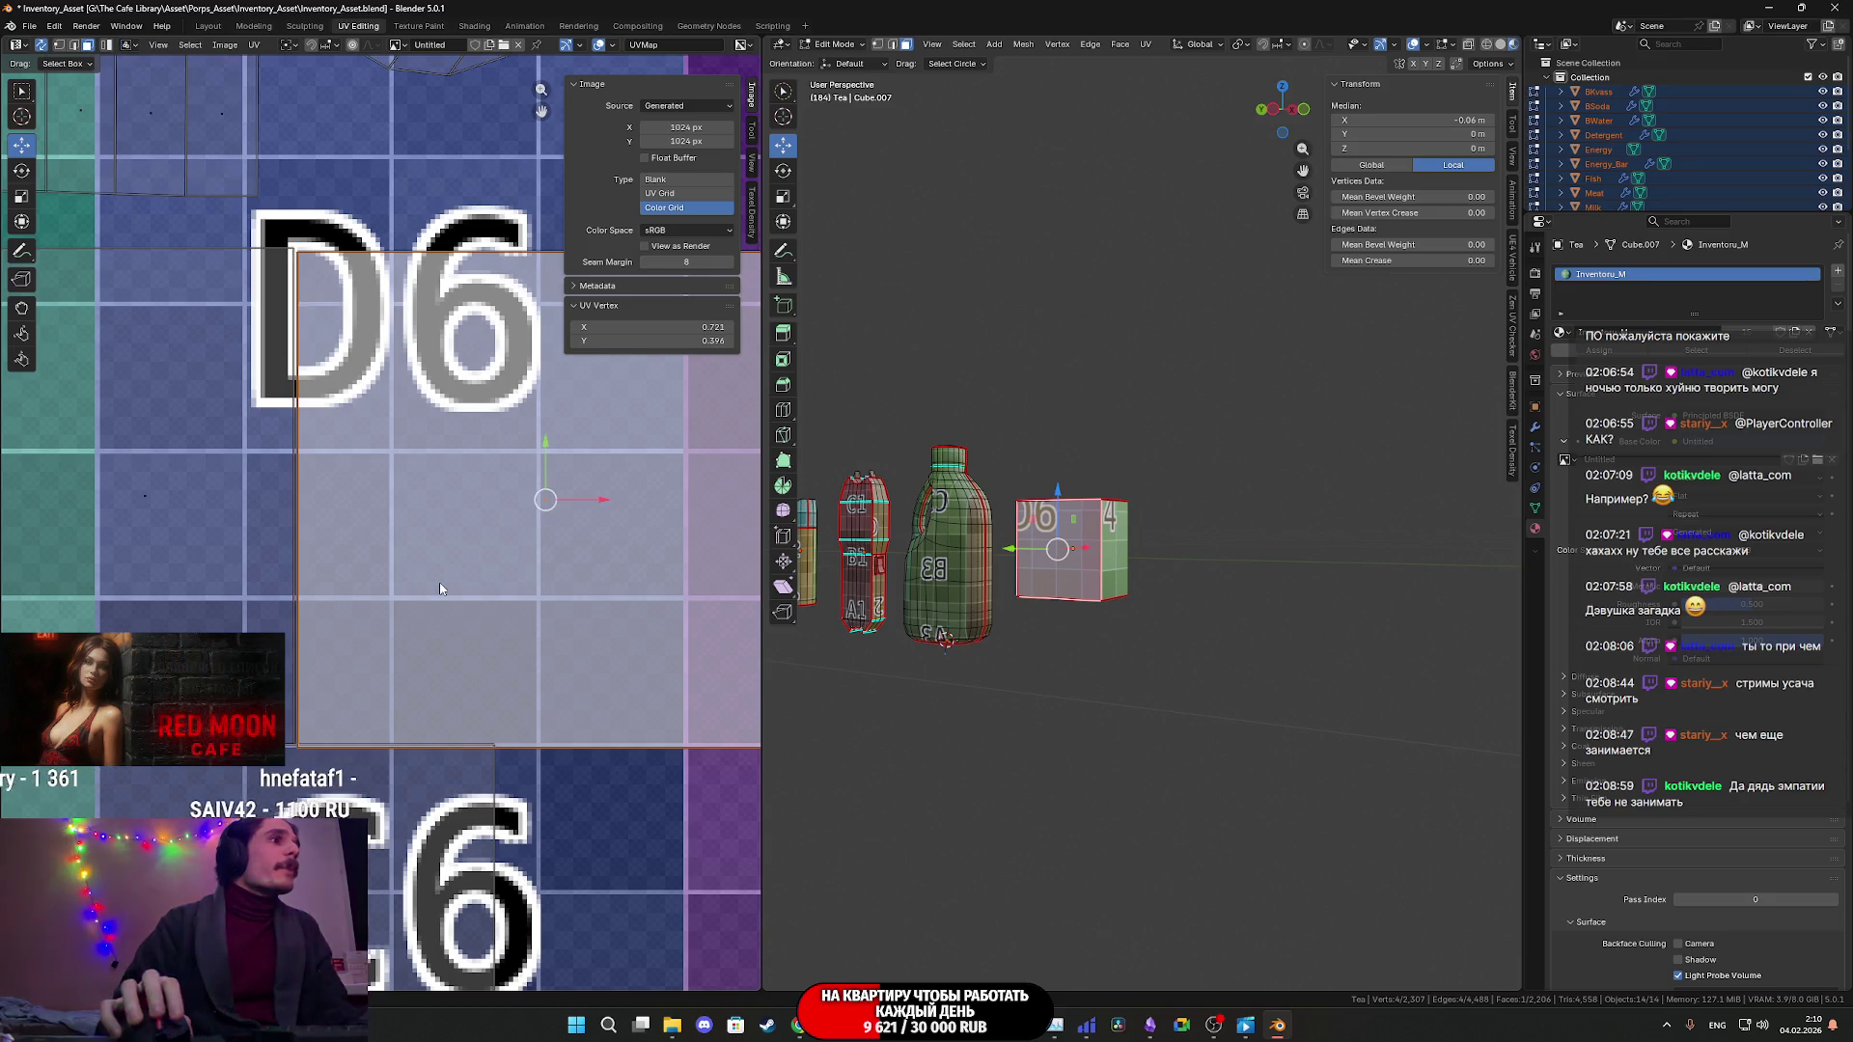
{"action": "key", "text": "g"}
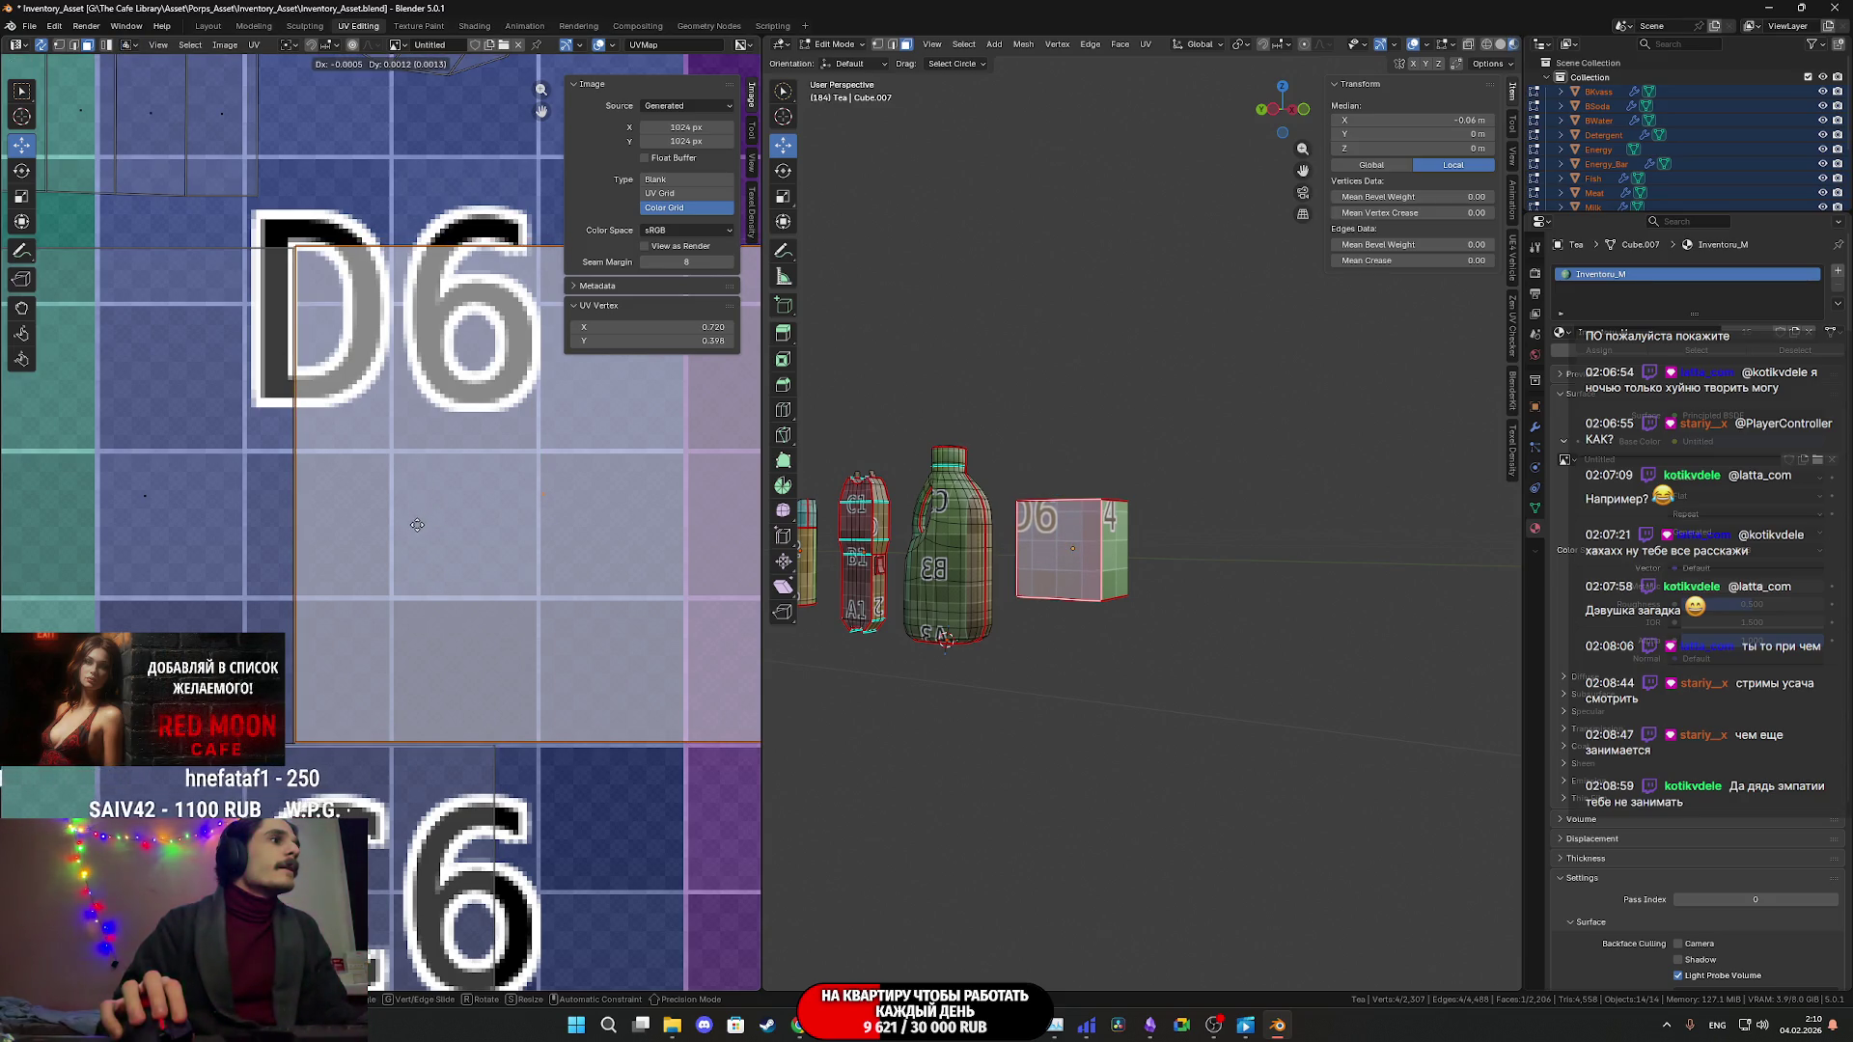
{"action": "left_click", "coordinate": [417, 525]}
{"action": "scroll", "coordinate": [417, 525], "scroll_direction": "down", "scroll_amount": 6}
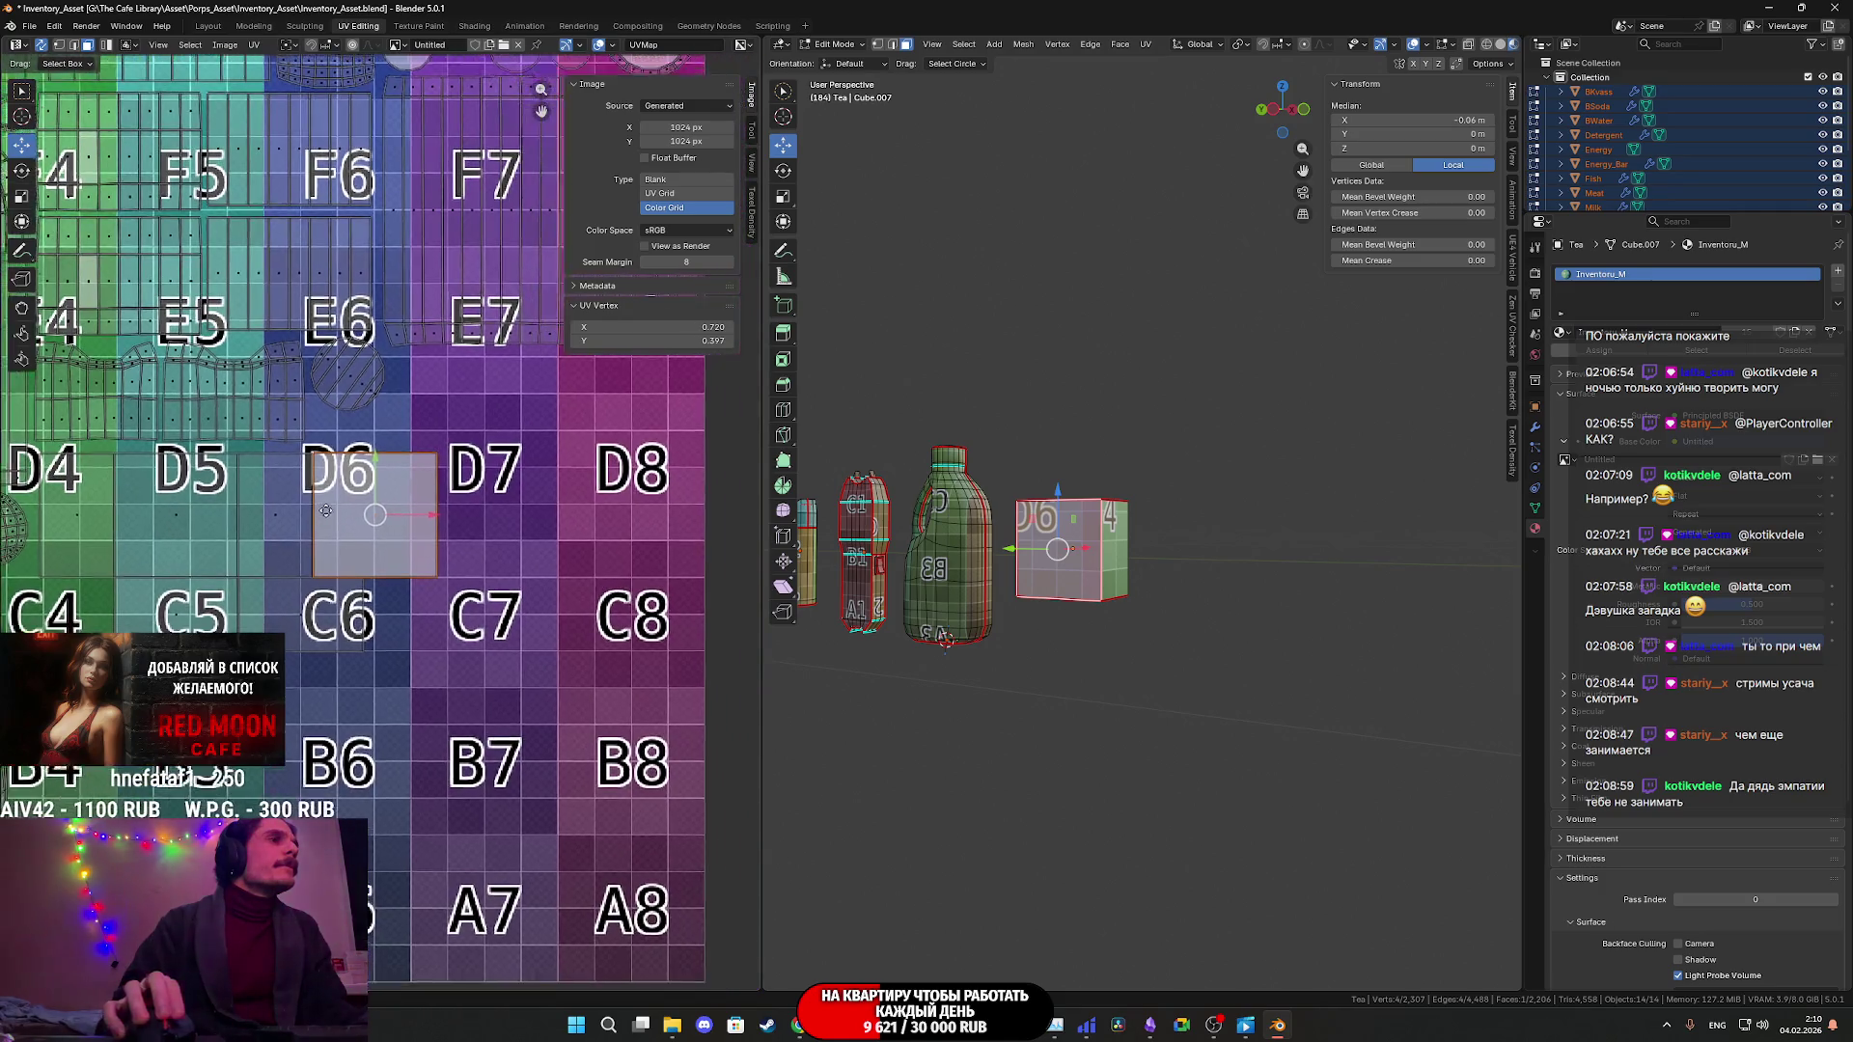
{"action": "scroll", "coordinate": [328, 512], "scroll_direction": "down", "scroll_amount": 4}
{"action": "key", "text": "a"}
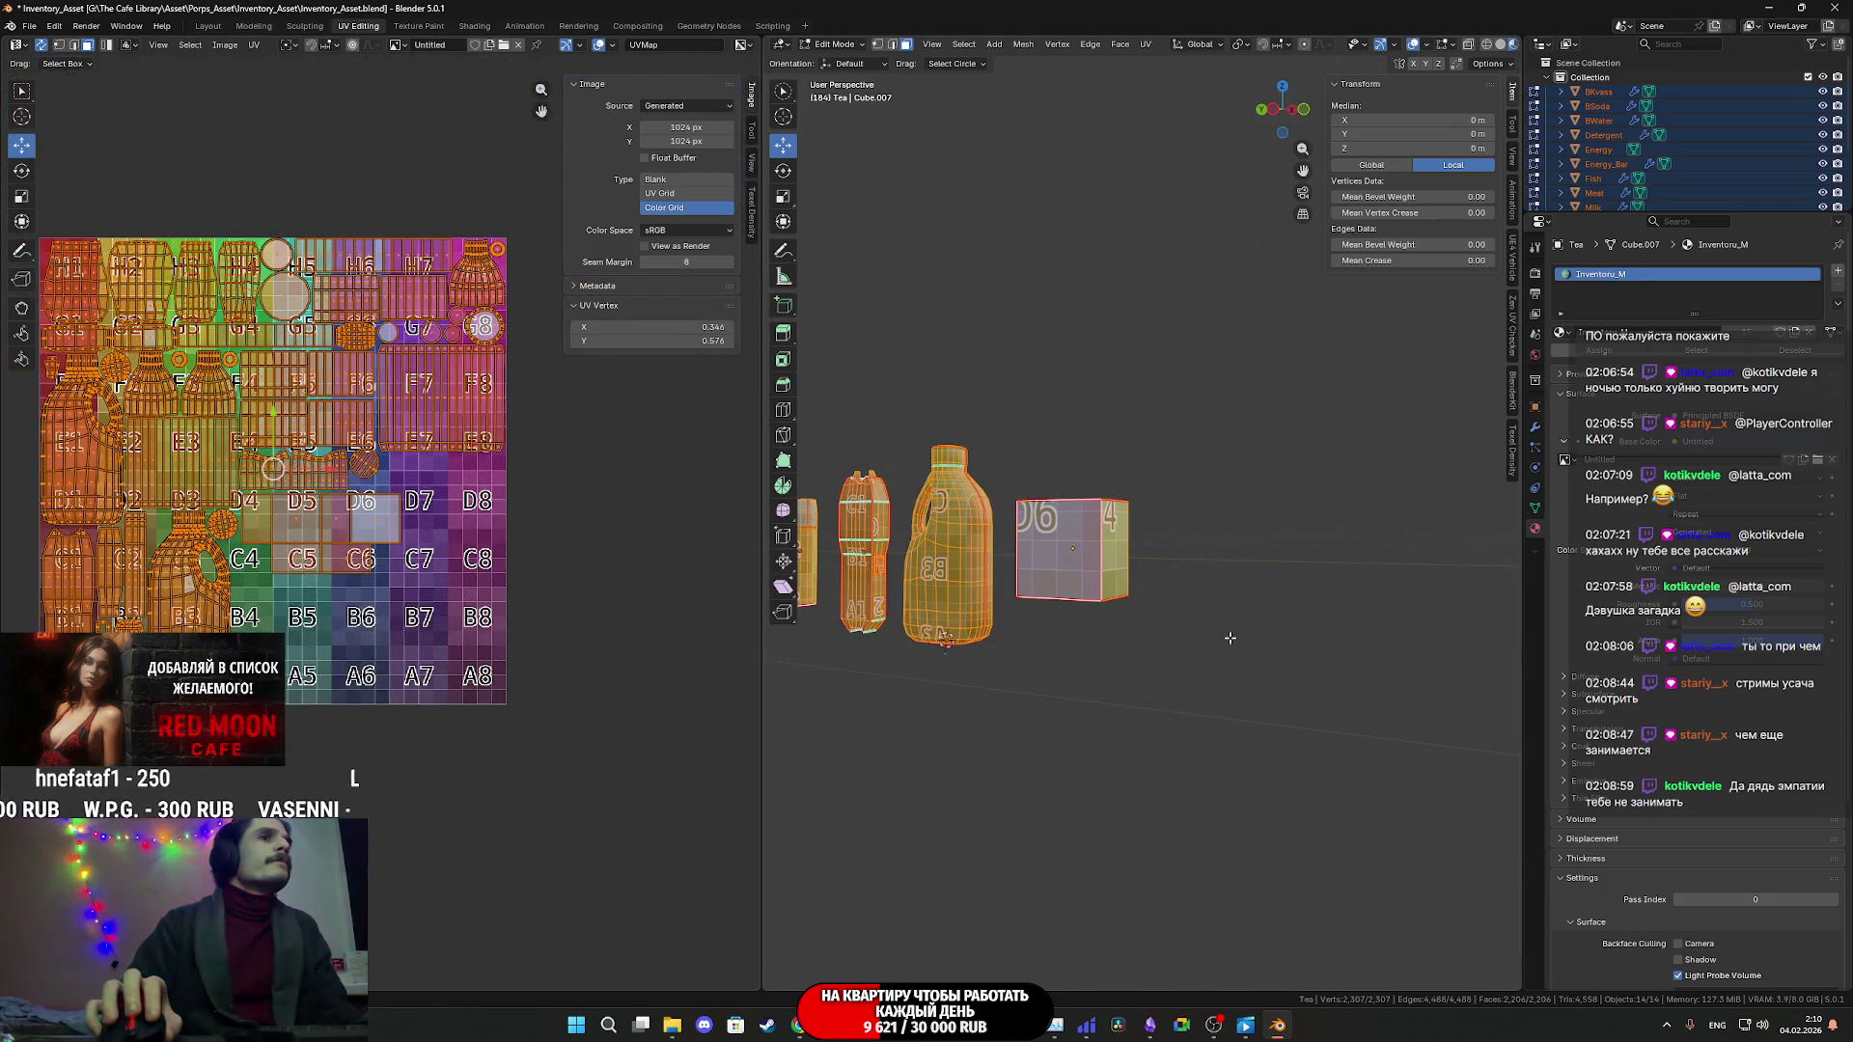
{"action": "key", "text": "Tab"}
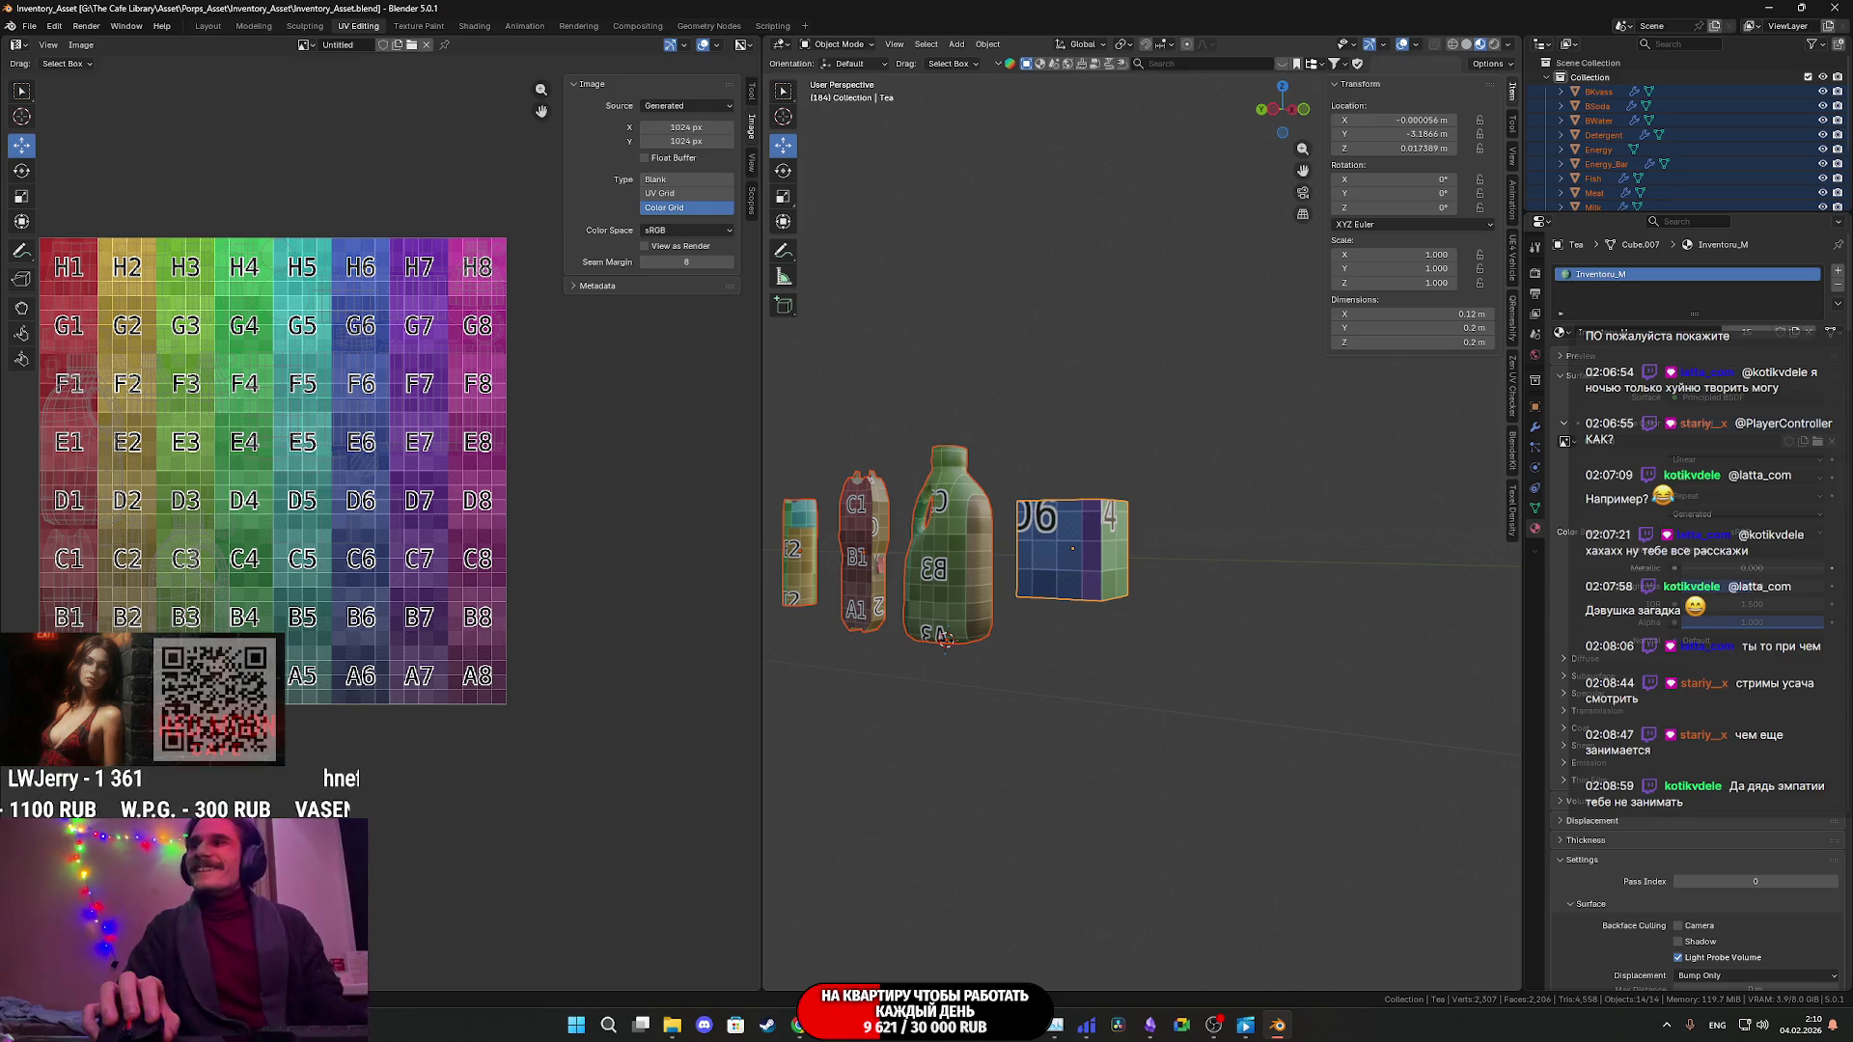
- Bring up the browser showing Google Translate's Russian translation of 'Detergent'
{"action": "key", "text": "alt+Tab"}
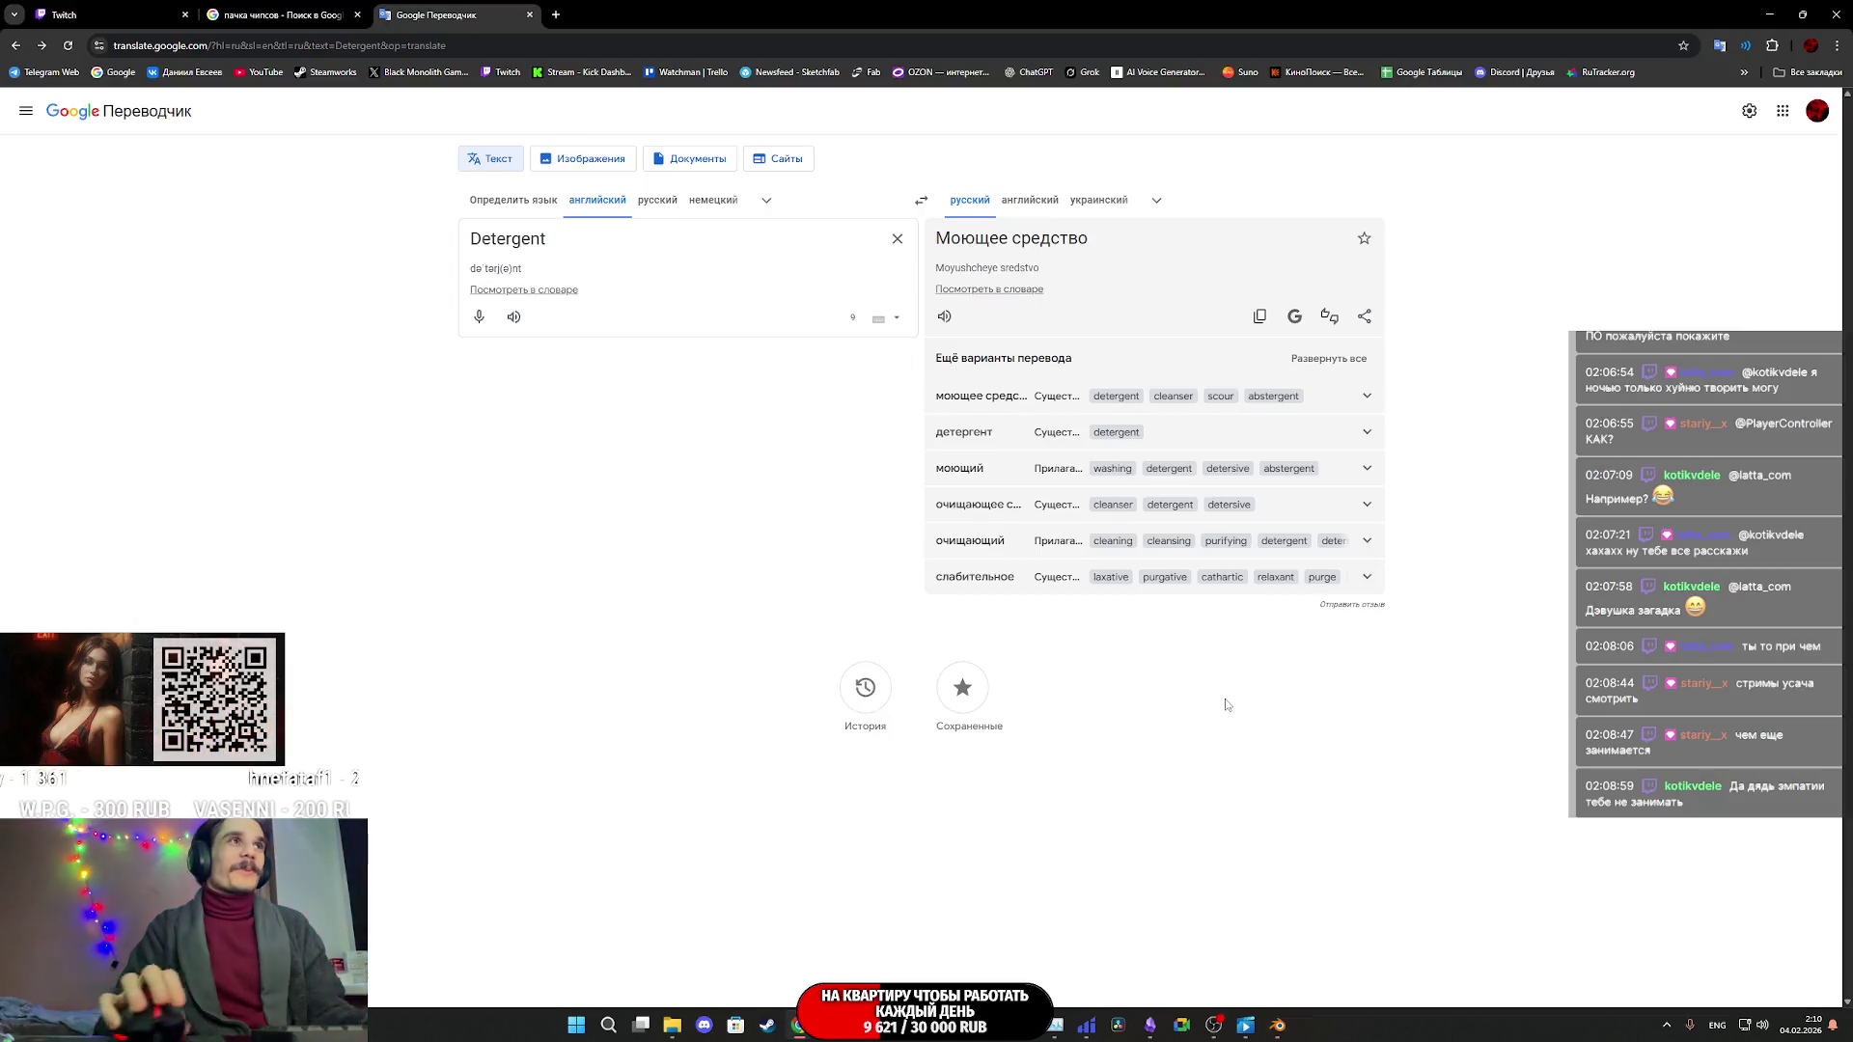
- Jump to the Twitch stream manager tab with its live chat and activity feed
{"action": "key", "text": "ctrl+1"}
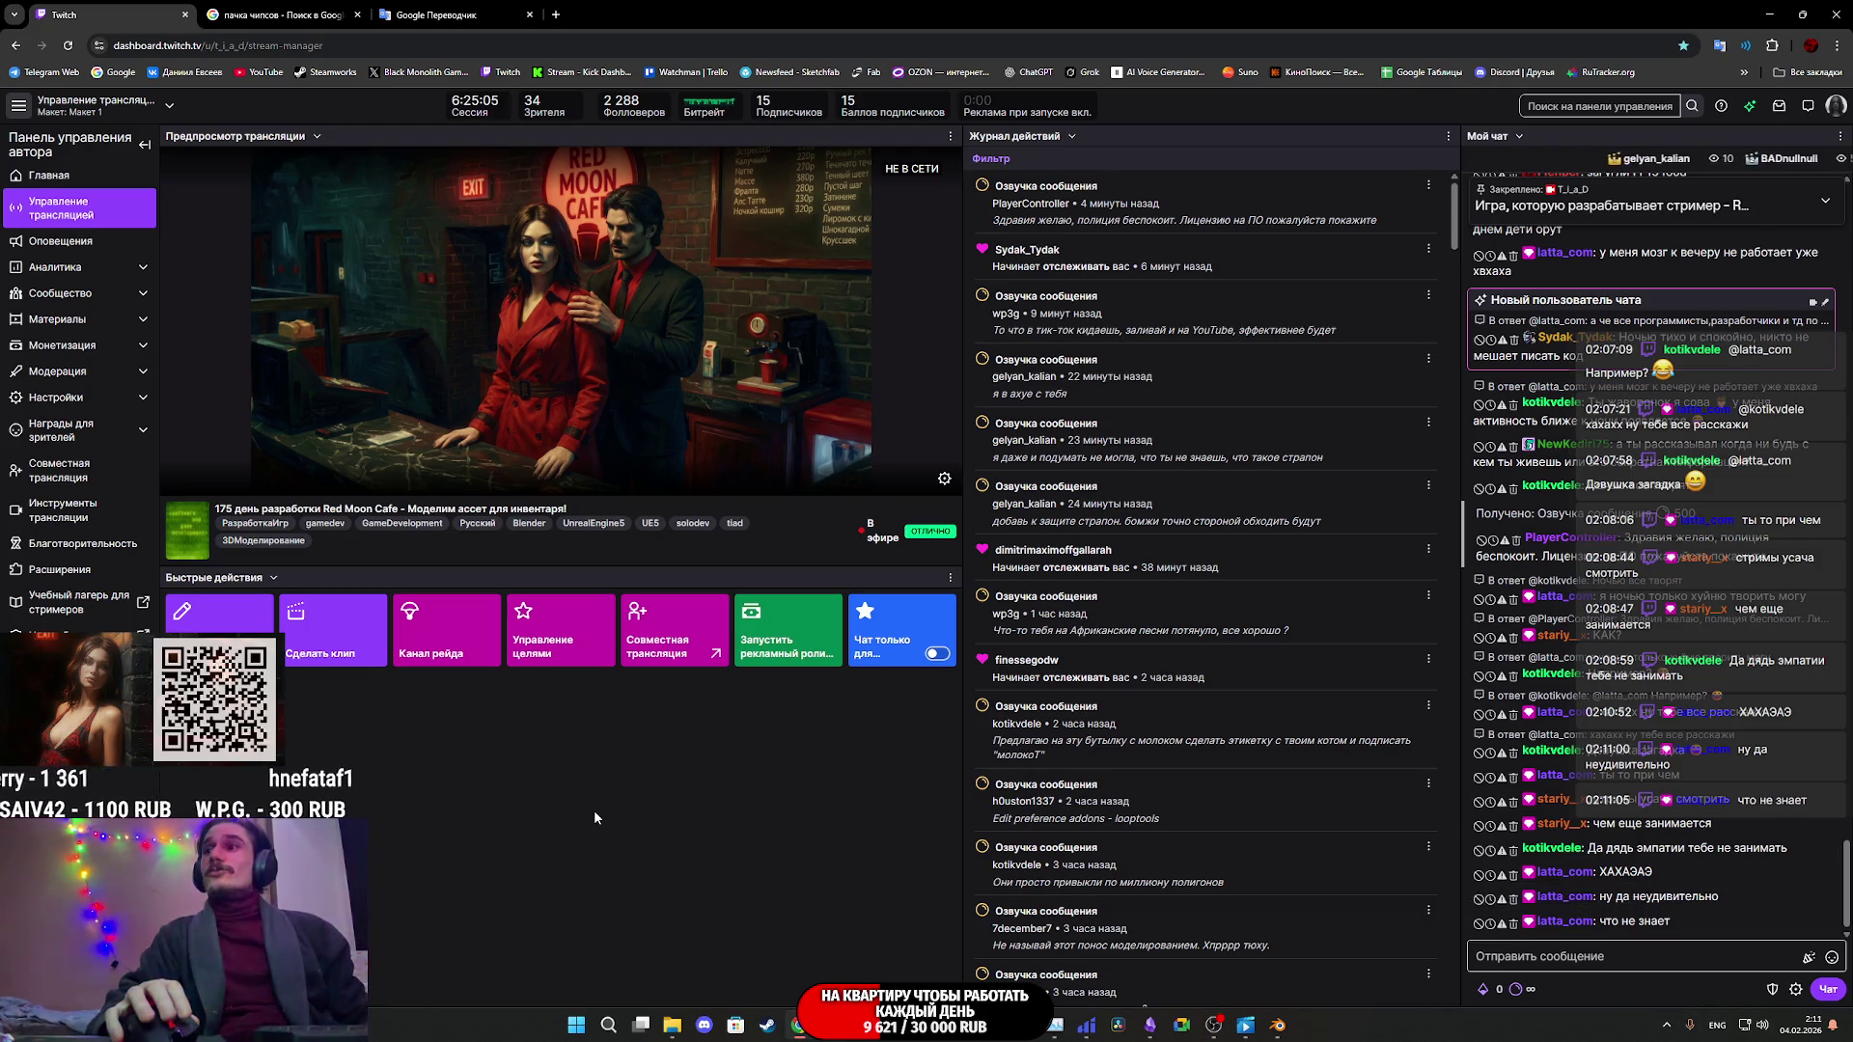
{"action": "key", "text": "ctrl+s"}
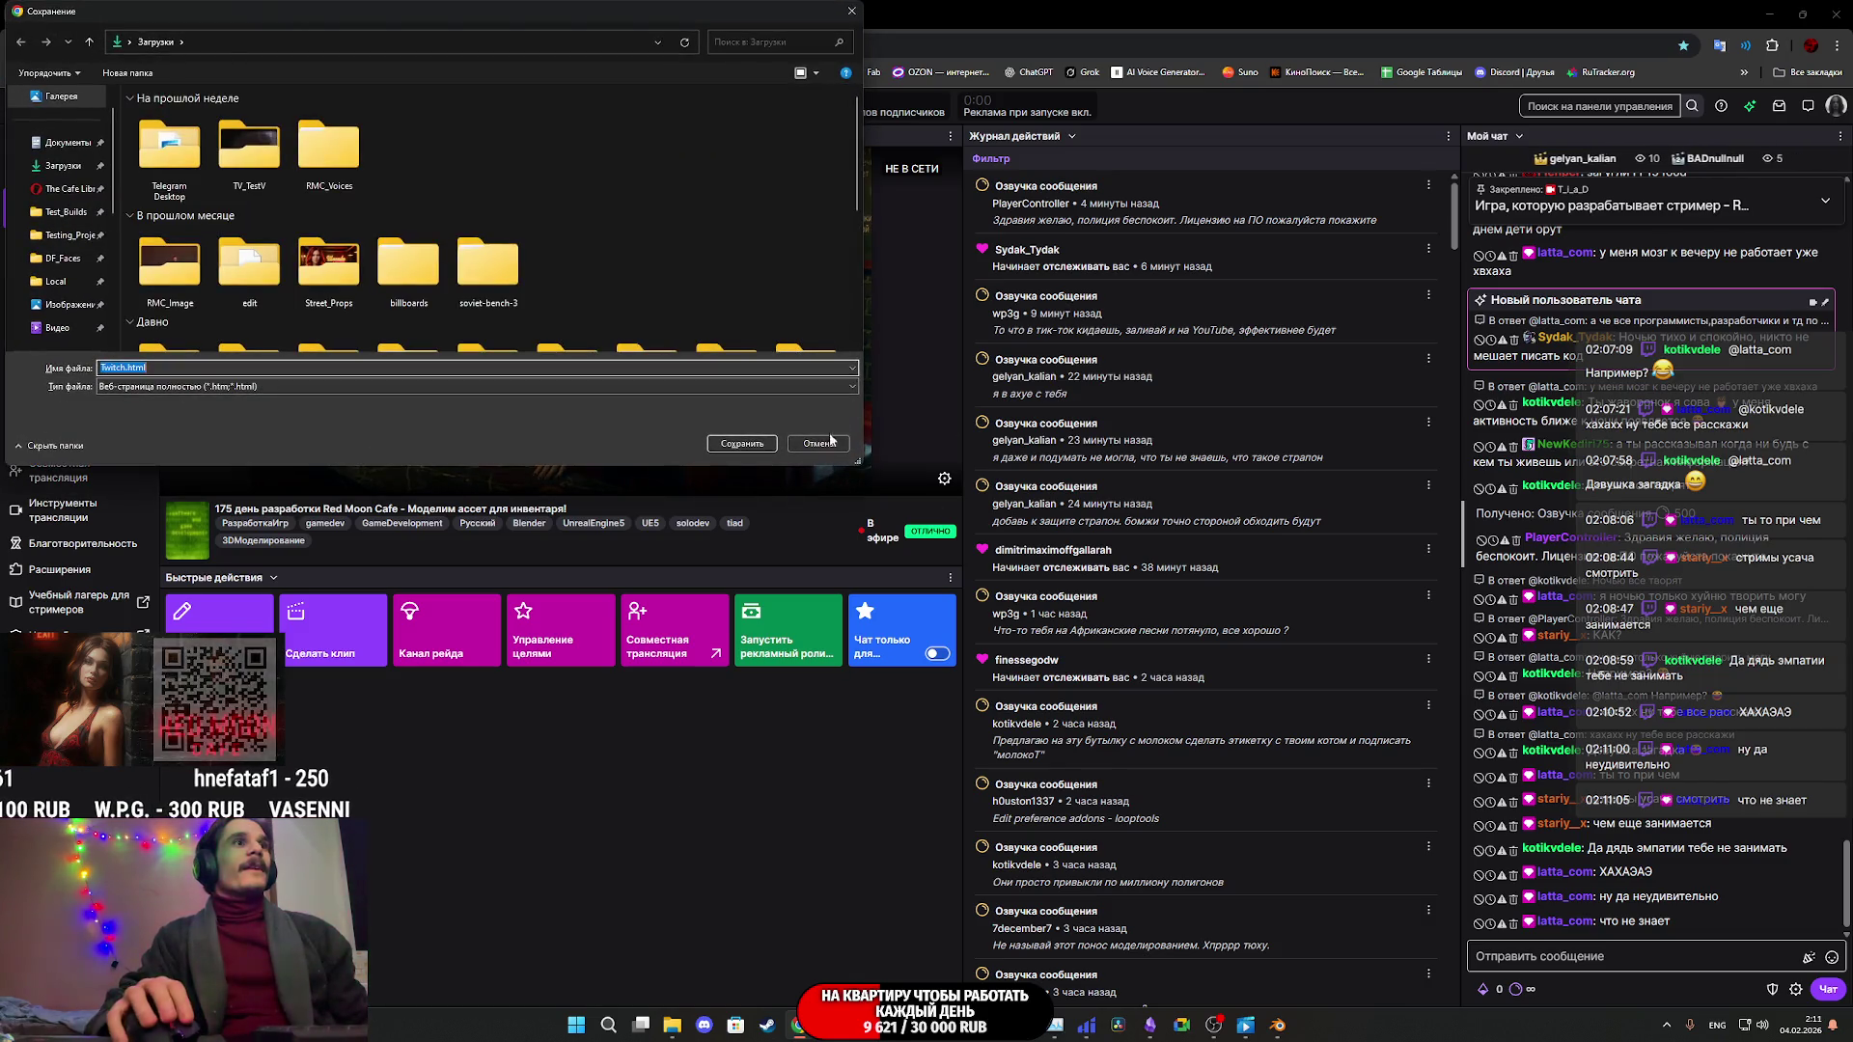
{"action": "left_click", "coordinate": [807, 436]}
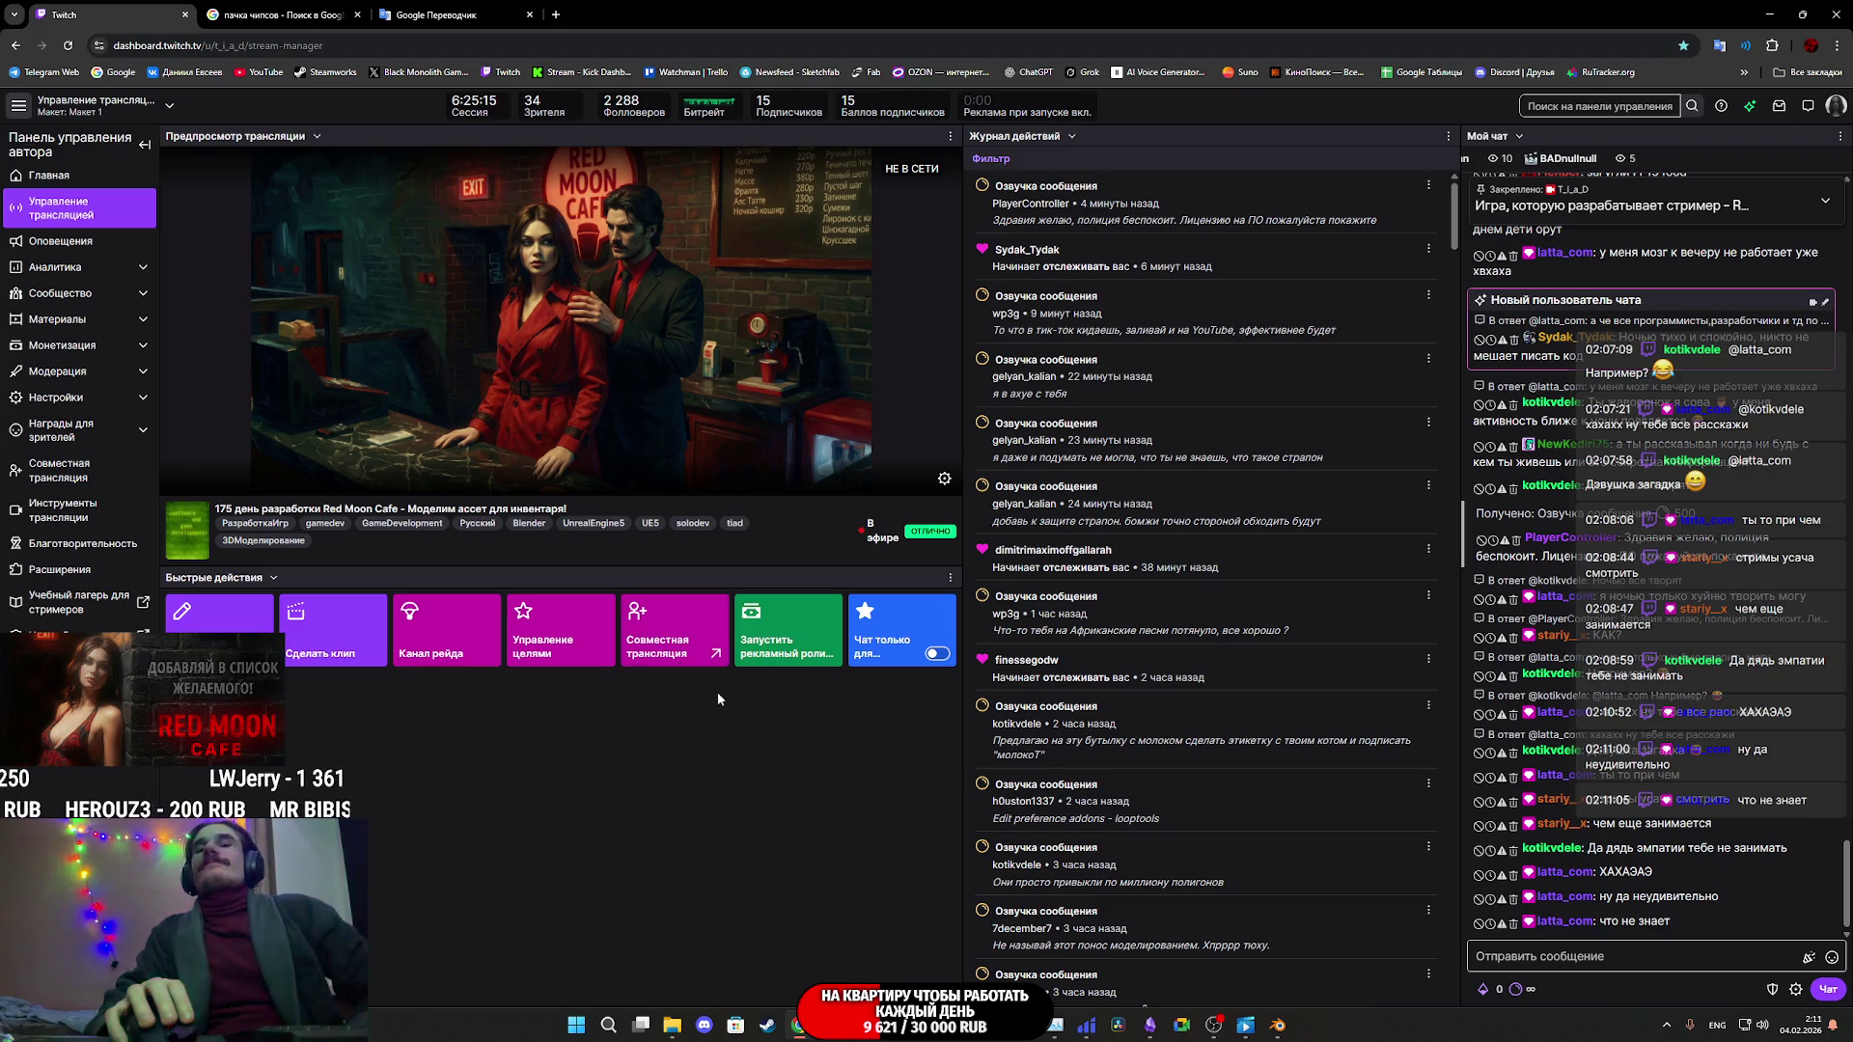
{"action": "mouse_move", "coordinate": [1150, 1034]}
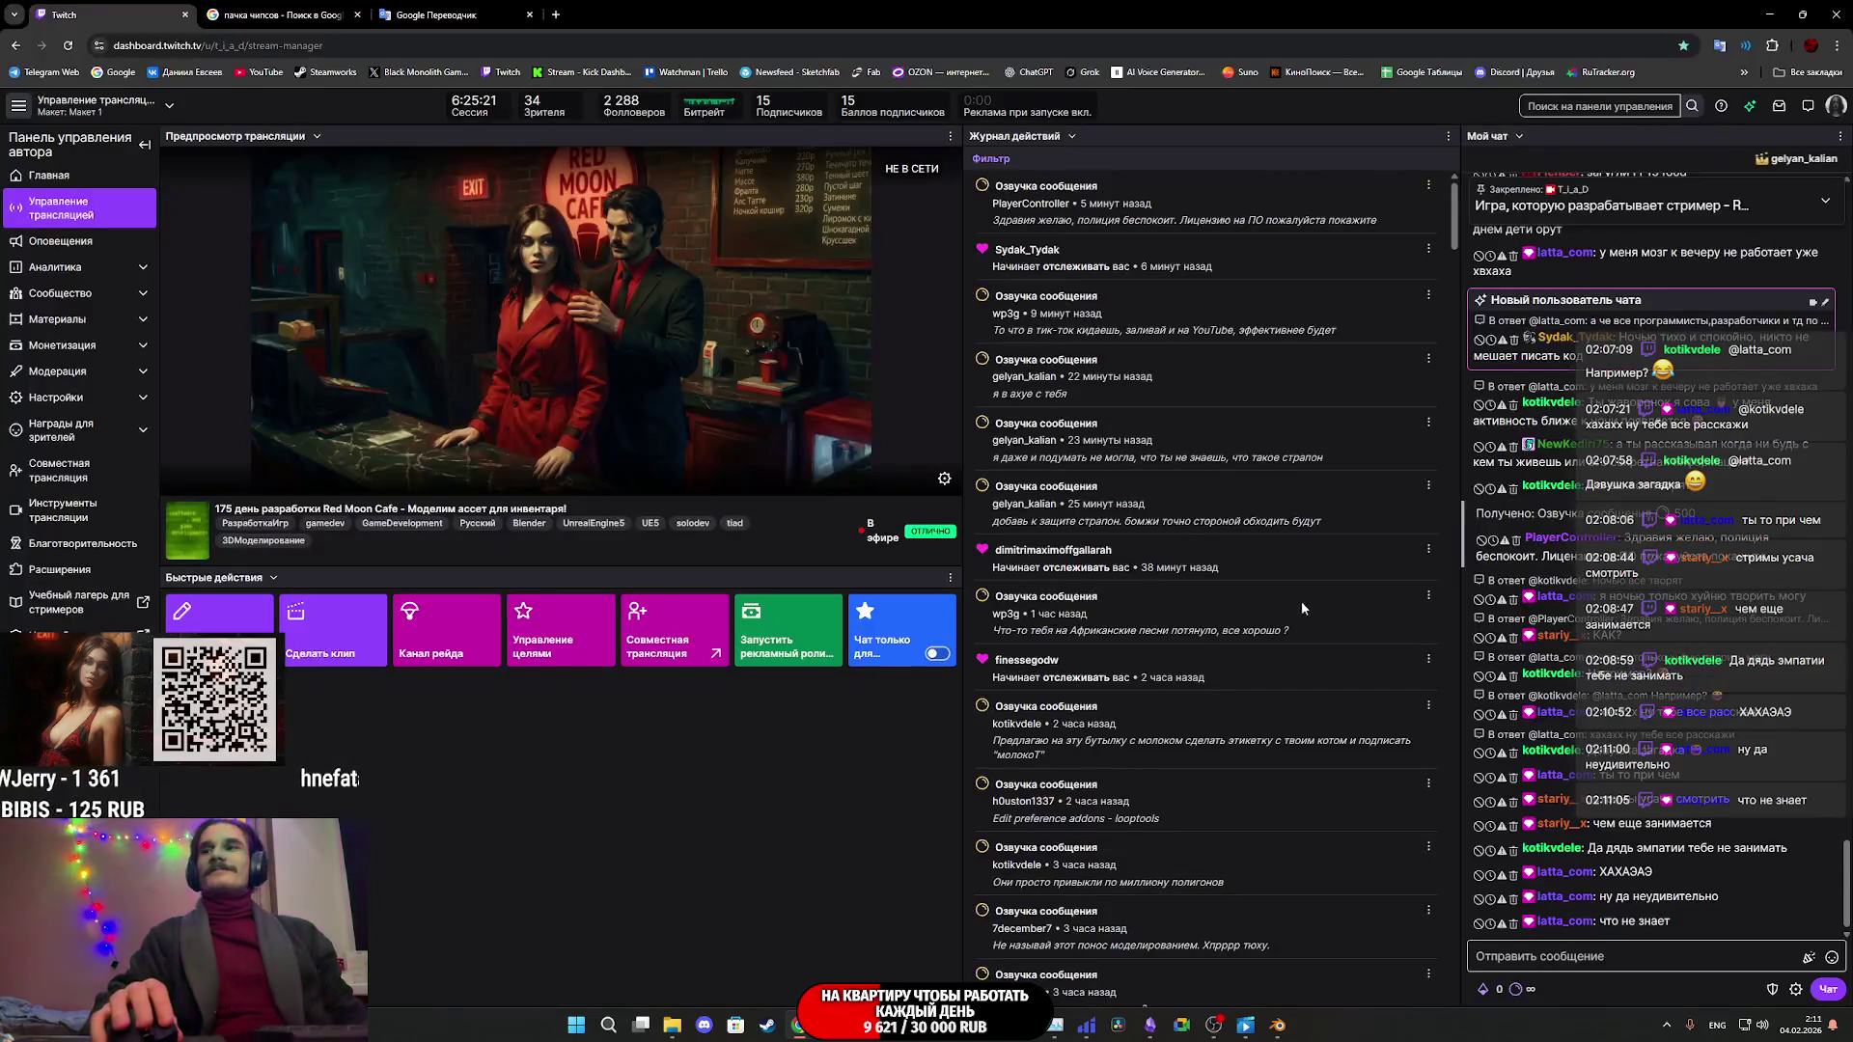
{"action": "mouse_move", "coordinate": [1083, 1020]}
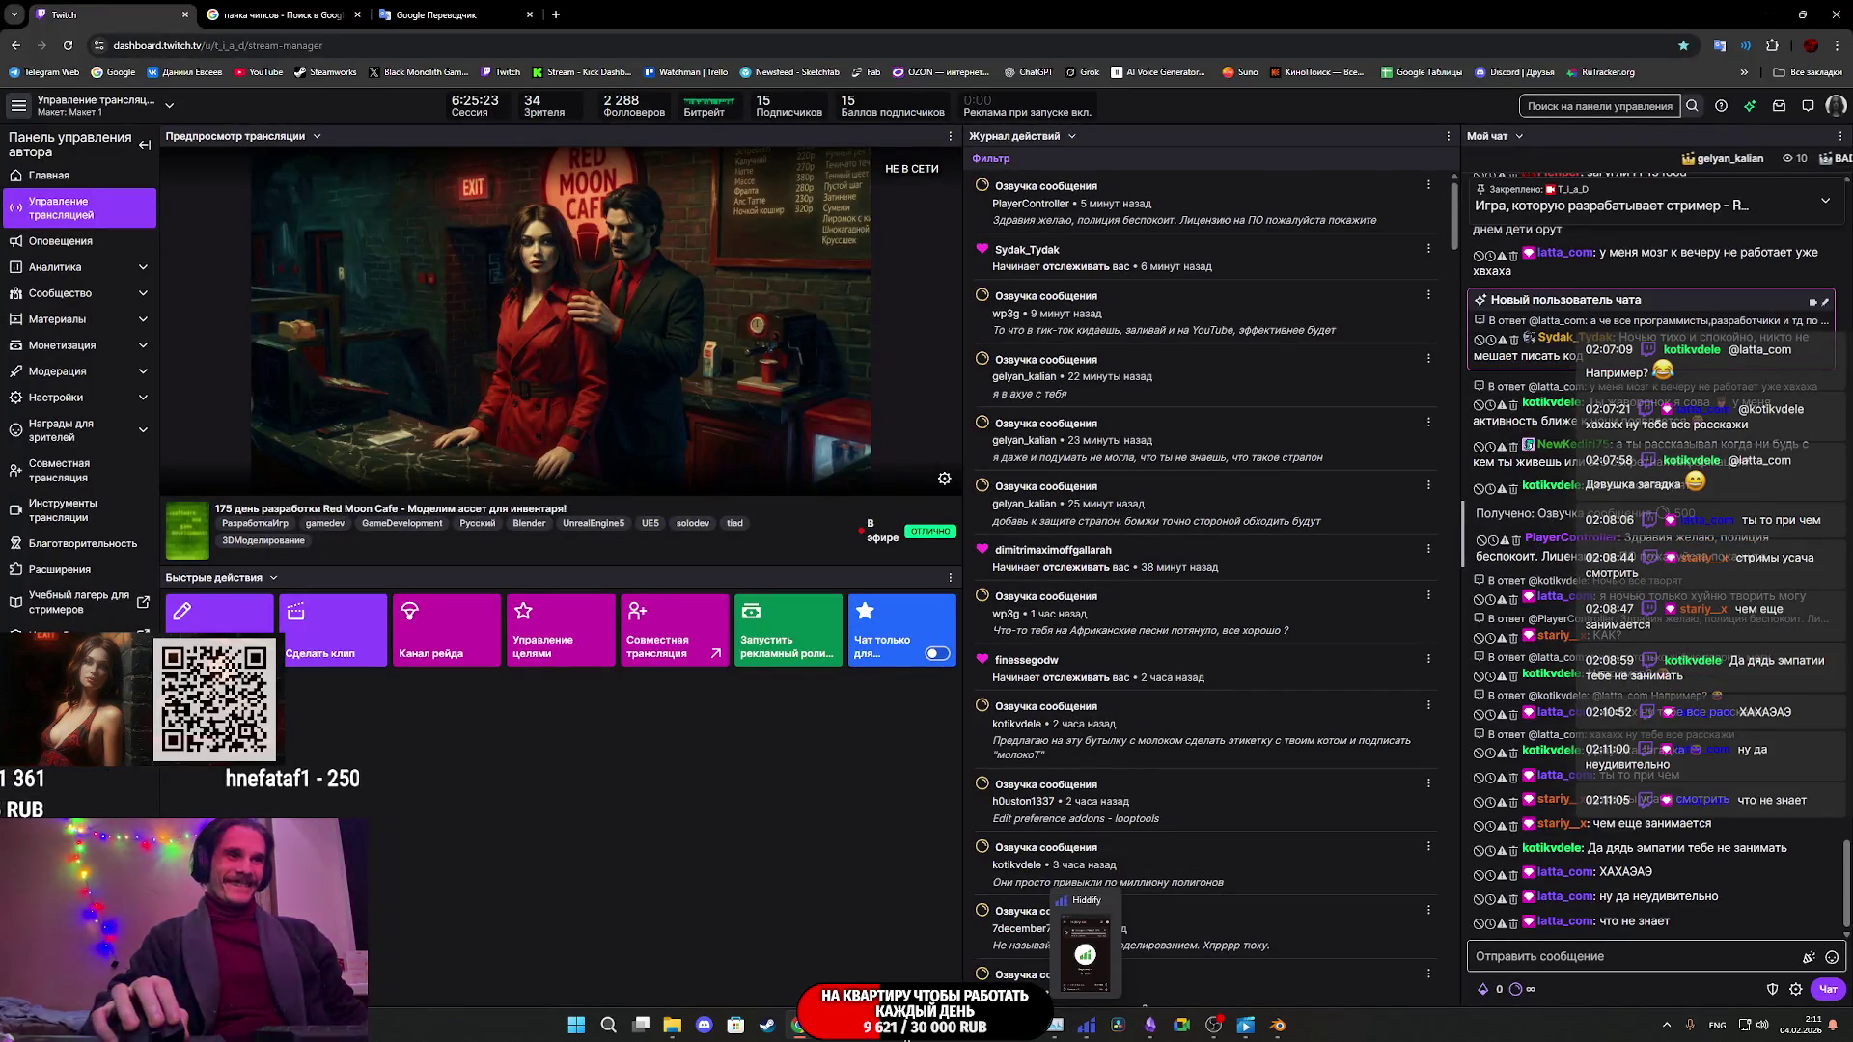
- Duplicate the tea box and slide the copy left beside the original
{"action": "left_click", "coordinate": [1270, 1029]}
{"action": "mouse_move", "coordinate": [1107, 629]}
{"action": "middle_mouse_down"}
{"action": "mouse_move", "coordinate": [951, 654]}
{"action": "mouse_move", "coordinate": [1361, 512]}
{"action": "middle_mouse_up"}
{"action": "left_click", "coordinate": [1360, 512]}
{"action": "scroll", "coordinate": [1360, 512], "scroll_direction": "up", "scroll_amount": 3}
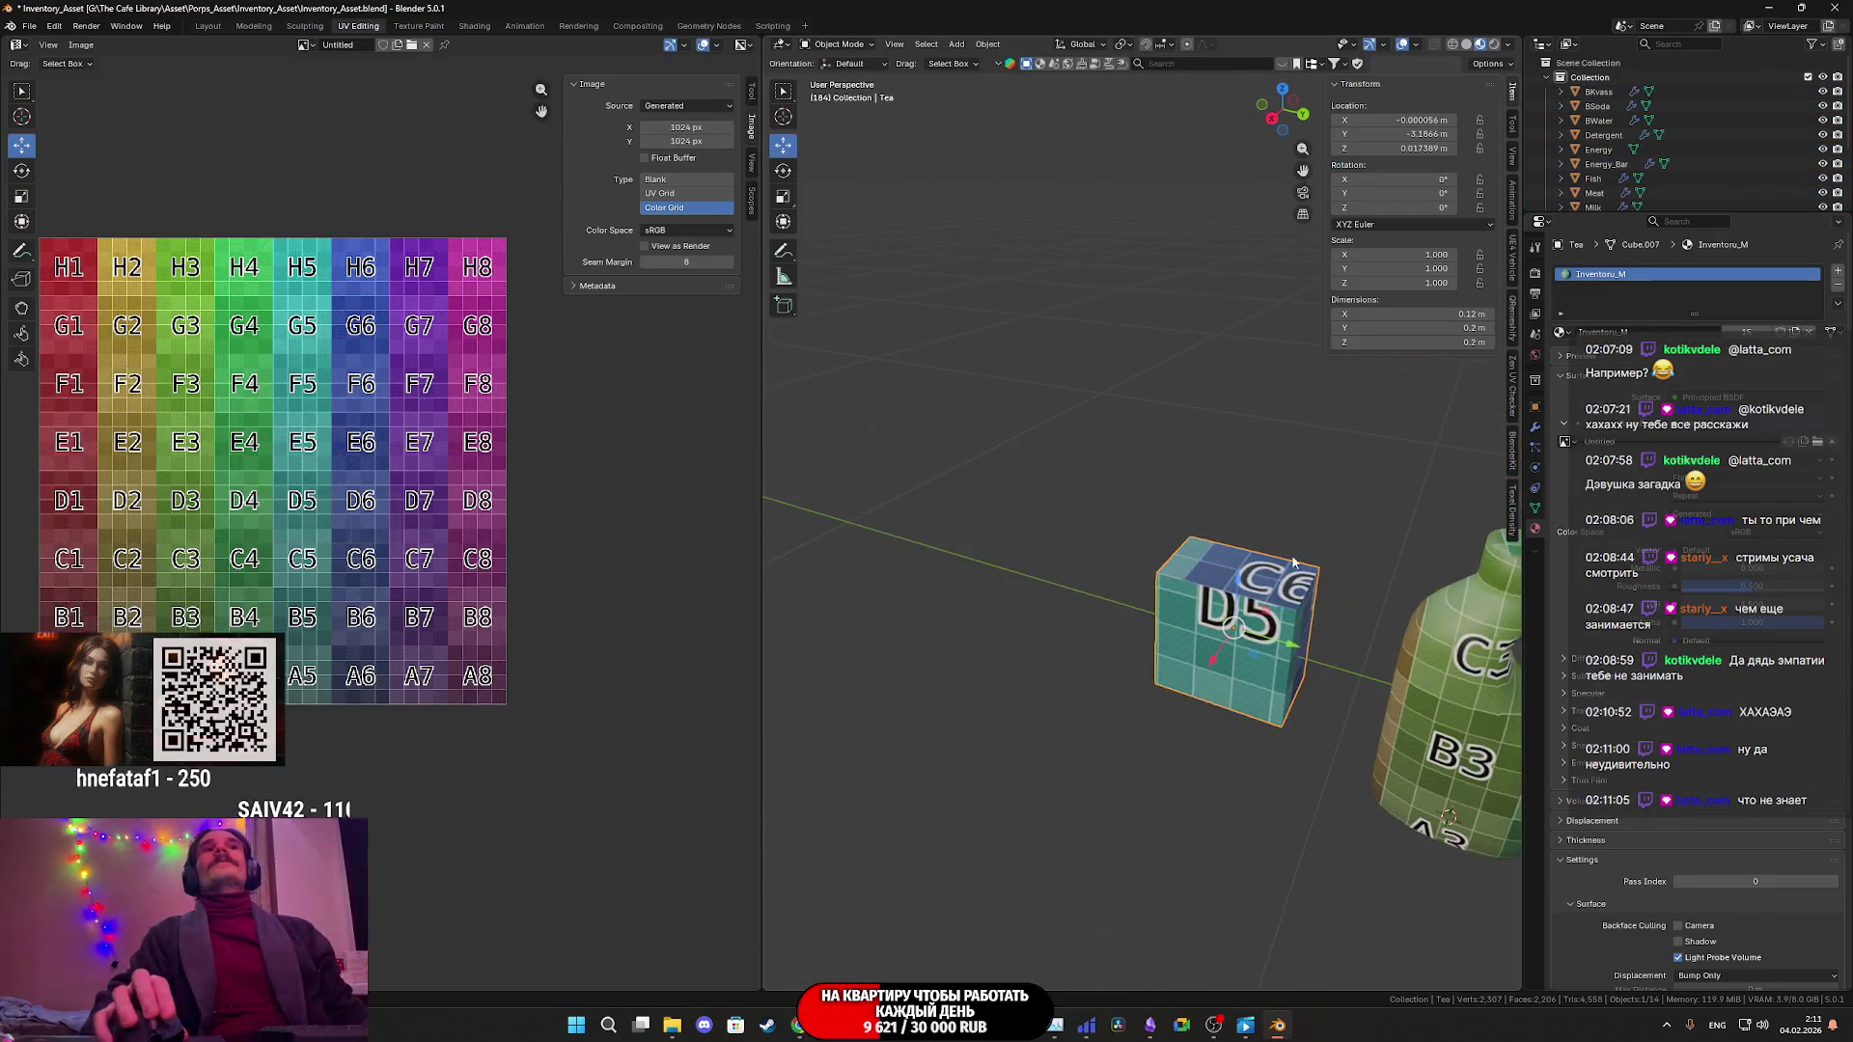
{"action": "left_click", "coordinate": [1283, 109]}
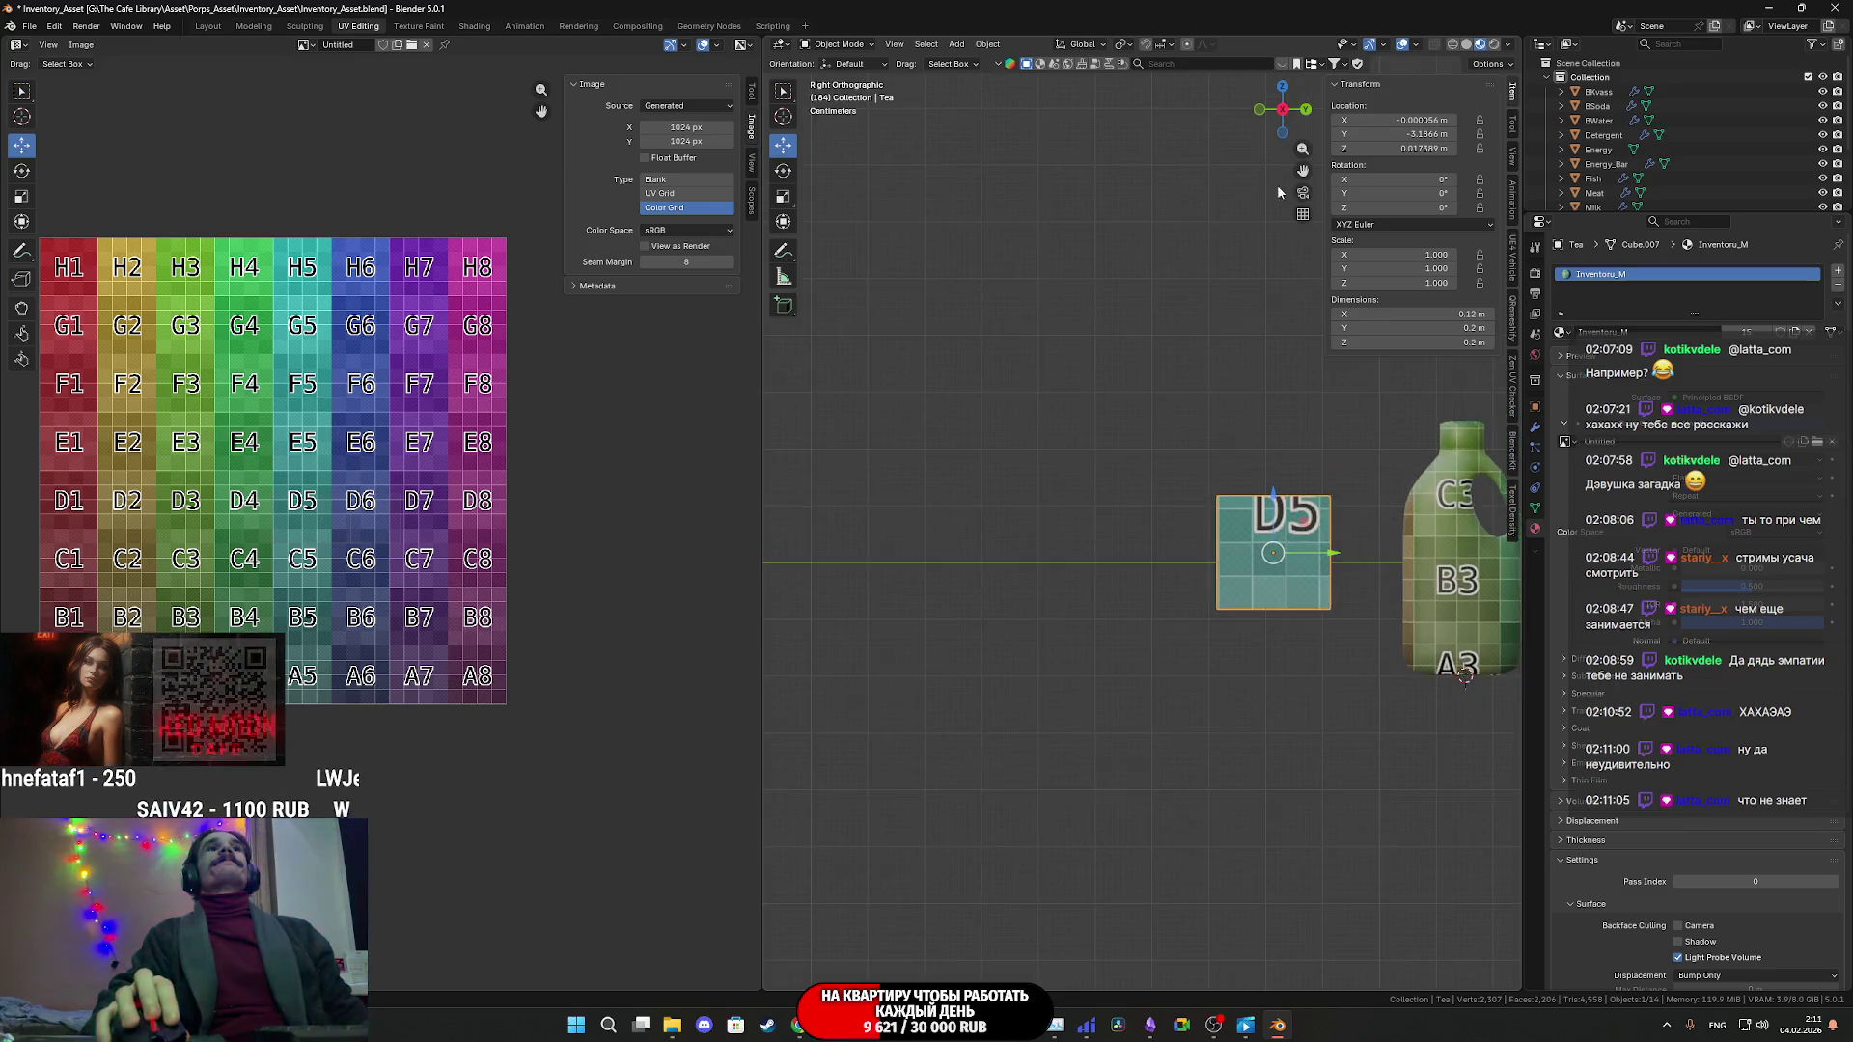
{"action": "key", "text": "shift+d"}
{"action": "right_click", "coordinate": [1245, 480]}
{"action": "left_click_drag", "start_coordinate": [1219, 567], "coordinate": [1045, 567]}
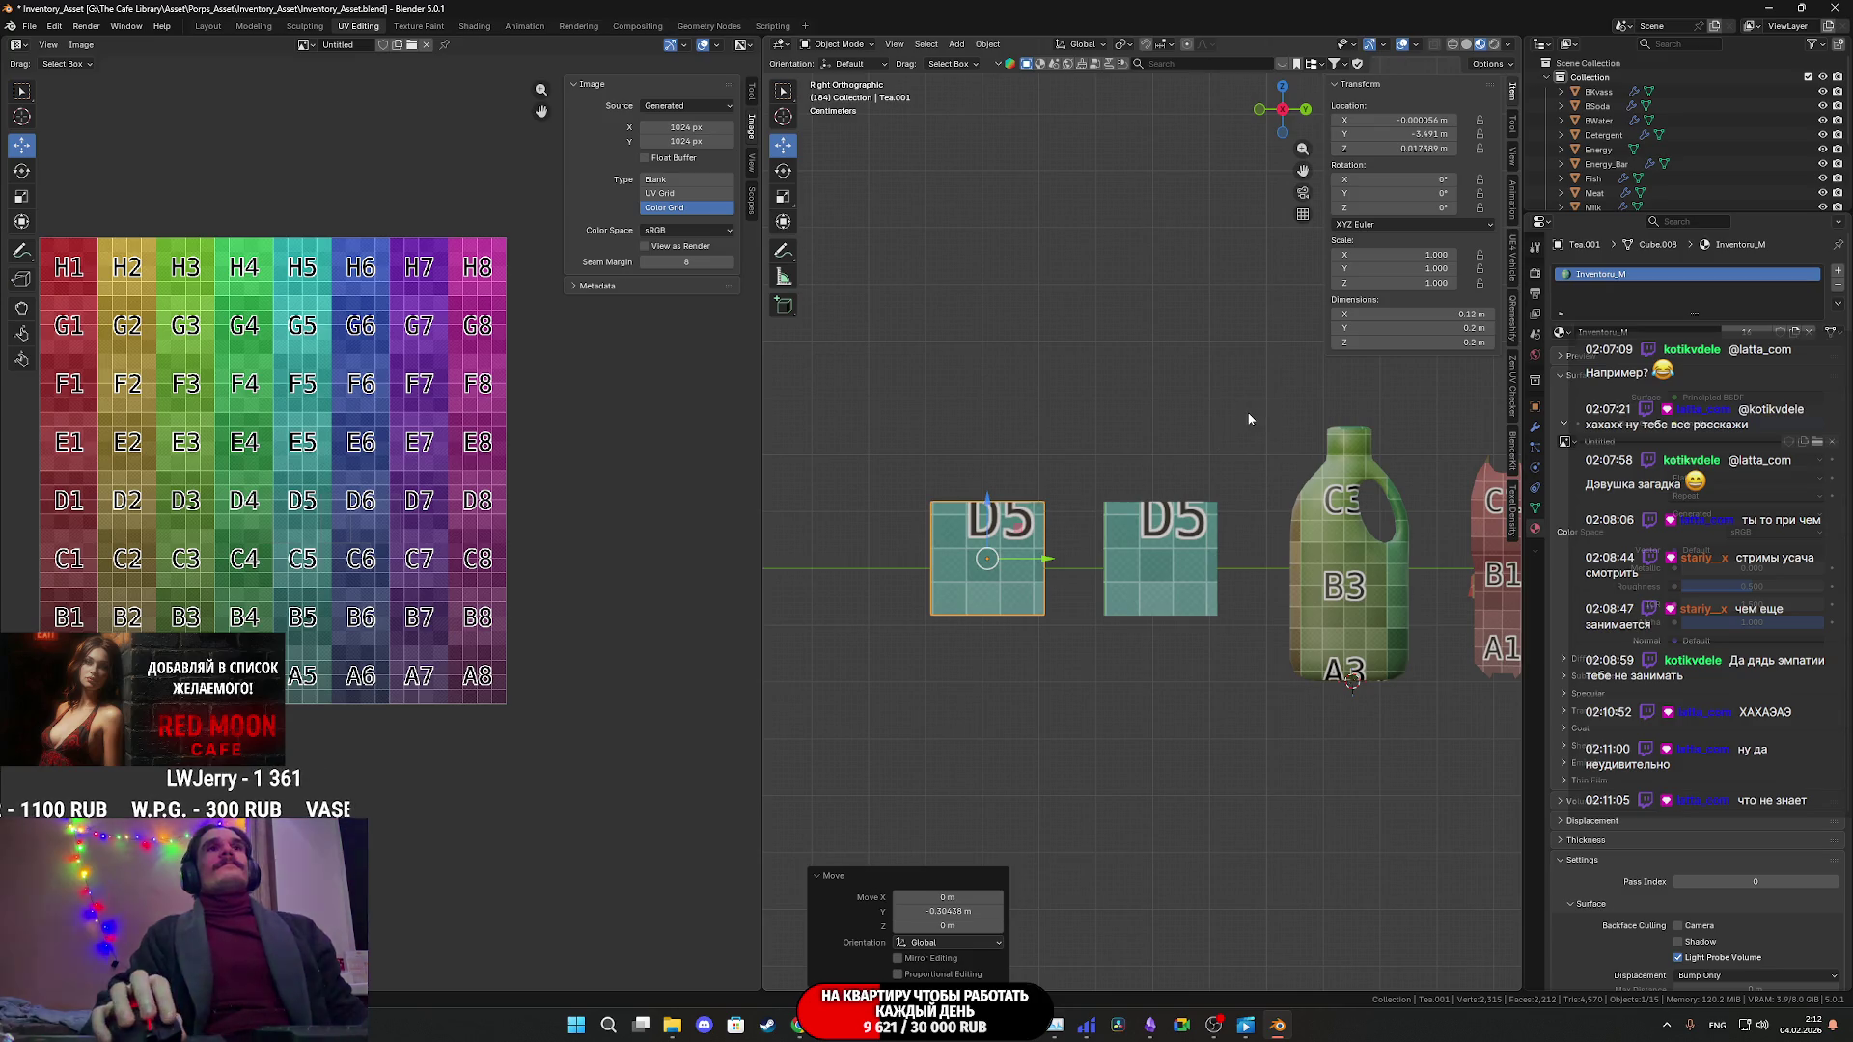
- In Edit Mode, scale the copy's mesh up to about 1.5 times
{"action": "key", "text": "Tab"}
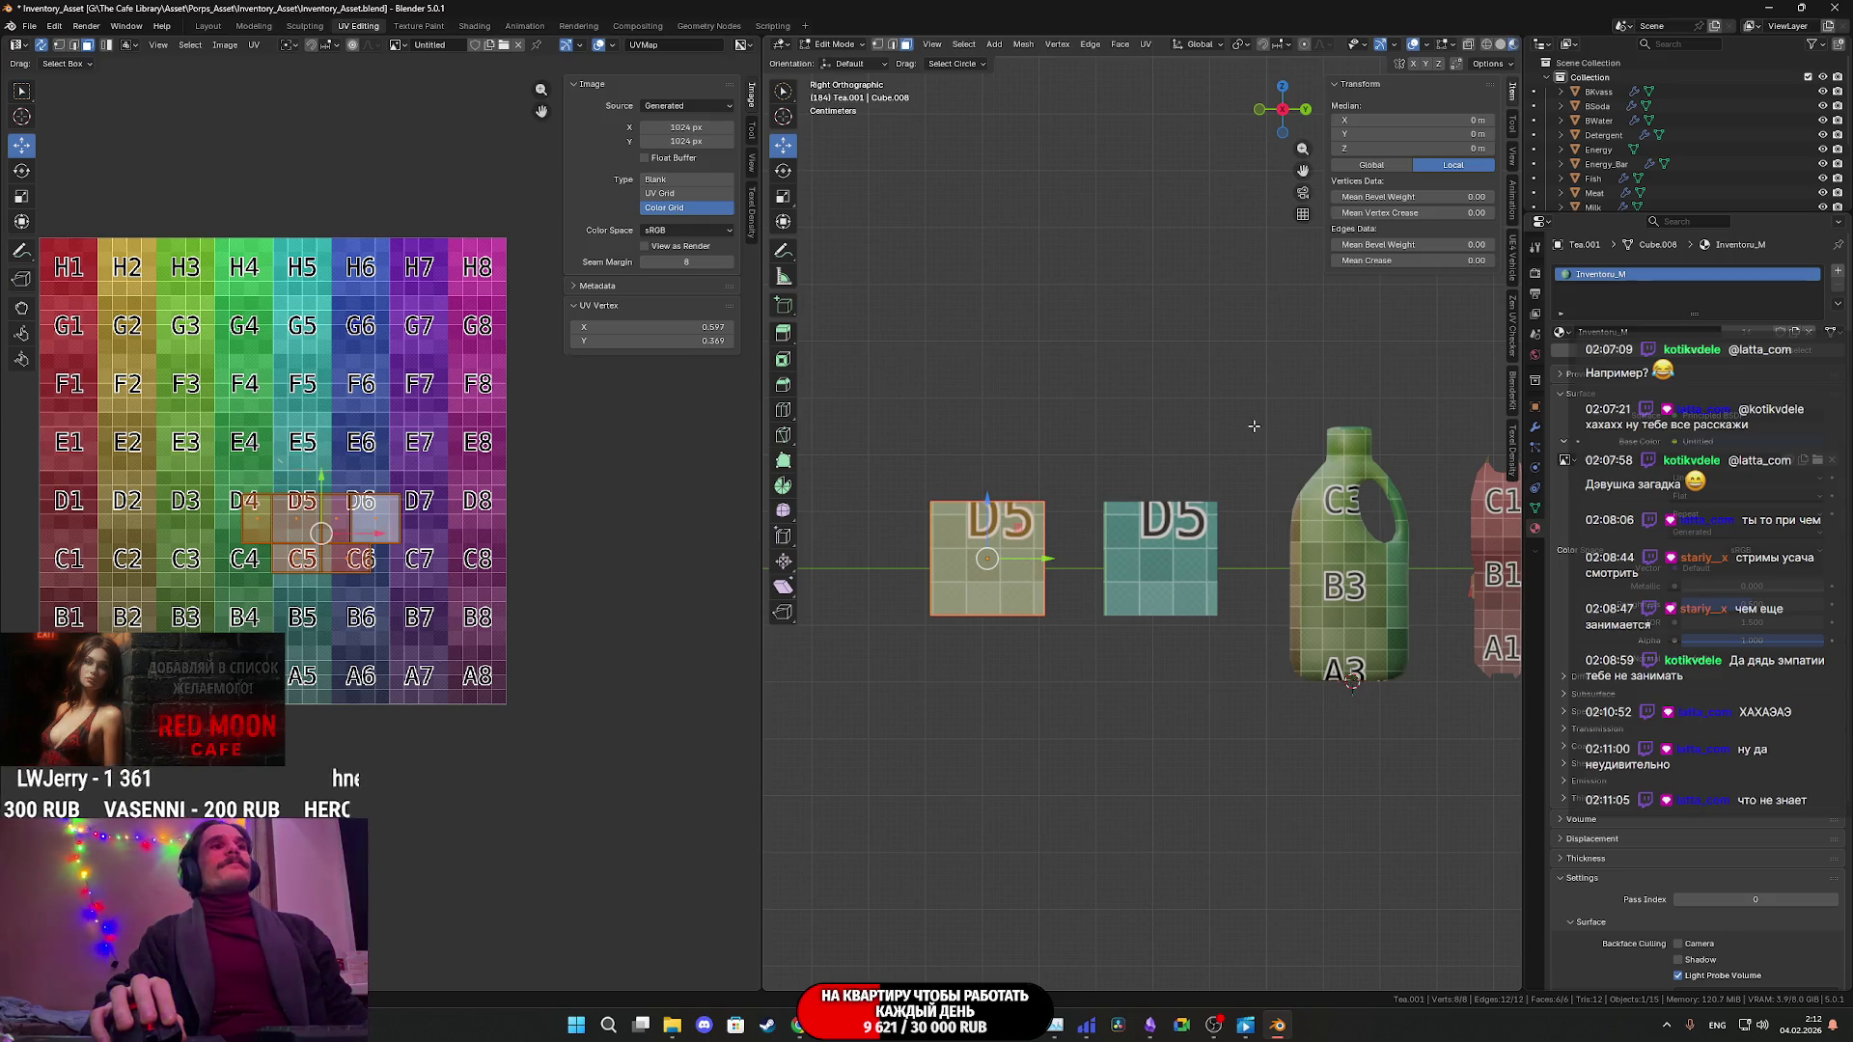
{"action": "key", "text": "s"}
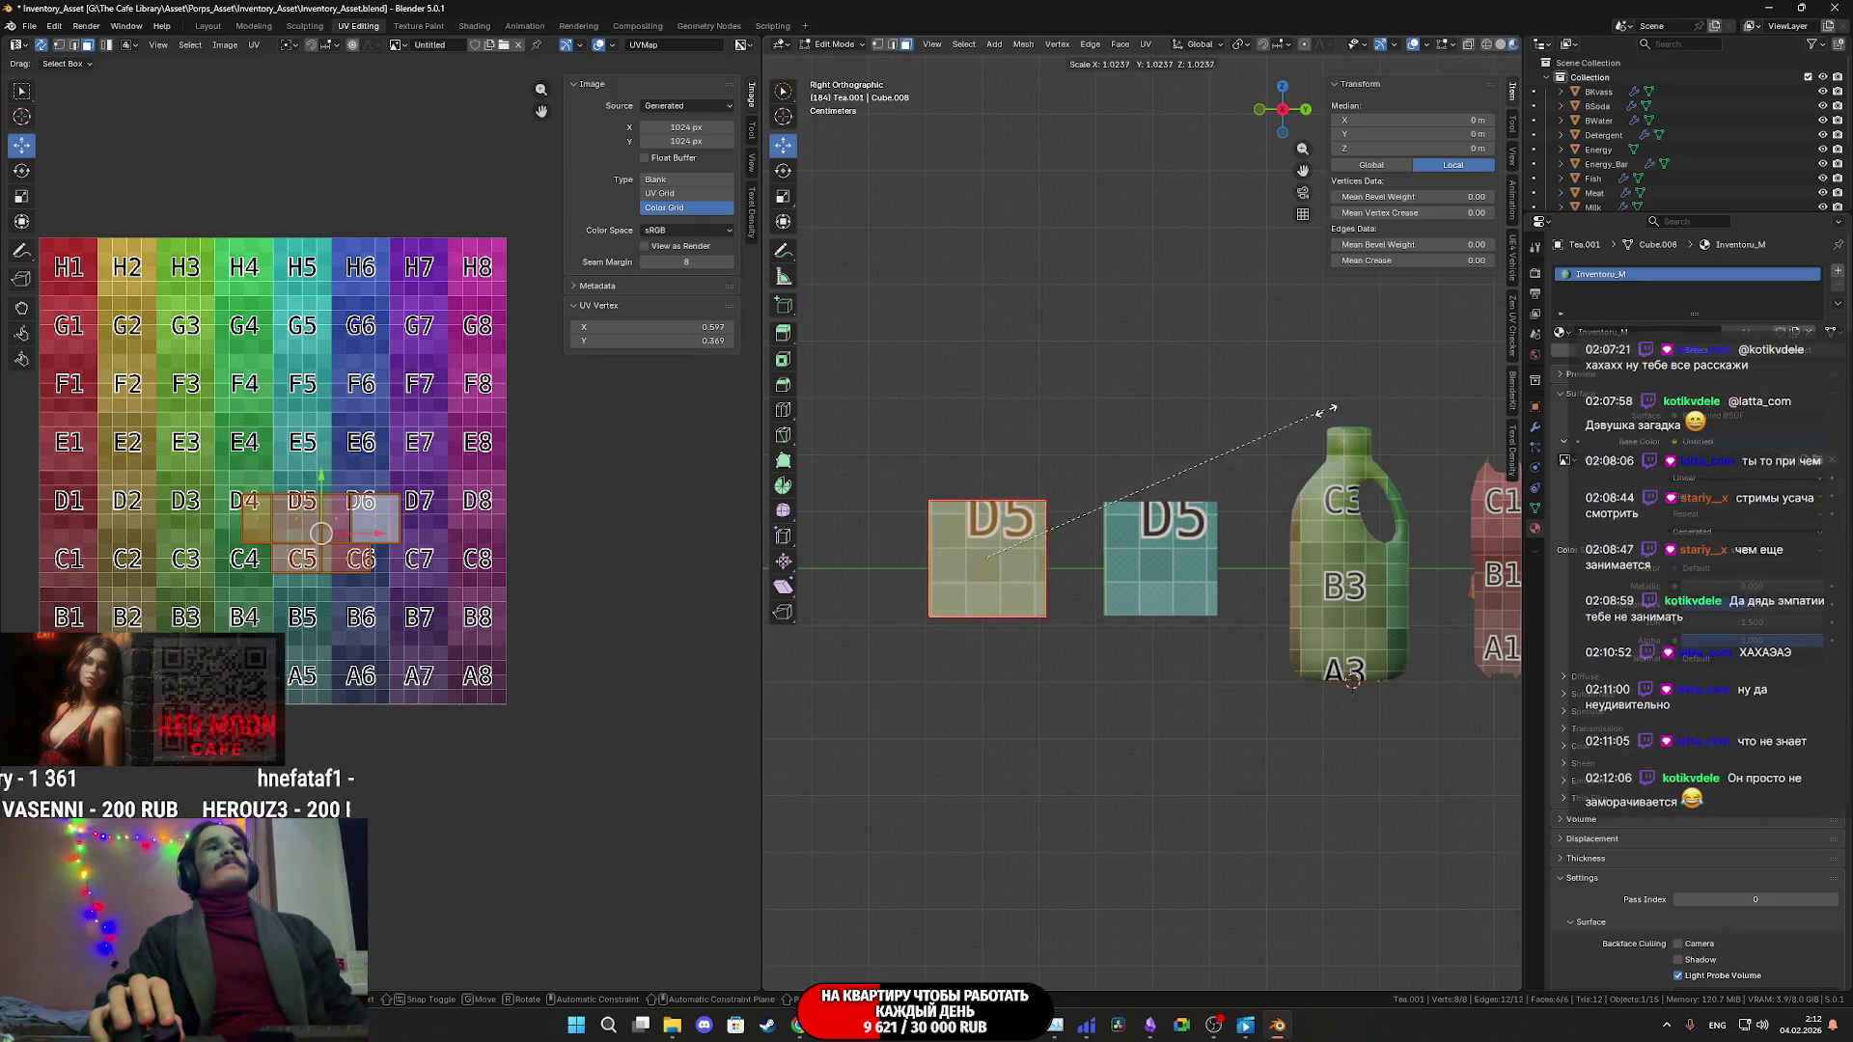
{"action": "left_click", "coordinate": [1360, 407]}
{"action": "middle_click_drag", "start_coordinate": [1213, 464], "coordinate": [1191, 499]}
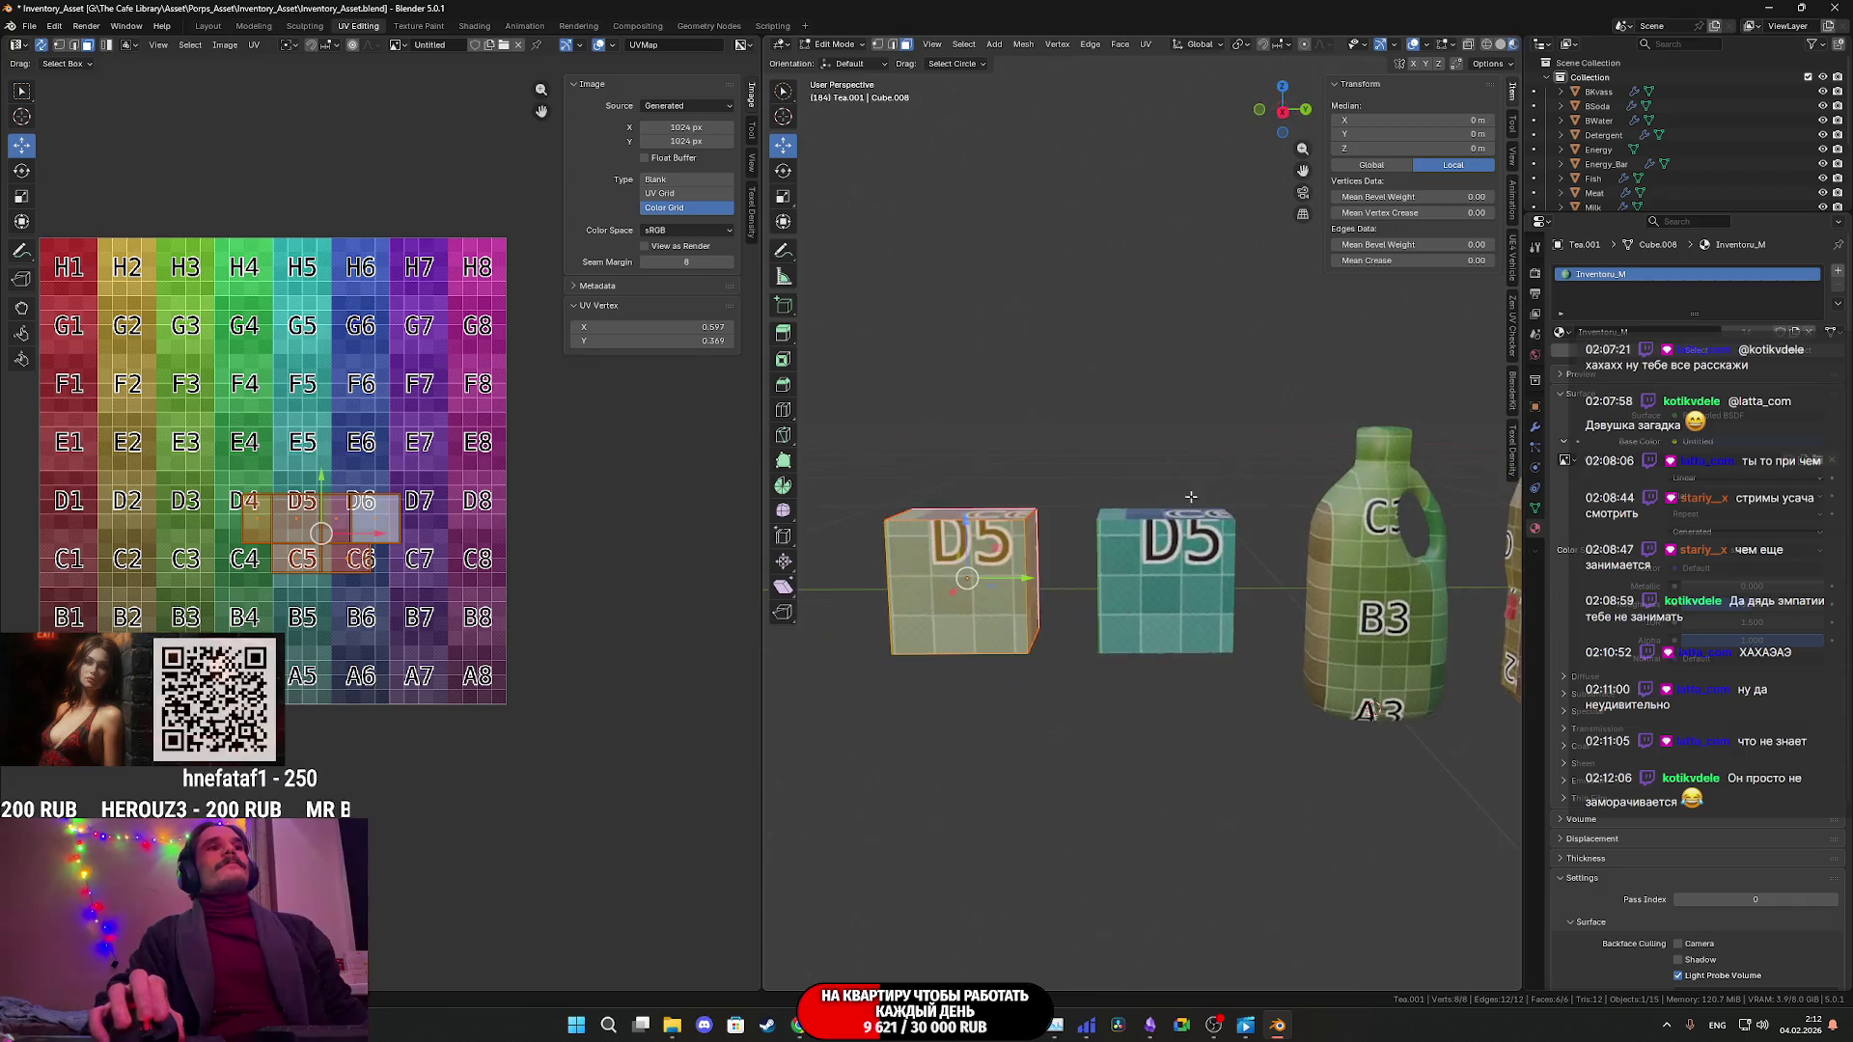
{"action": "left_click", "coordinate": [1282, 115]}
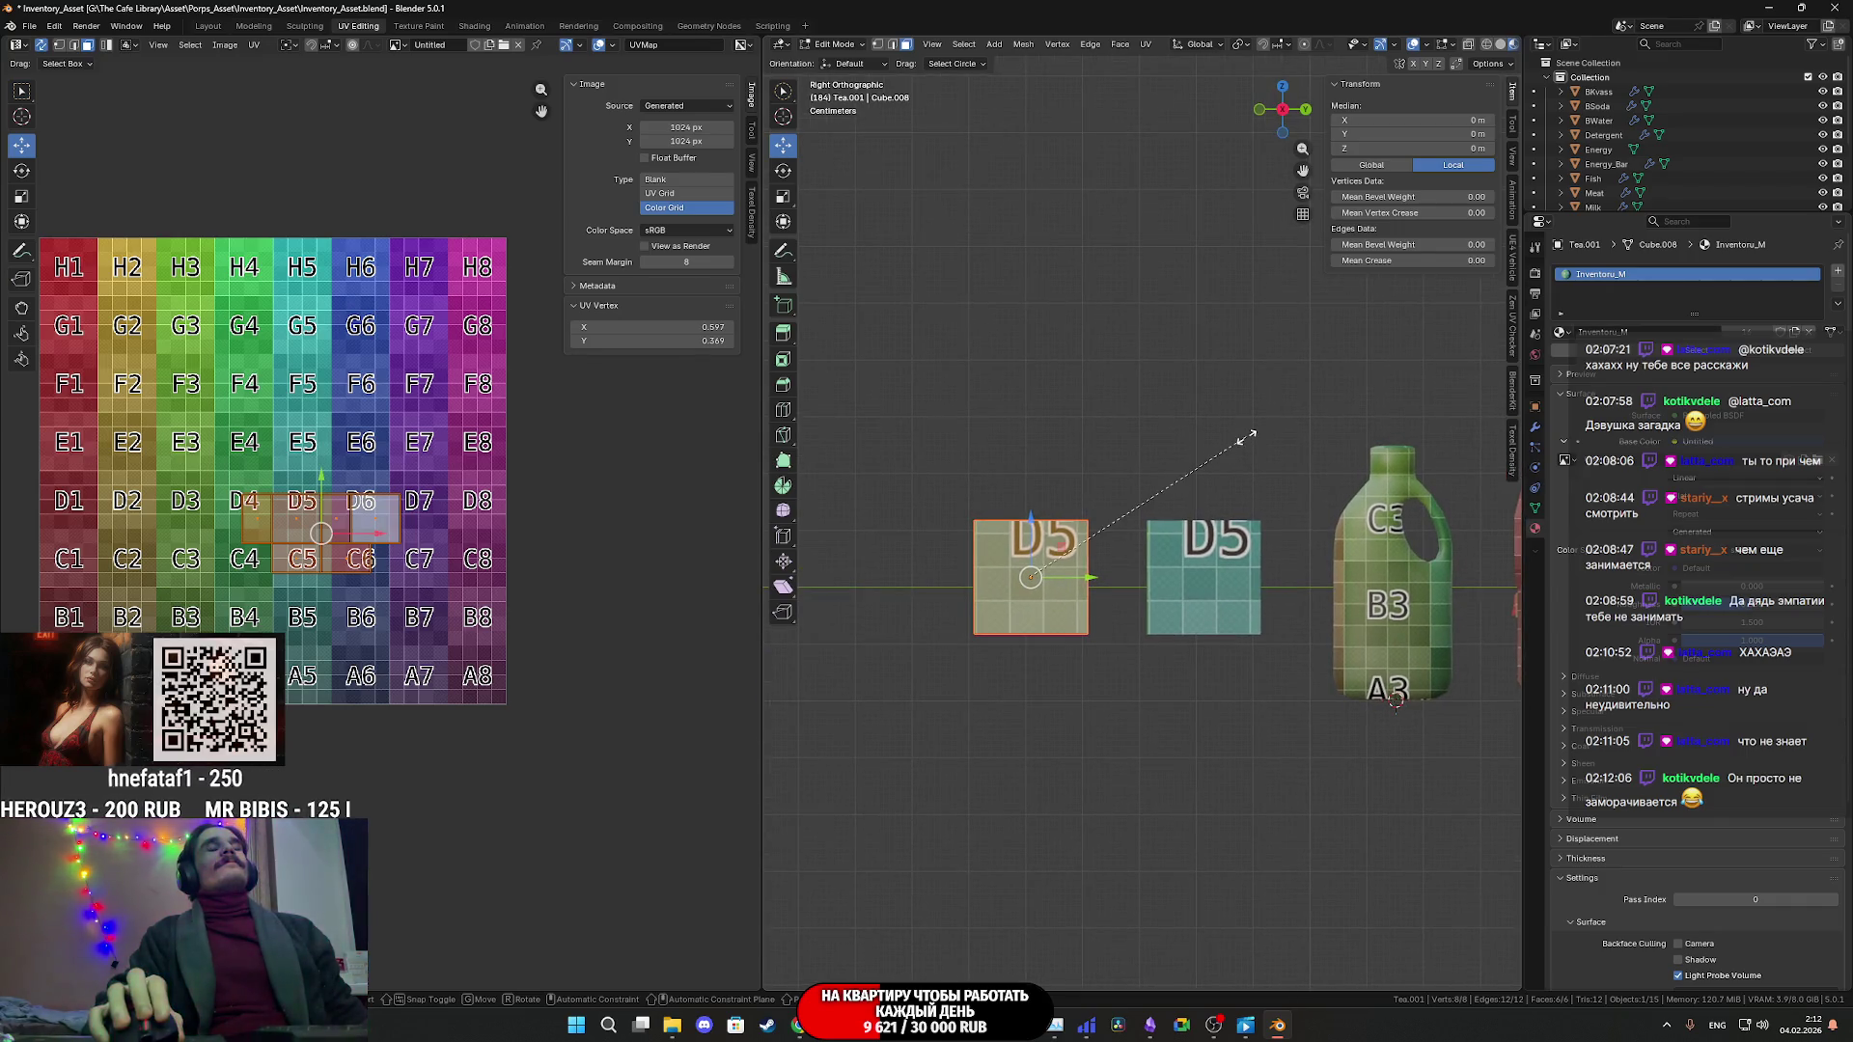
{"action": "key", "text": "s"}
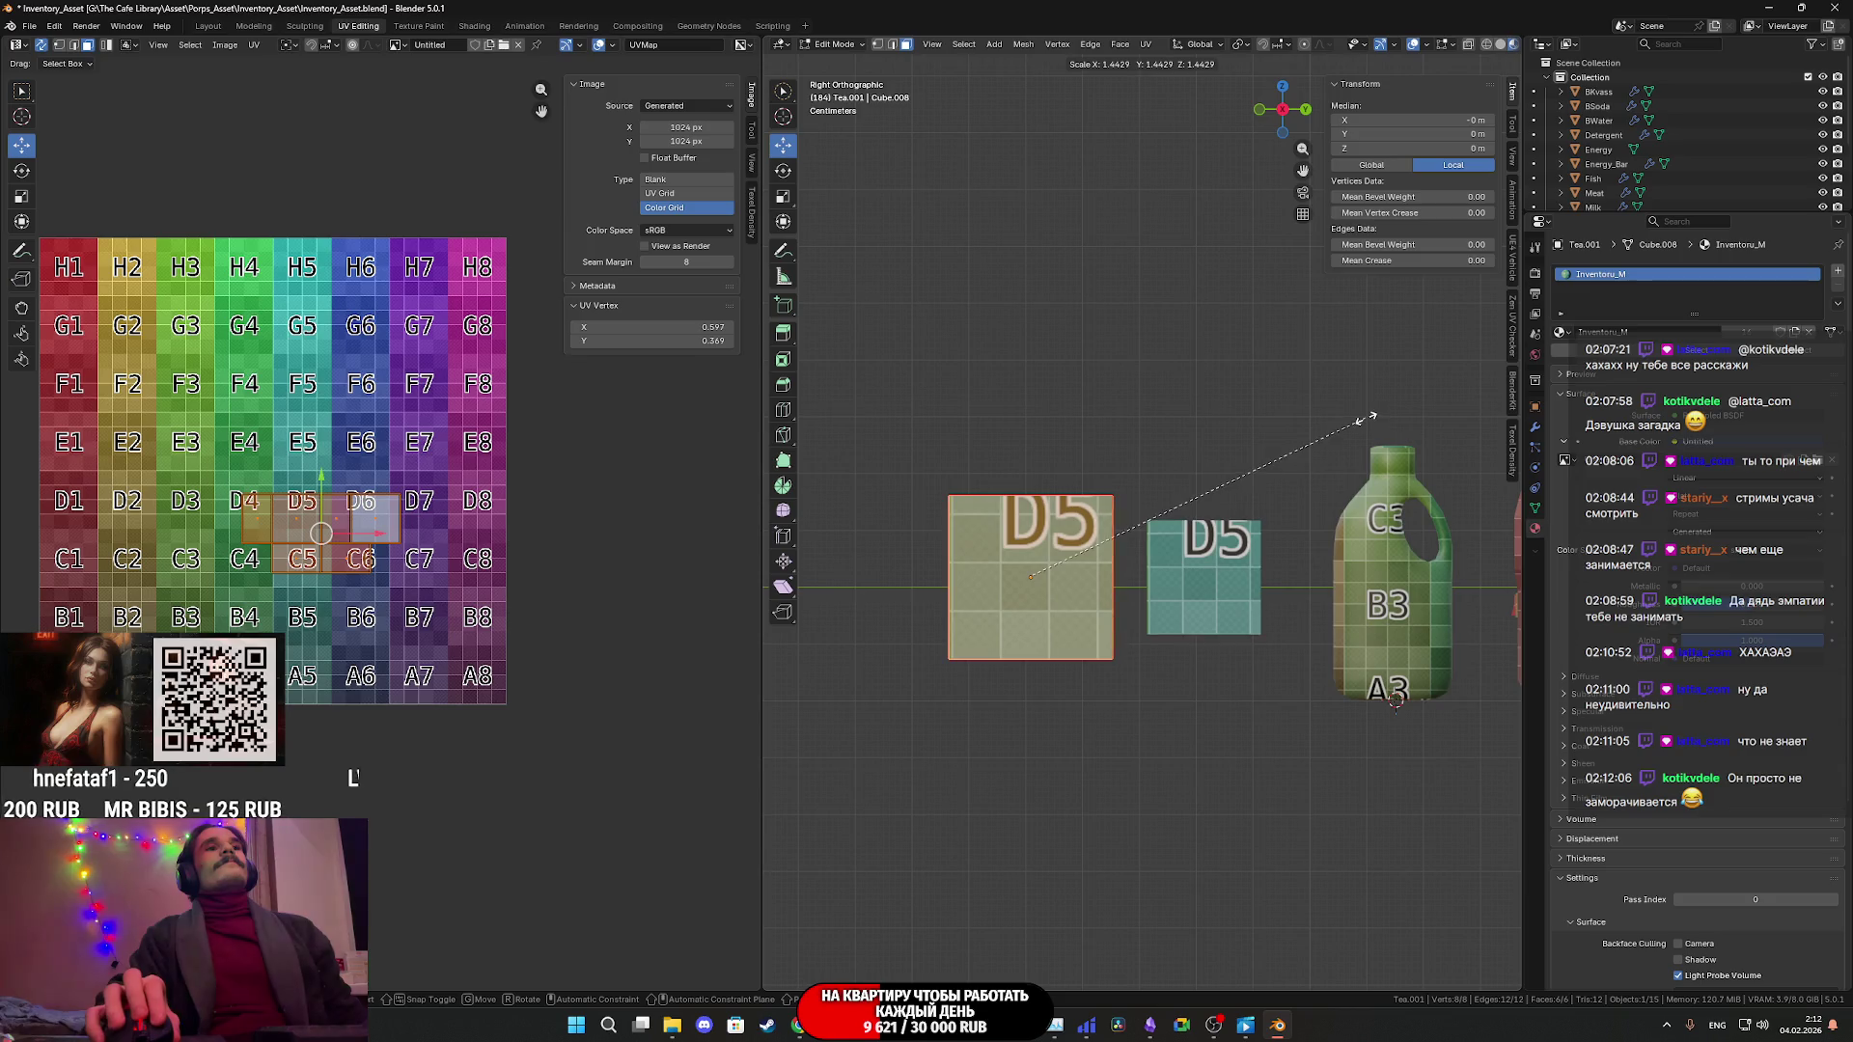
{"action": "left_click", "coordinate": [1388, 410]}
- Slim the enlarged box along X to 0.804
{"action": "middle_click_drag", "start_coordinate": [1206, 542], "coordinate": [1340, 473]}
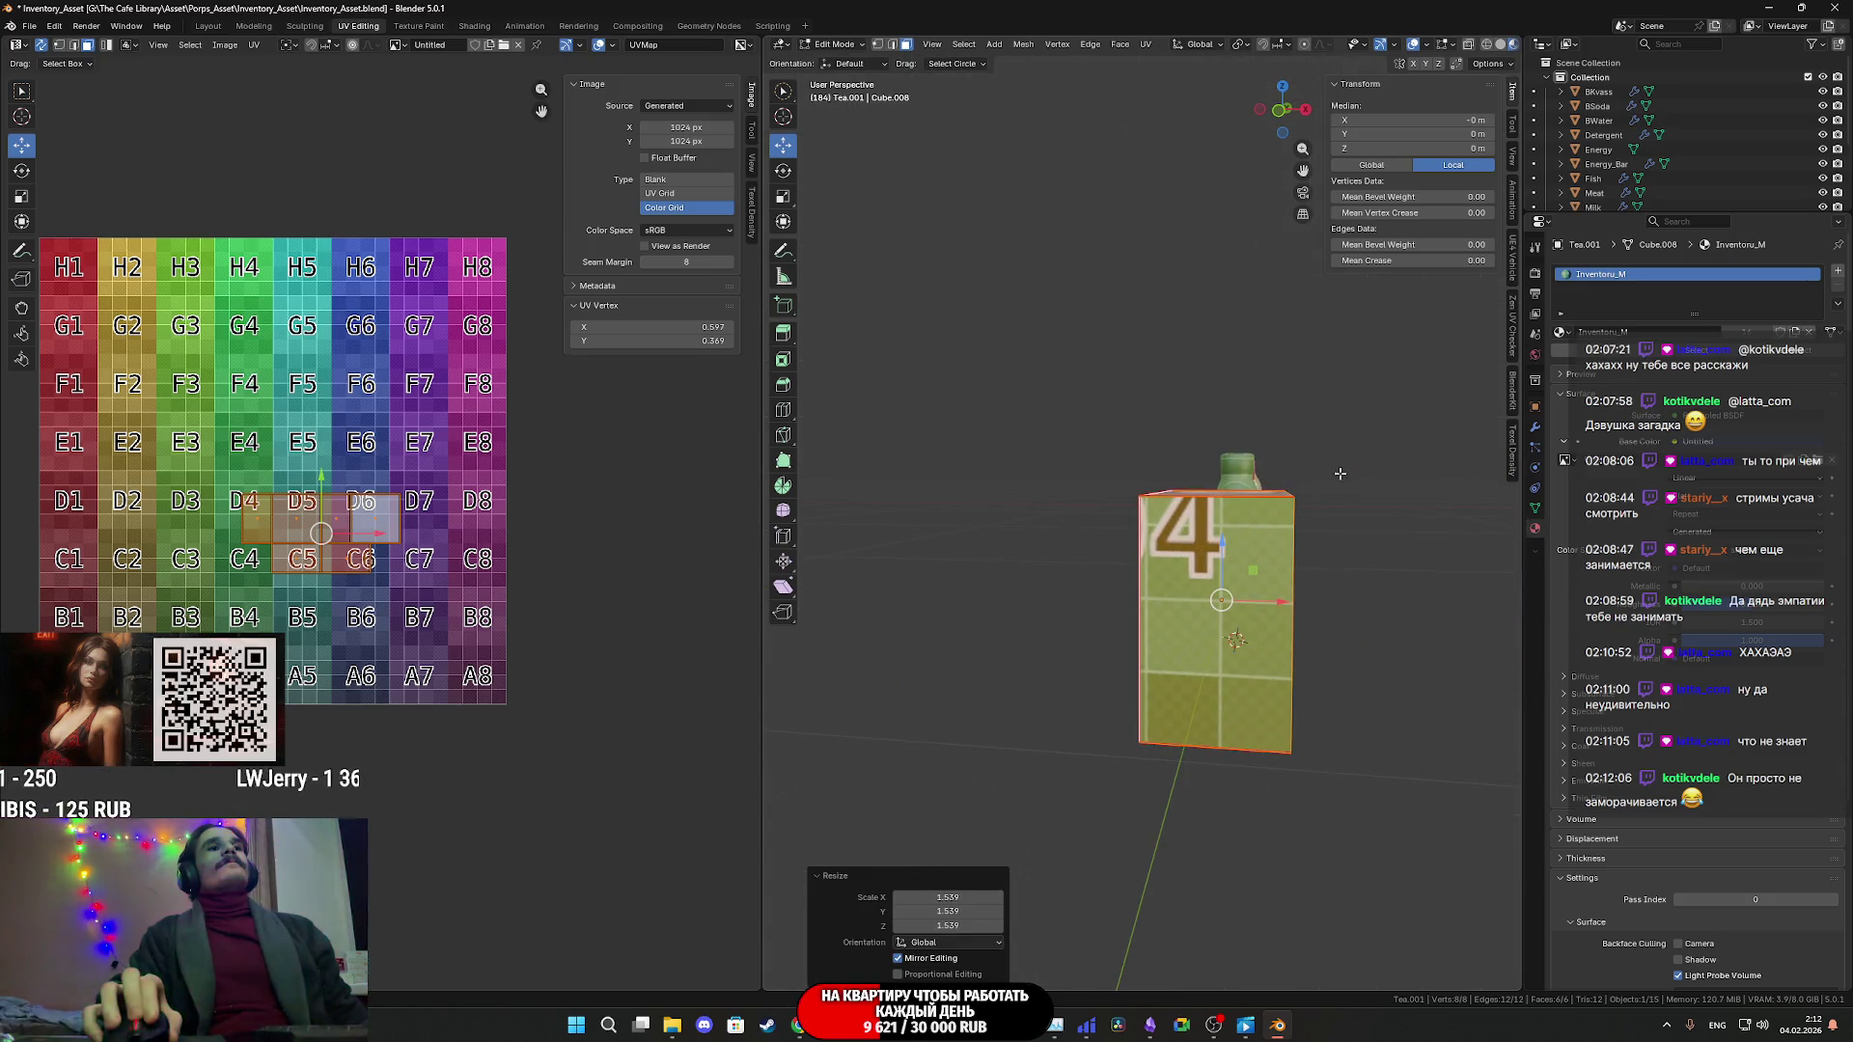
{"action": "left_click", "coordinate": [1278, 111]}
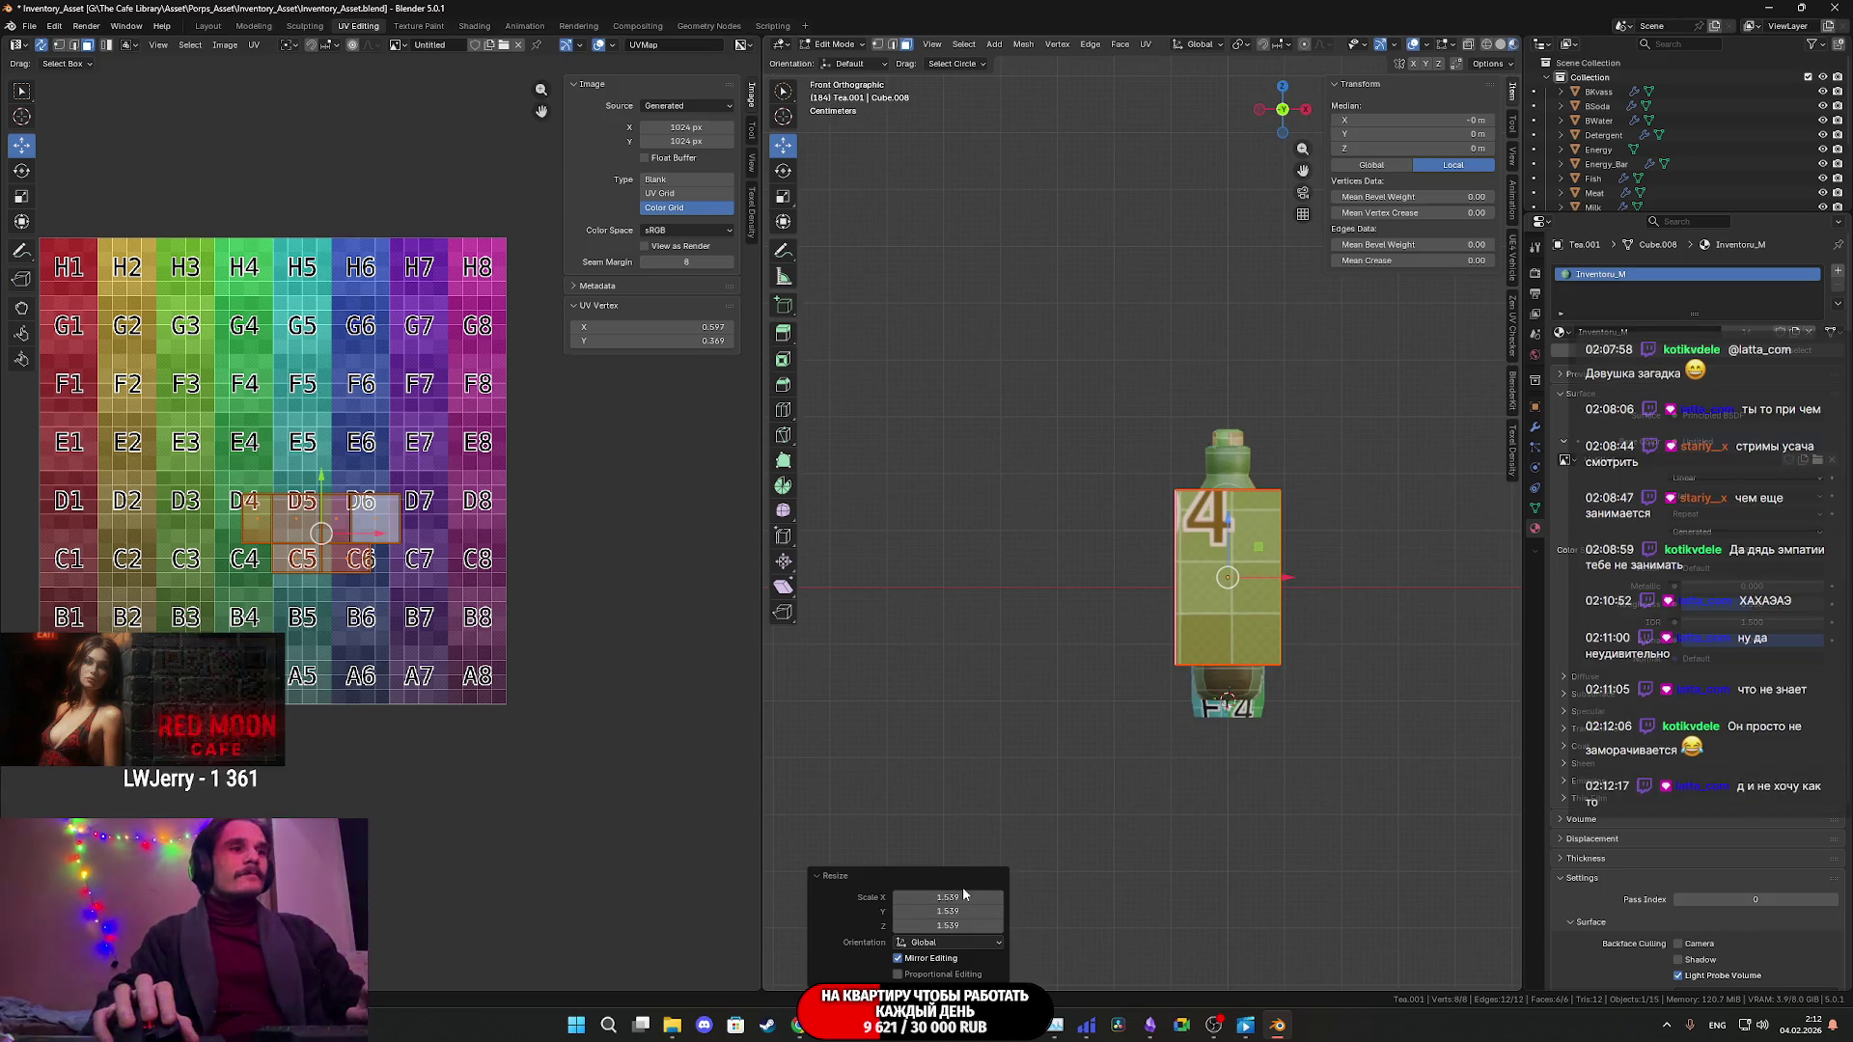
{"action": "key", "text": "s"}
{"action": "key", "text": "x"}
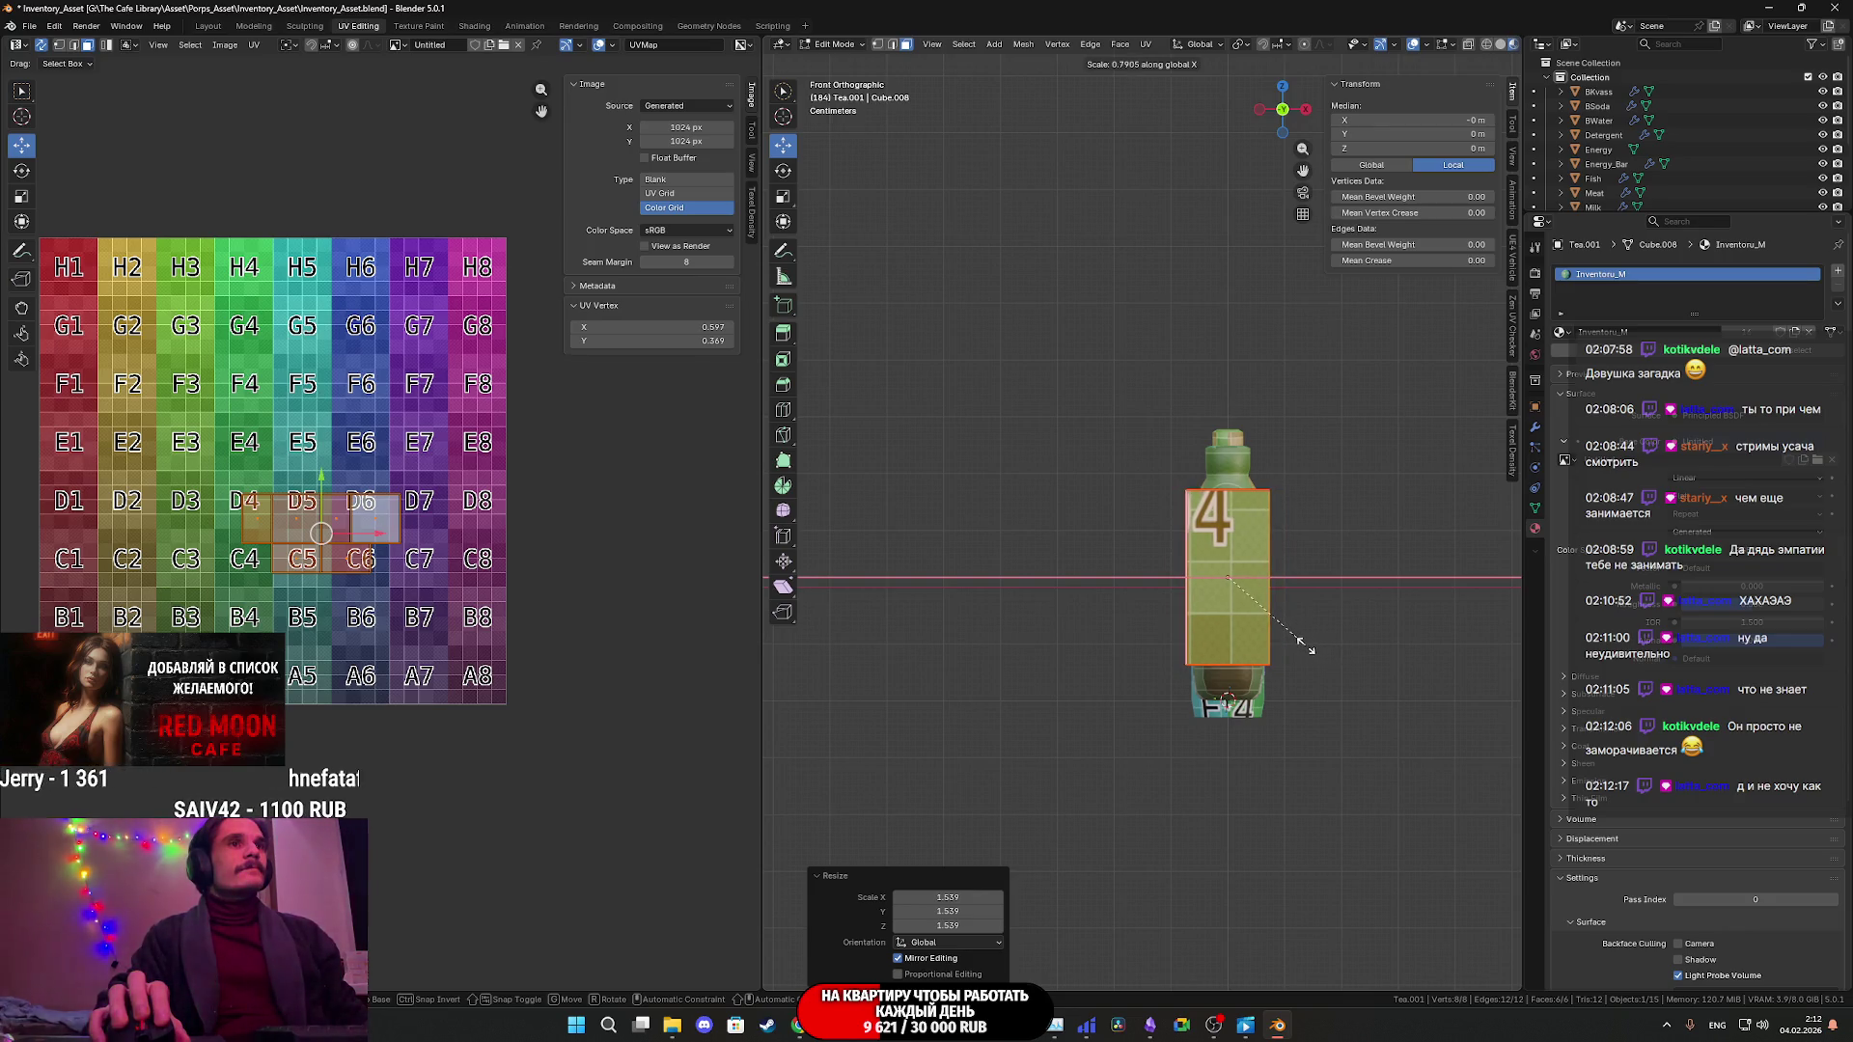
{"action": "left_click", "coordinate": [1312, 641]}
{"action": "middle_click_drag", "start_coordinate": [1310, 641], "coordinate": [1111, 296]}
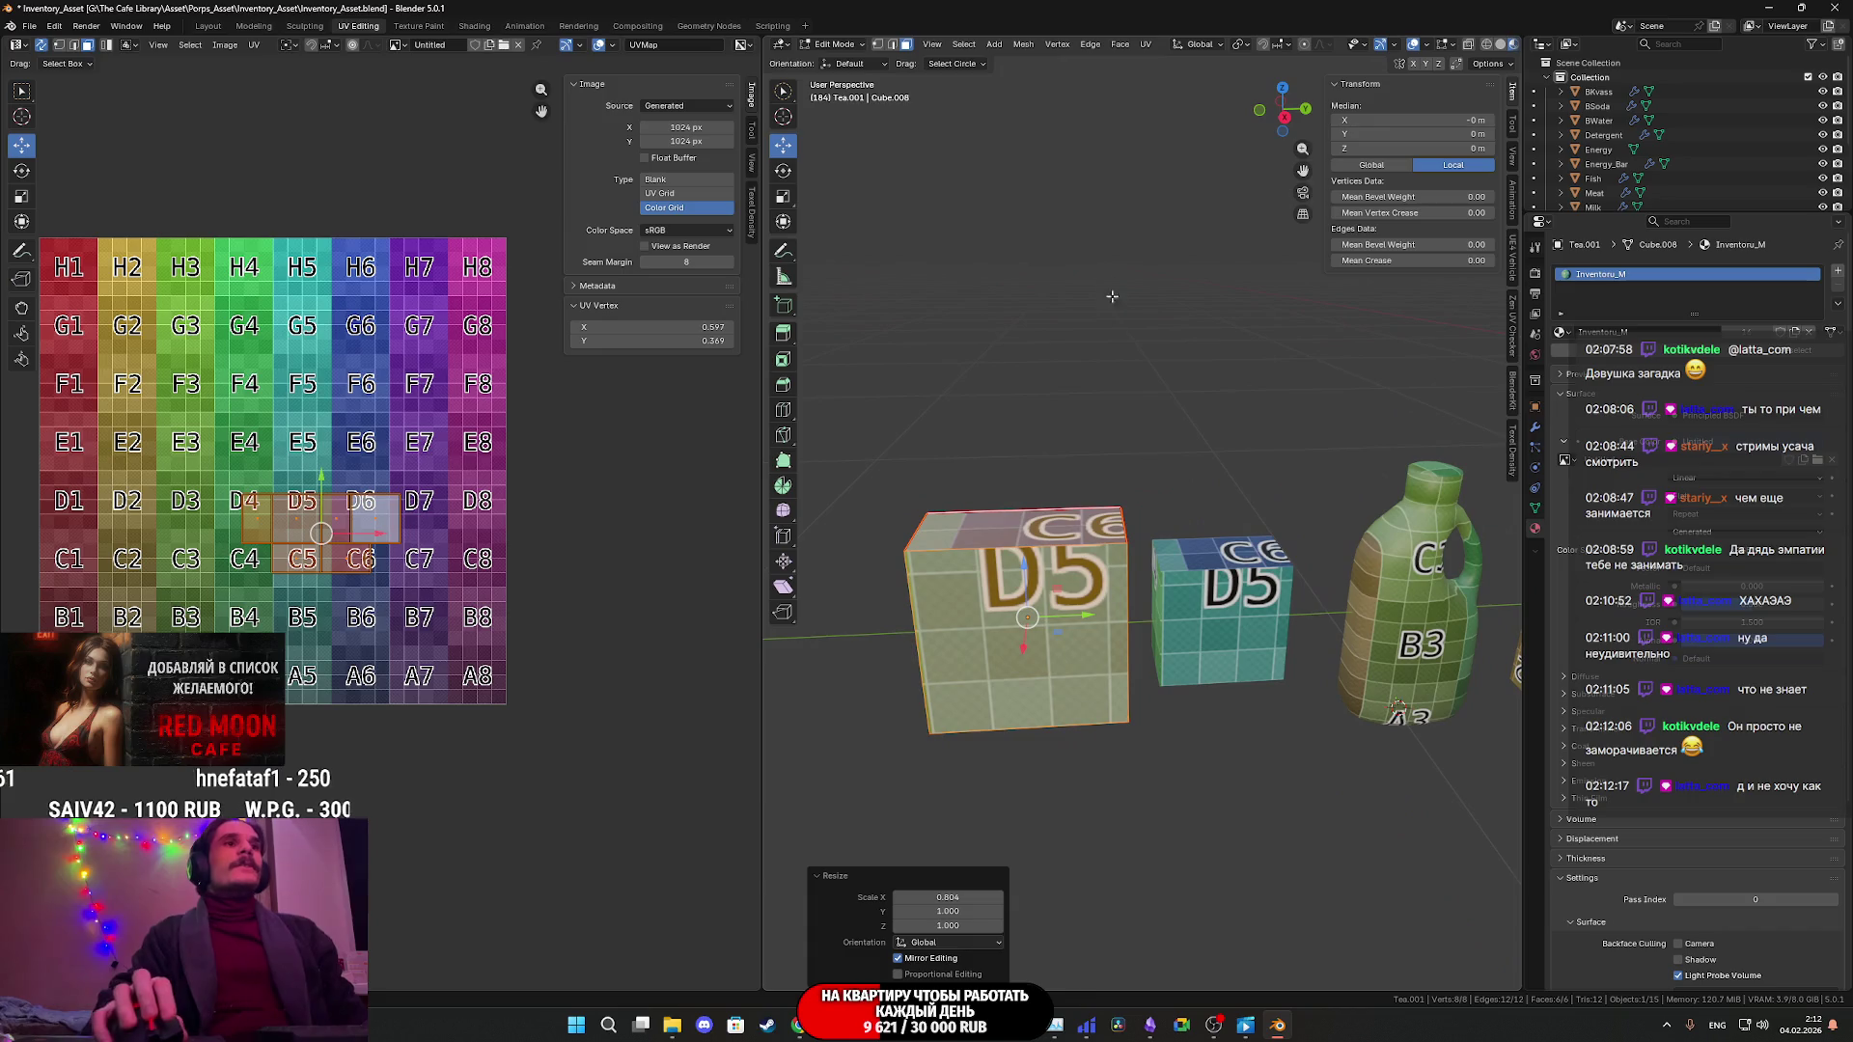
- Unwrap the cube's UVs and place the resulting cross beside the grid image
{"action": "left_click", "coordinate": [1144, 45]}
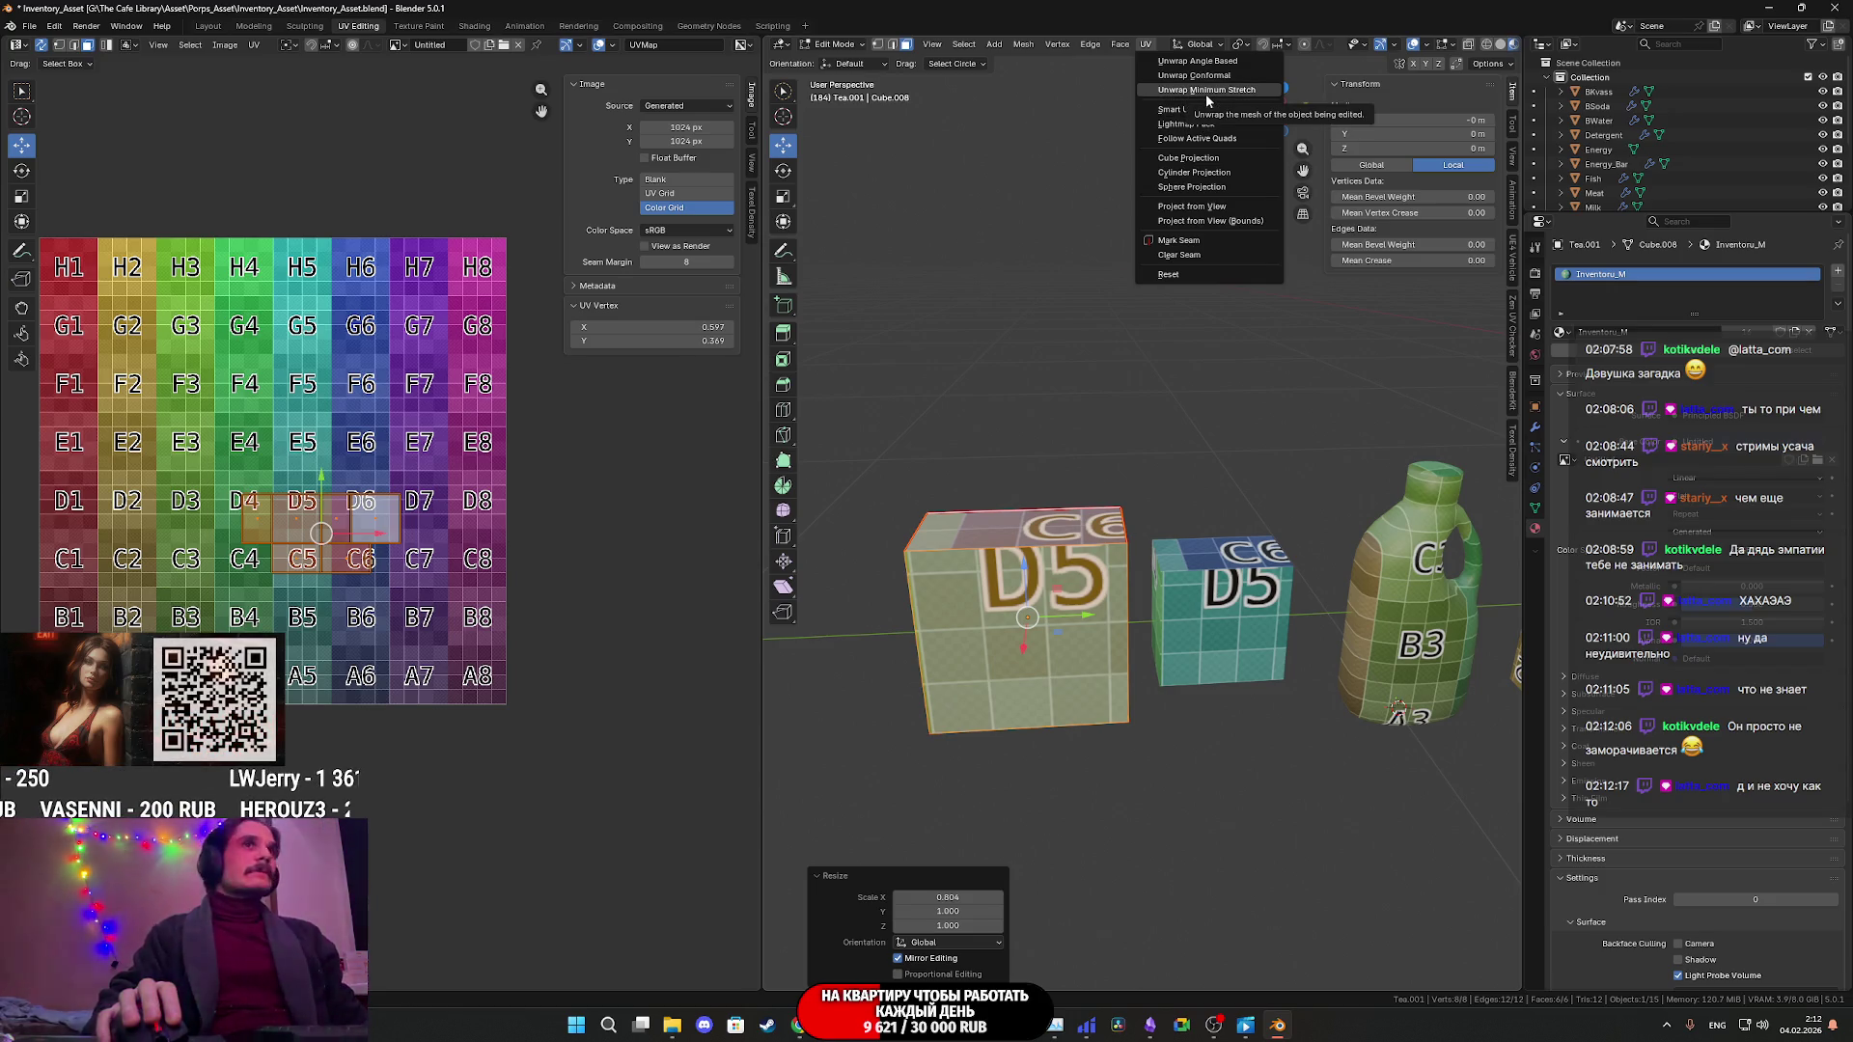
{"action": "left_click", "coordinate": [1197, 60]}
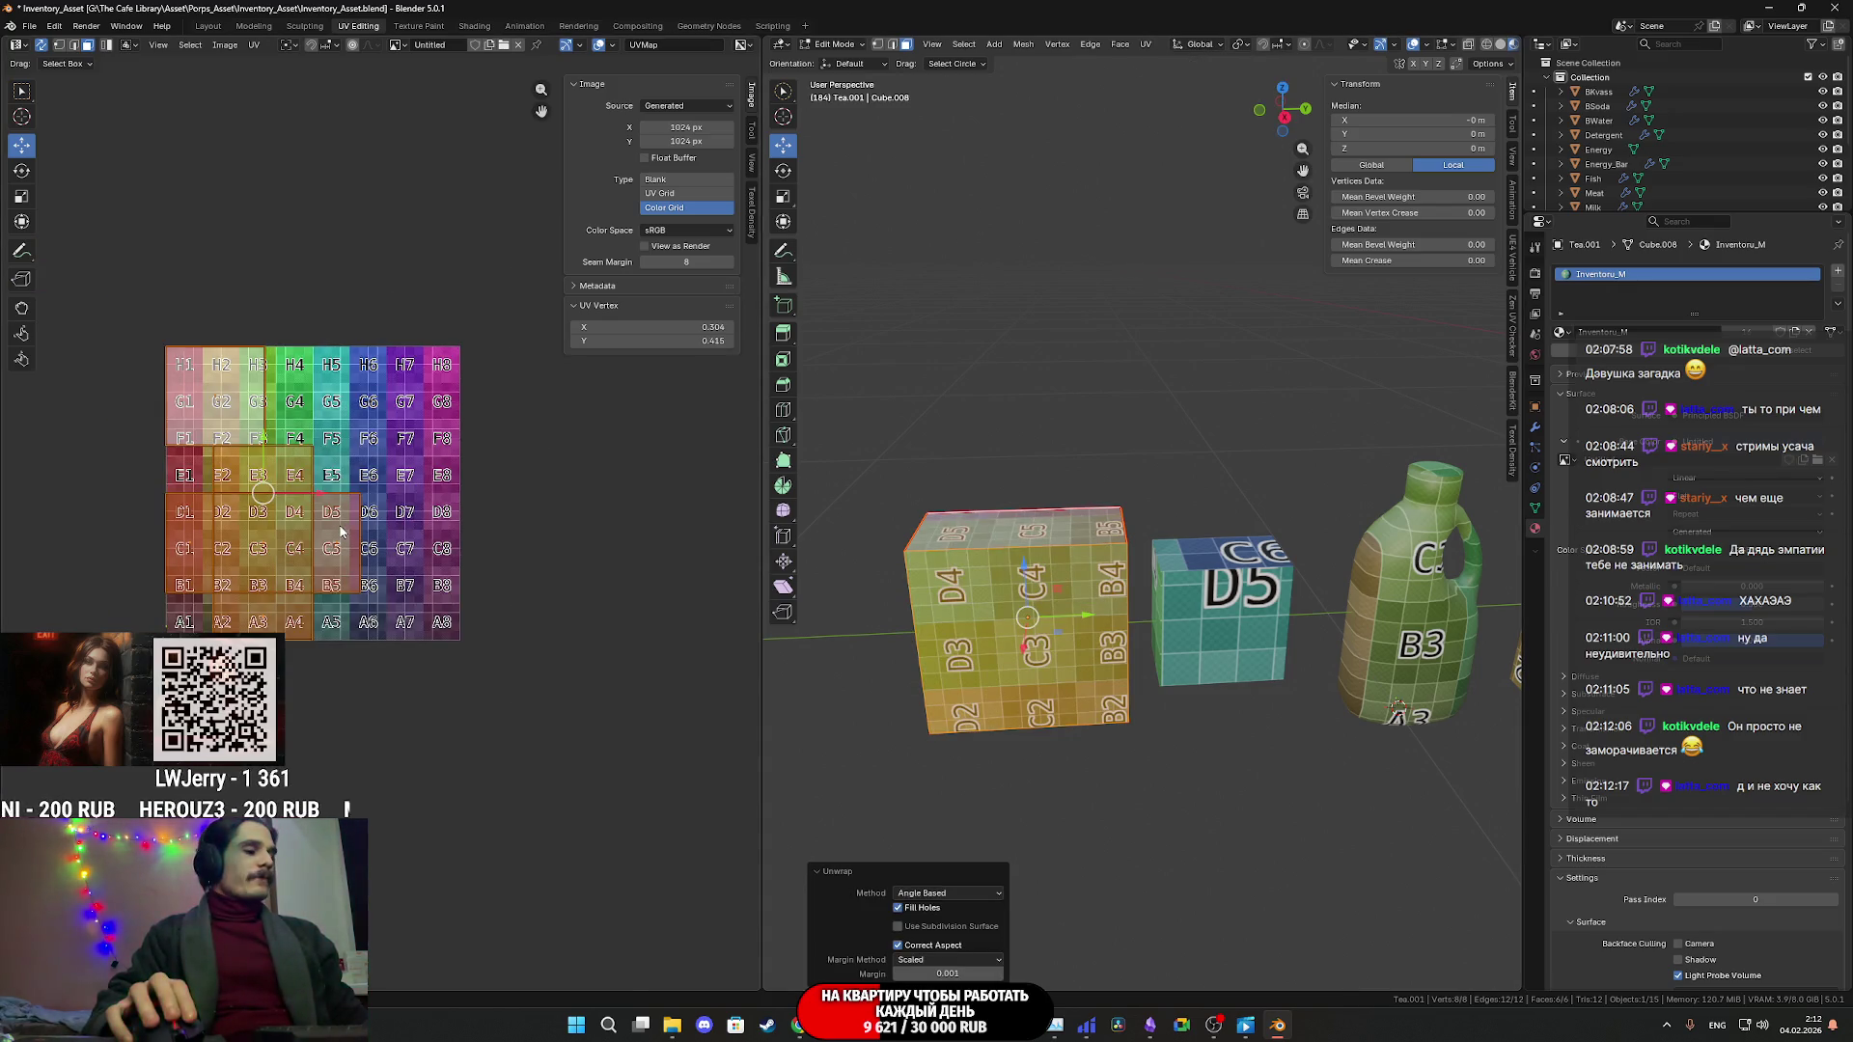
{"action": "left_click_drag", "start_coordinate": [353, 526], "coordinate": [665, 520]}
{"action": "middle_click_drag", "start_coordinate": [640, 527], "coordinate": [559, 573]}
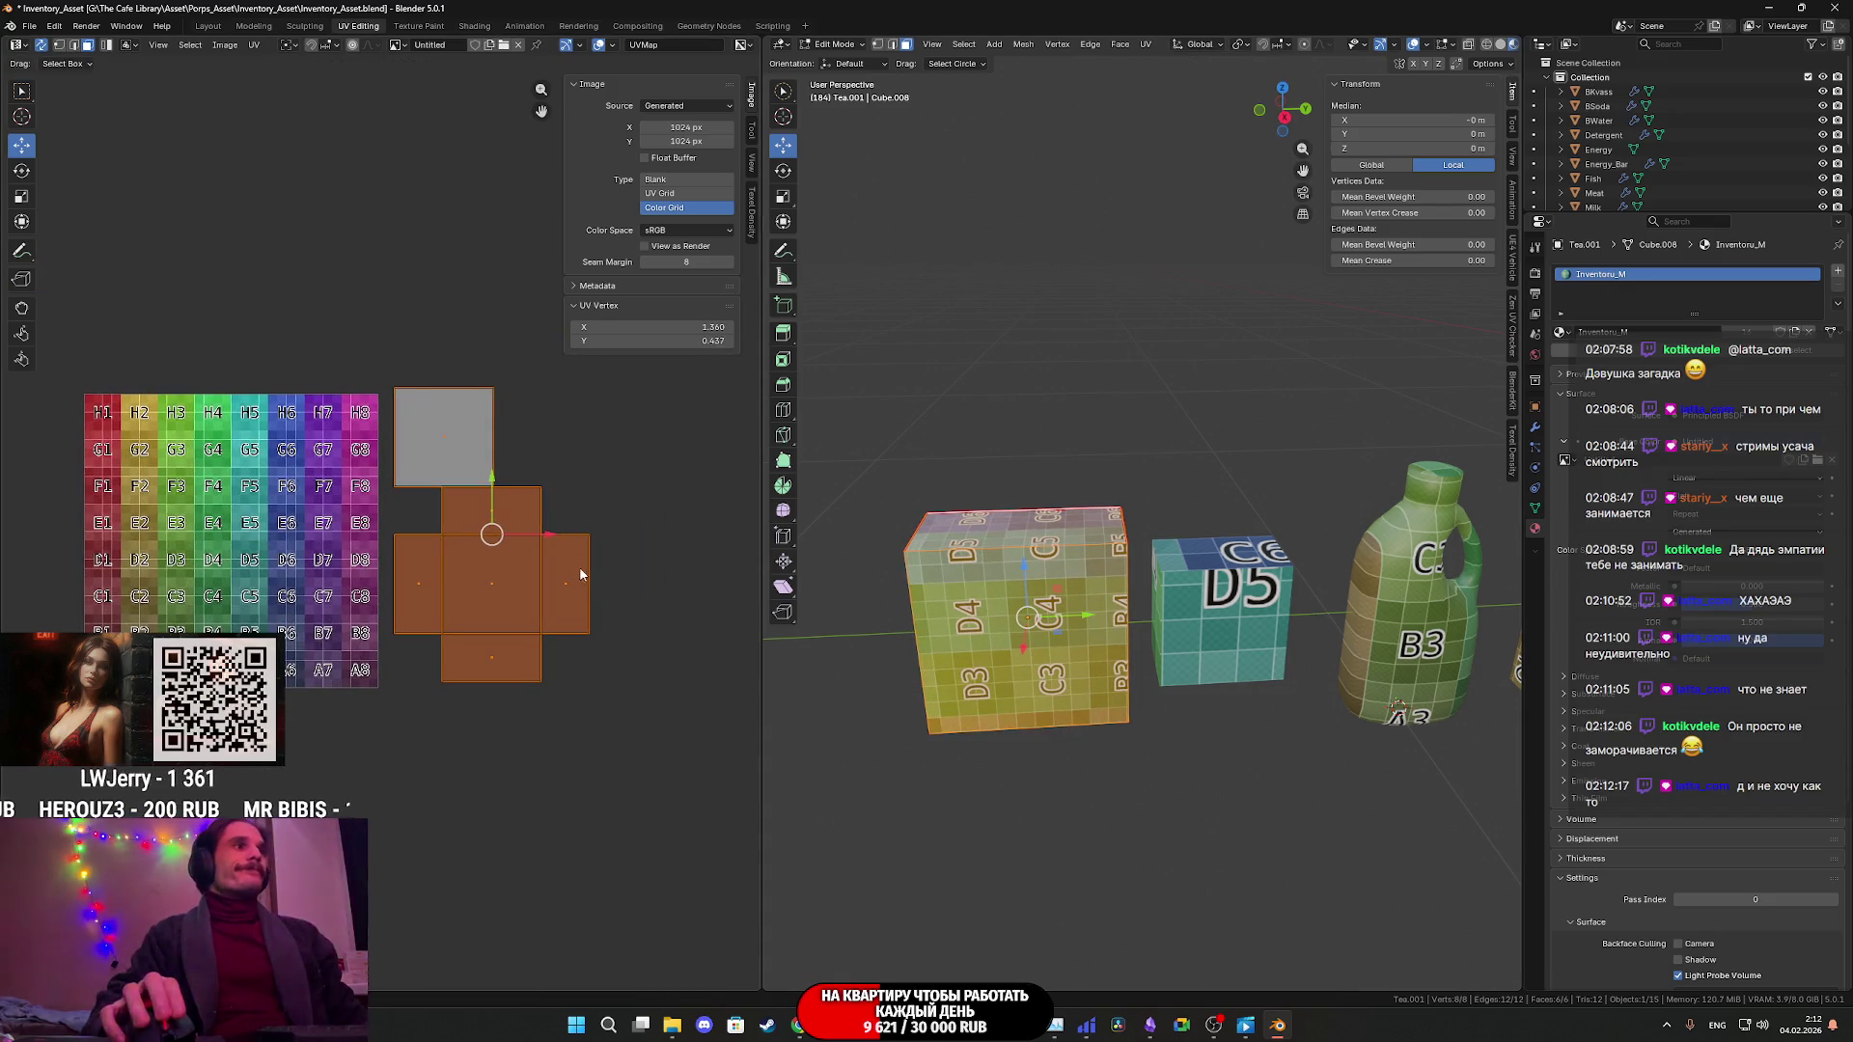
- Select the cross's top UV square, trial-rotate it, then undo the rotation
{"action": "left_click", "coordinate": [499, 517]}
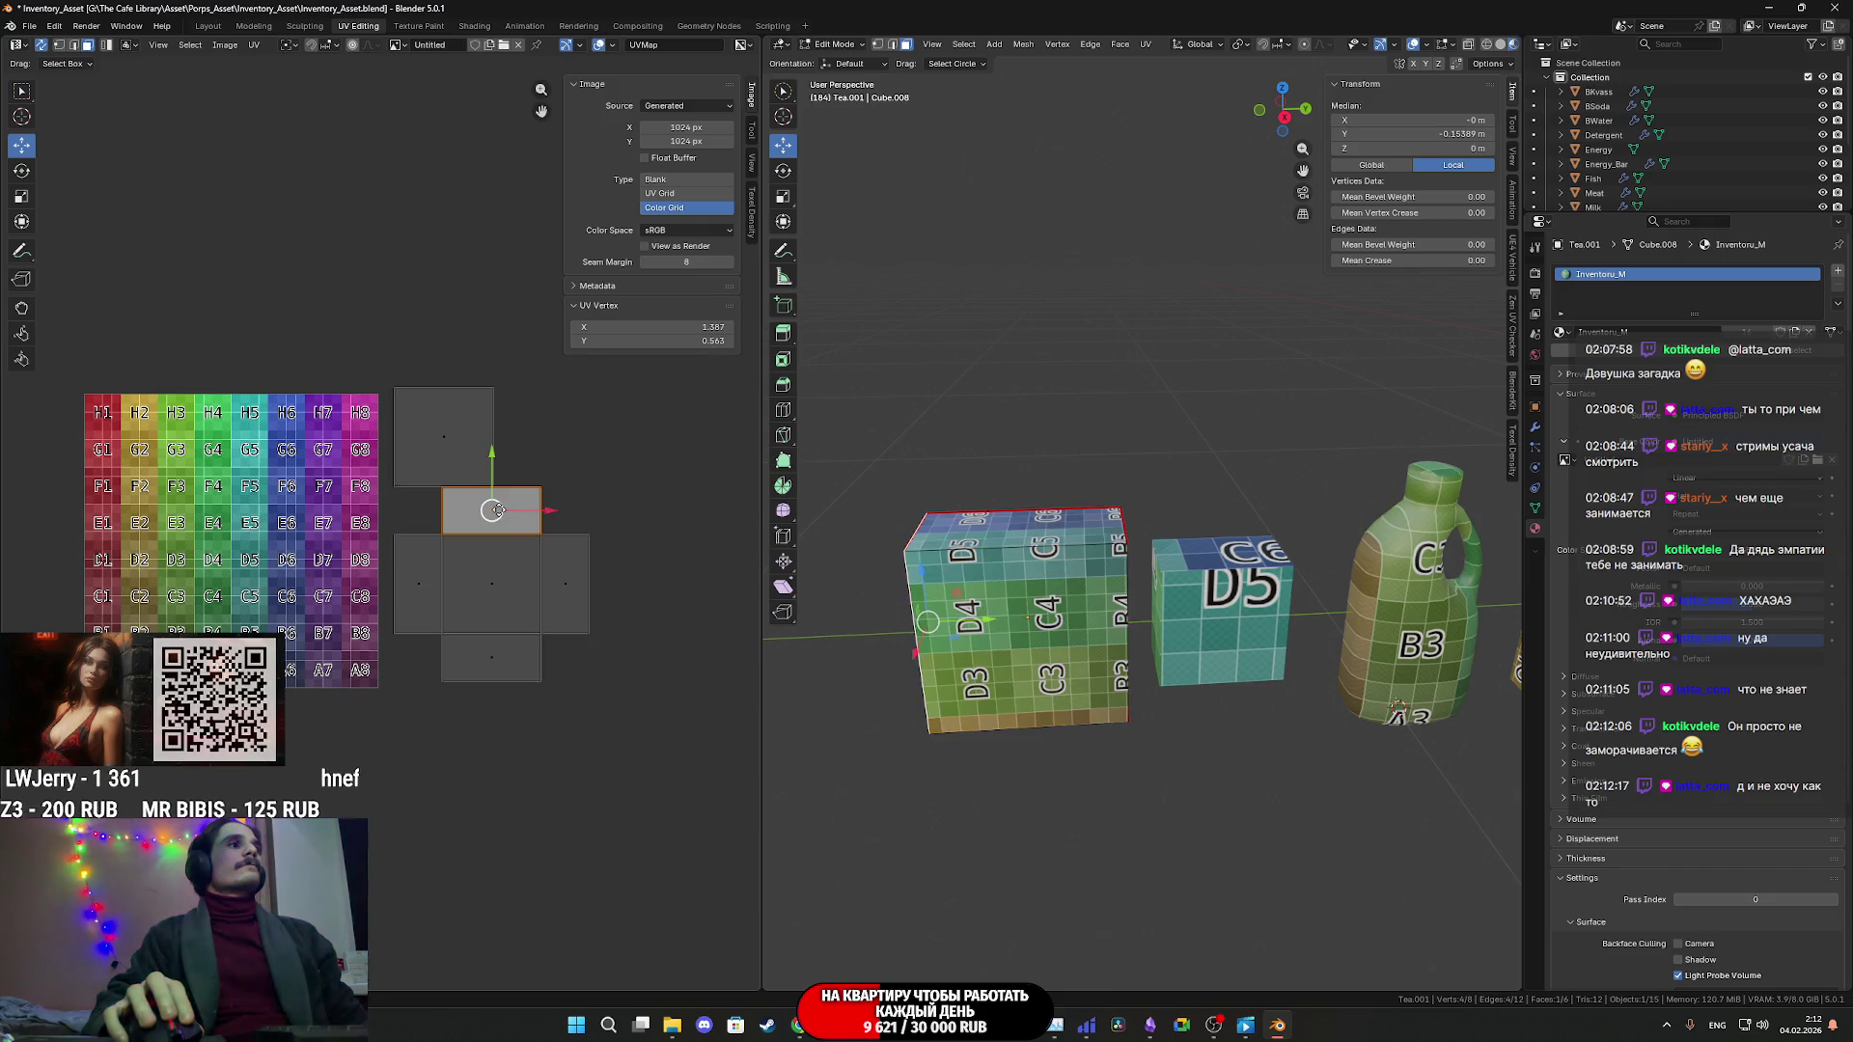
{"action": "left_click", "coordinate": [459, 436]}
{"action": "mouse_move", "coordinate": [1082, 659]}
{"action": "middle_mouse_down"}
{"action": "mouse_move", "coordinate": [1139, 665]}
{"action": "mouse_move", "coordinate": [1023, 618]}
{"action": "mouse_move", "coordinate": [1071, 637]}
{"action": "mouse_move", "coordinate": [1058, 628]}
{"action": "middle_mouse_up"}
{"action": "key", "text": "r"}
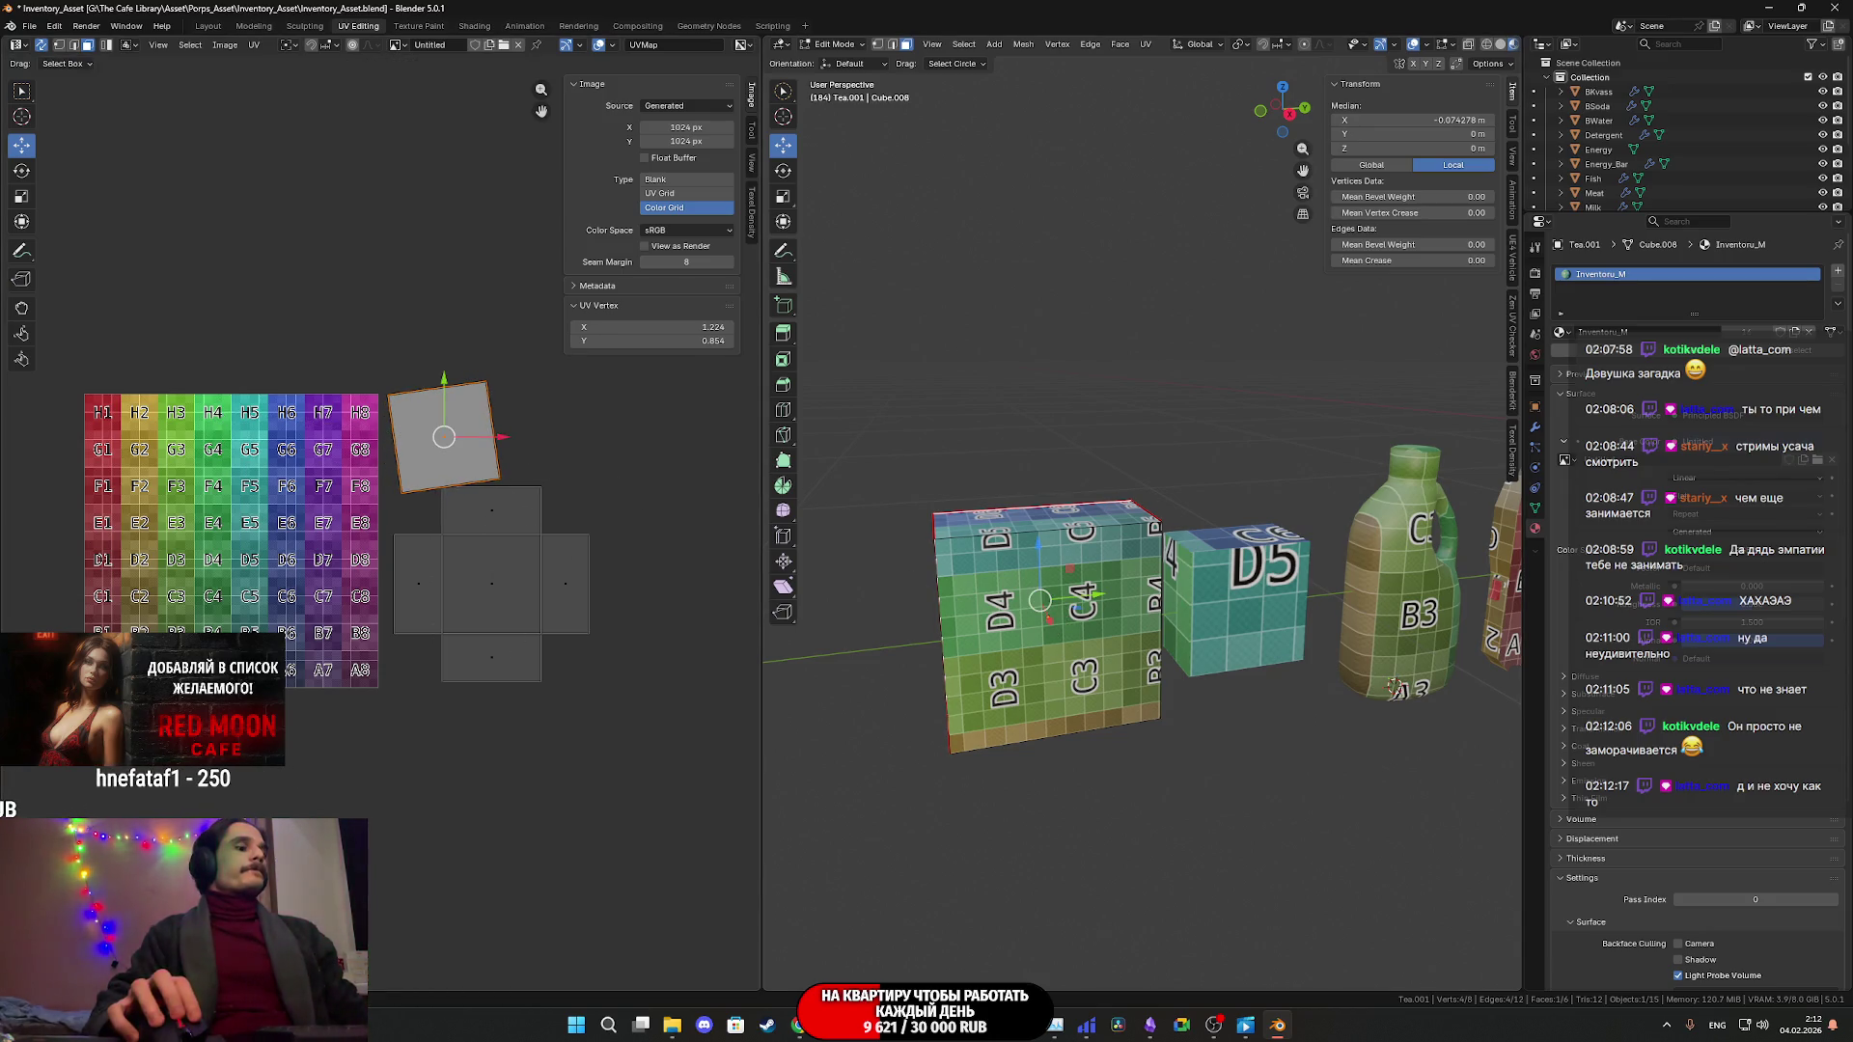
{"action": "key", "text": "ctrl+z"}
{"action": "key", "text": "ctrl+z"}
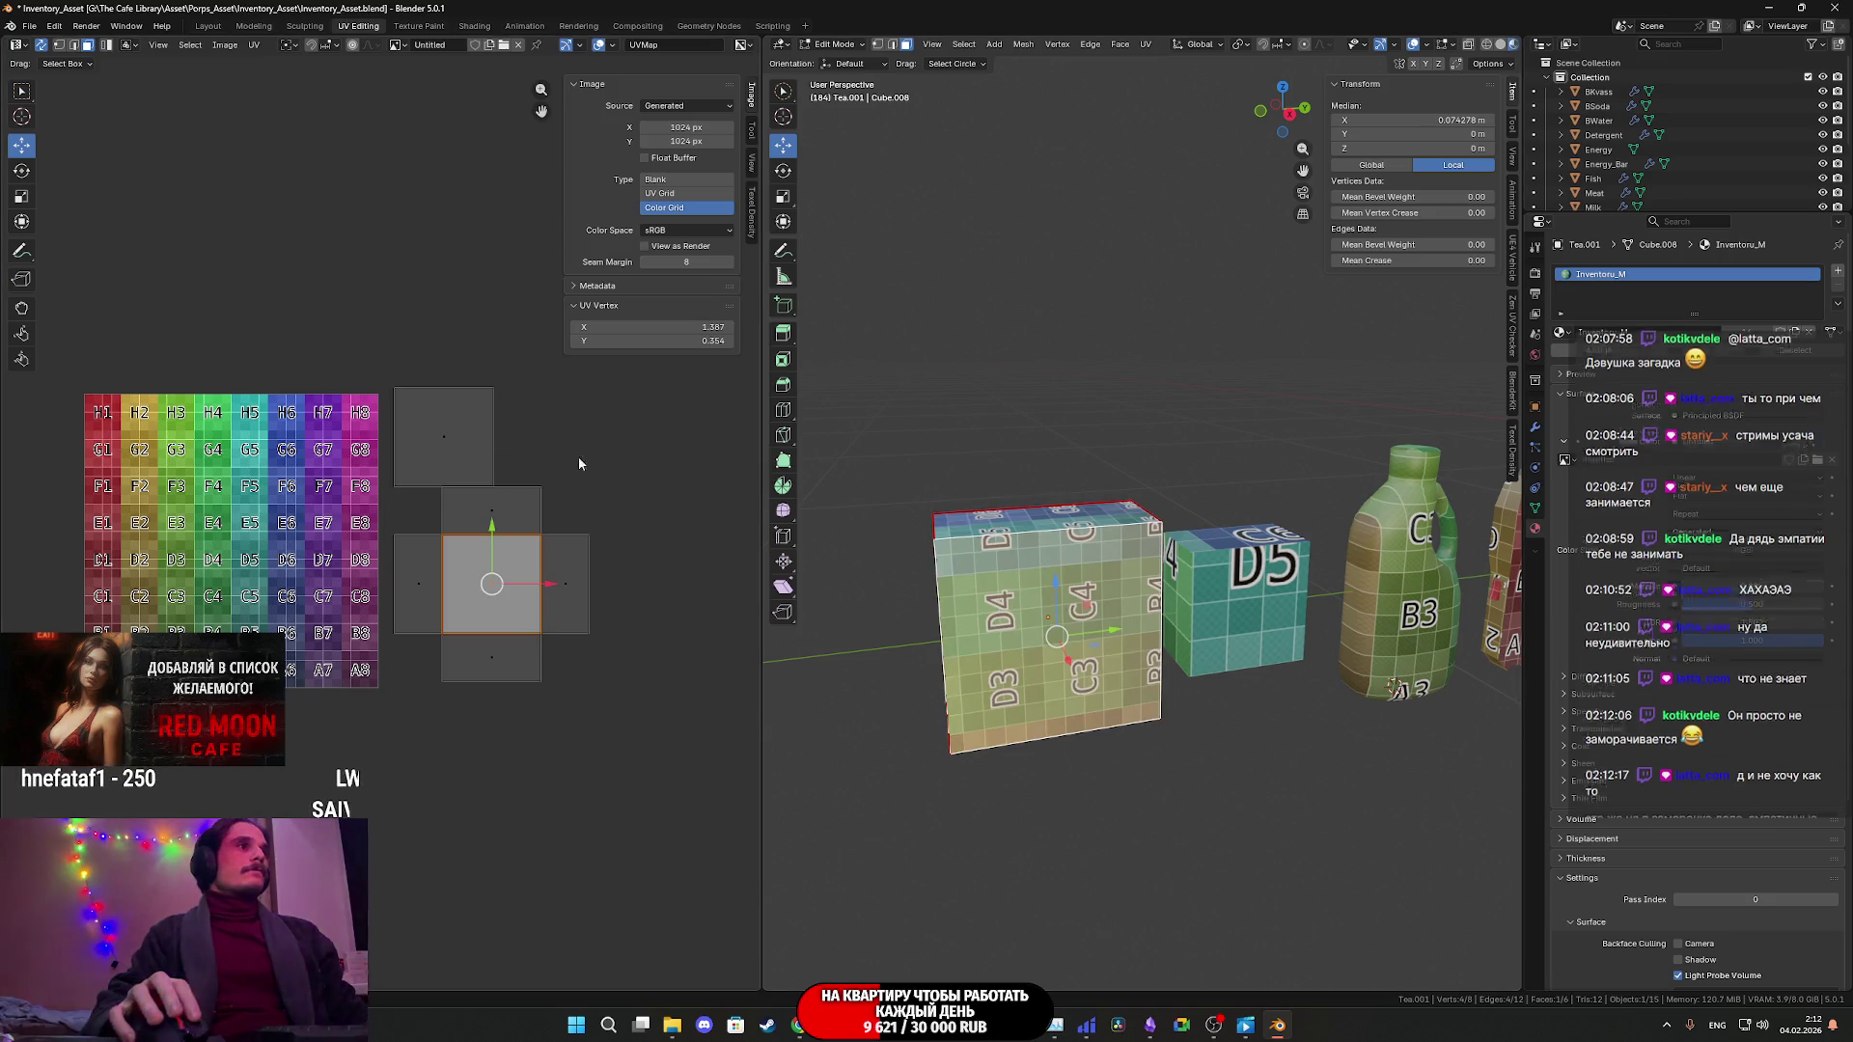
{"action": "key", "text": "r"}
{"action": "key", "text": "Escape"}
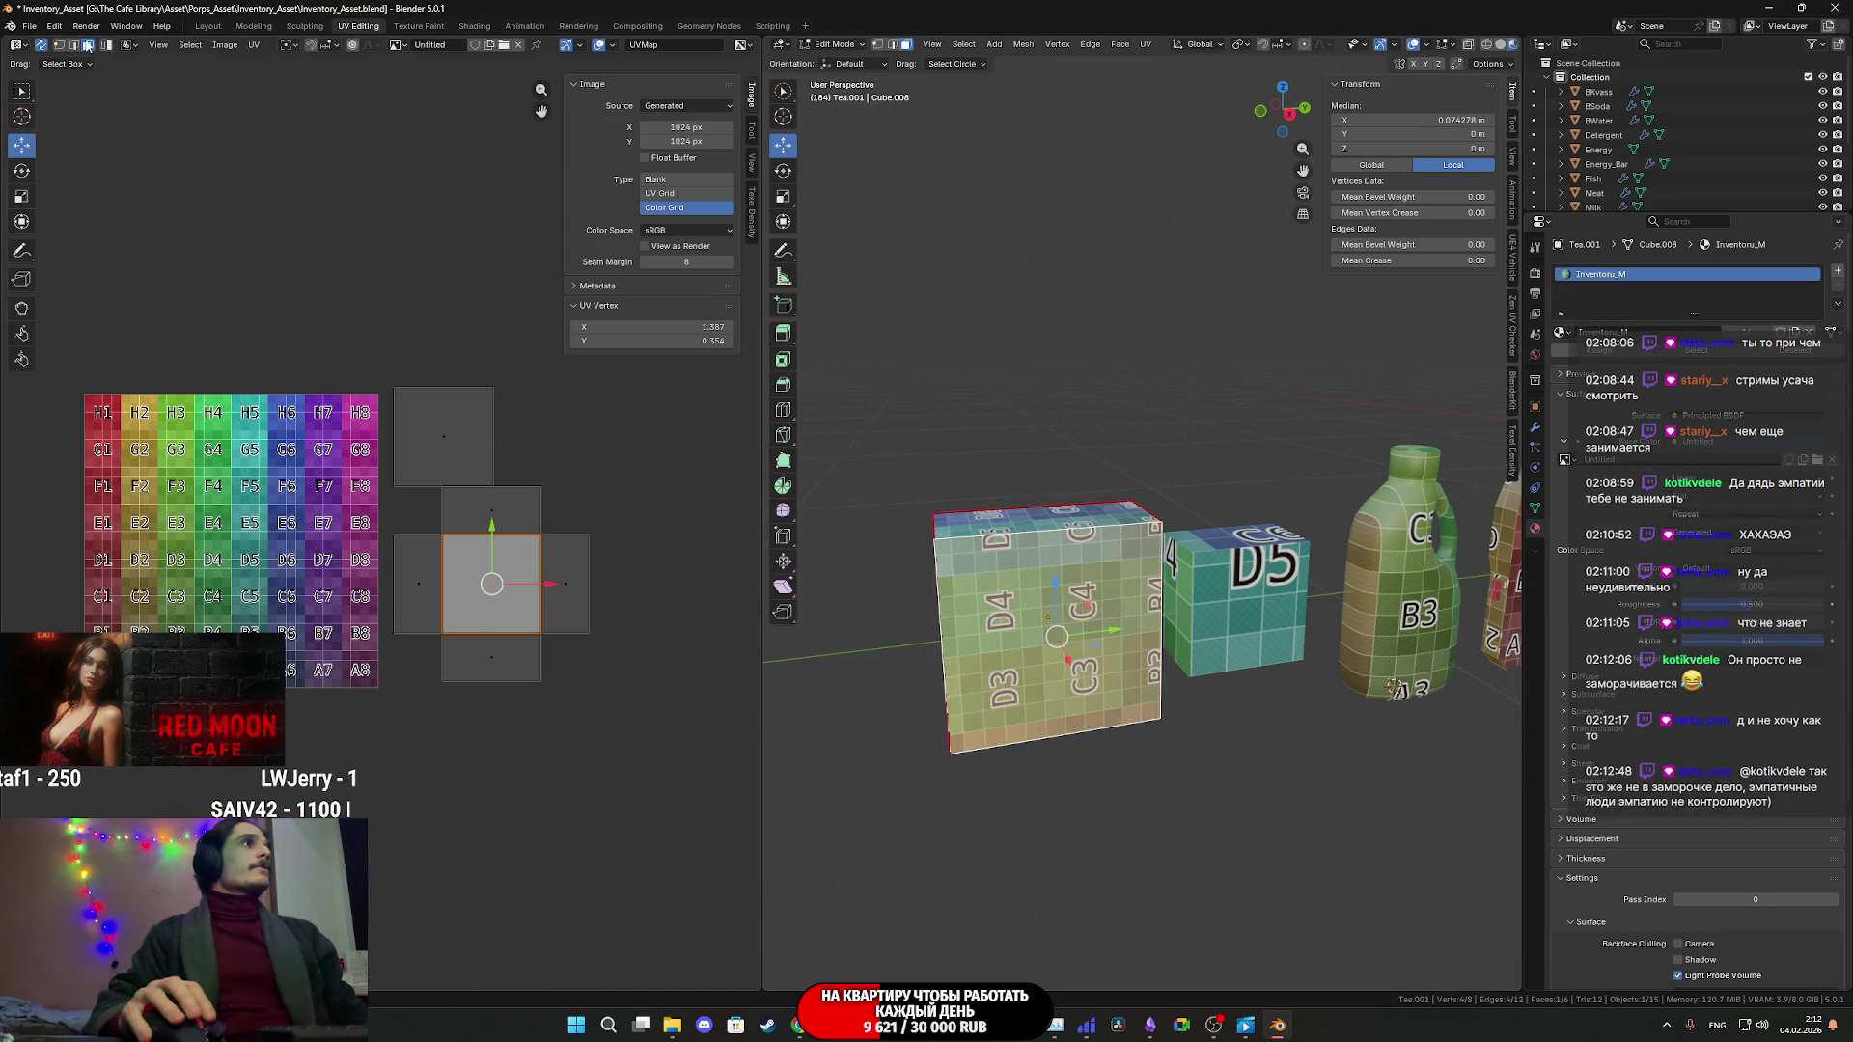
- Test centre-face rotation under Shared Location and Shared Vertex sticky selection modes
{"action": "left_click", "coordinate": [131, 46]}
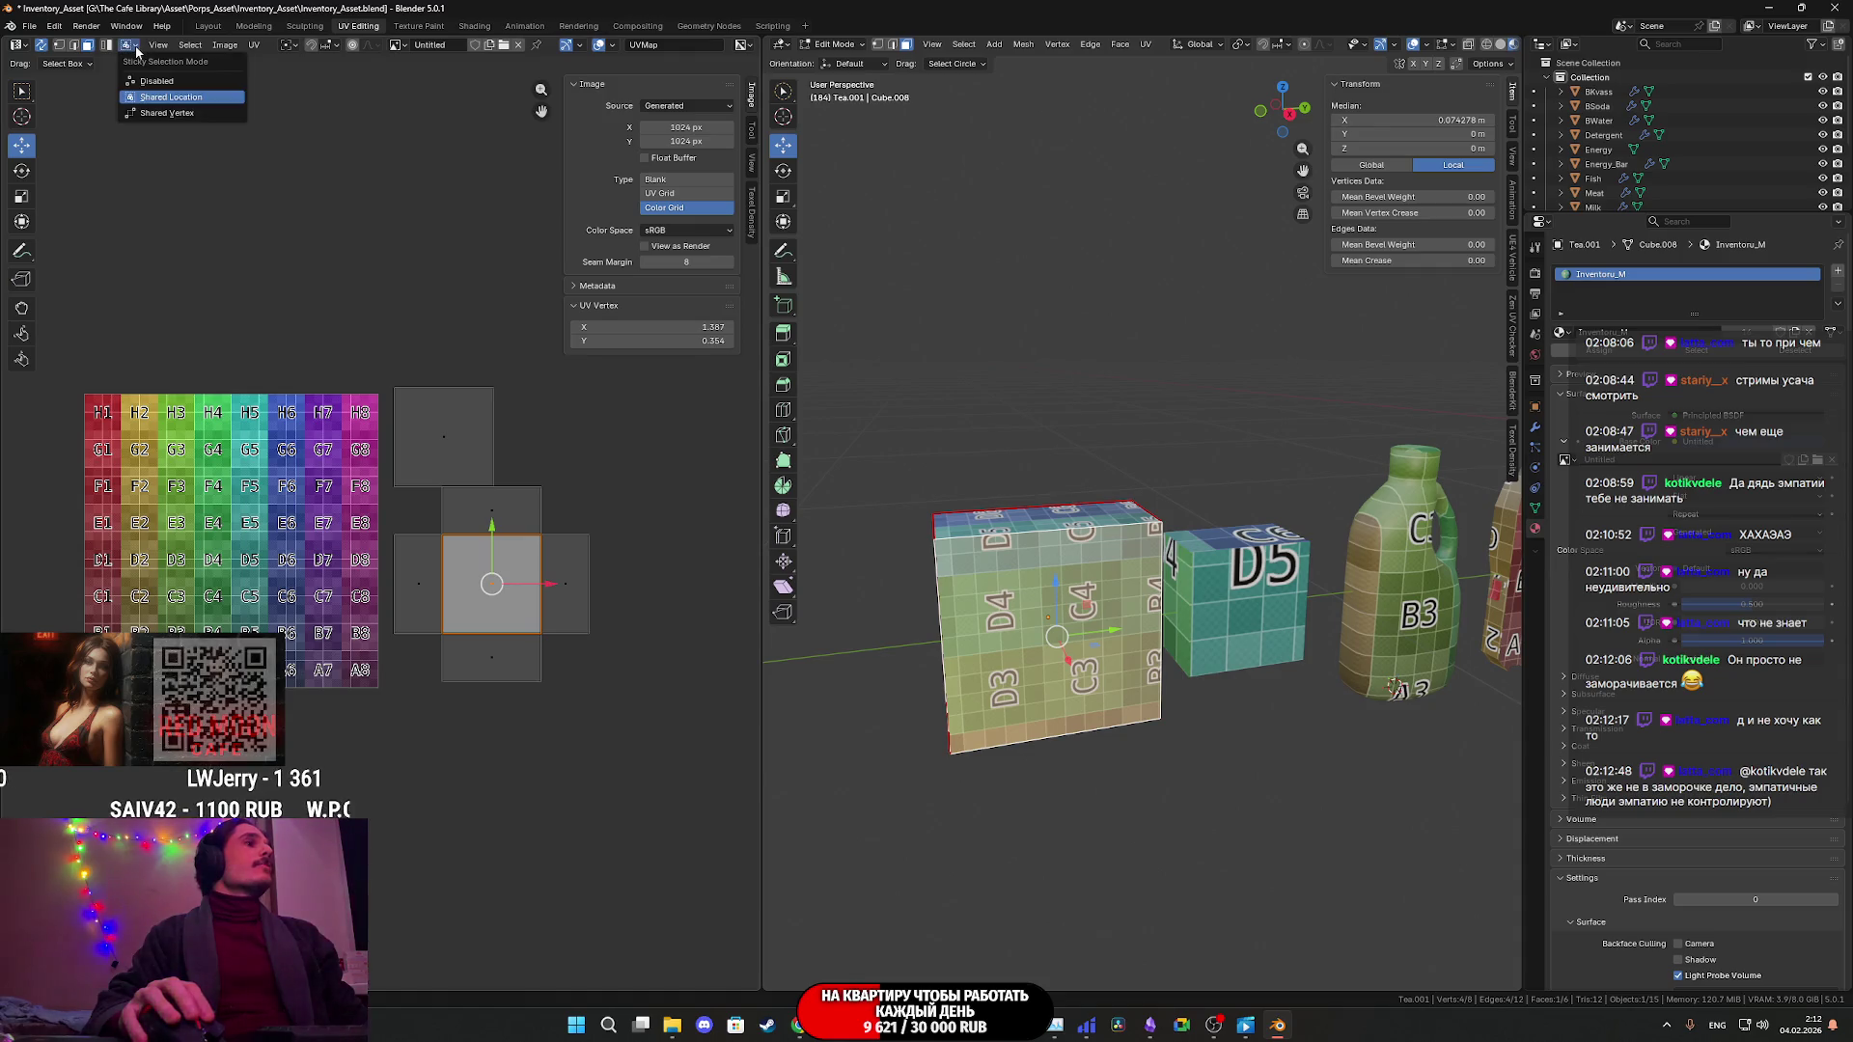
{"action": "left_click", "coordinate": [154, 106]}
{"action": "key", "text": "r"}
{"action": "key", "text": "Escape"}
{"action": "left_click", "coordinate": [131, 47]}
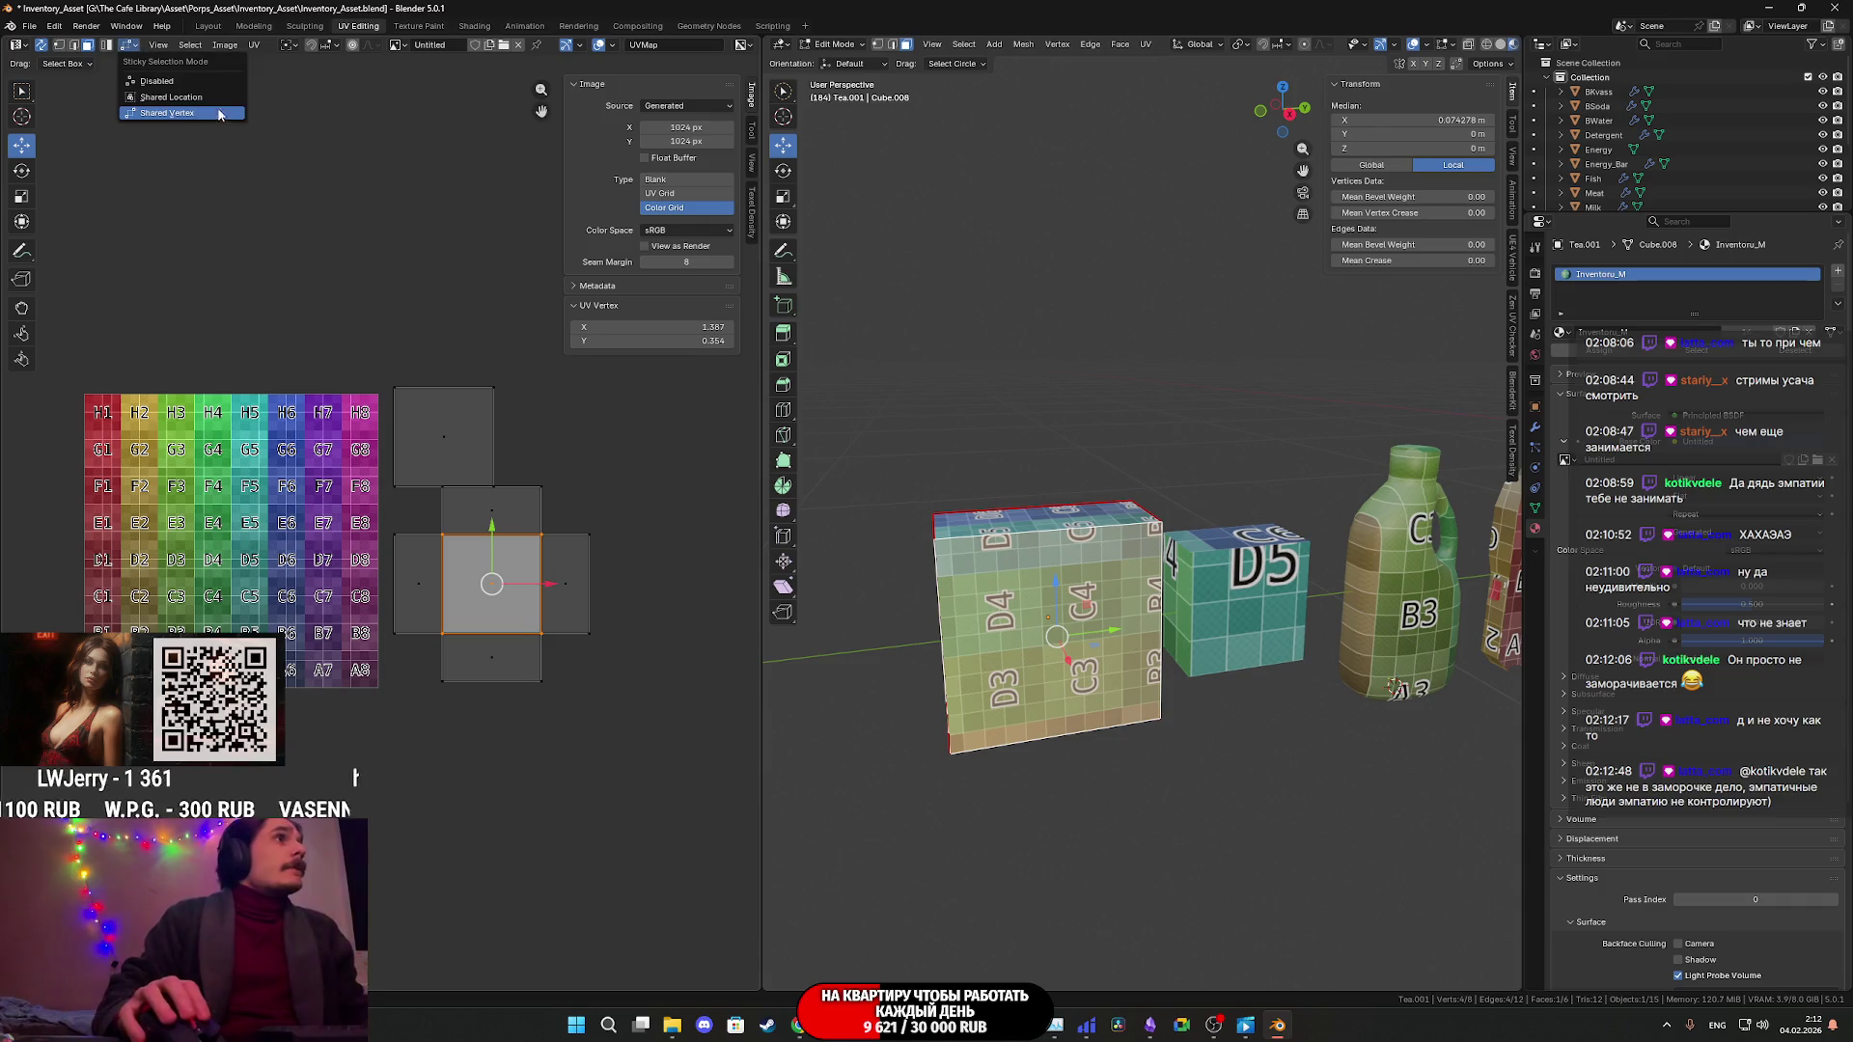
{"action": "left_click", "coordinate": [155, 89]}
{"action": "key", "text": "r"}
{"action": "key", "text": "Escape"}
- Rotate the centre UV face freely, then undo so all faces stay unrotated
{"action": "left_click", "coordinate": [133, 47]}
{"action": "left_click", "coordinate": [166, 113]}
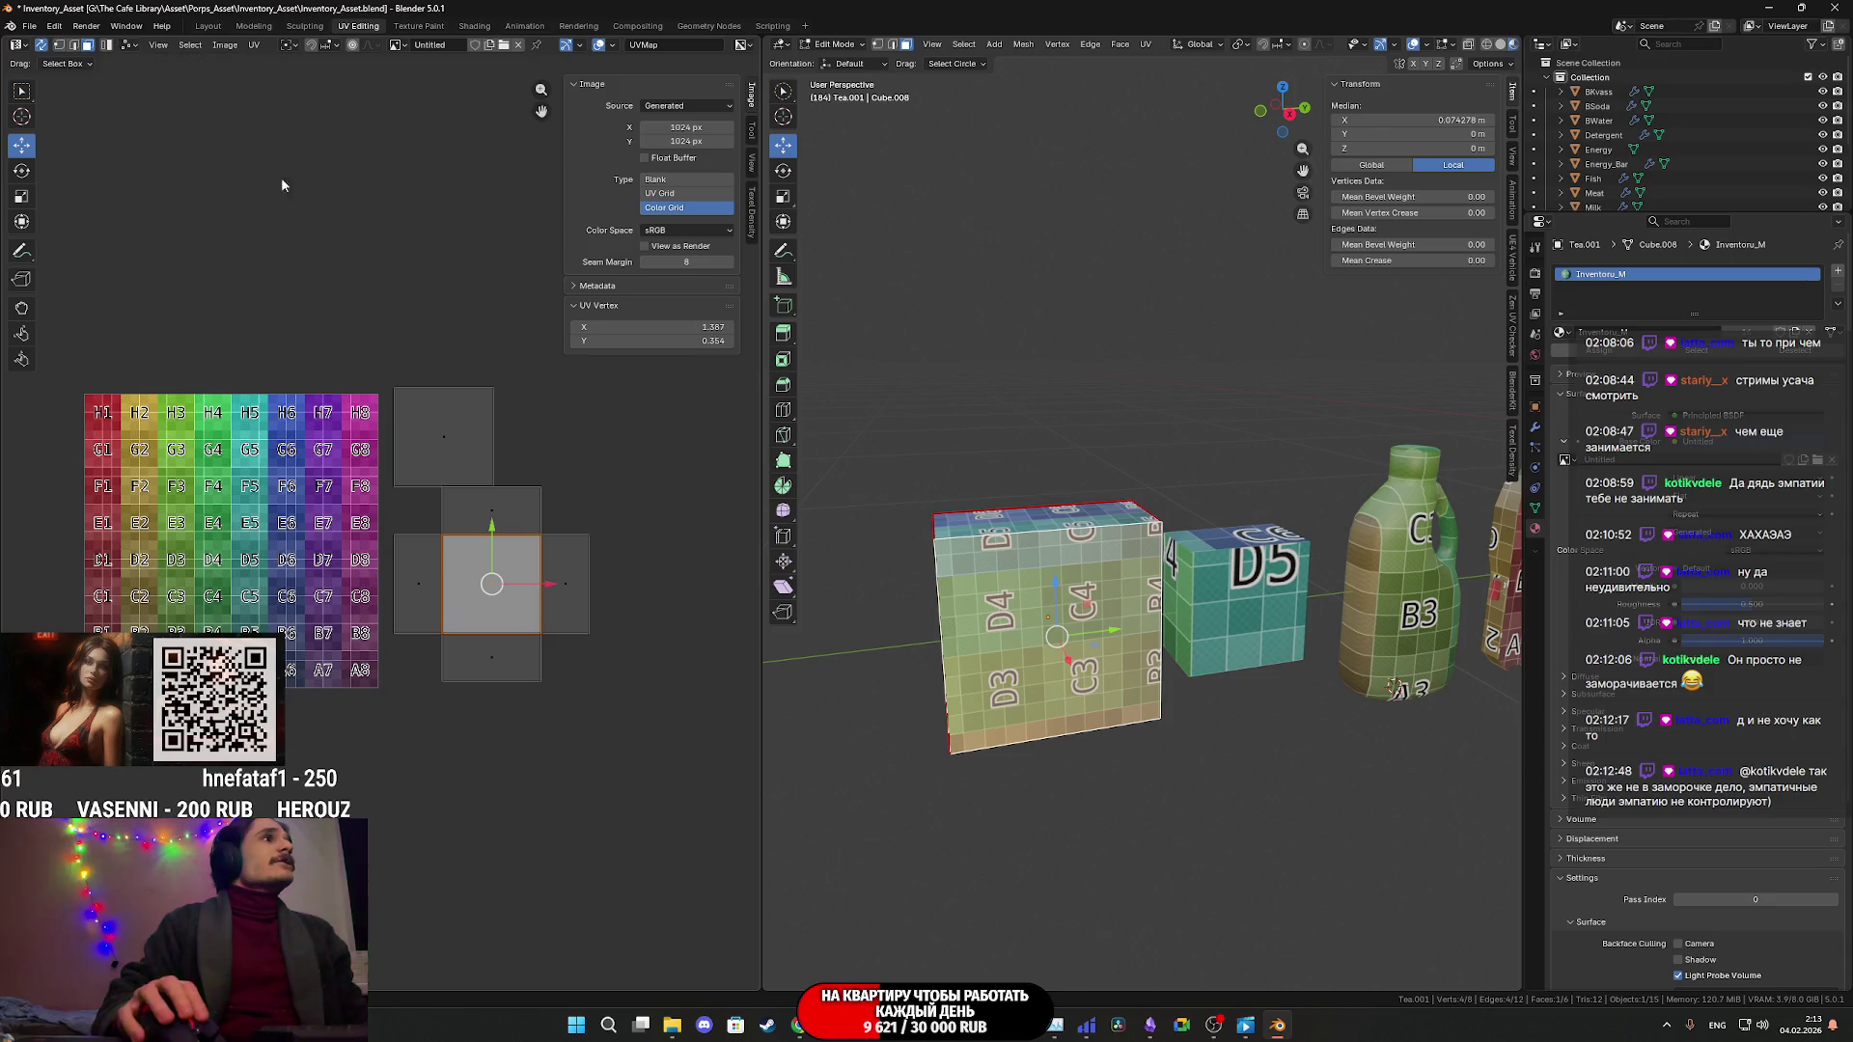
{"action": "key", "text": "r"}
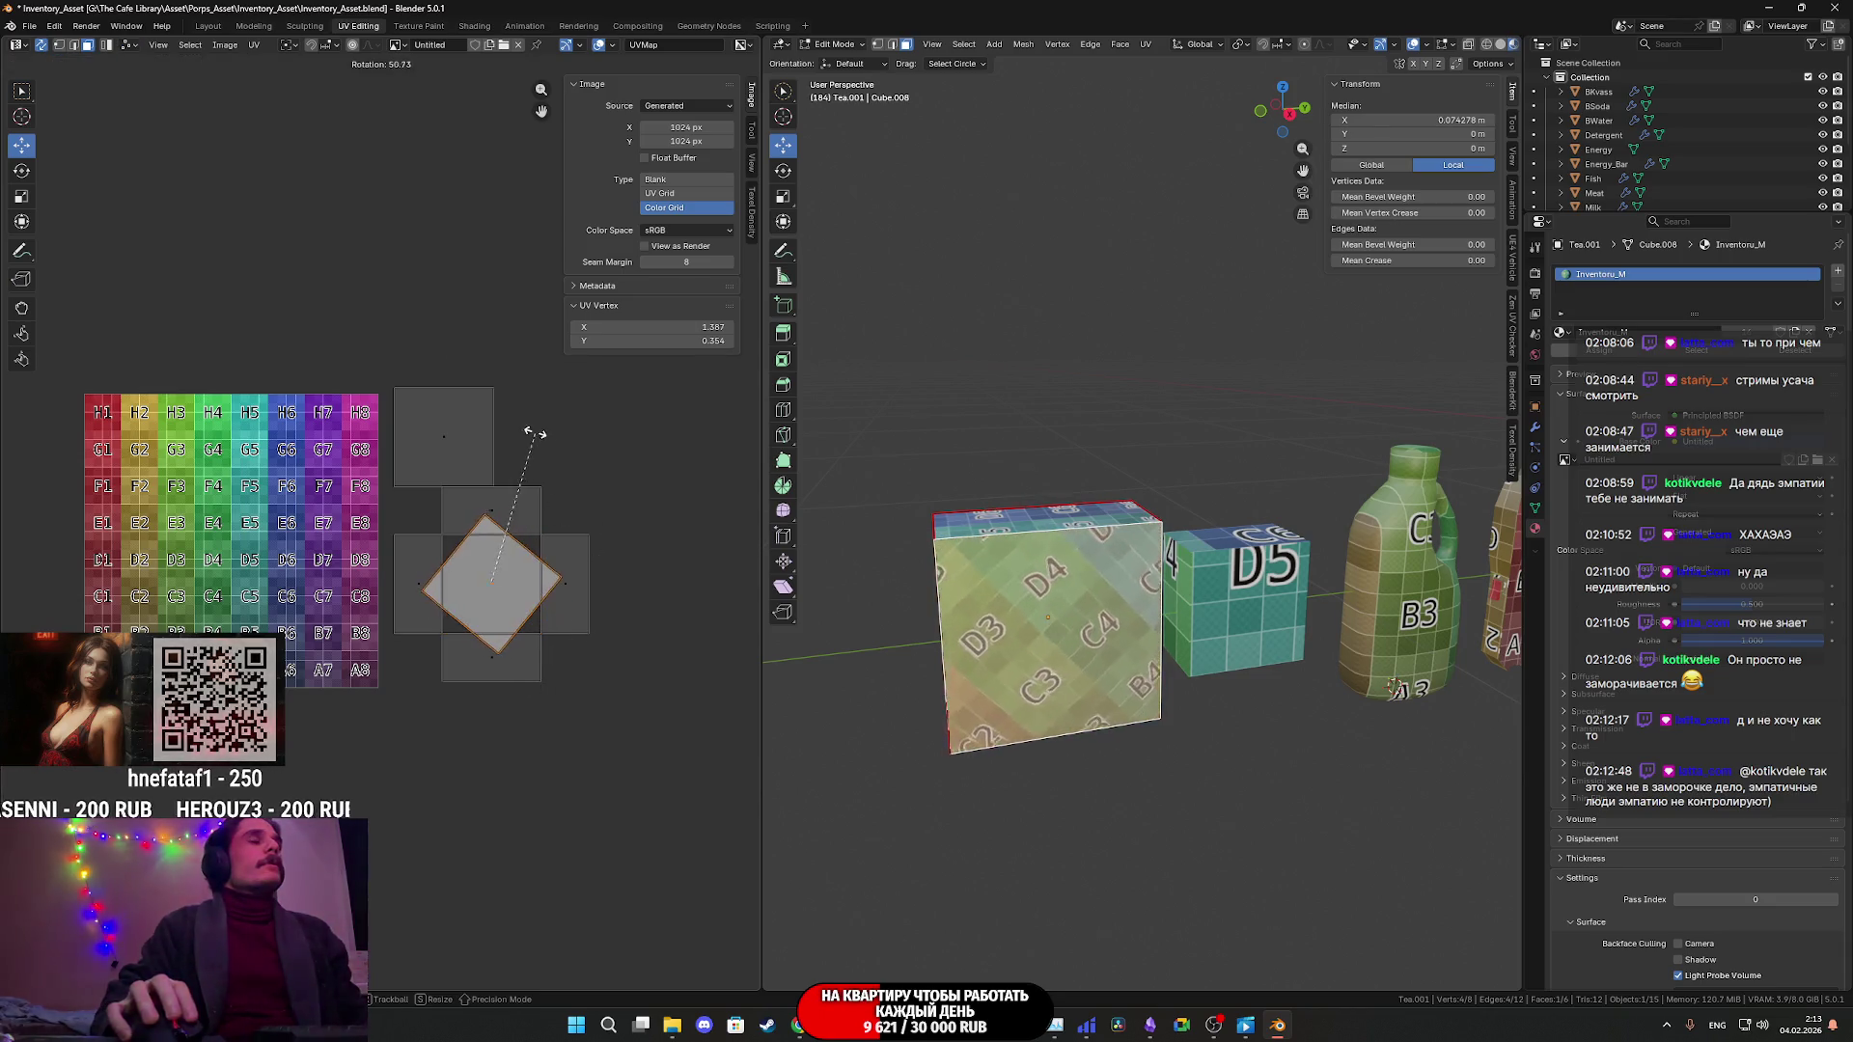
{"action": "left_click", "coordinate": [436, 388]}
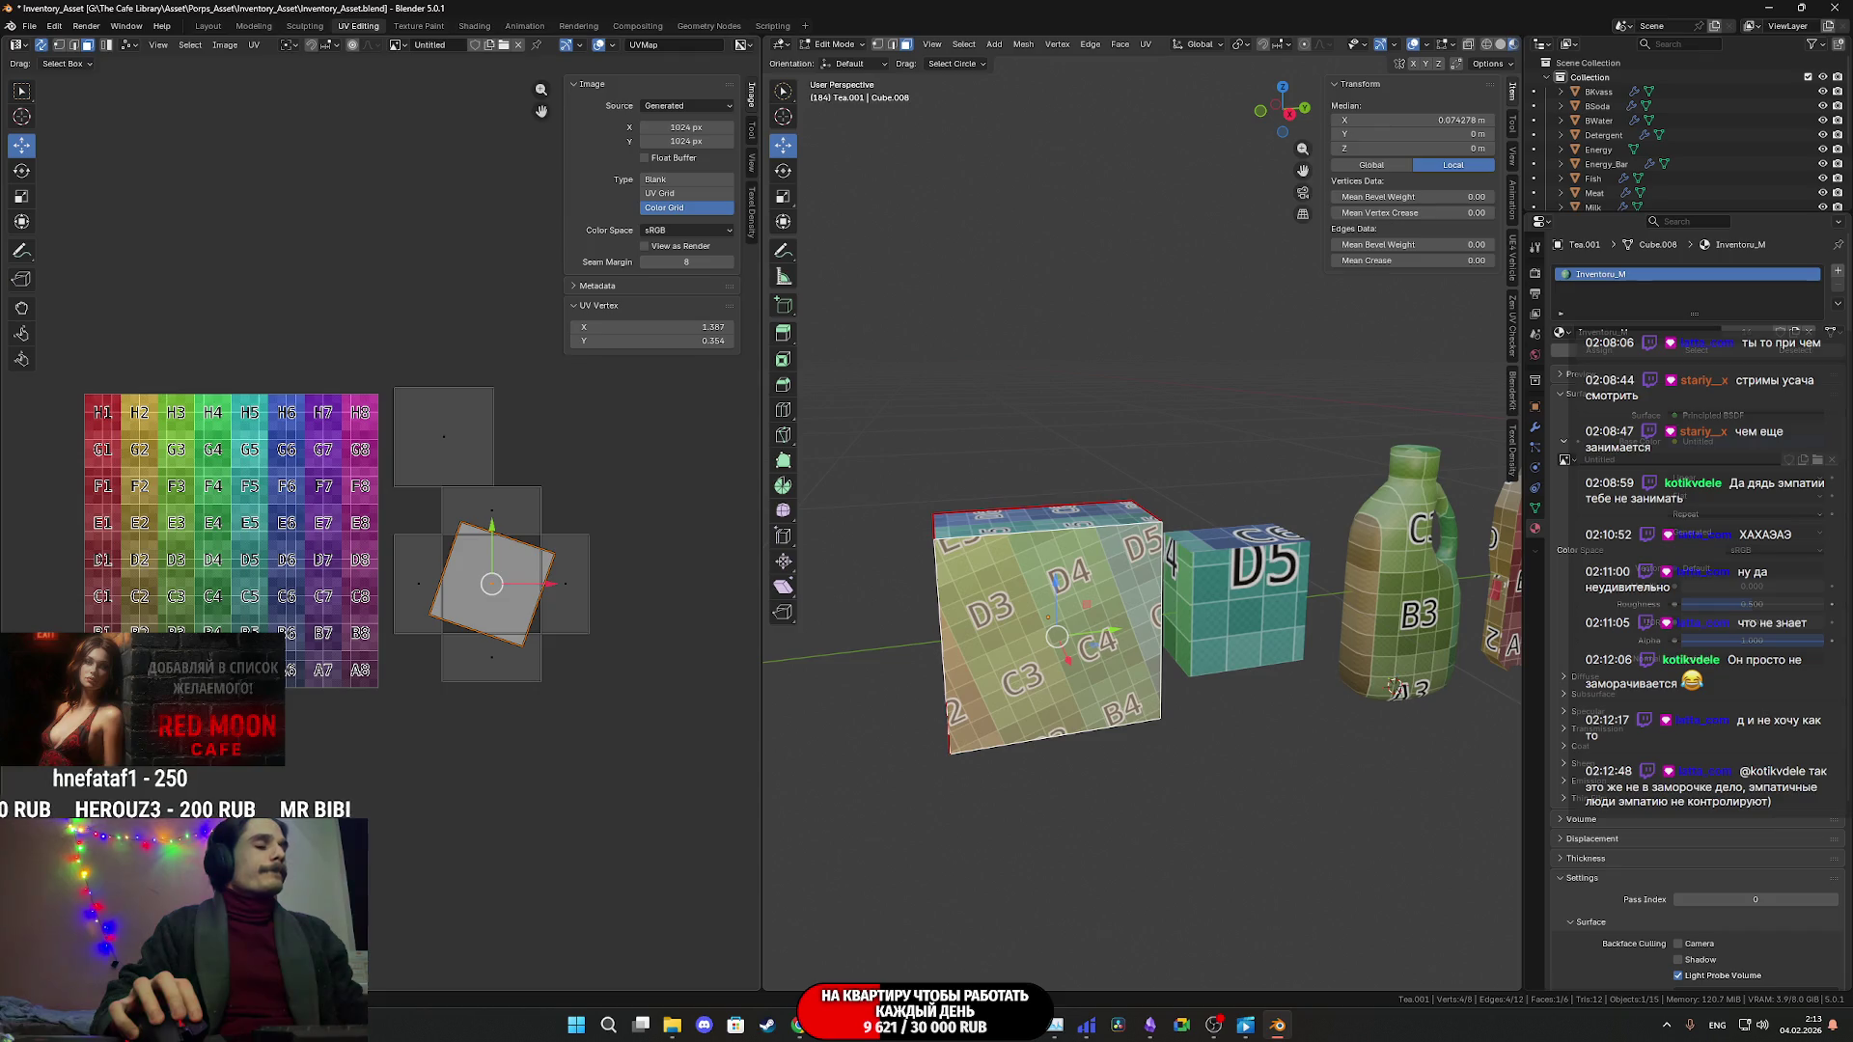
{"action": "key", "text": "ctrl+z"}
{"action": "mouse_move", "coordinate": [1146, 647]}
{"action": "middle_mouse_down"}
{"action": "mouse_move", "coordinate": [1080, 617]}
{"action": "mouse_move", "coordinate": [1145, 647]}
{"action": "middle_mouse_up"}
{"action": "key", "text": "ctrl+z"}
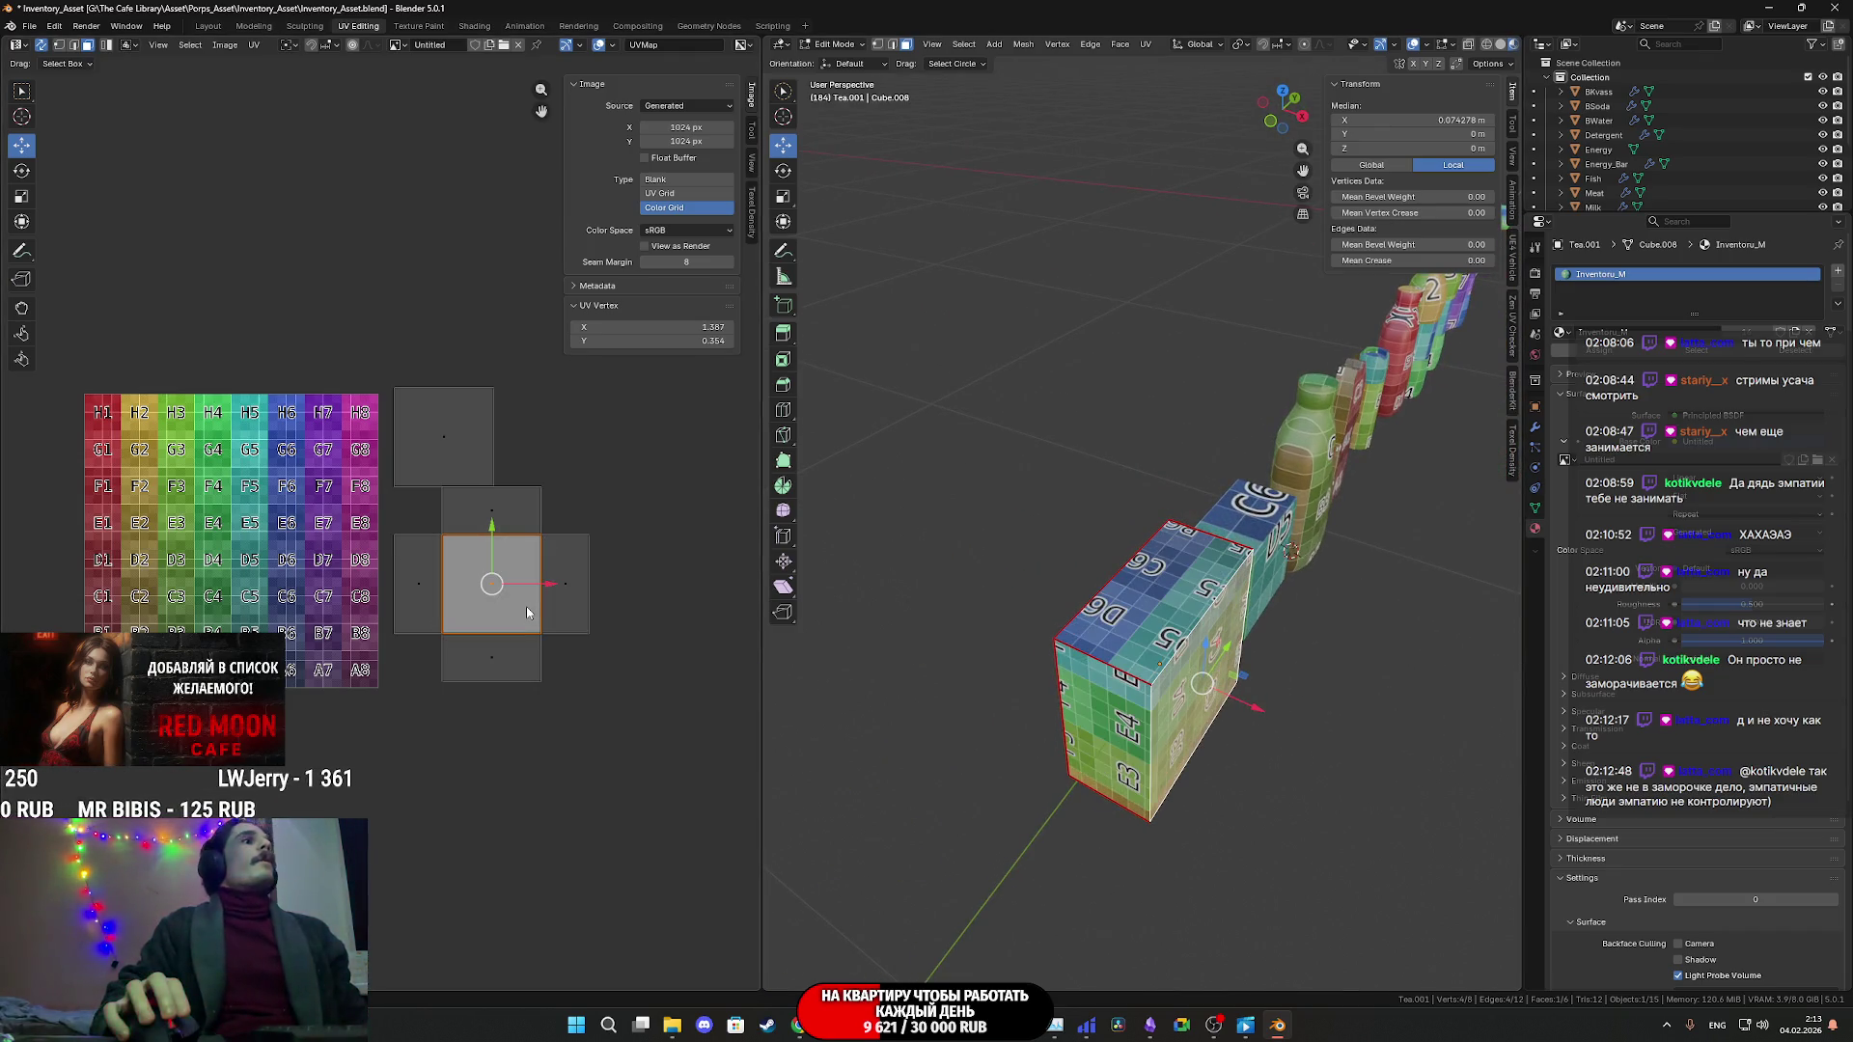
{"action": "key", "text": "ctrl+shift+z"}
{"action": "key", "text": "ctrl+z"}
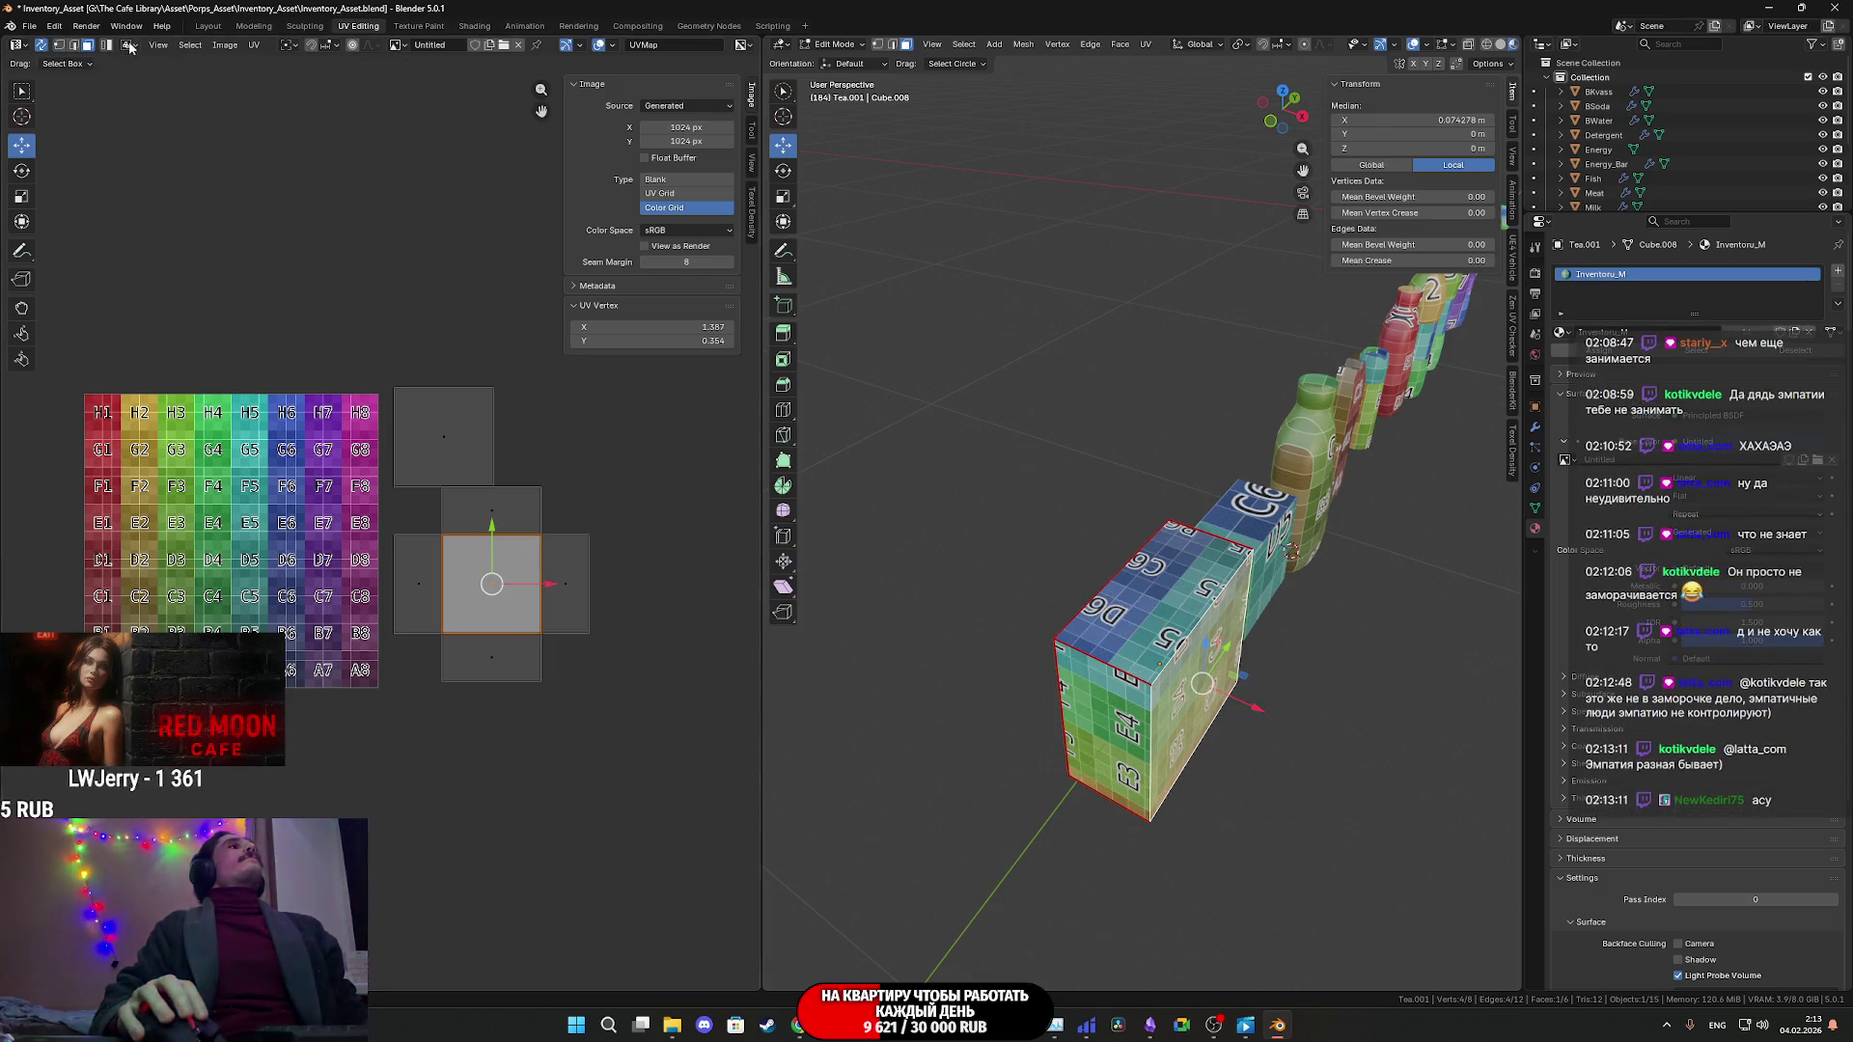
{"action": "left_click", "coordinate": [133, 45]}
{"action": "left_click", "coordinate": [175, 89]}
{"action": "key", "text": "r"}
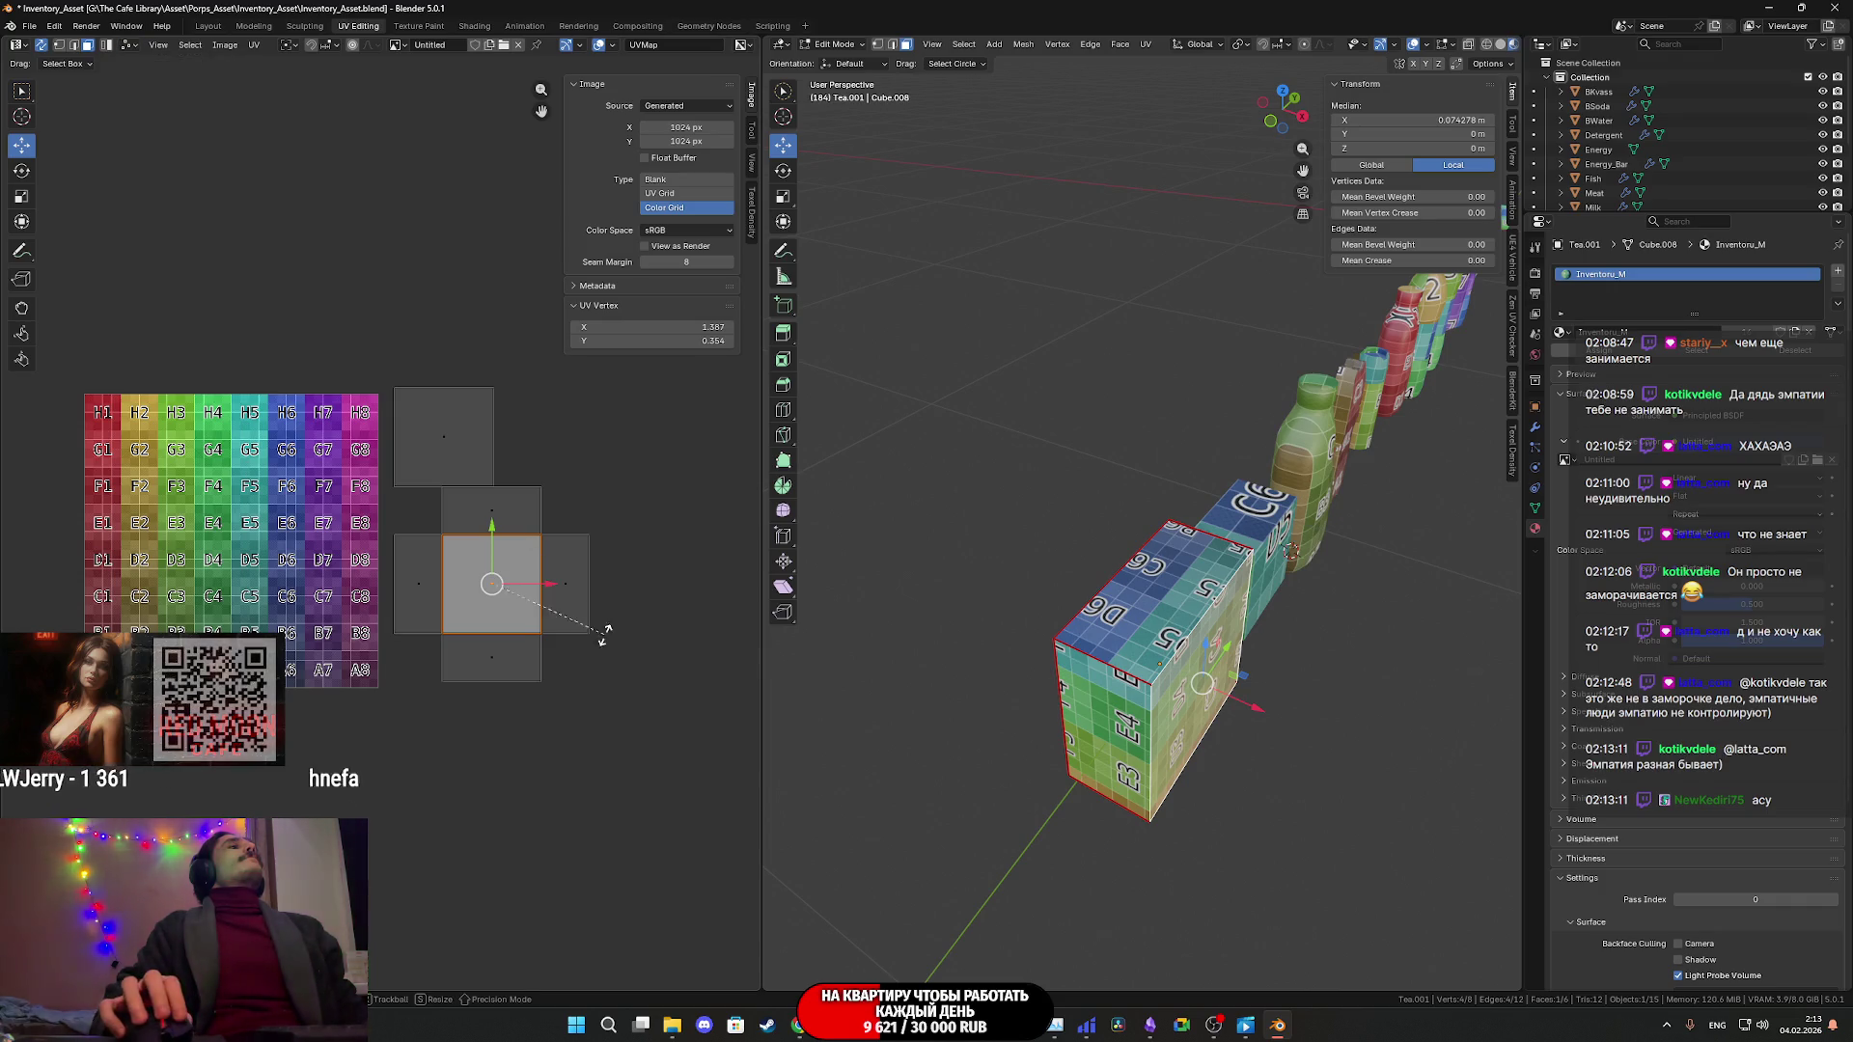
{"action": "left_click", "coordinate": [558, 436]}
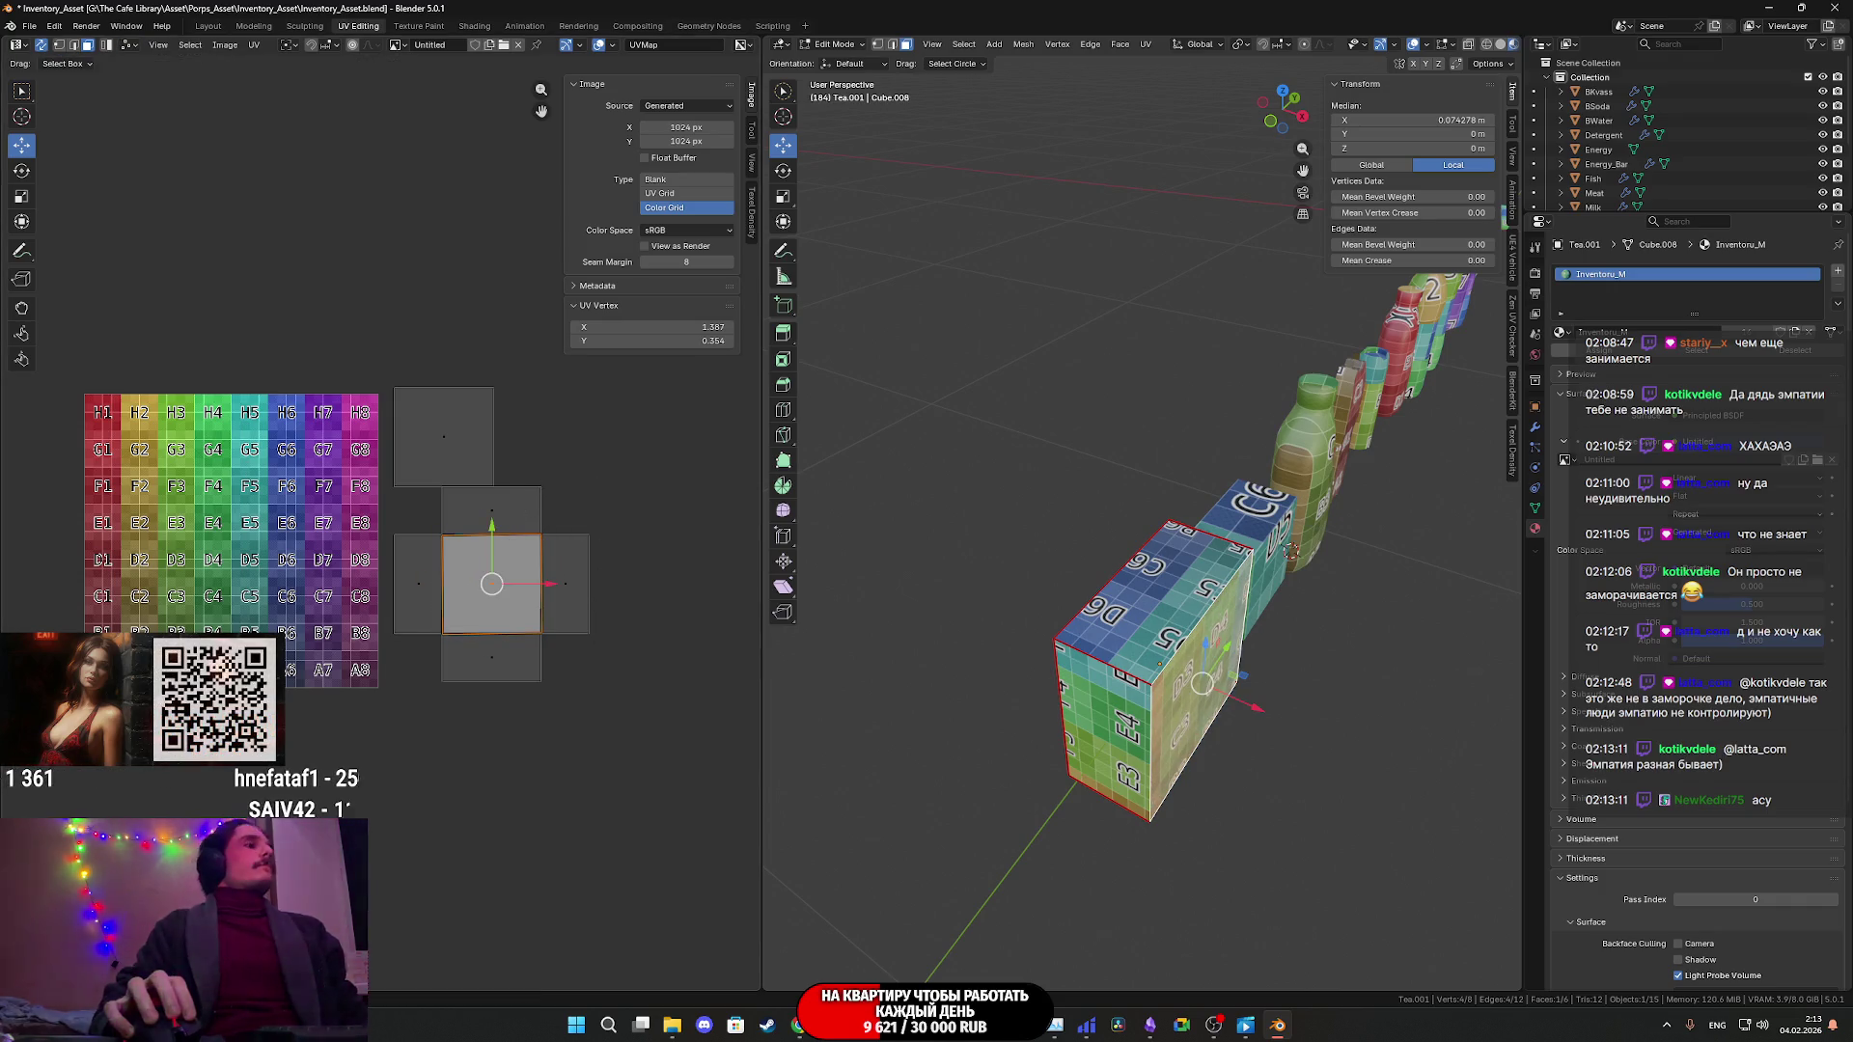
{"action": "key", "text": "ctrl+z"}
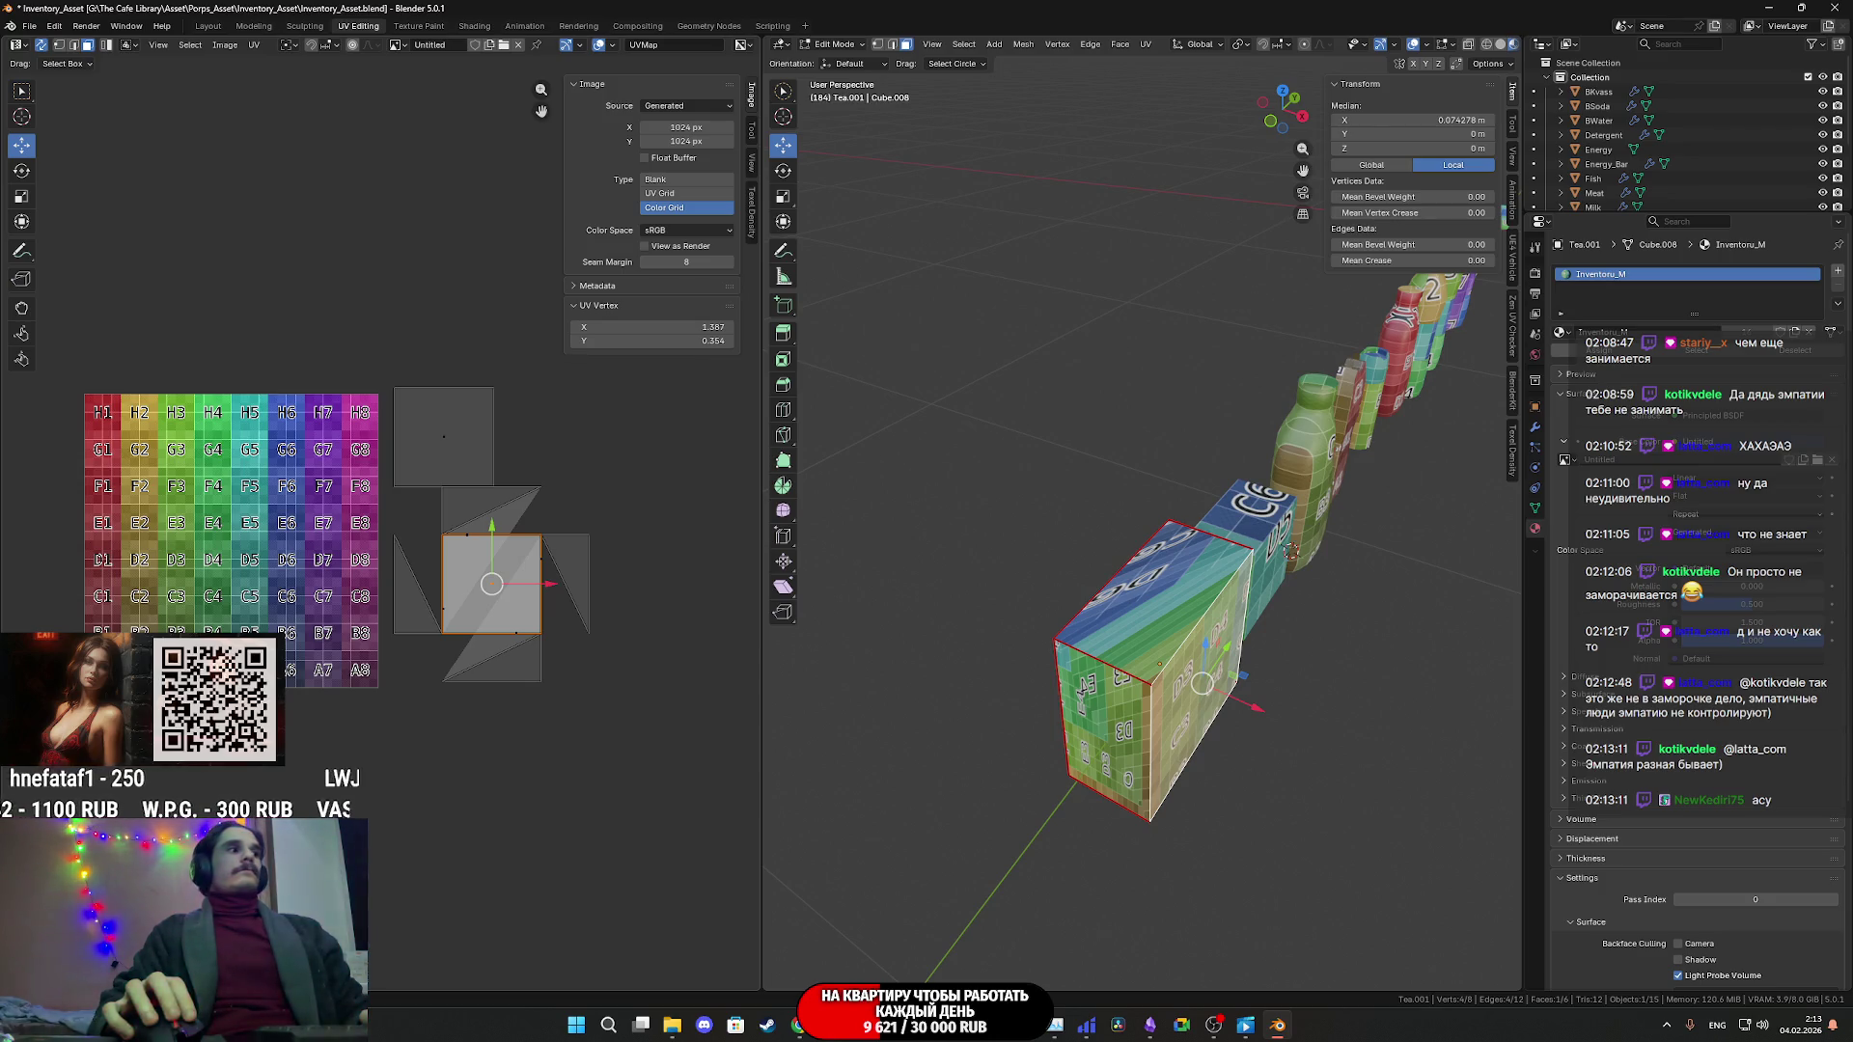
{"action": "key", "text": "ctrl+shift+z"}
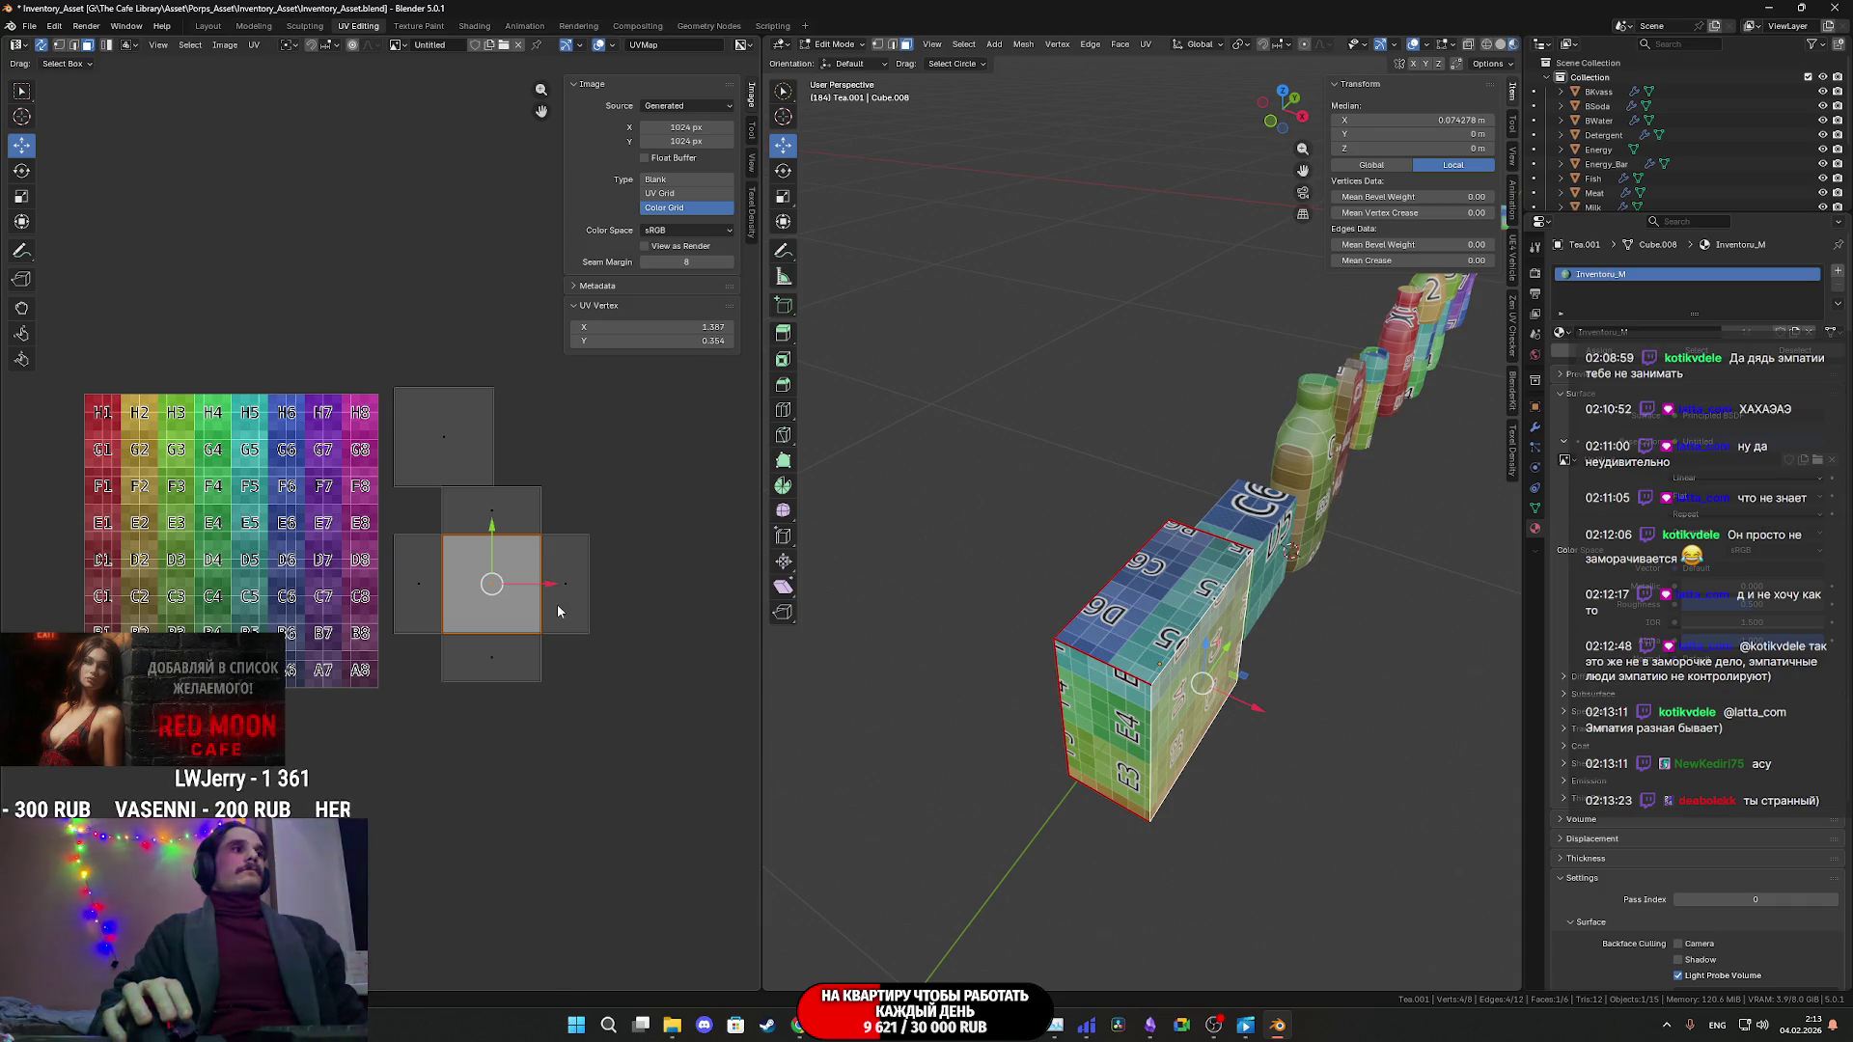
{"action": "key", "text": "ctrl+z"}
{"action": "key", "text": "ctrl+shift+z"}
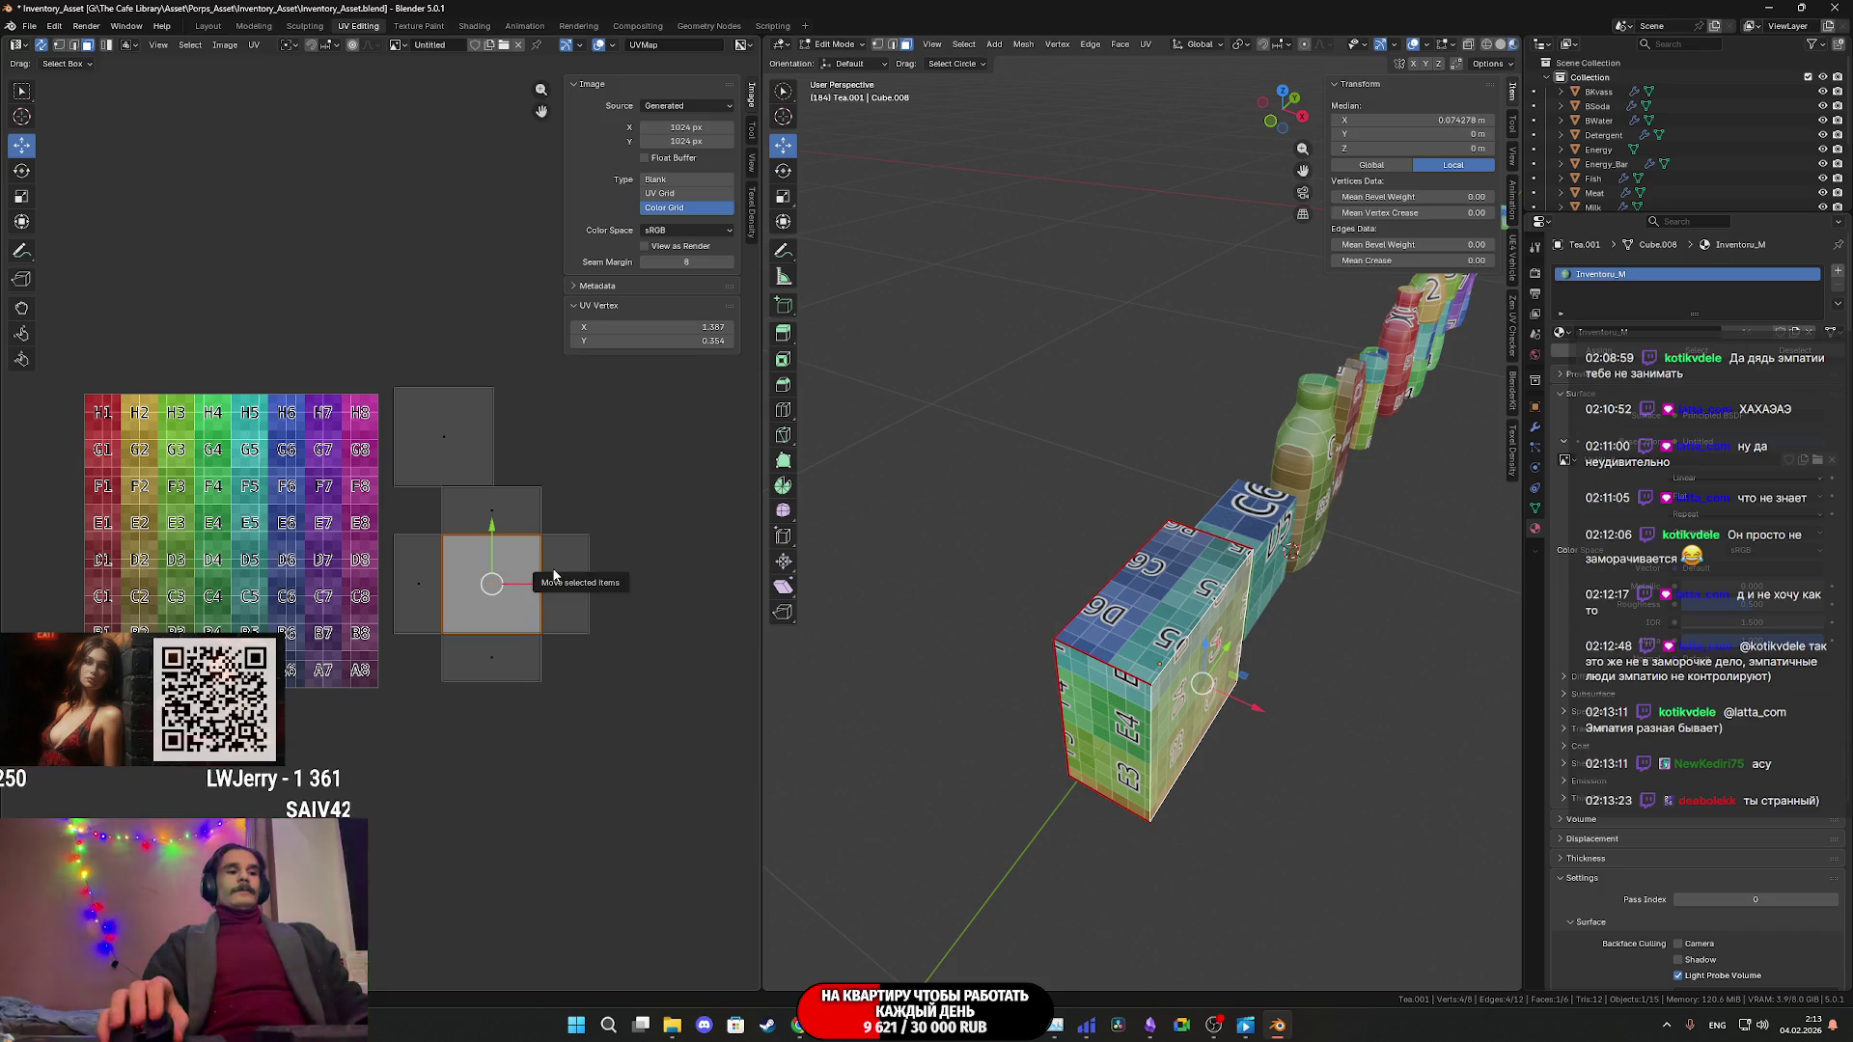
- Rotate the whole UV cross a quarter turn, squared to the axes
{"action": "key", "text": "a"}
{"action": "scroll", "coordinate": [579, 598], "scroll_direction": "up", "scroll_amount": 4}
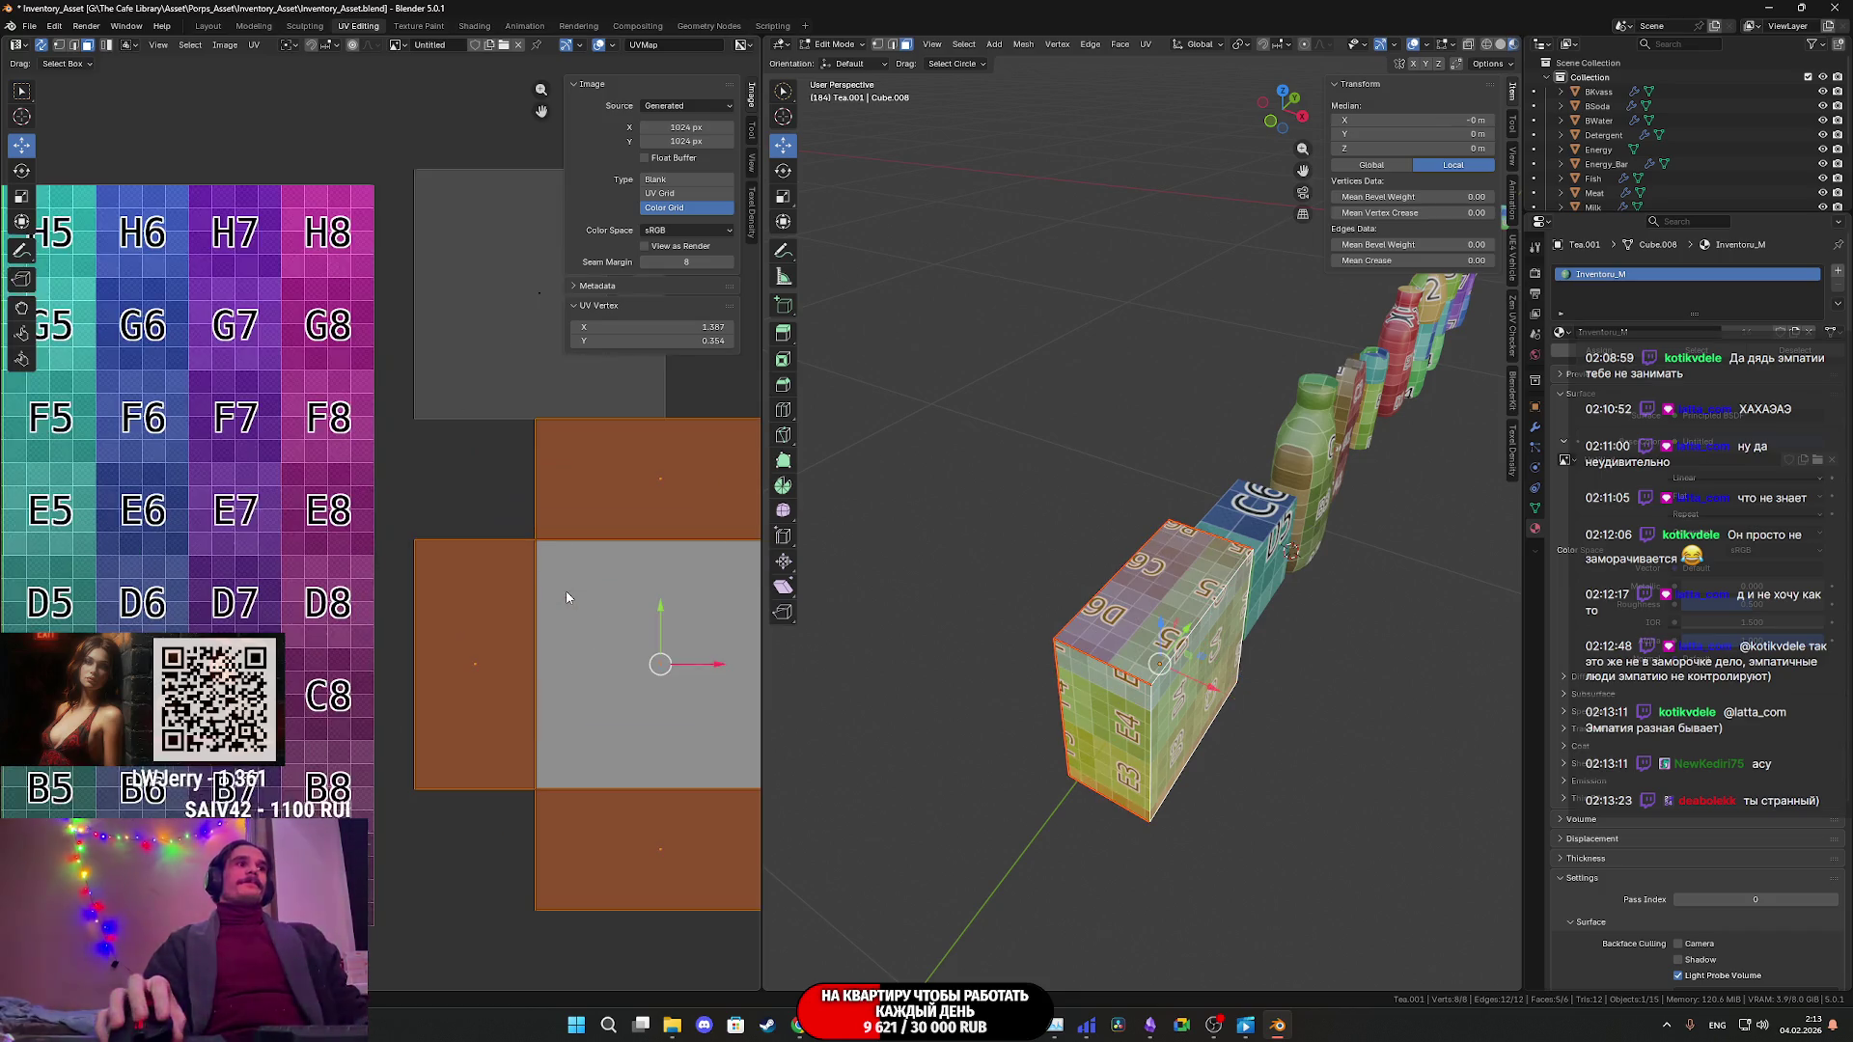
{"action": "key", "text": "r"}
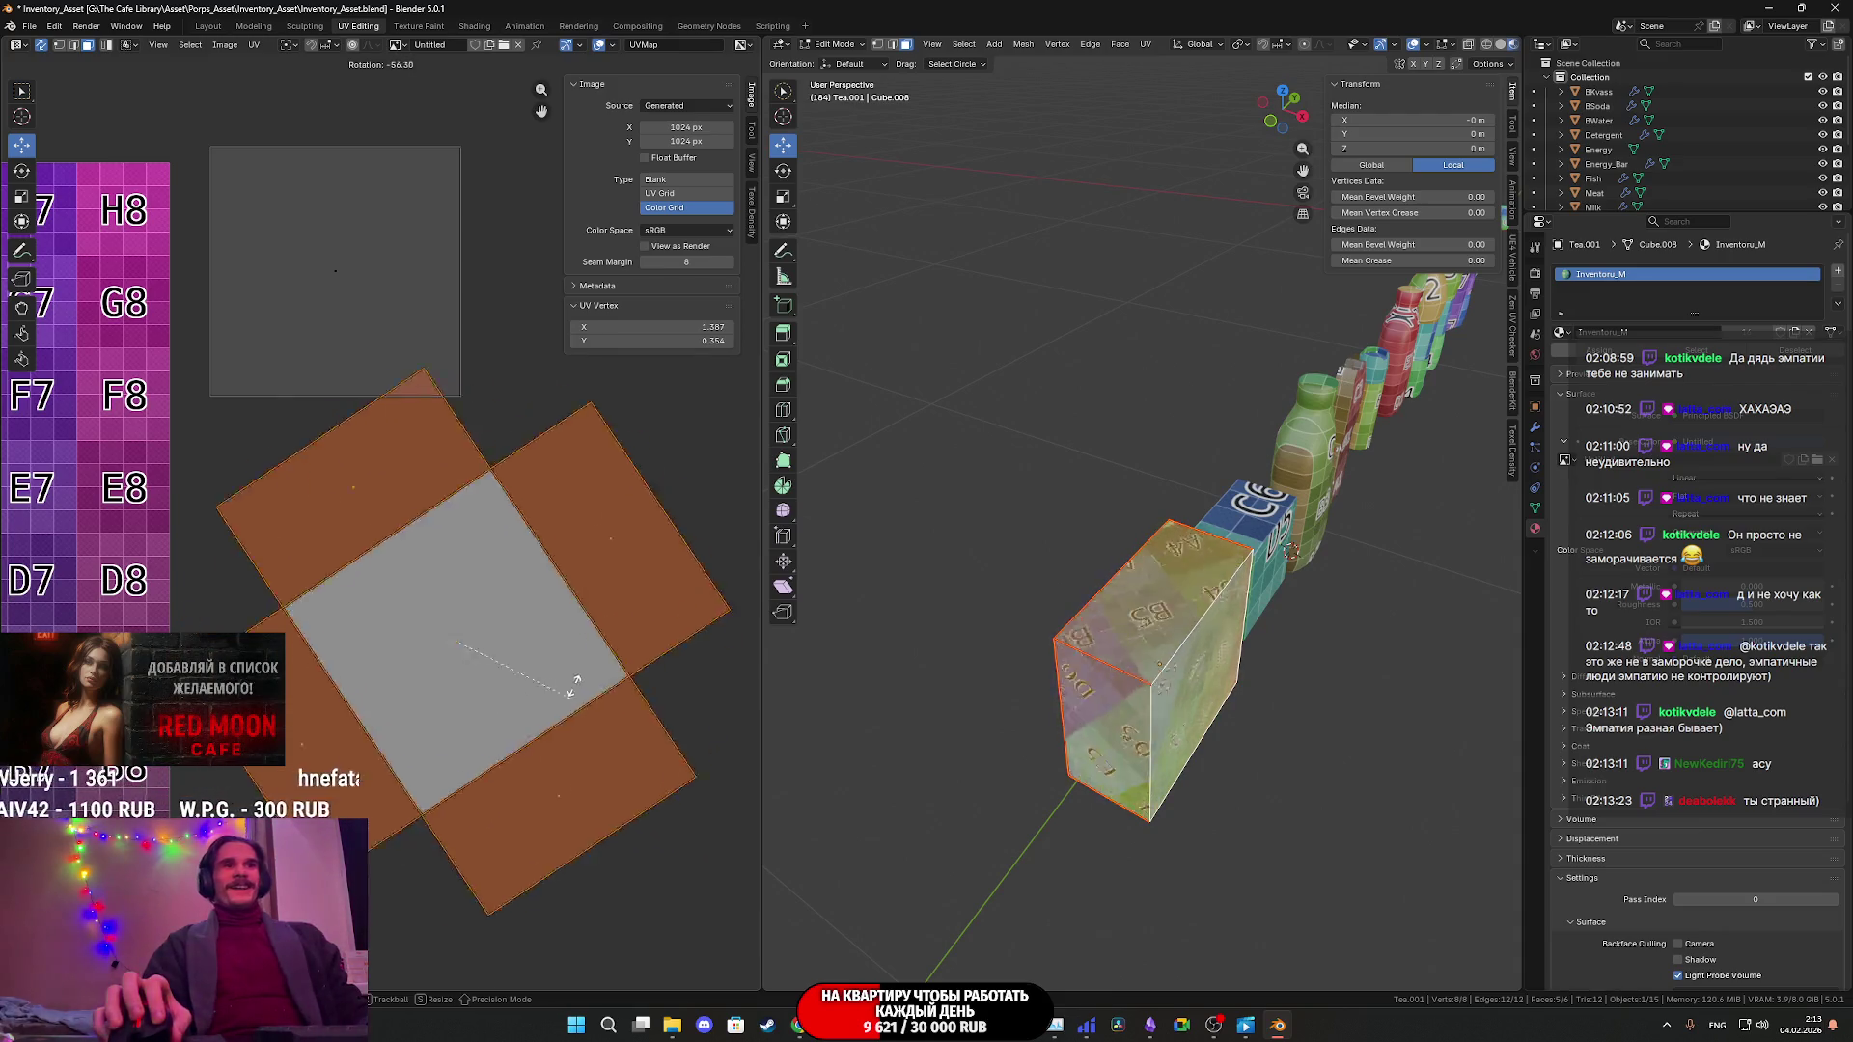
{"action": "left_click", "coordinate": [369, 486]}
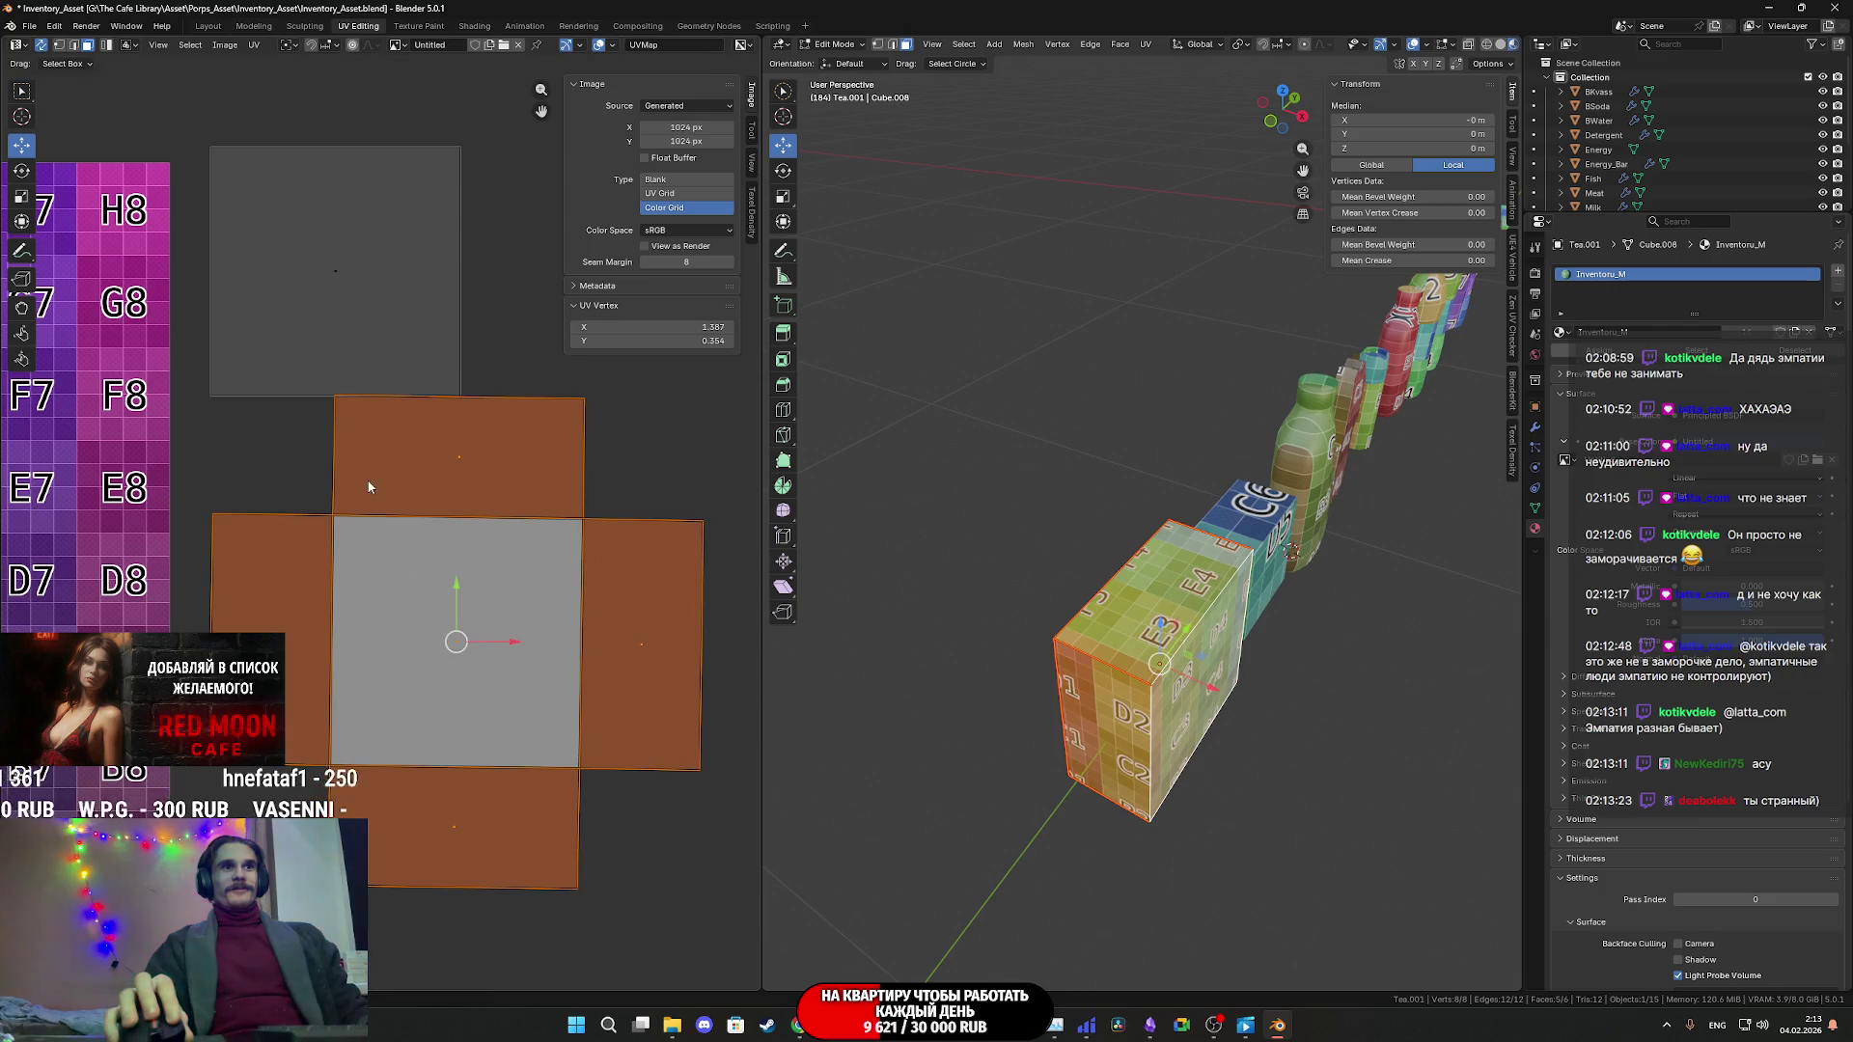
{"action": "key", "text": "ctrl+z"}
{"action": "scroll", "coordinate": [490, 644], "scroll_direction": "down", "scroll_amount": 3}
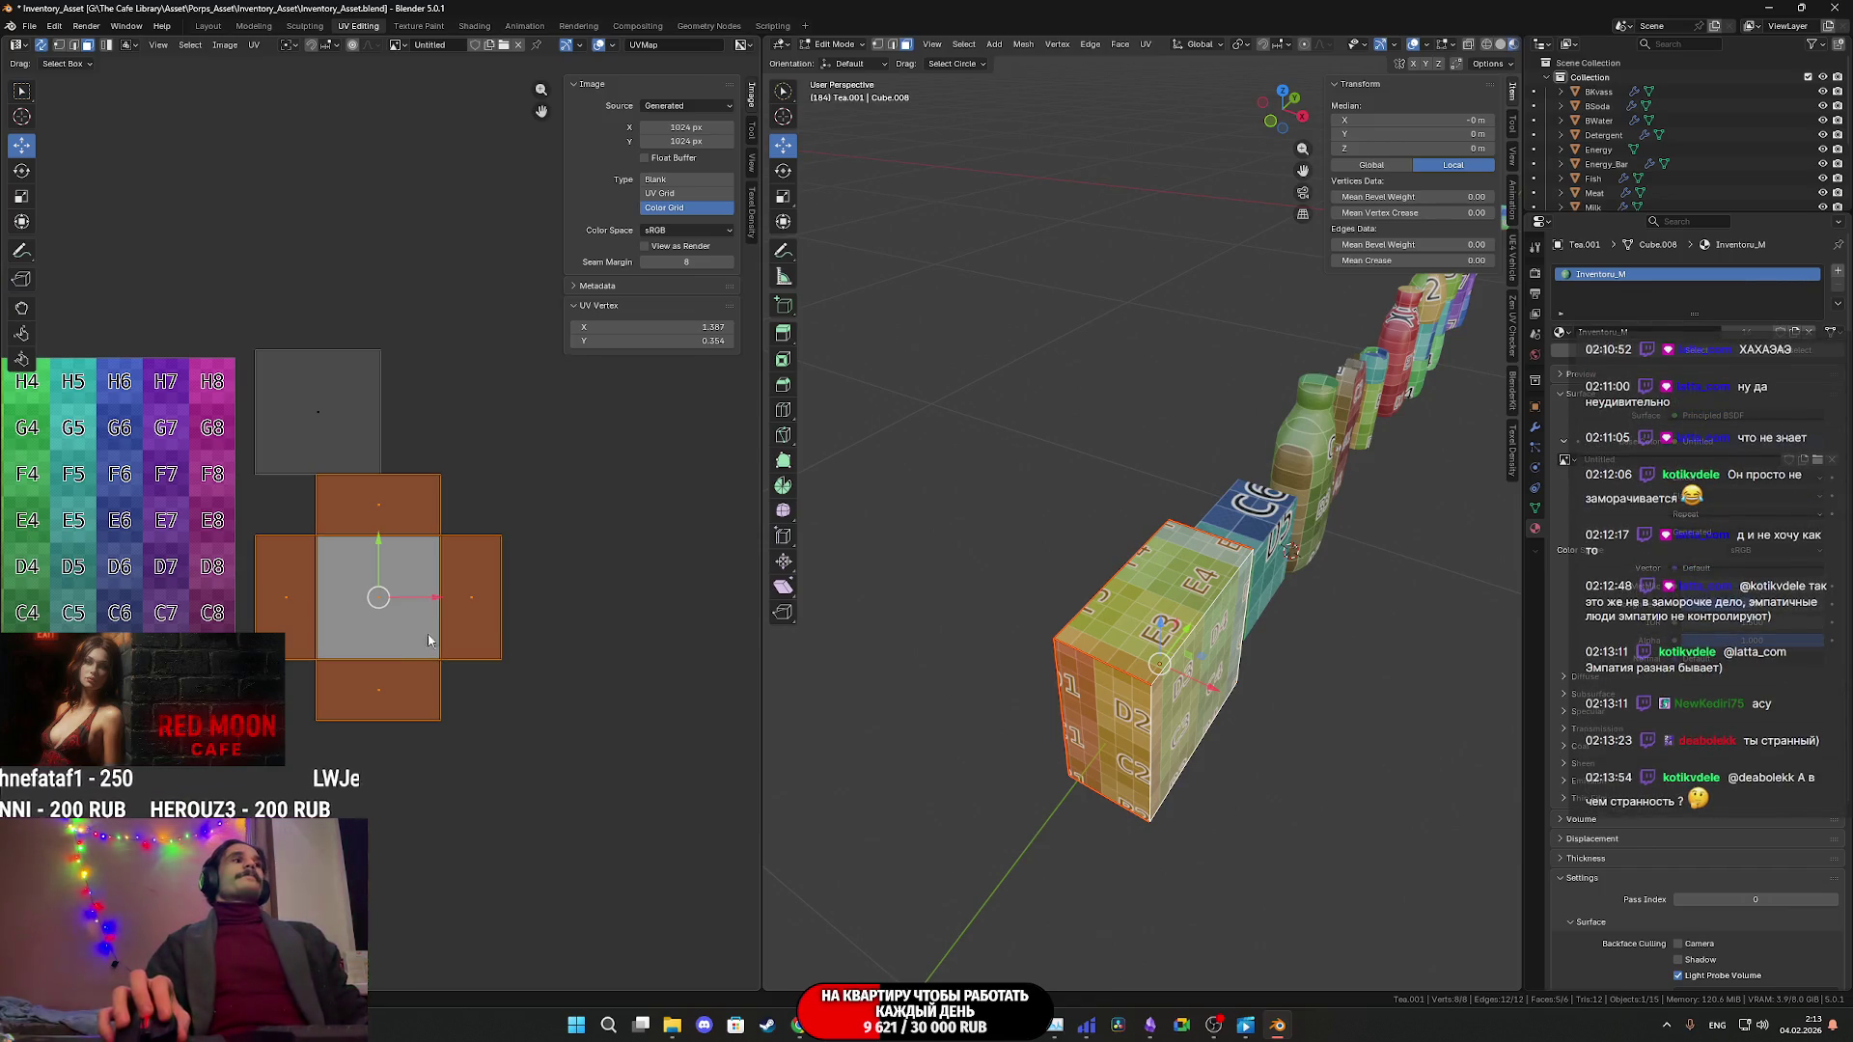
- Move the loose UV square from above the cross into its centre
{"action": "left_click", "coordinate": [331, 415]}
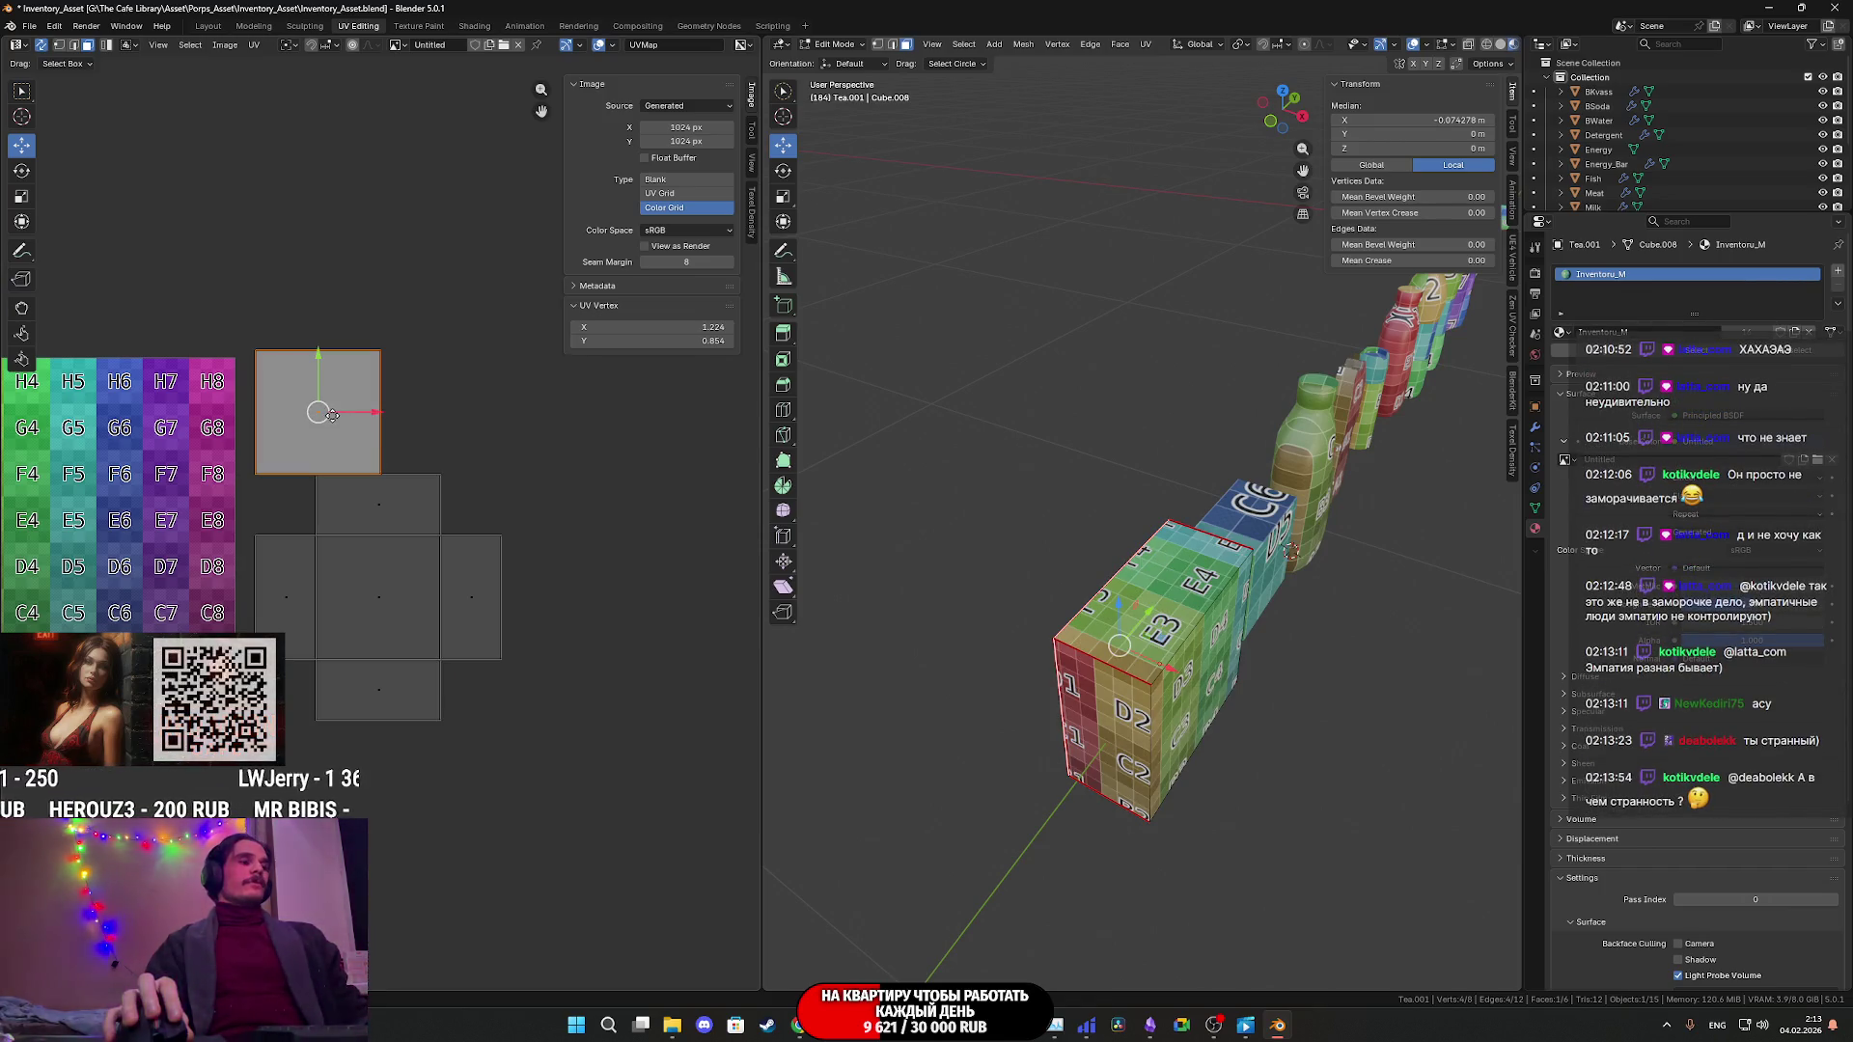
{"action": "key", "text": "g"}
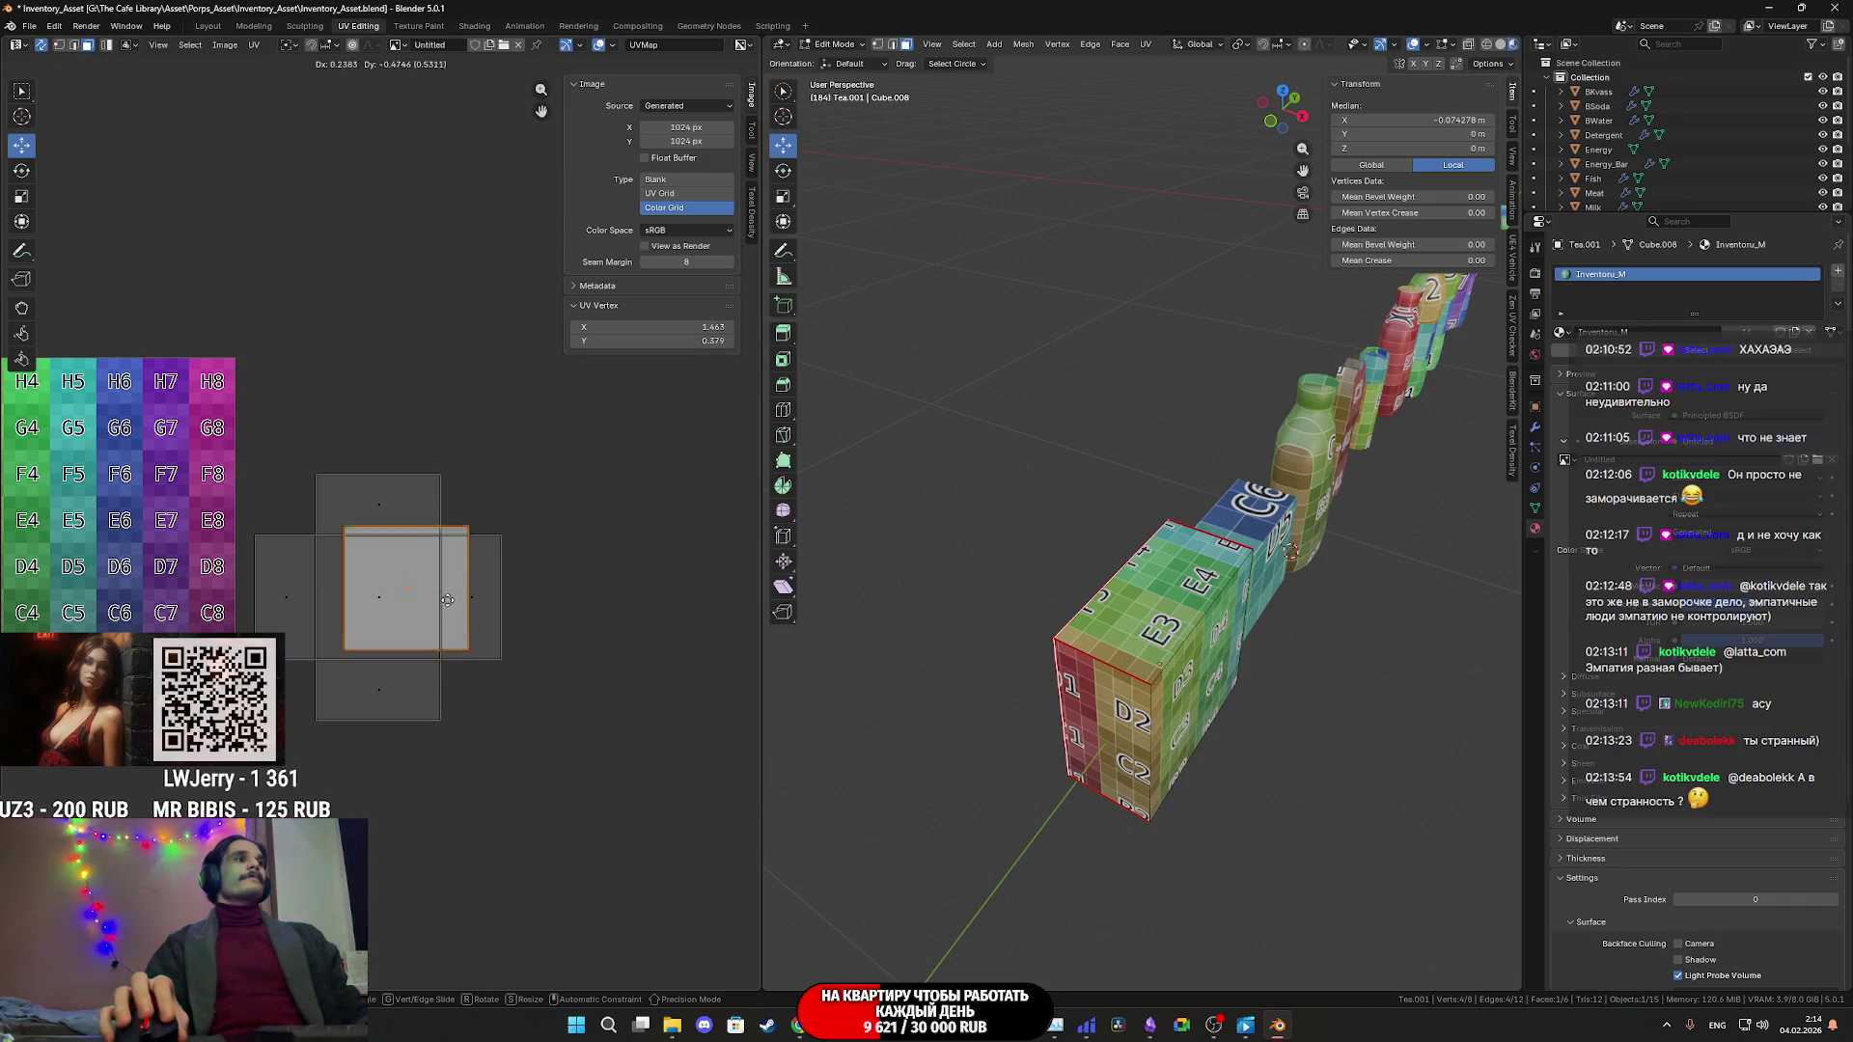
{"action": "left_click", "coordinate": [429, 614]}
{"action": "scroll", "coordinate": [454, 589], "scroll_direction": "up", "scroll_amount": 6}
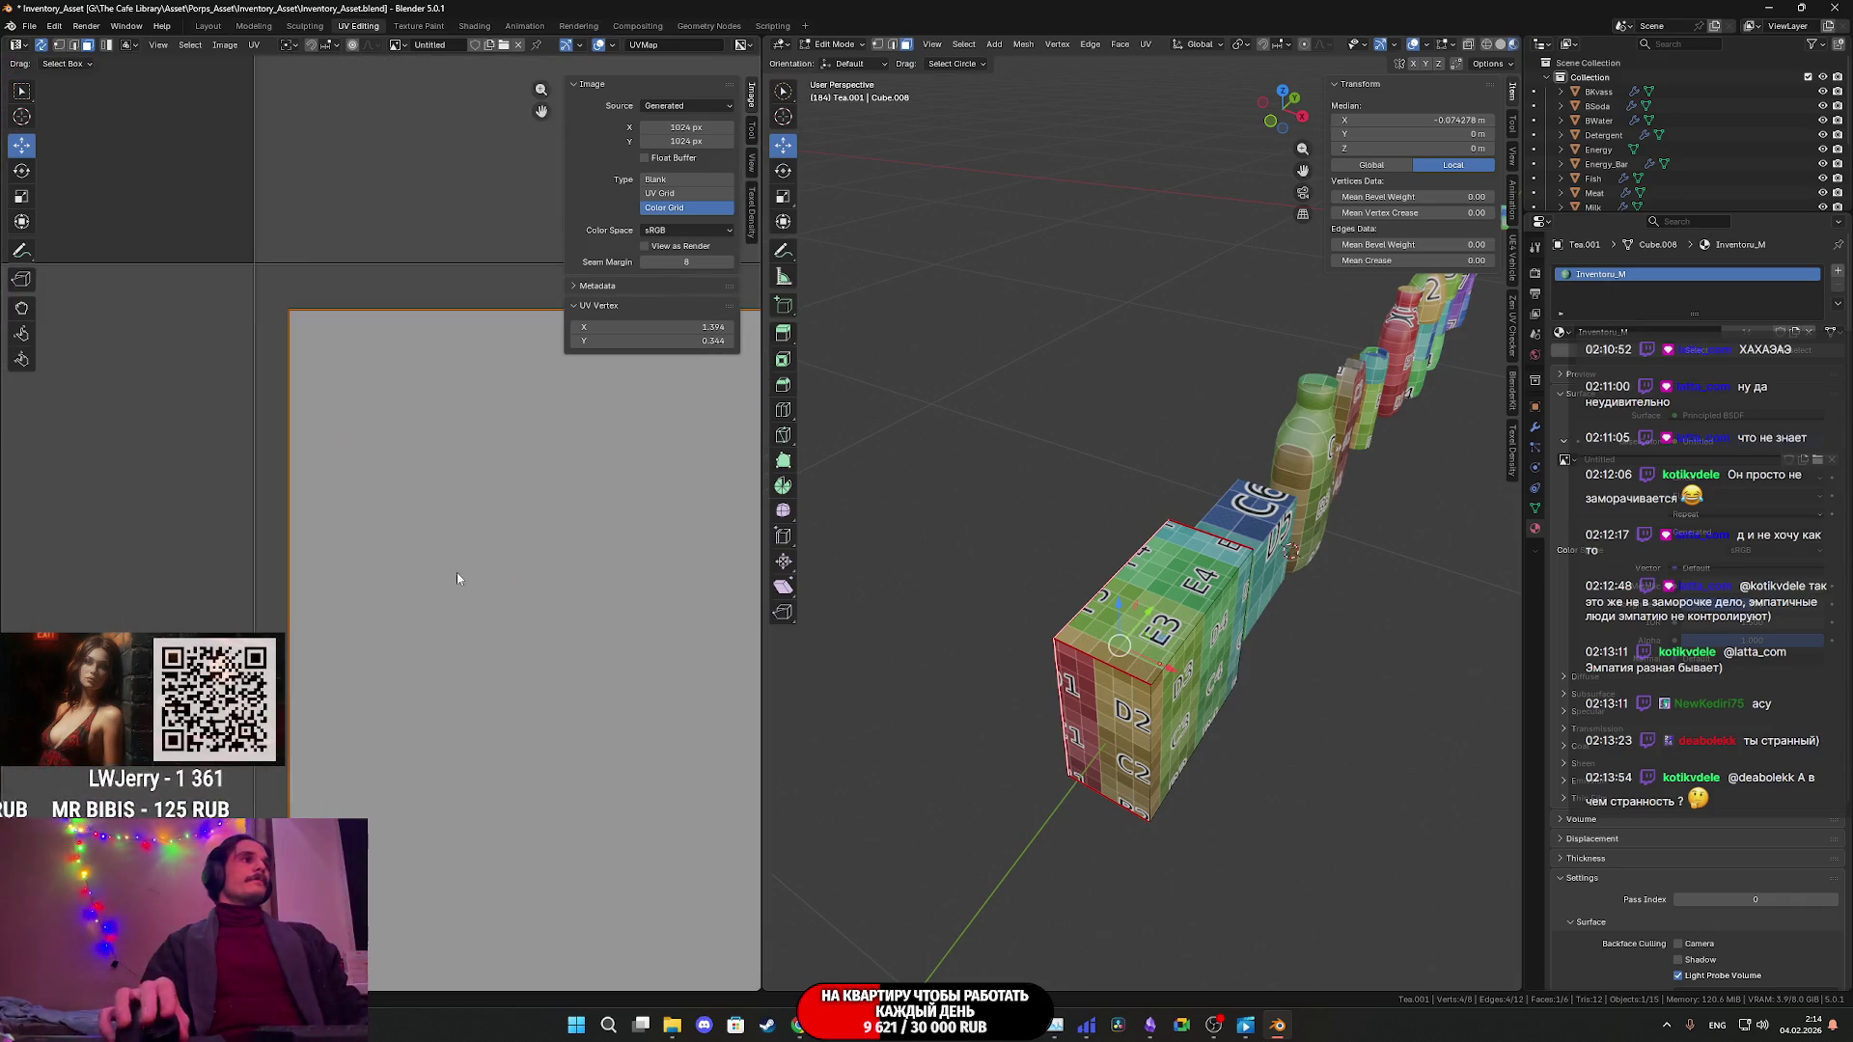
{"action": "scroll", "coordinate": [460, 582], "scroll_direction": "down", "scroll_amount": 2}
{"action": "key", "text": "g"}
{"action": "left_click", "coordinate": [418, 566]}
- Box-select all the cube's UV faces and return the cube to Object Mode
{"action": "mouse_move", "coordinate": [382, 511]}
{"action": "middle_mouse_down"}
{"action": "mouse_move", "coordinate": [281, 310]}
{"action": "mouse_move", "coordinate": [406, 488]}
{"action": "mouse_move", "coordinate": [434, 352]}
{"action": "mouse_move", "coordinate": [522, 567]}
{"action": "mouse_move", "coordinate": [502, 567]}
{"action": "middle_mouse_up"}
{"action": "middle_click_drag", "start_coordinate": [398, 523], "coordinate": [339, 603]}
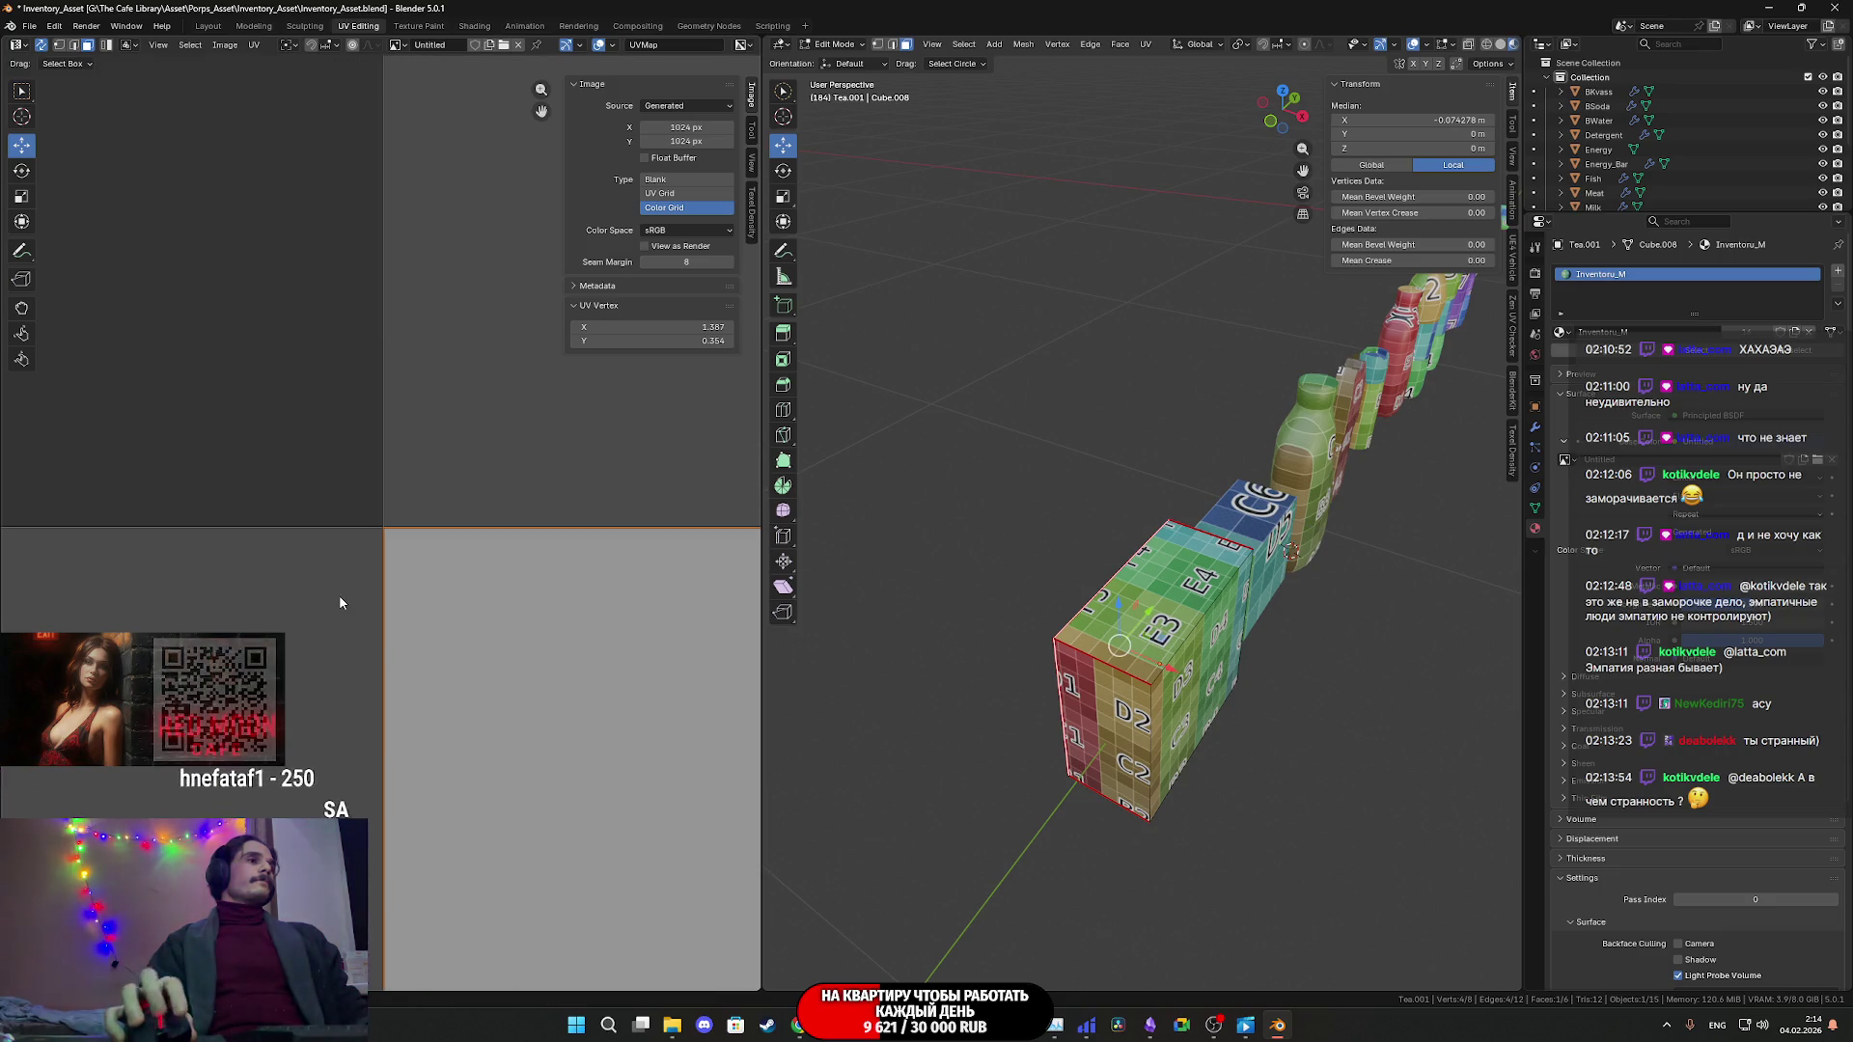
{"action": "scroll", "coordinate": [342, 598], "scroll_direction": "down", "scroll_amount": 8}
{"action": "left_click_drag", "start_coordinate": [527, 657], "coordinate": [357, 476]}
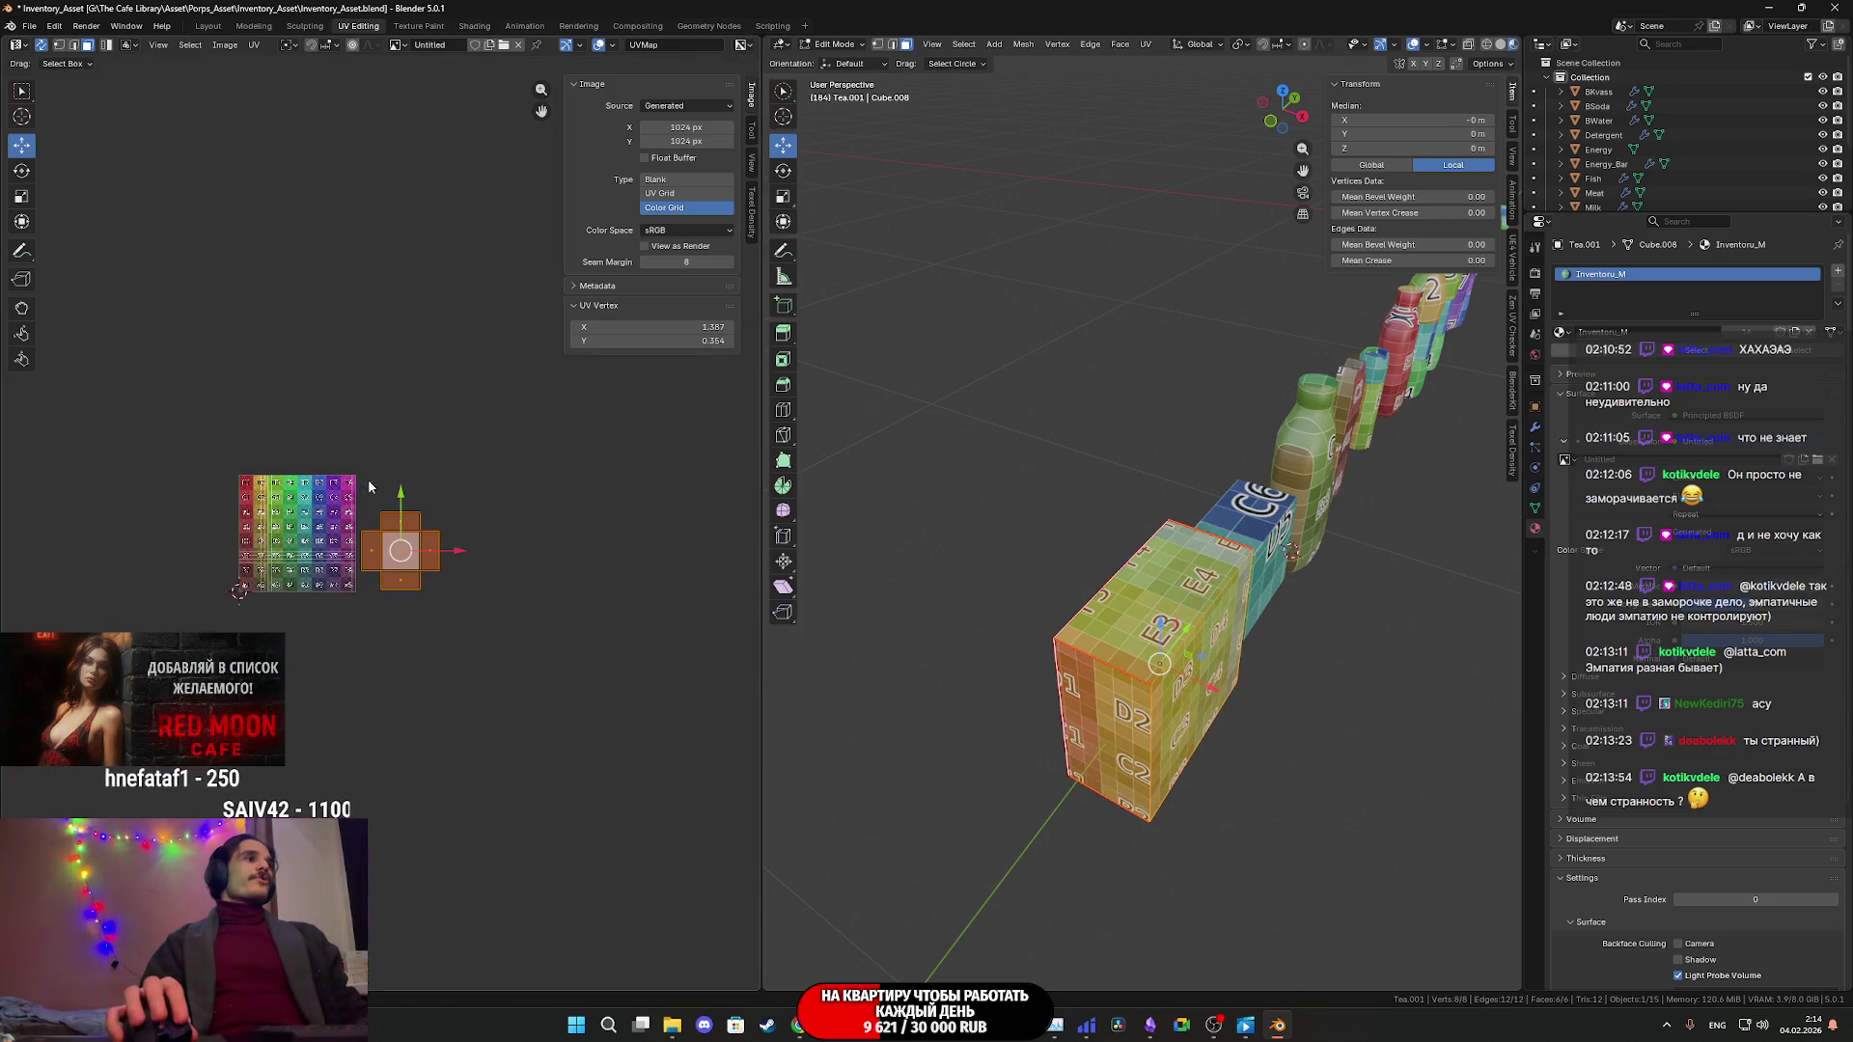
{"action": "key", "text": "Tab"}
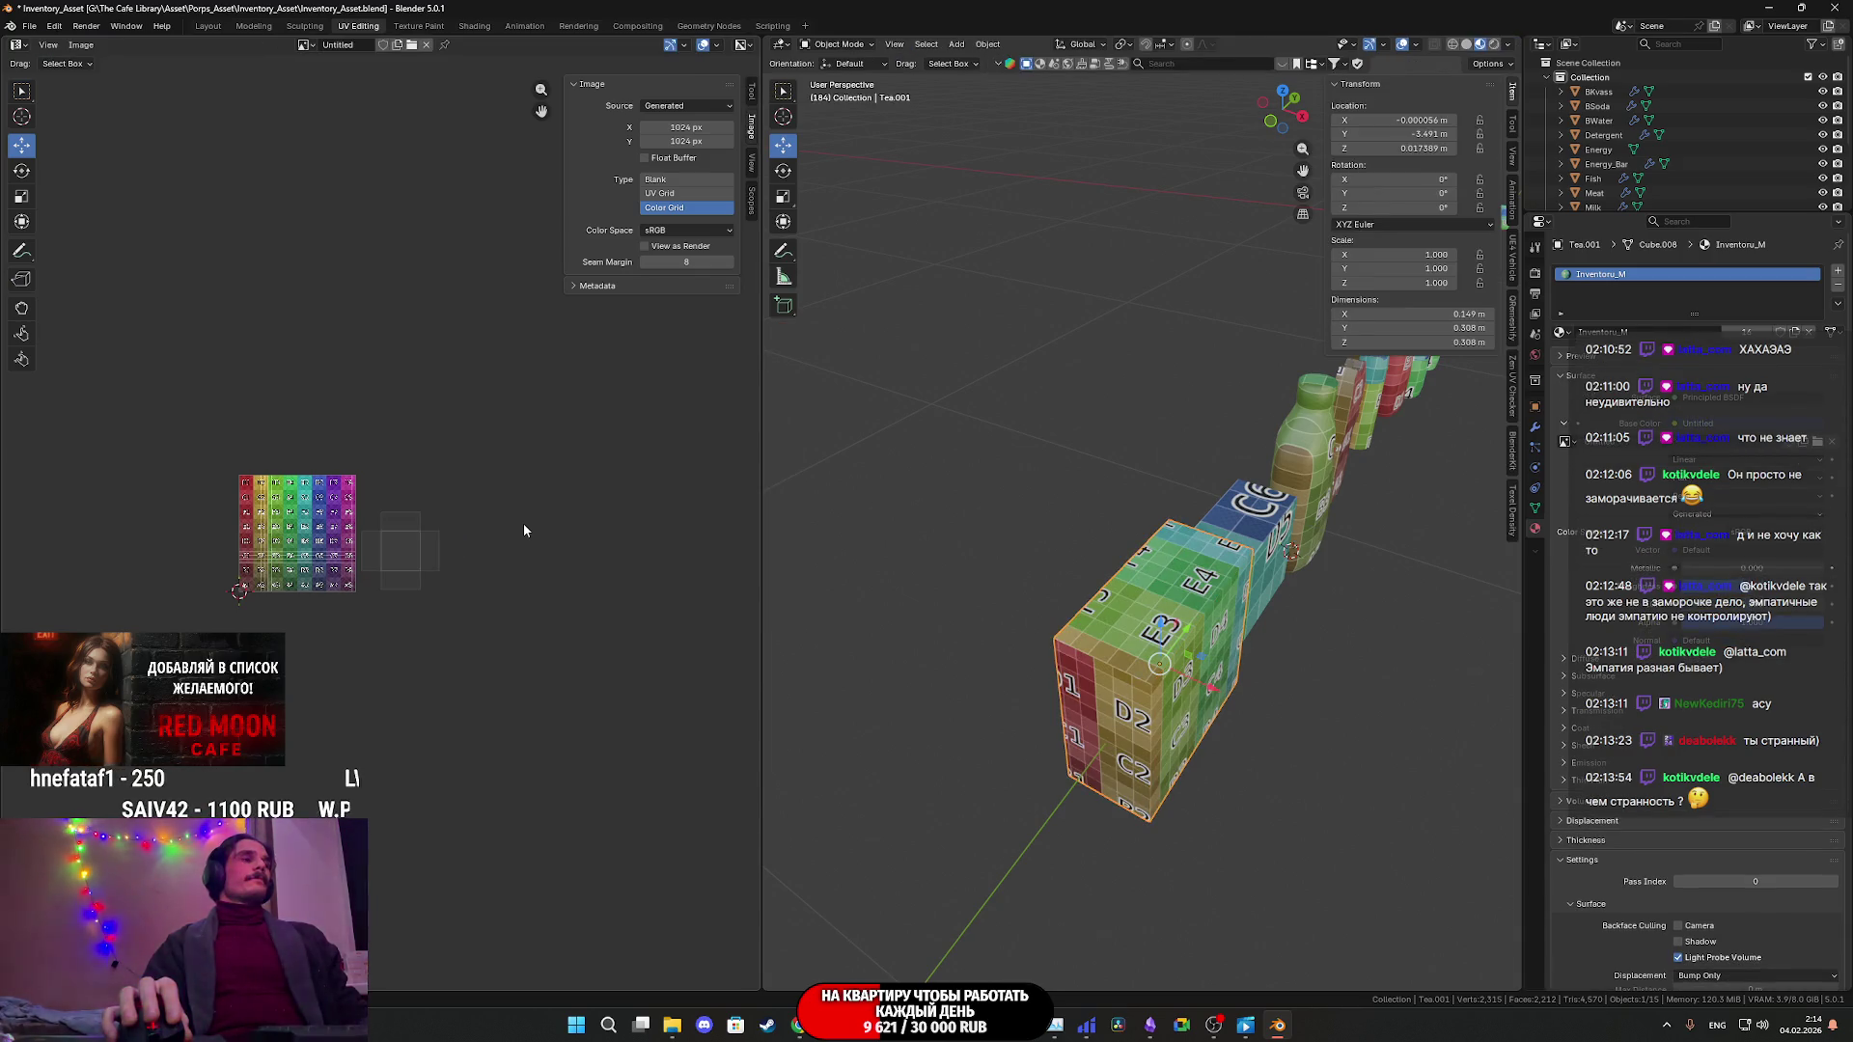
- Enter Edit Mode, box-select the cube's UV cross and scale it to about half size
{"action": "key", "text": "a"}
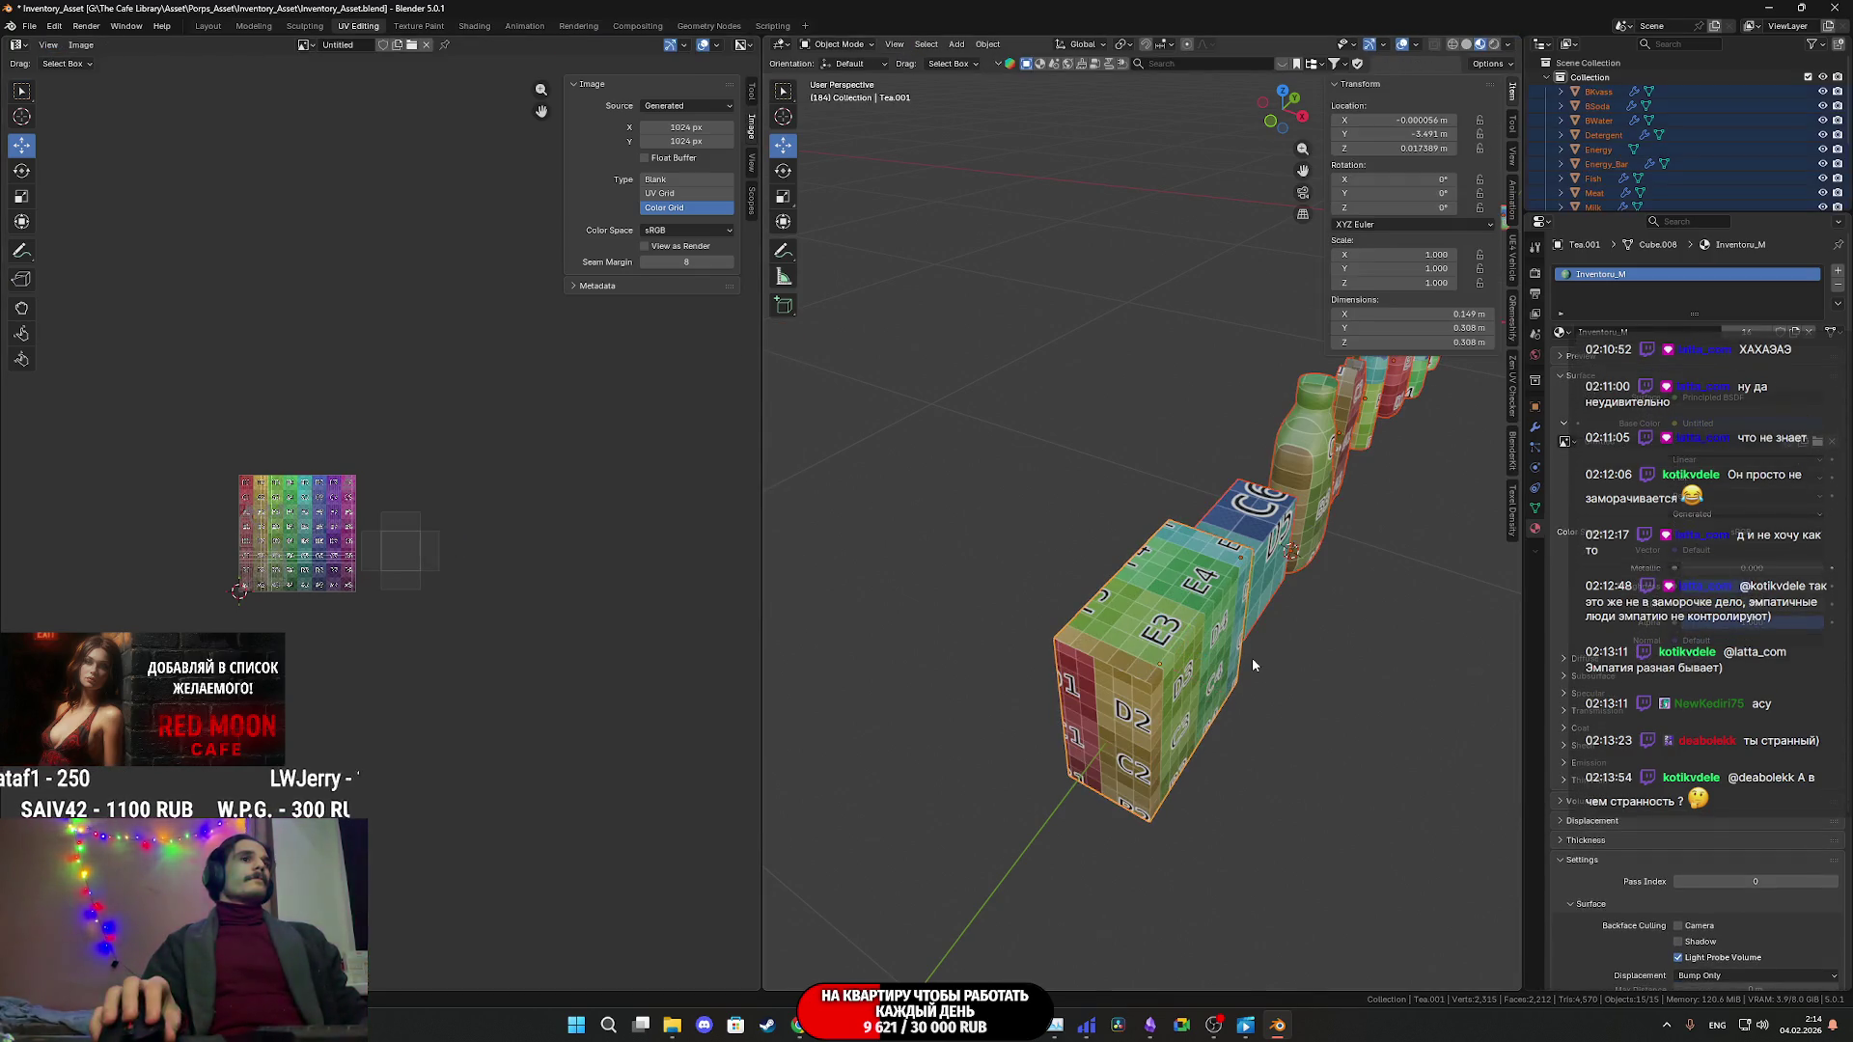
{"action": "key", "text": "Tab"}
{"action": "scroll", "coordinate": [333, 512], "scroll_direction": "up", "scroll_amount": 5}
{"action": "mouse_move", "coordinate": [656, 780]}
{"action": "left_mouse_down"}
{"action": "mouse_move", "coordinate": [380, 421]}
{"action": "mouse_move", "coordinate": [338, 397]}
{"action": "left_mouse_up"}
{"action": "scroll", "coordinate": [337, 396], "scroll_direction": "down", "scroll_amount": 4}
{"action": "key", "text": "s"}
{"action": "left_click", "coordinate": [517, 604]}
{"action": "middle_click_drag", "start_coordinate": [1081, 618], "coordinate": [1152, 582]}
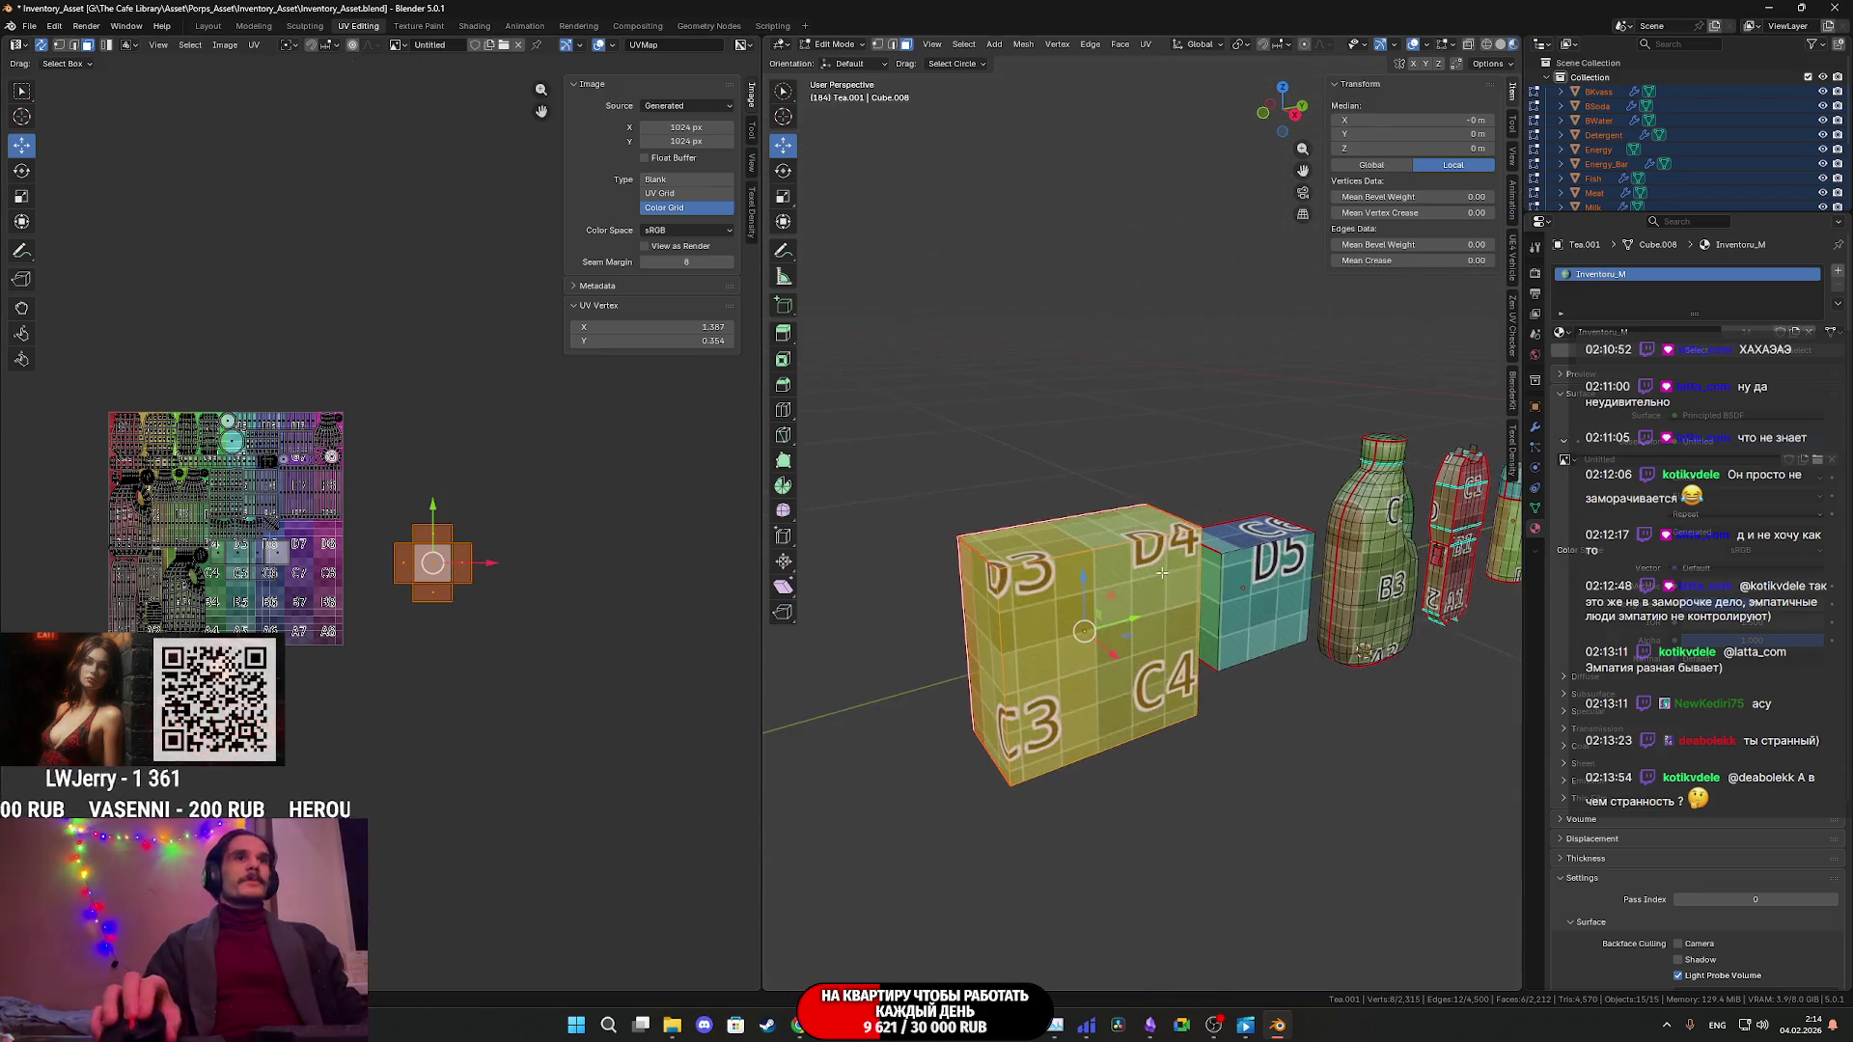
{"action": "left_click", "coordinate": [1295, 114]}
{"action": "middle_click_drag", "start_coordinate": [662, 504], "coordinate": [678, 488]}
{"action": "scroll", "coordinate": [443, 569], "scroll_direction": "up", "scroll_amount": 2}
- Move the cross-shaped UV island over the C7–D8 tiles
{"action": "key", "text": "g"}
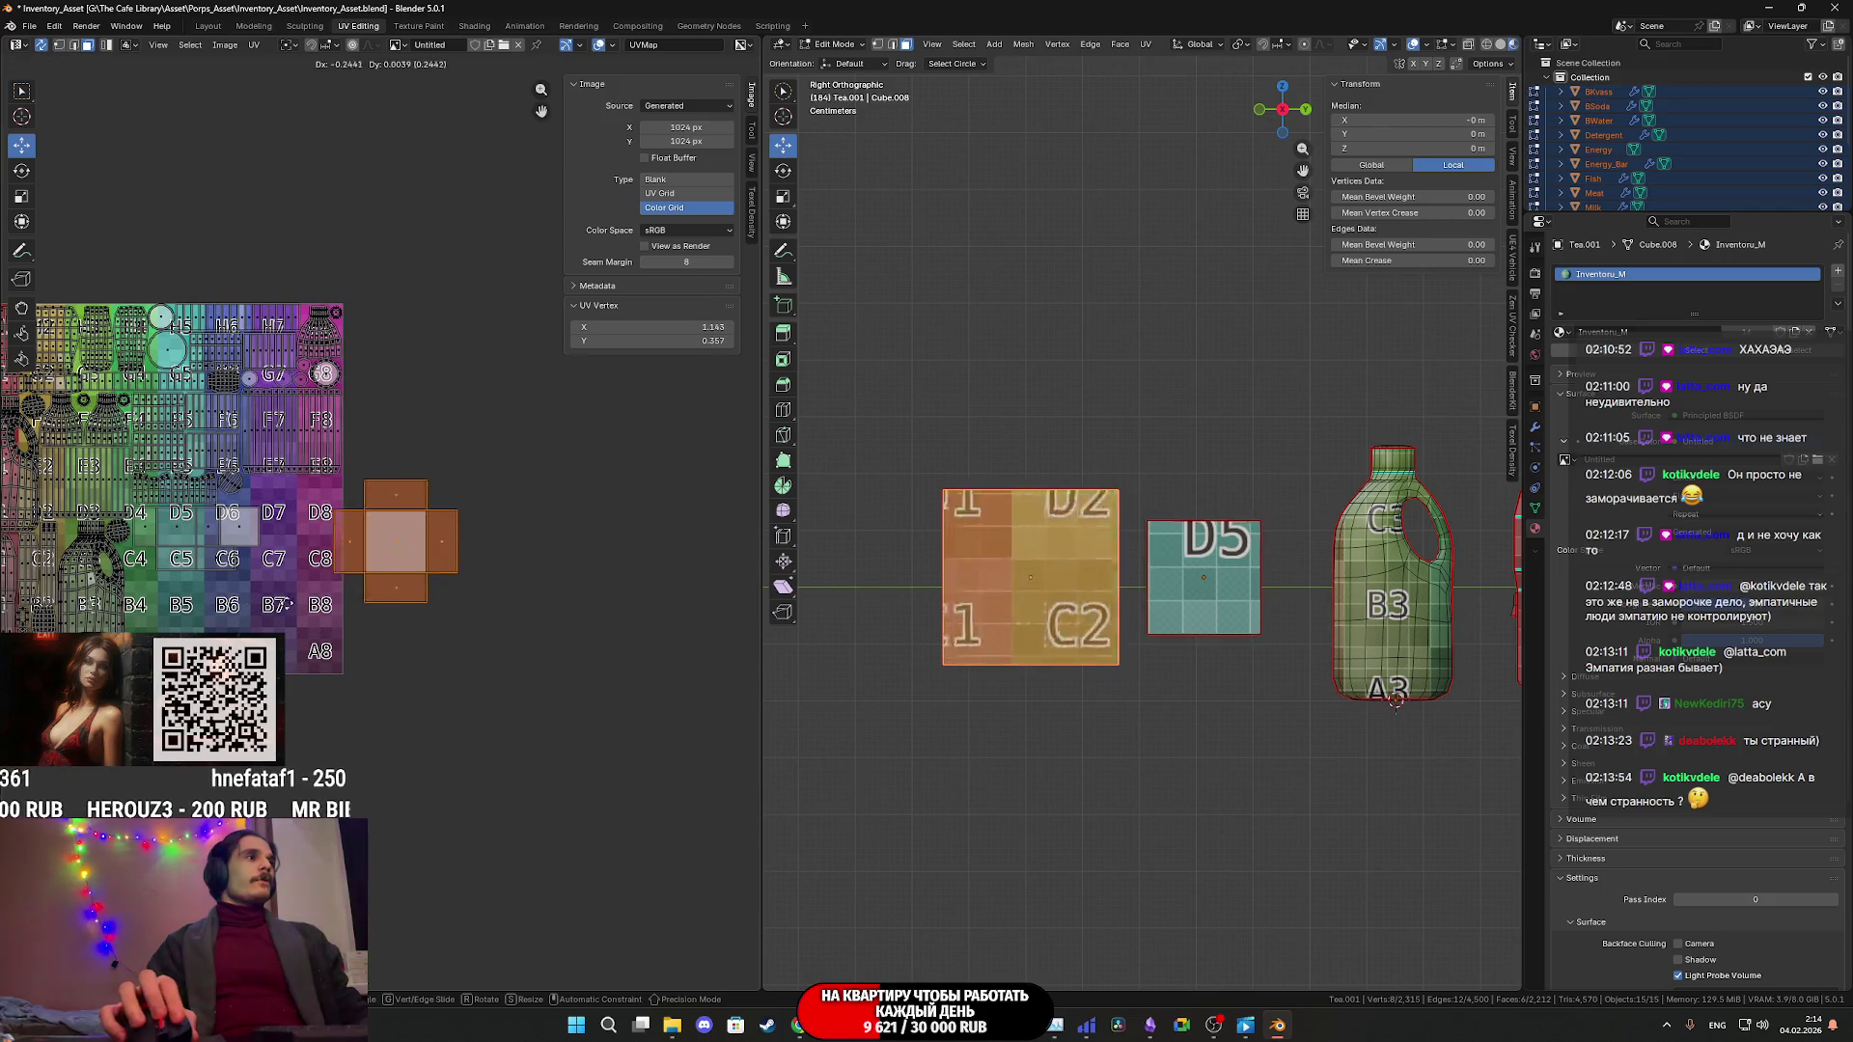
{"action": "left_click", "coordinate": [323, 592]}
{"action": "scroll", "coordinate": [323, 591], "scroll_direction": "up", "scroll_amount": 5}
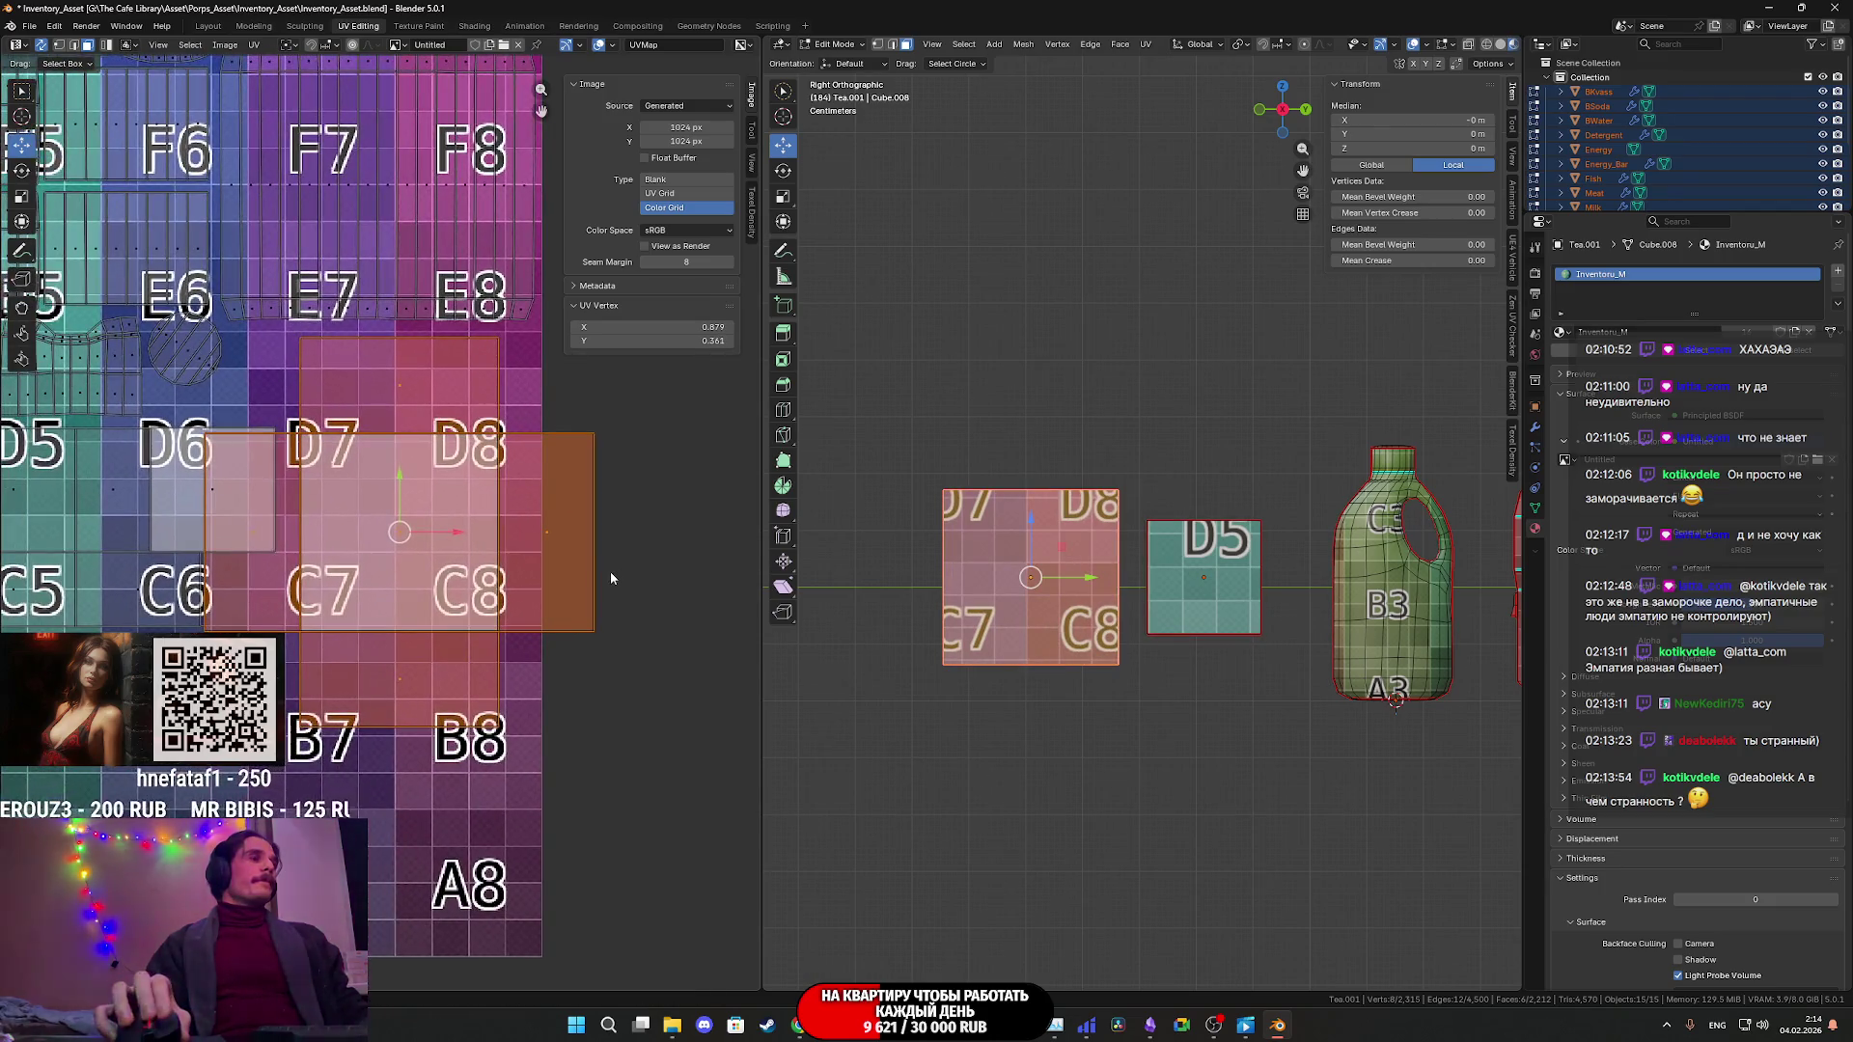
{"action": "left_click", "coordinate": [569, 579]}
{"action": "middle_click_drag", "start_coordinate": [539, 567], "coordinate": [544, 582]}
{"action": "key", "text": "g"}
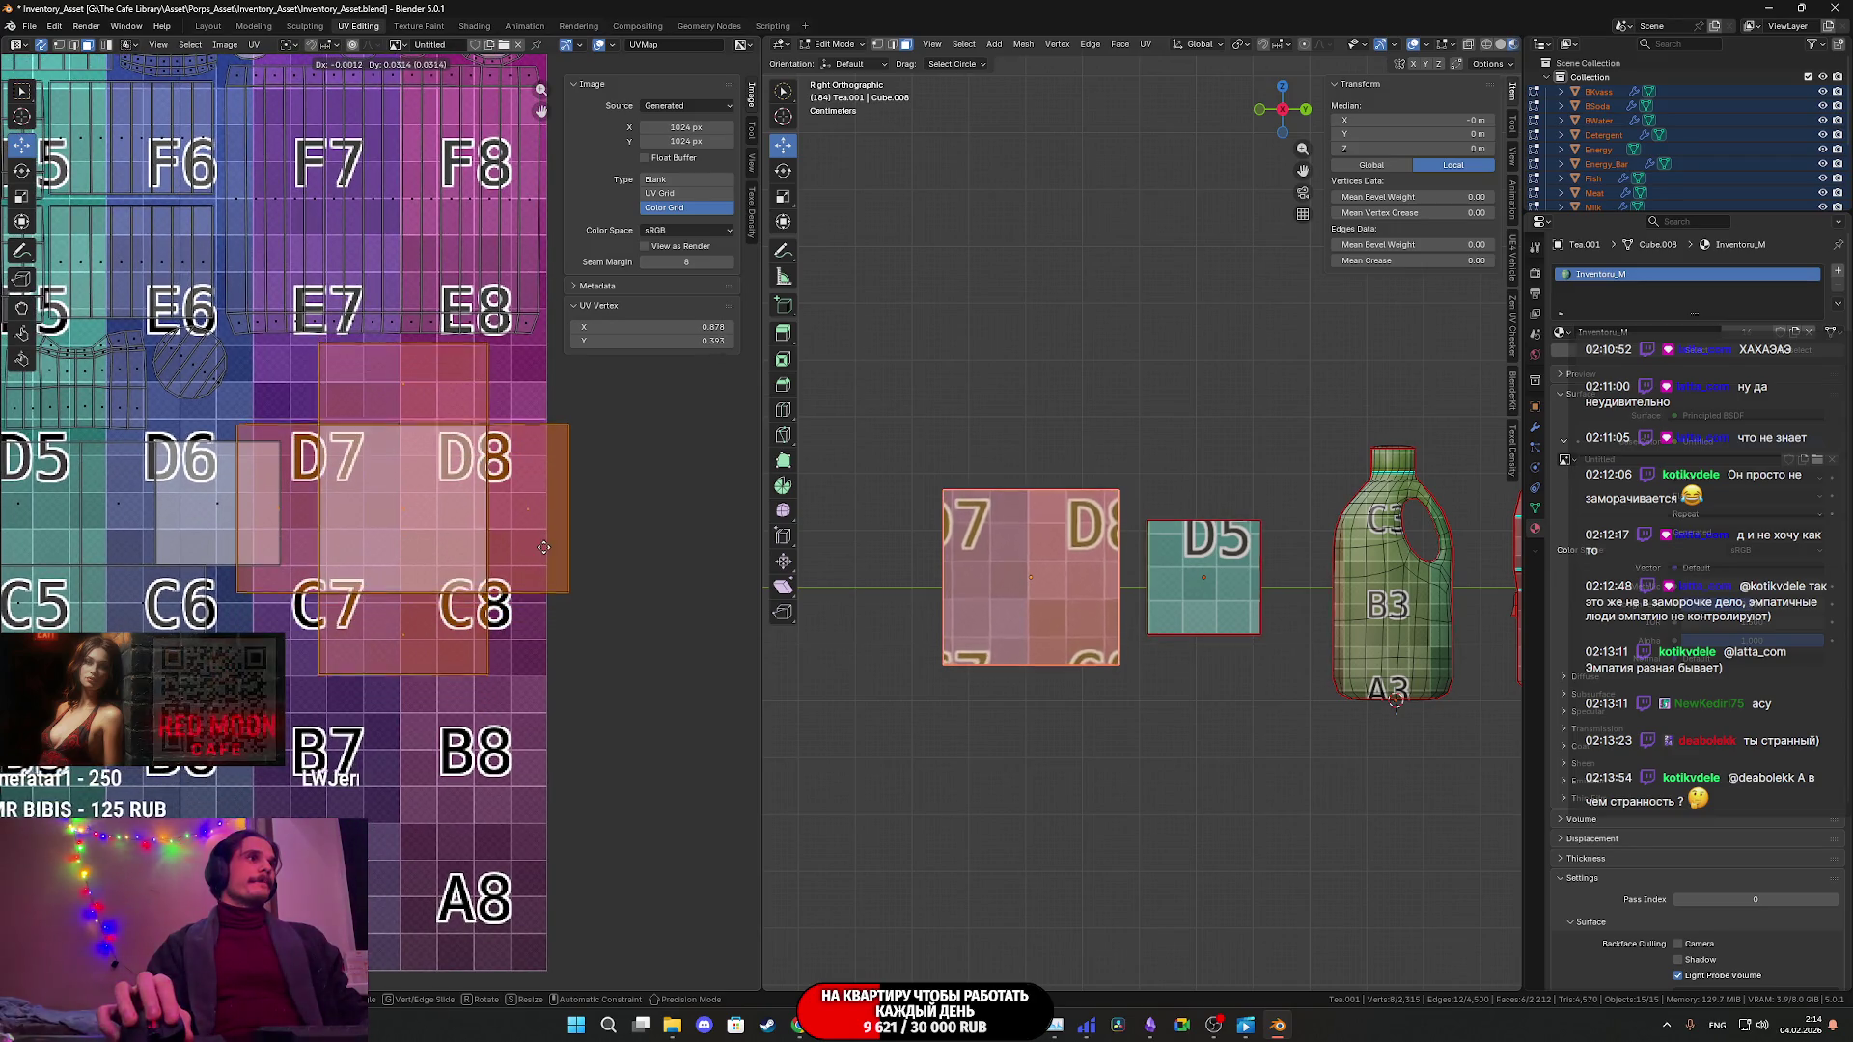
{"action": "left_click", "coordinate": [517, 542]}
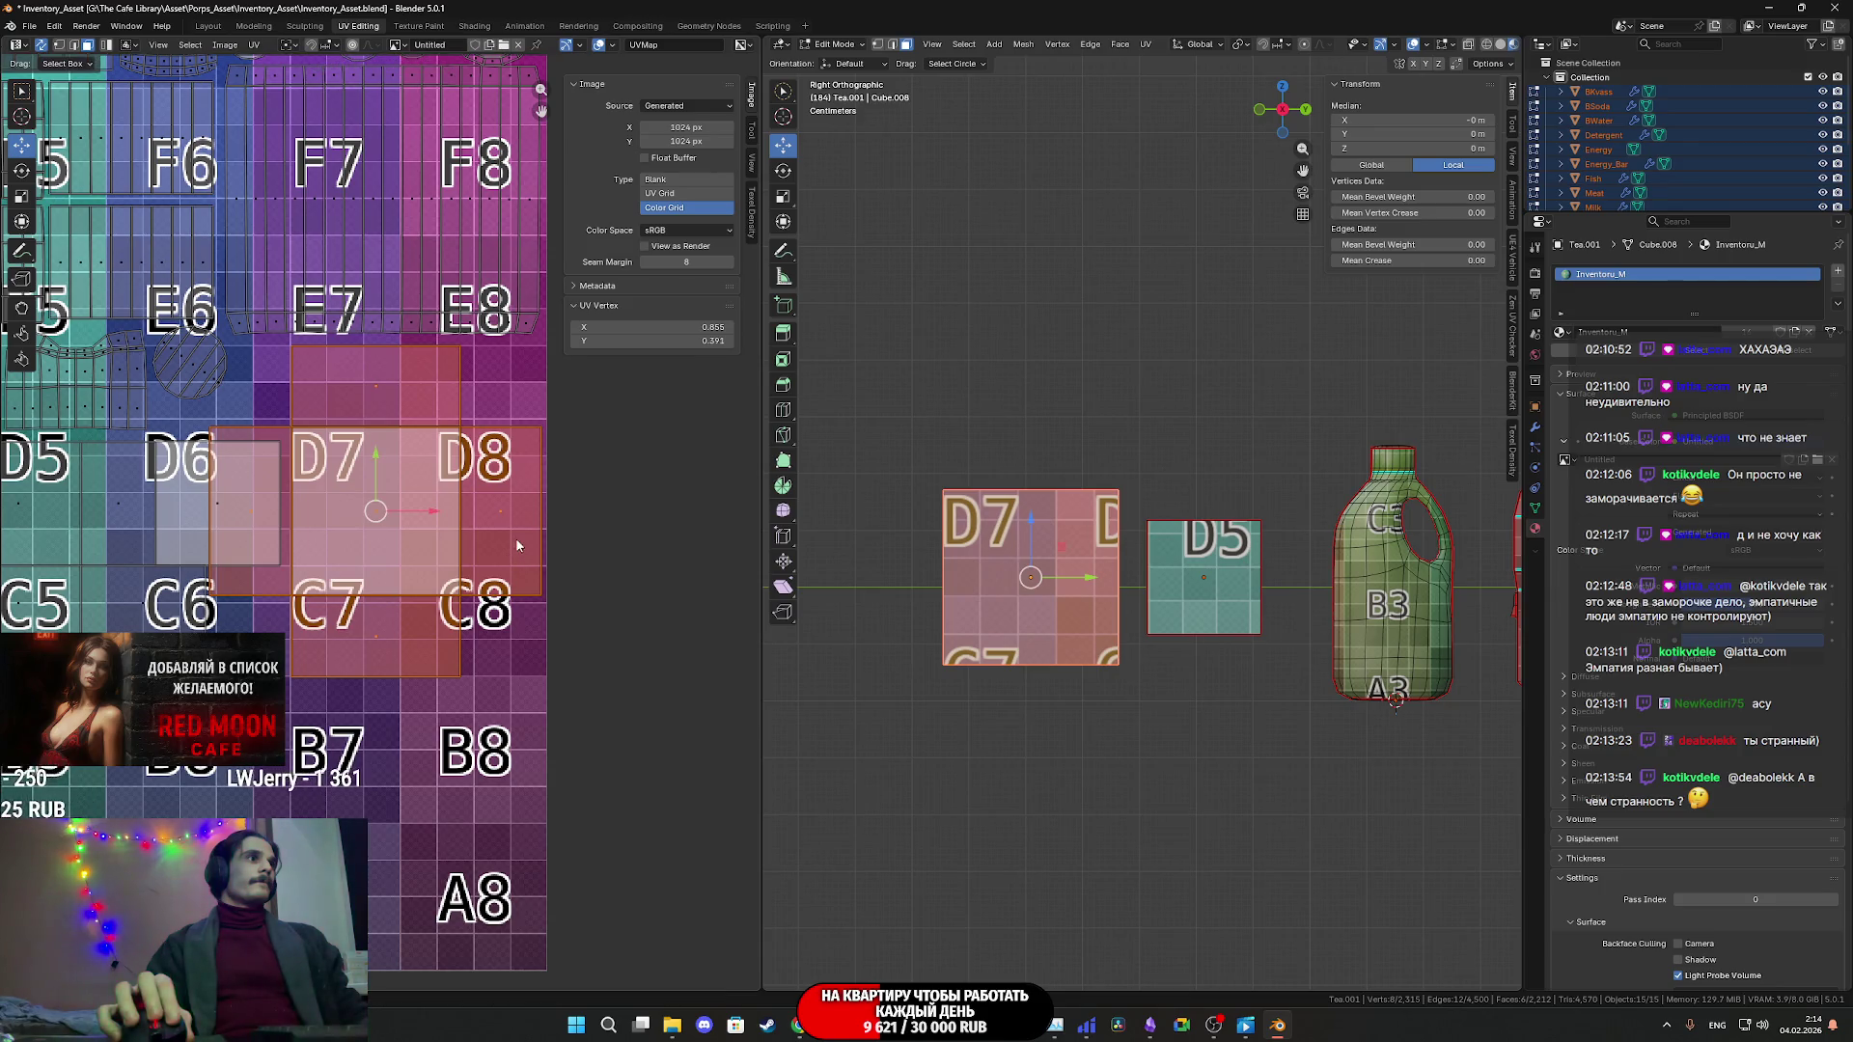
- Move the top E7 face down onto C7
{"action": "left_click", "coordinate": [410, 384]}
{"action": "left_click_drag", "start_coordinate": [376, 343], "coordinate": [375, 430]}
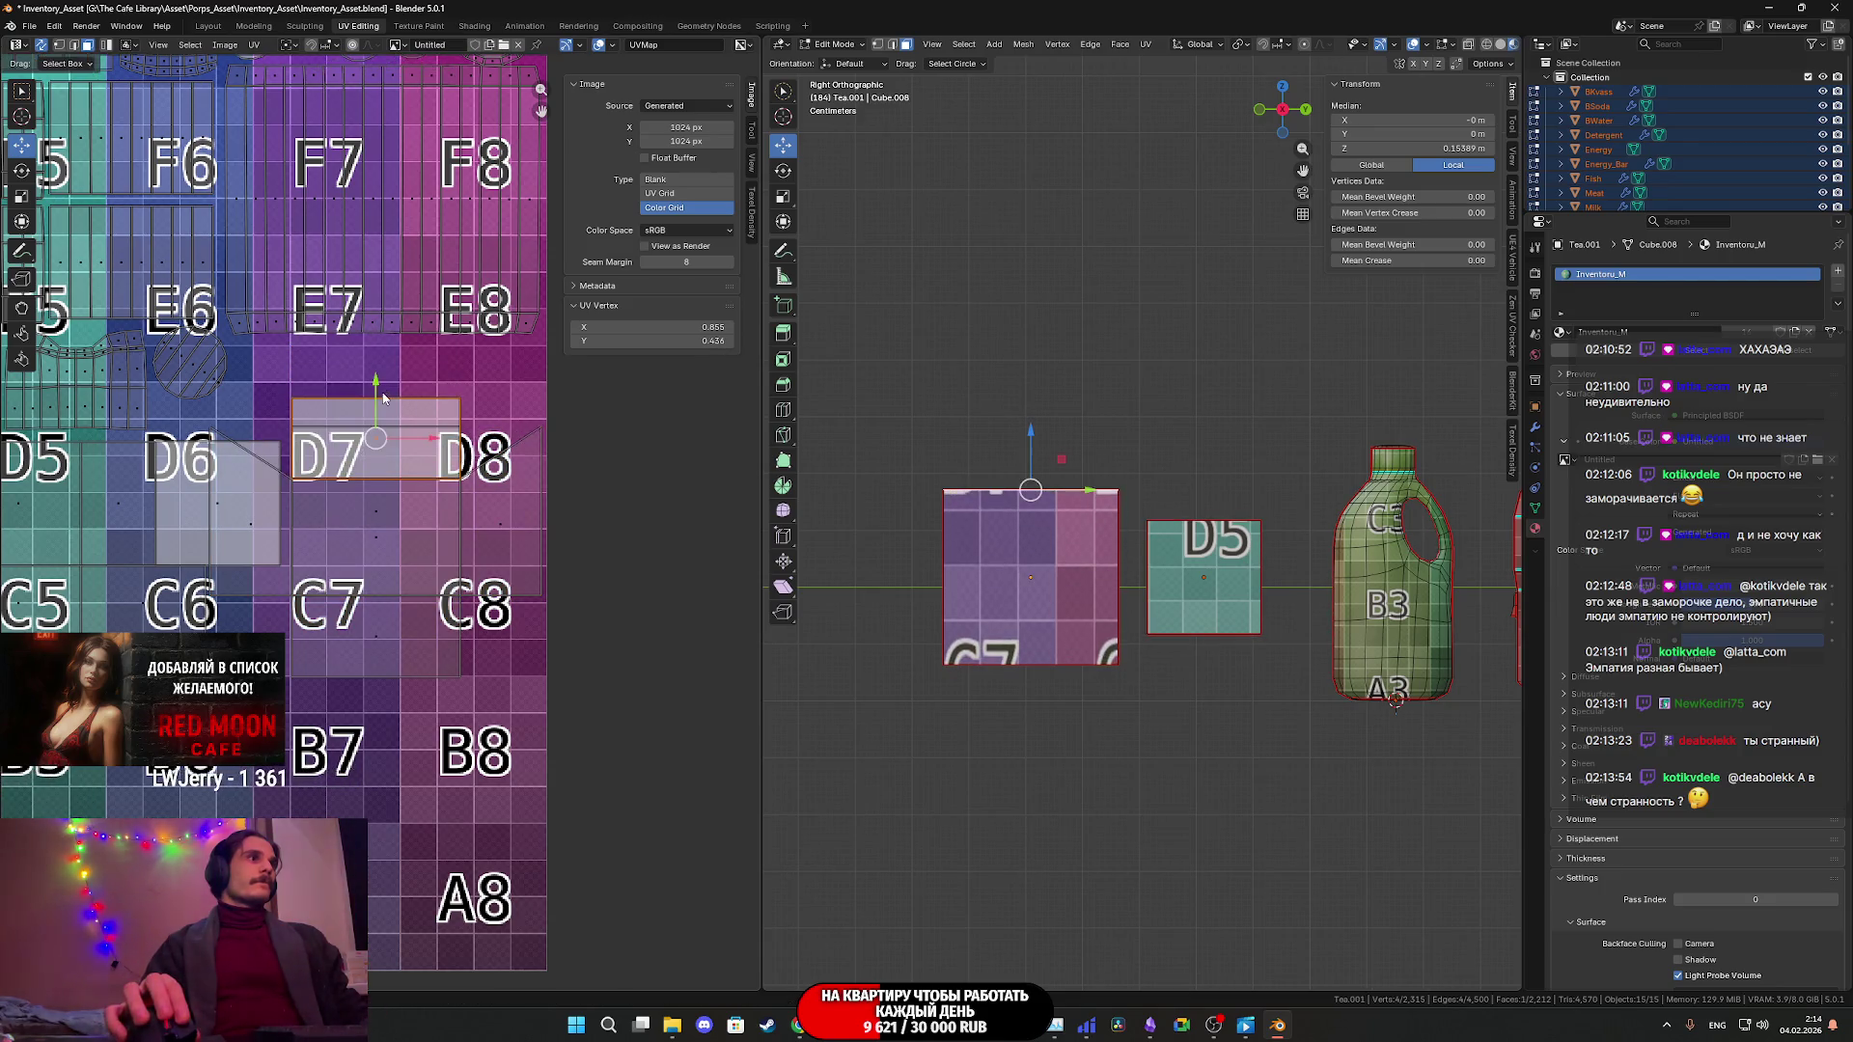
{"action": "key", "text": "Escape"}
{"action": "left_click", "coordinate": [125, 45]}
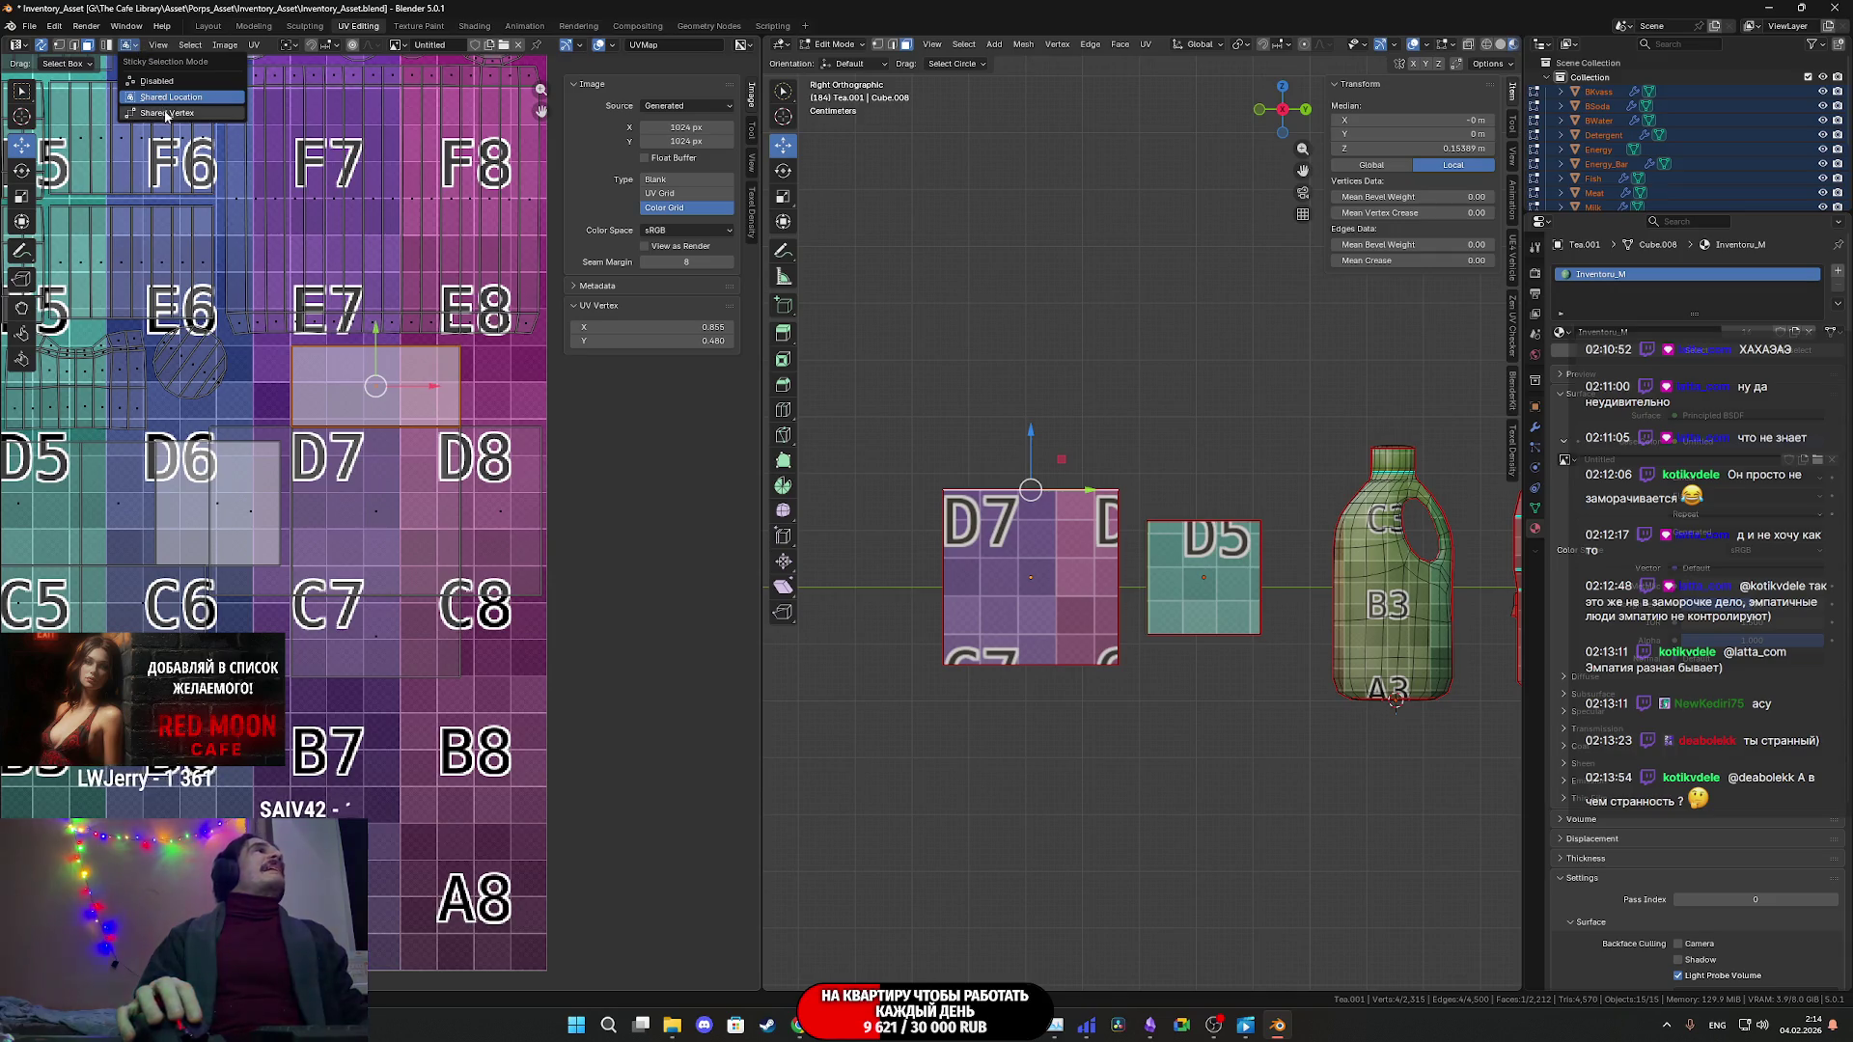
{"action": "left_click_drag", "start_coordinate": [376, 343], "coordinate": [382, 598]}
{"action": "scroll", "coordinate": [384, 608], "scroll_direction": "up", "scroll_amount": 8}
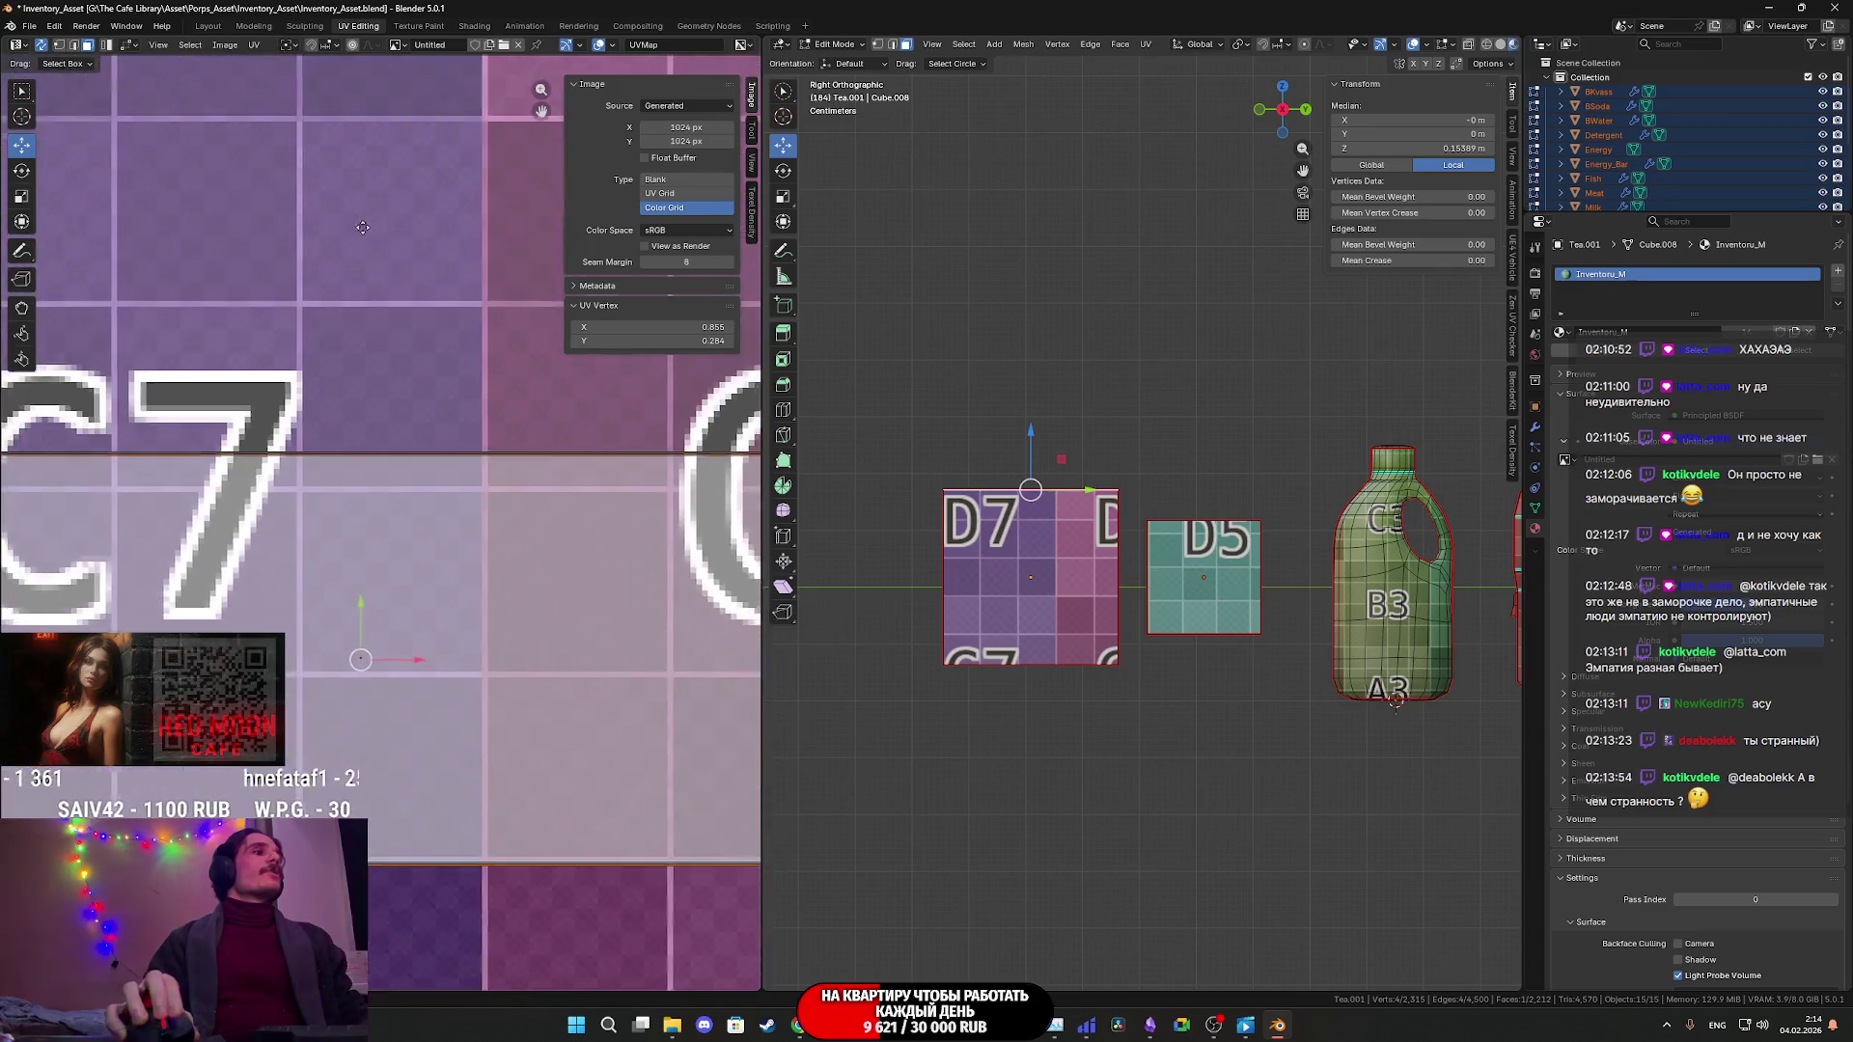
{"action": "scroll", "coordinate": [424, 359], "scroll_direction": "up", "scroll_amount": 5}
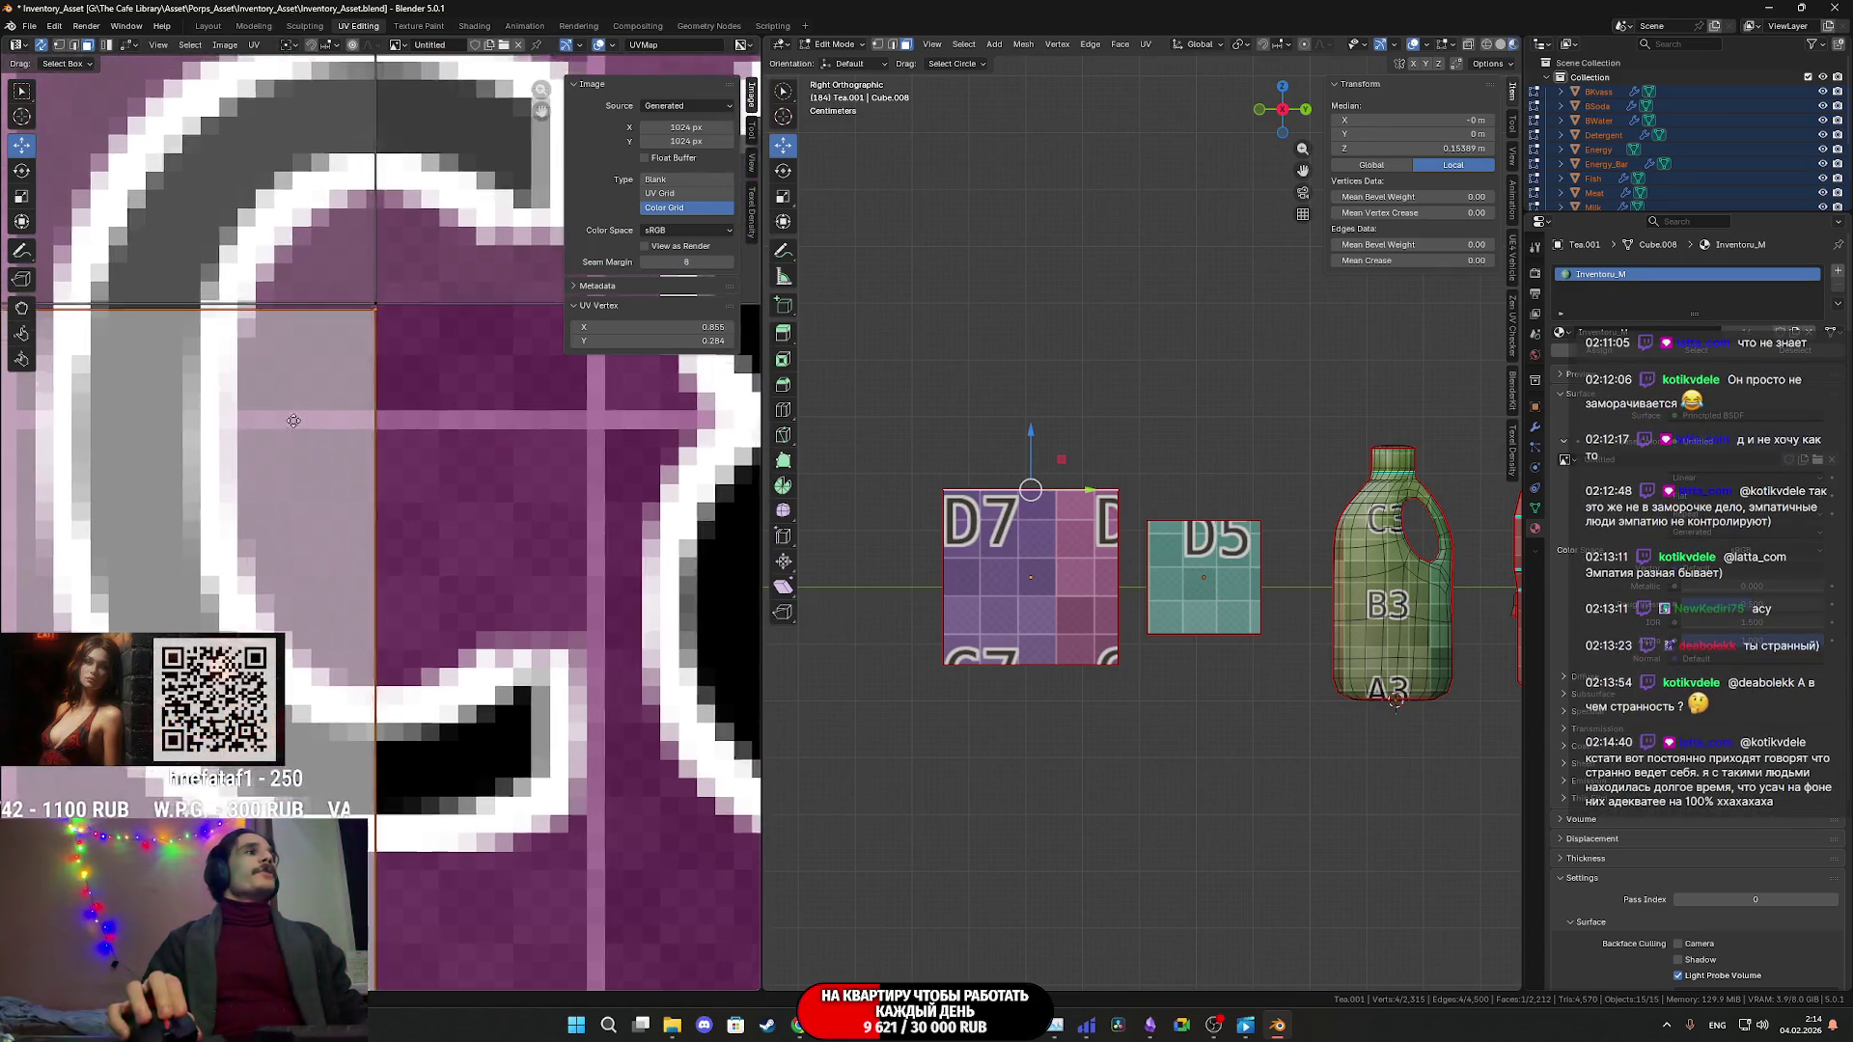
{"action": "middle_click_drag", "start_coordinate": [418, 630], "coordinate": [422, 647]}
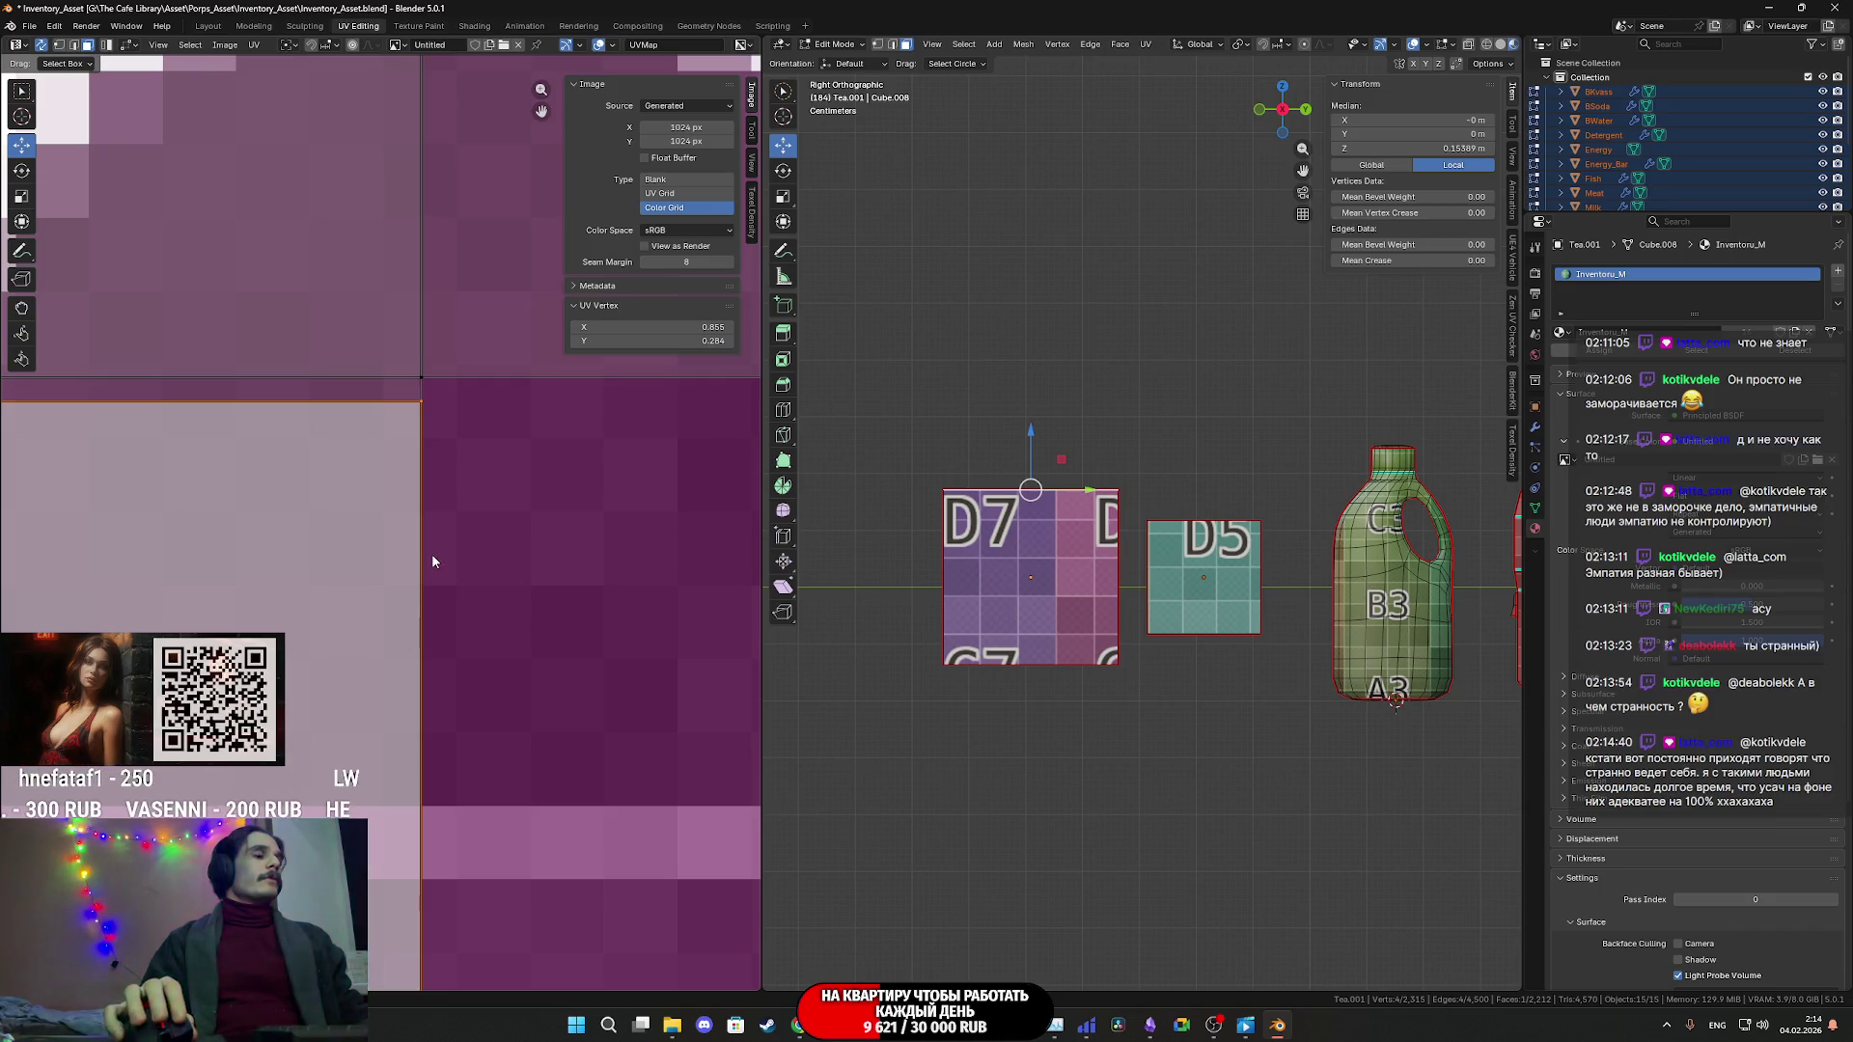
{"action": "middle_click_drag", "start_coordinate": [431, 553], "coordinate": [448, 528]}
{"action": "scroll", "coordinate": [447, 529], "scroll_direction": "down", "scroll_amount": 2}
{"action": "scroll", "coordinate": [447, 529], "scroll_direction": "down", "scroll_amount": 5}
{"action": "scroll", "coordinate": [461, 568], "scroll_direction": "up", "scroll_amount": 2}
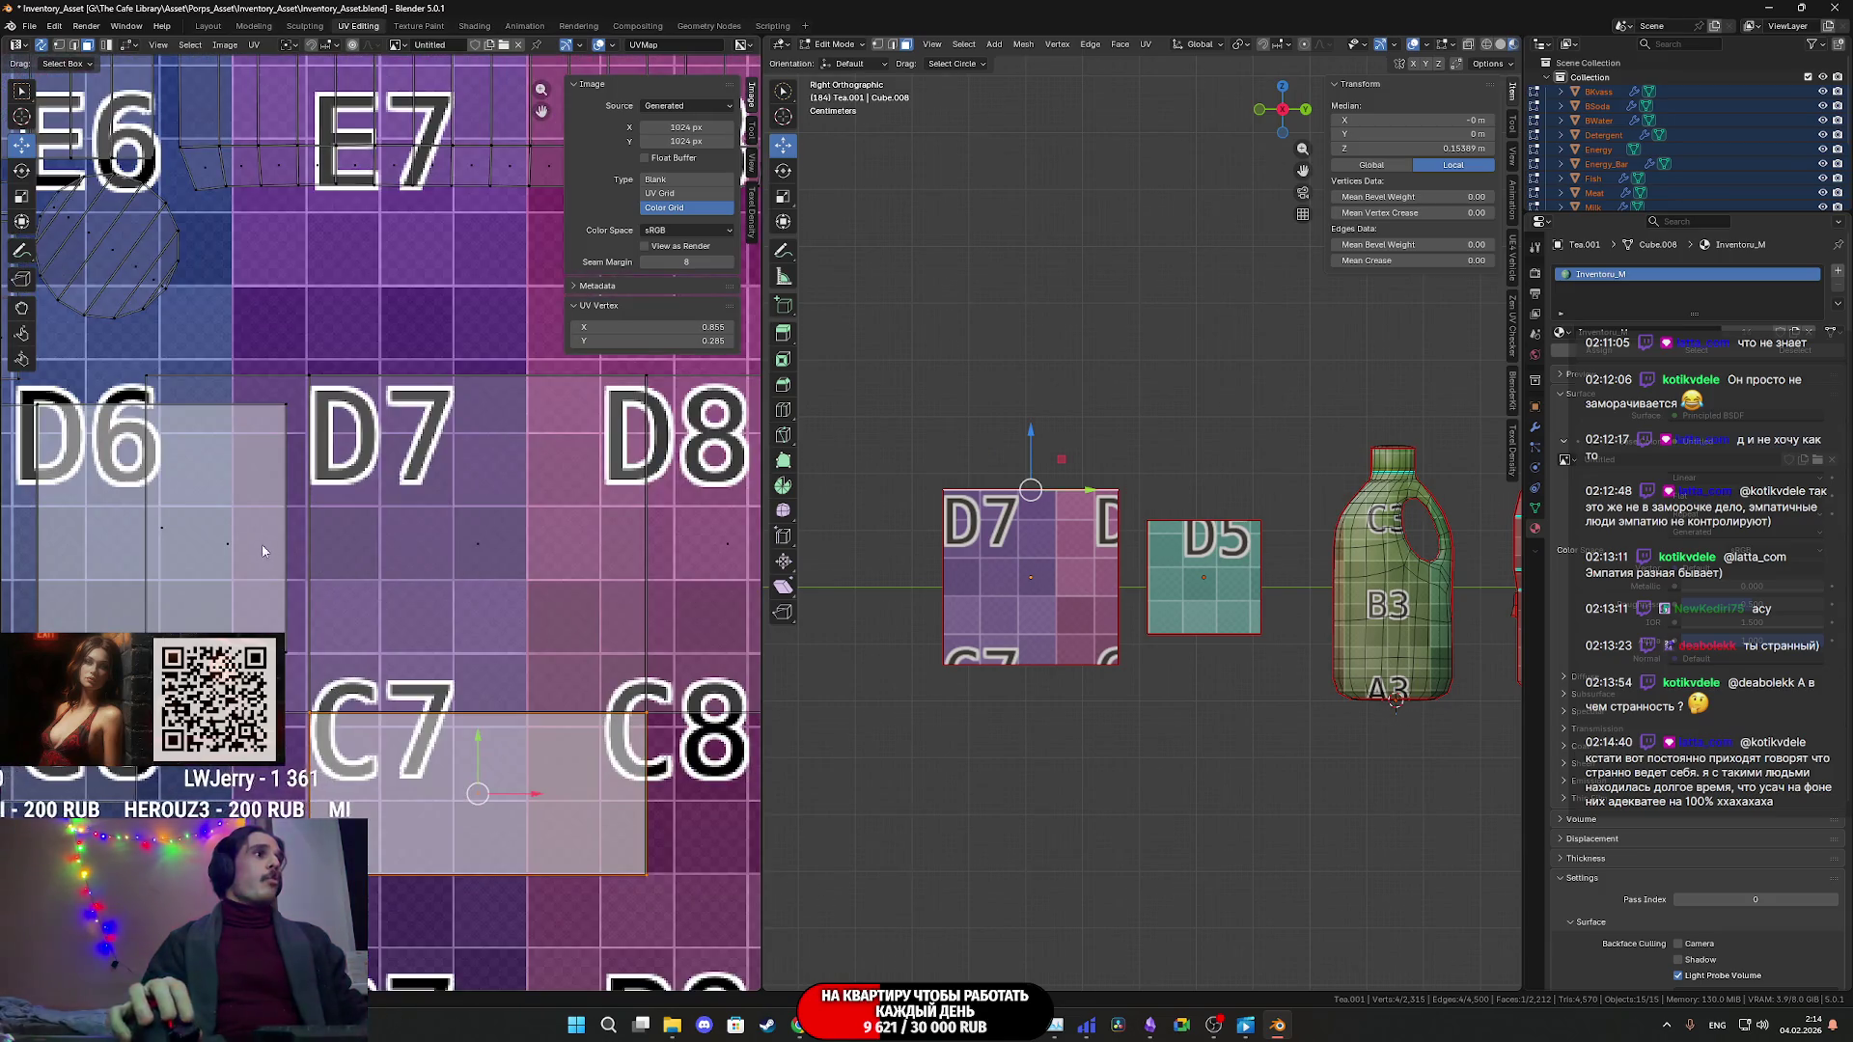
- Disable sticky selection and slide the tall side face into the D8 column
{"action": "left_click", "coordinate": [294, 536]}
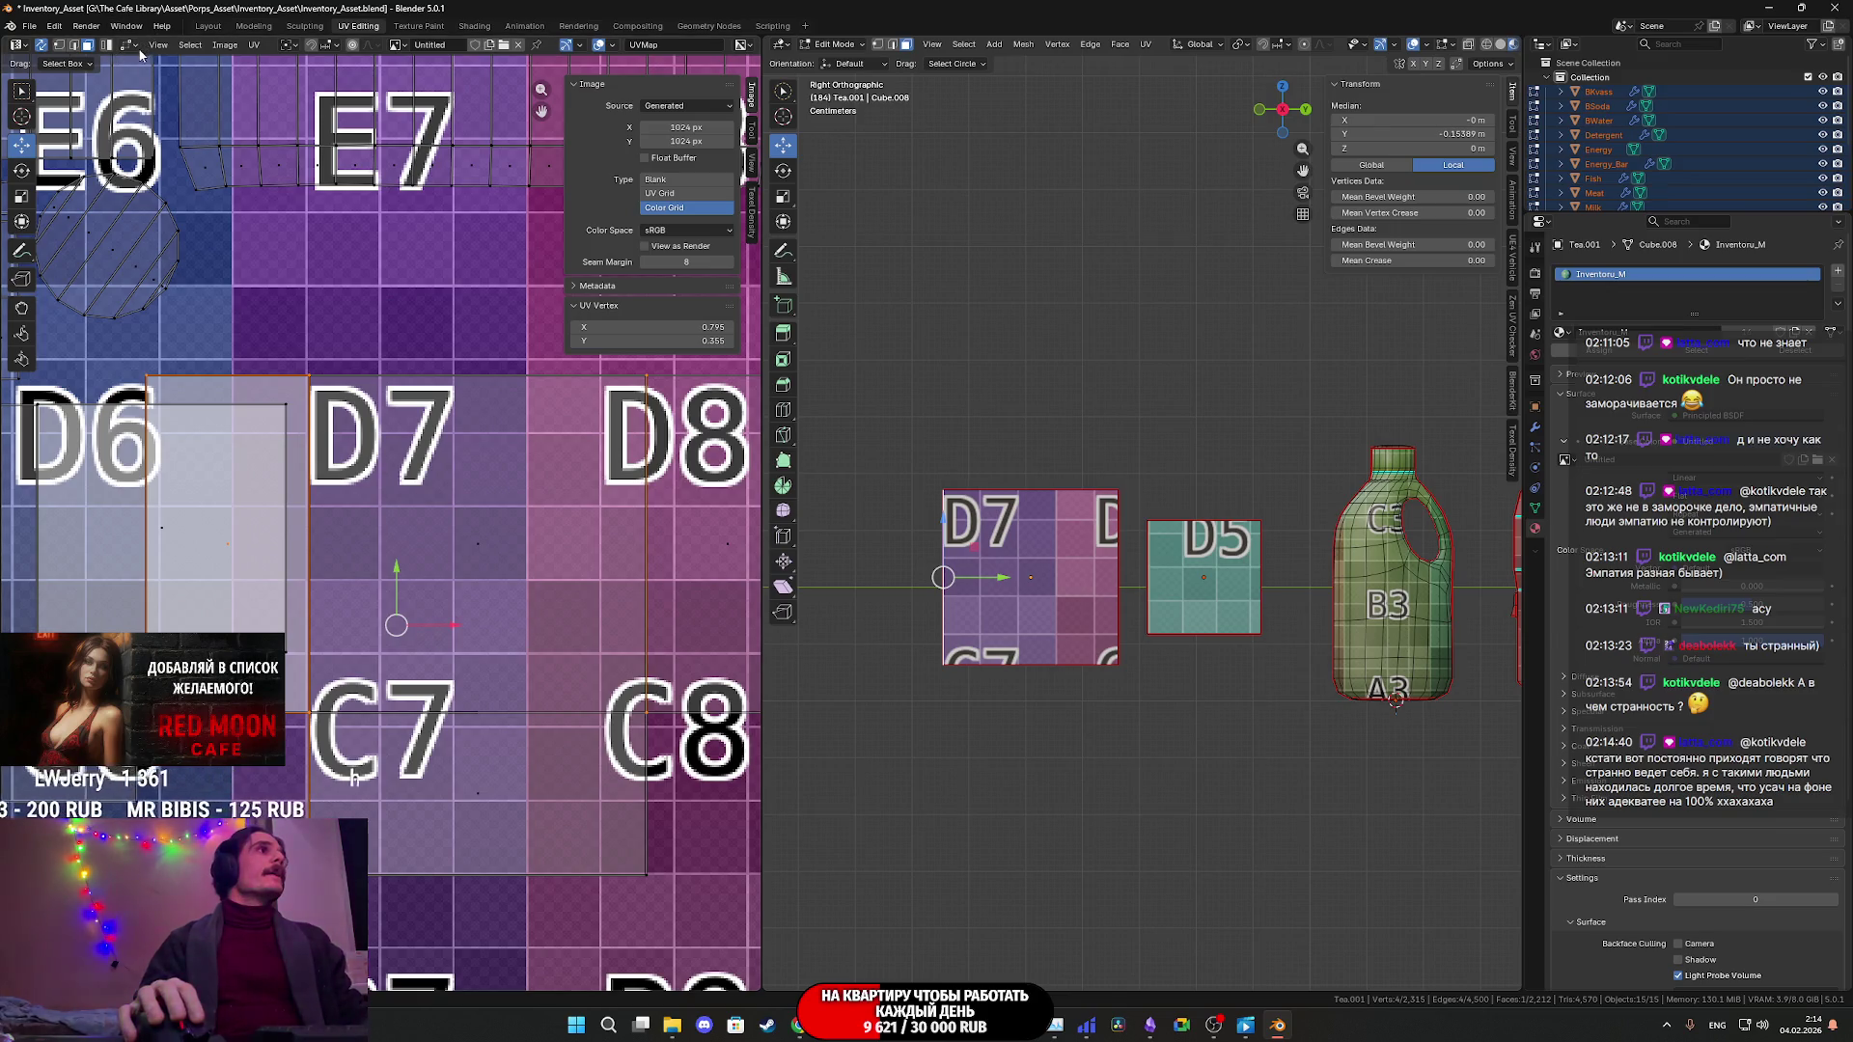
{"action": "key", "text": "g"}
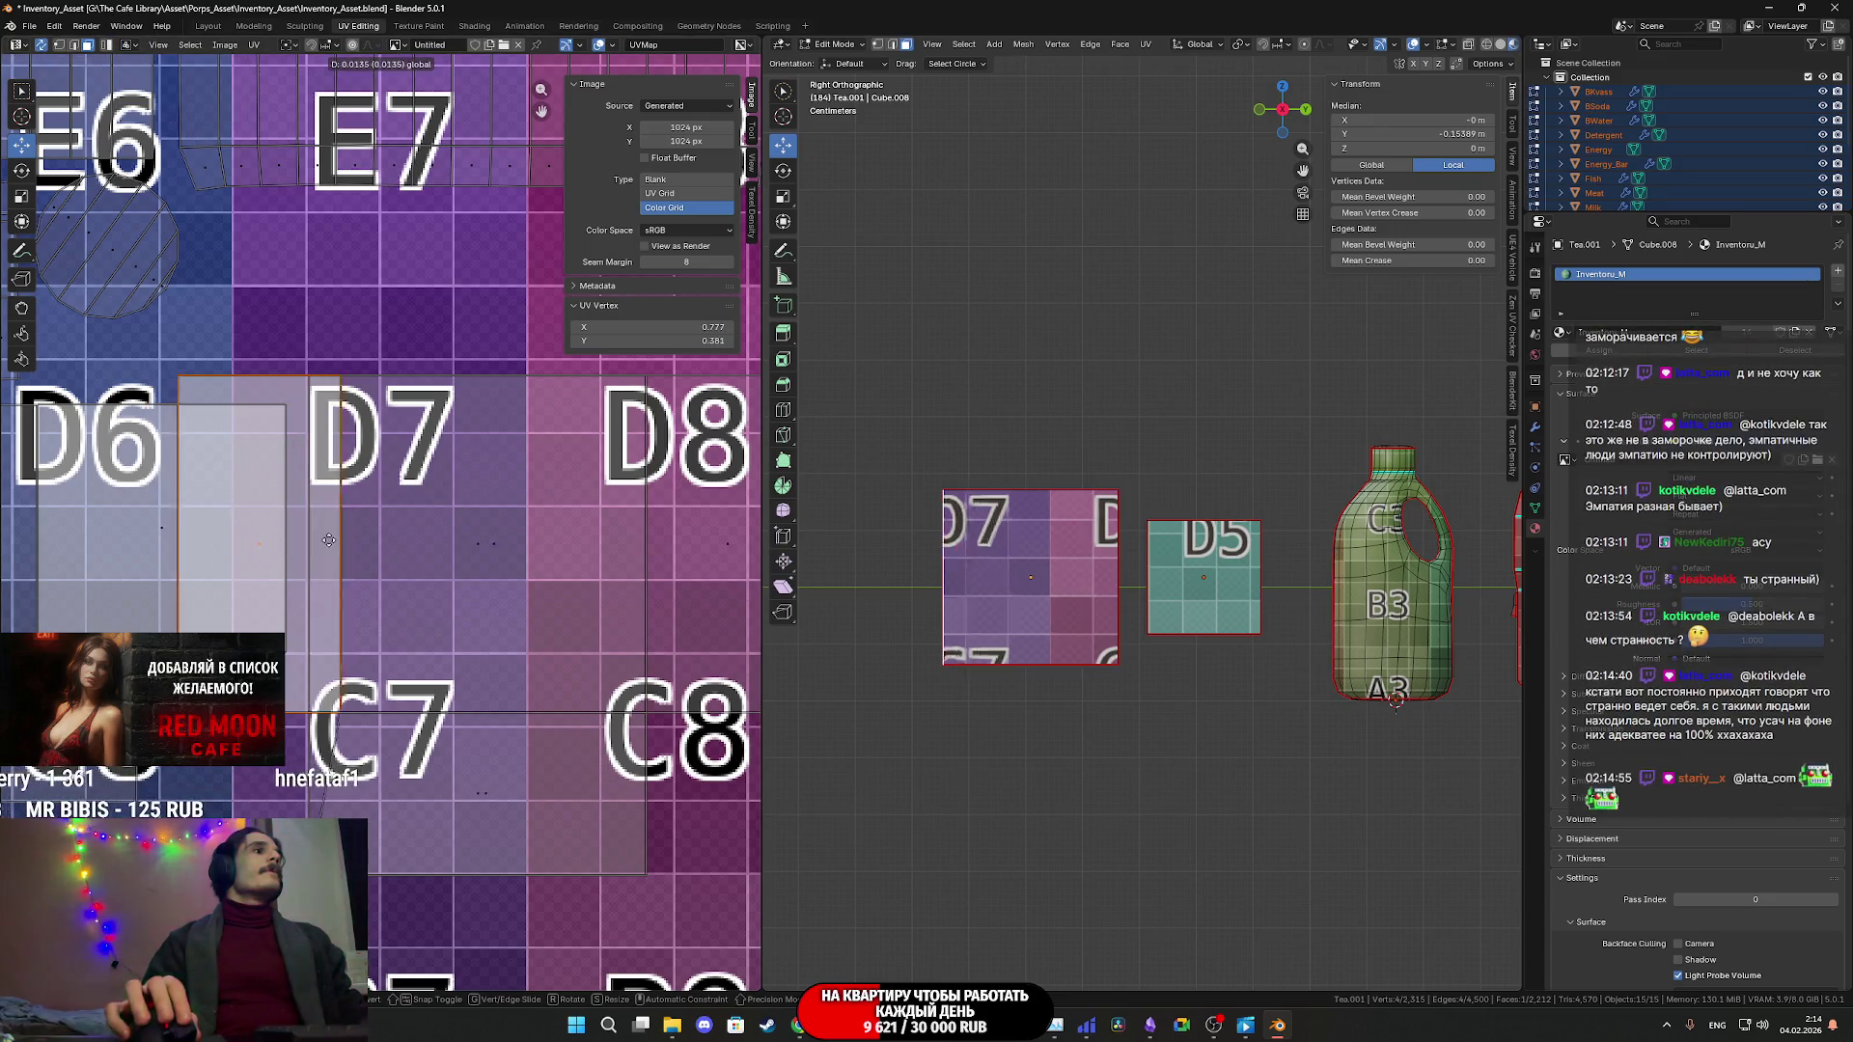
{"action": "right_click", "coordinate": [203, 207]}
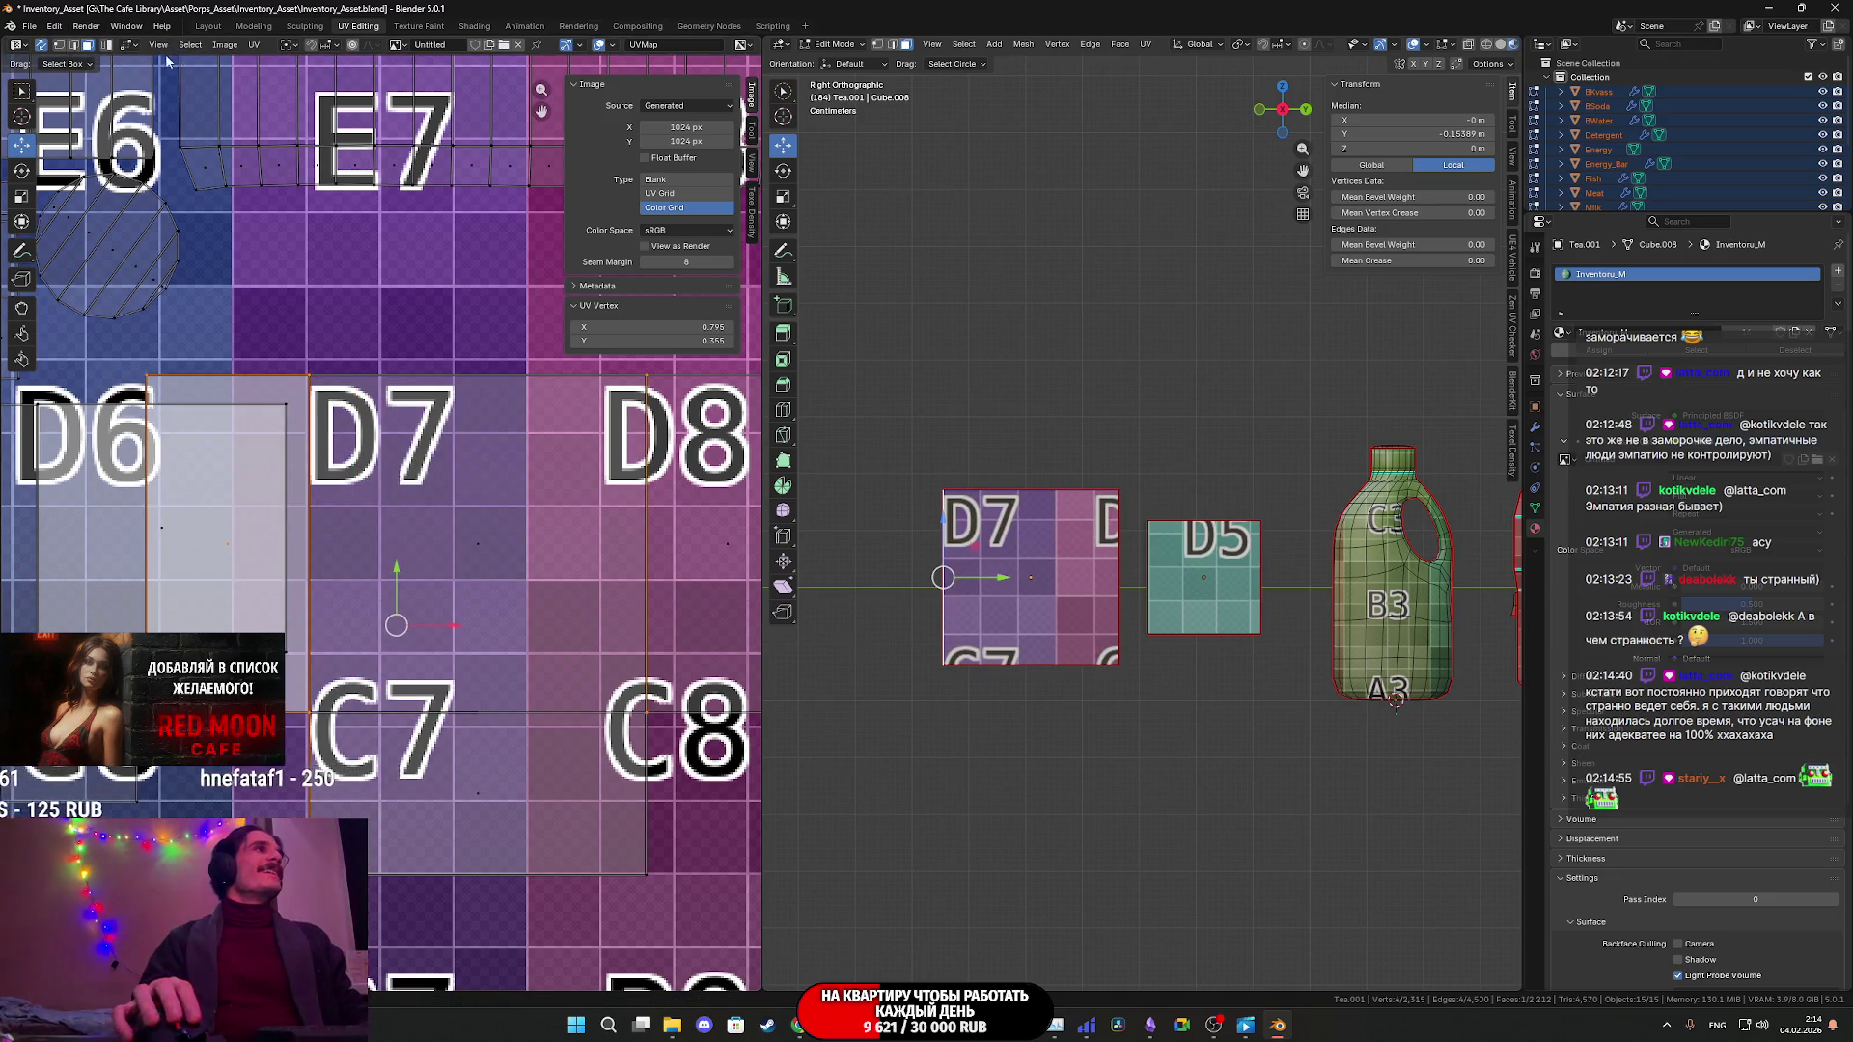
{"action": "left_click", "coordinate": [129, 44]}
{"action": "left_click", "coordinate": [163, 81]}
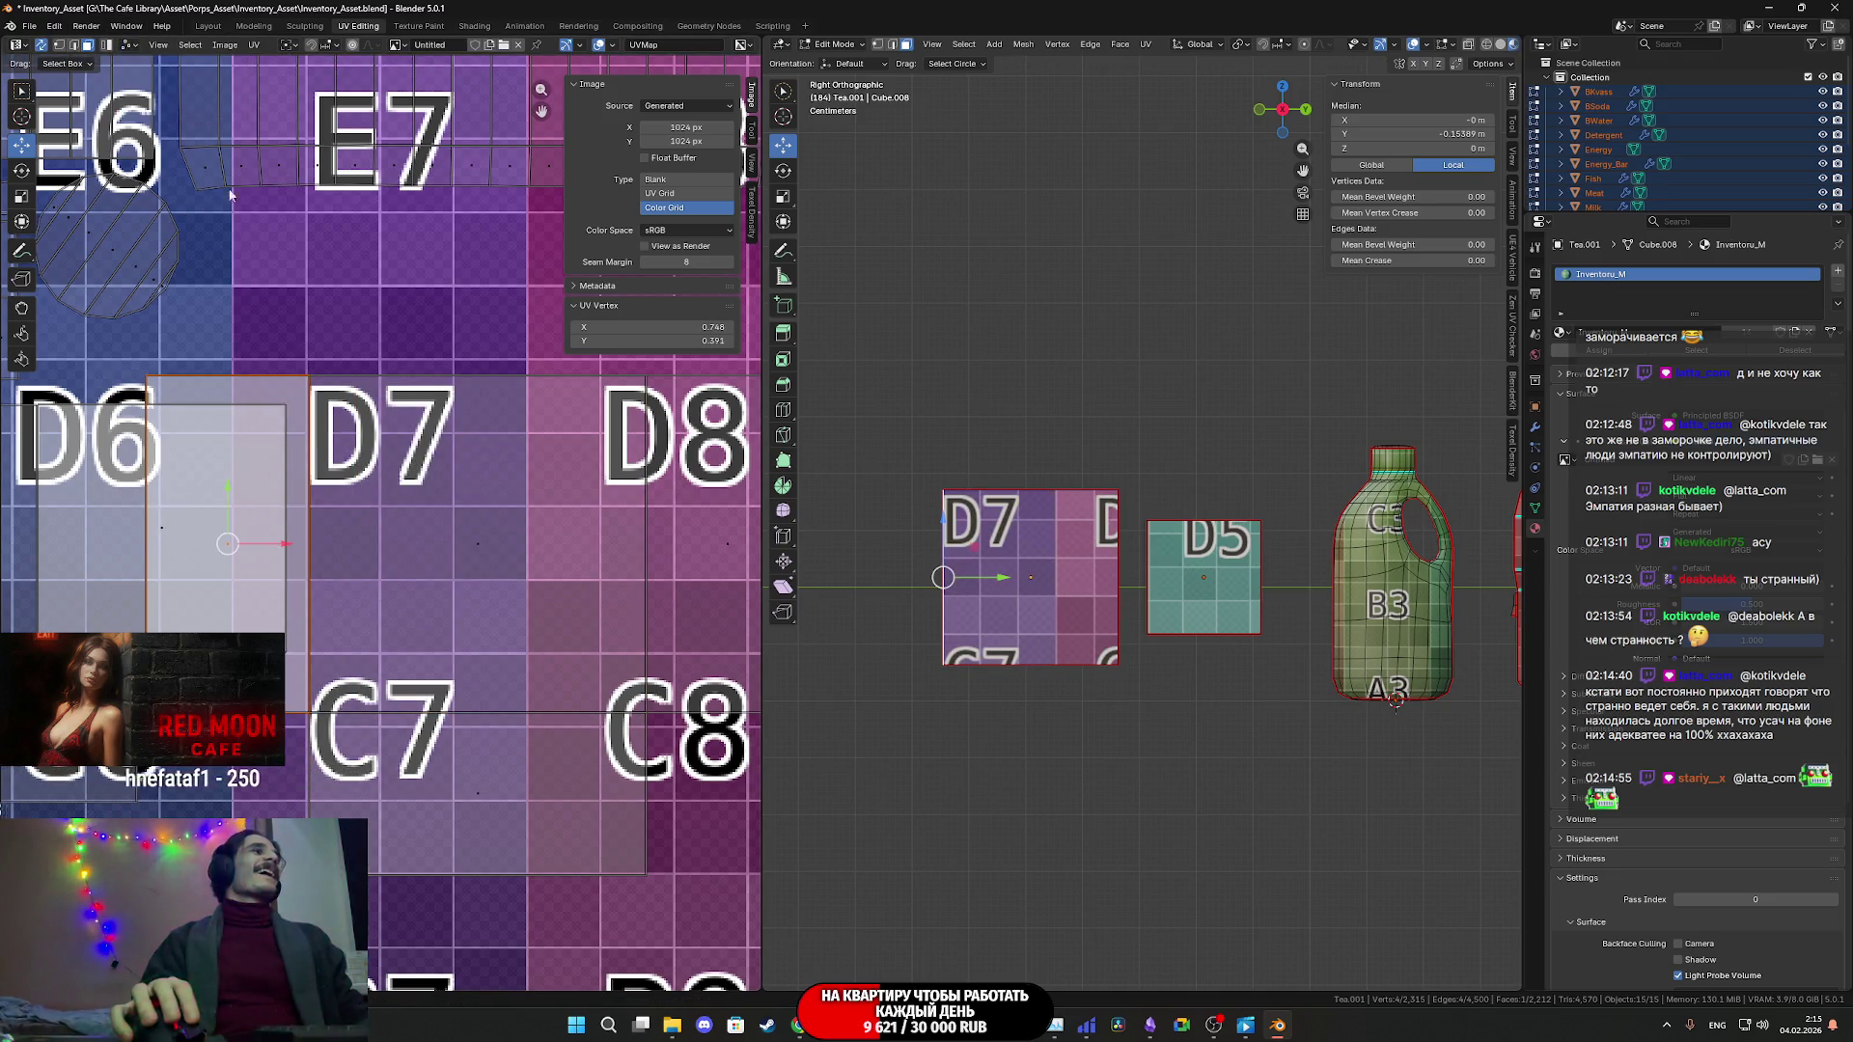
{"action": "mouse_move", "coordinate": [280, 541]}
{"action": "left_mouse_down"}
{"action": "mouse_move", "coordinate": [357, 541]}
{"action": "mouse_move", "coordinate": [27, 526]}
{"action": "left_mouse_up"}
- Nudge the D8 face, raise the D7 and D8 faces together, then select all UVs
{"action": "middle_click_drag", "start_coordinate": [675, 541], "coordinate": [434, 521]}
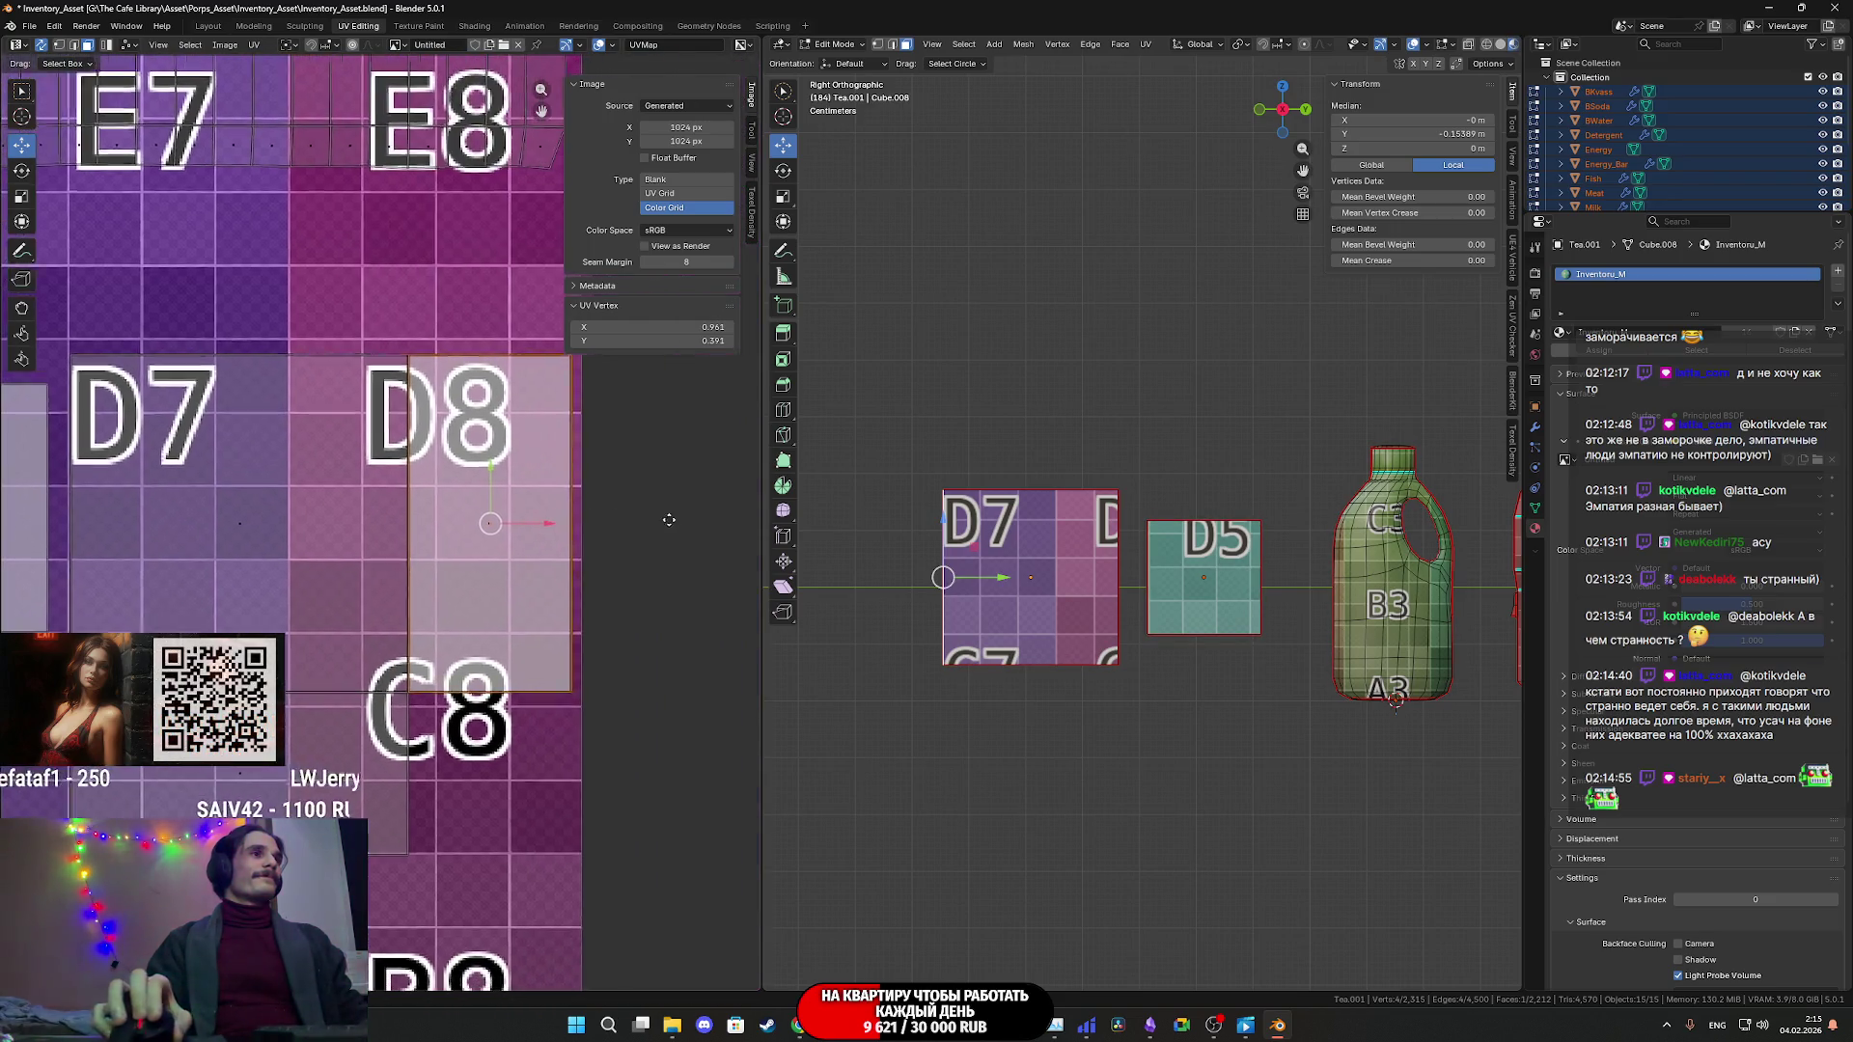
{"action": "scroll", "coordinate": [1142, 521], "scroll_direction": "up", "scroll_amount": 4}
{"action": "scroll", "coordinate": [578, 575], "scroll_direction": "up", "scroll_amount": 4}
{"action": "left_click_drag", "start_coordinate": [552, 415], "coordinate": [545, 410]}
{"action": "scroll", "coordinate": [521, 579], "scroll_direction": "down", "scroll_amount": 7}
{"action": "middle_click_drag", "start_coordinate": [440, 701], "coordinate": [527, 715]}
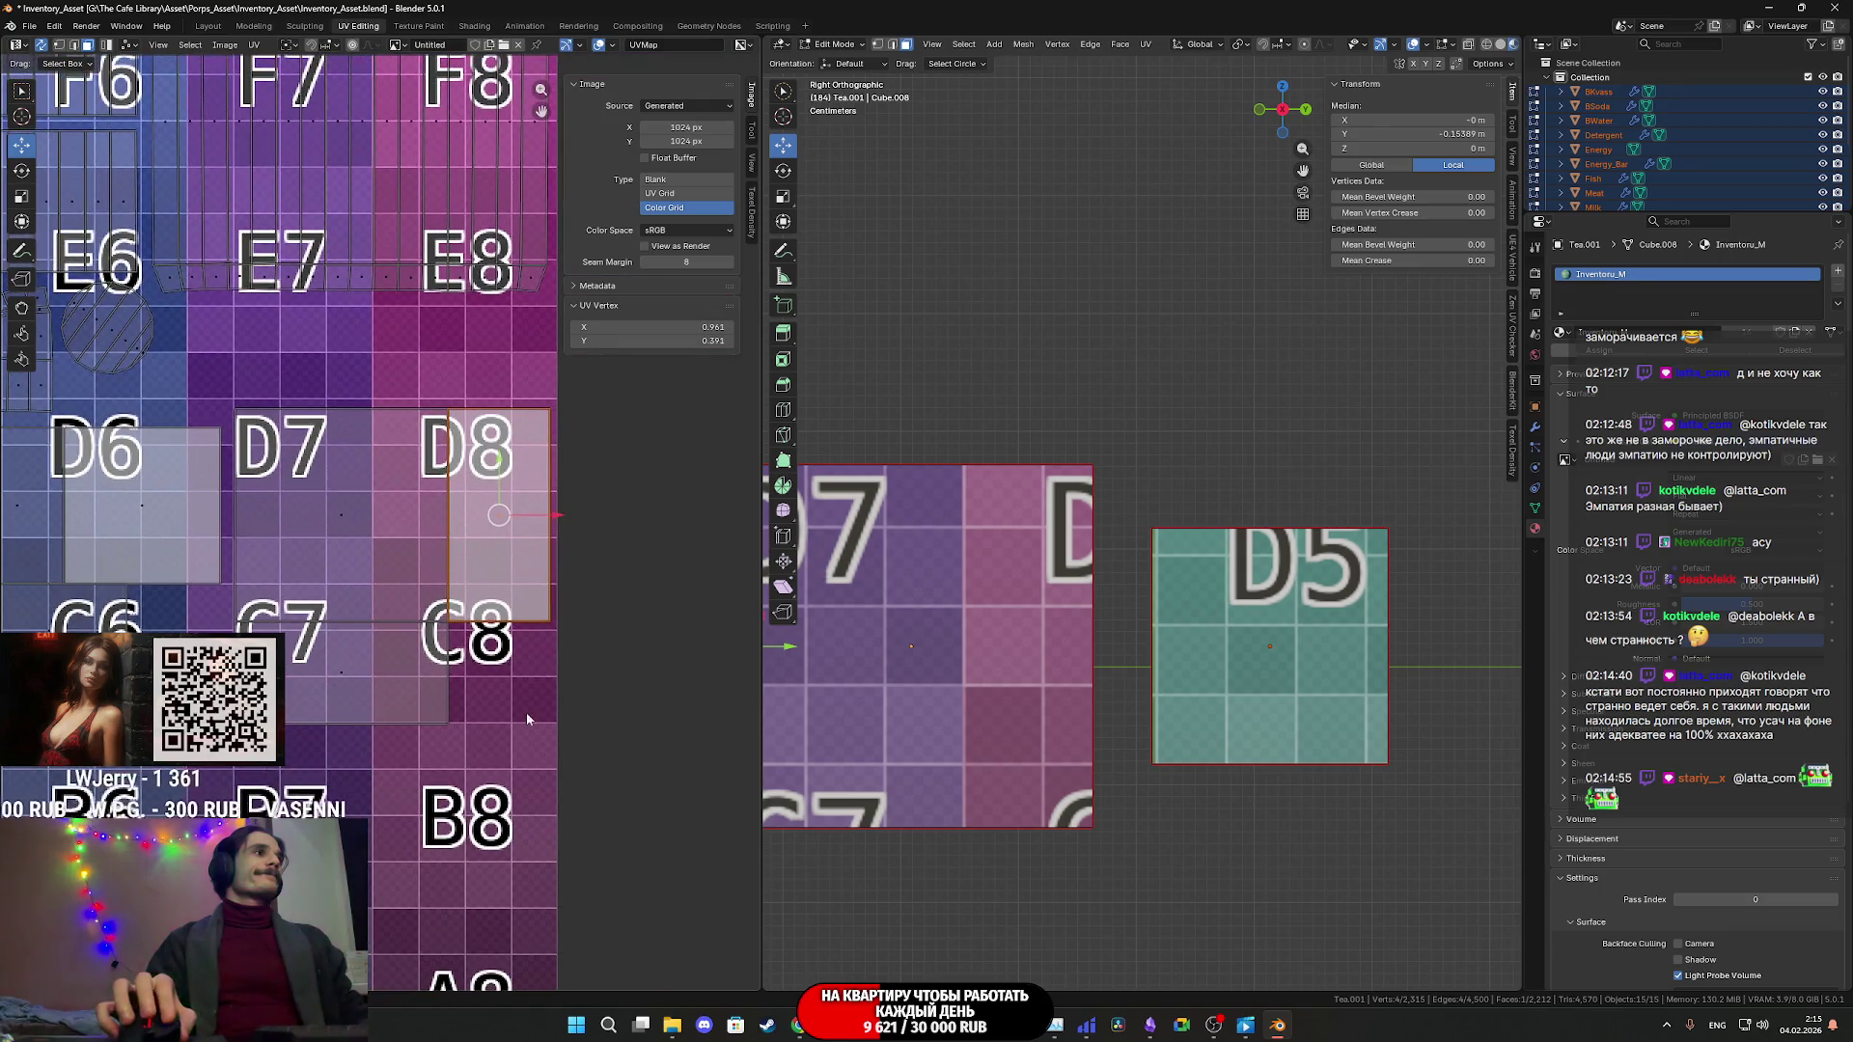
{"action": "left_click", "coordinate": [289, 441], "text": "shift"}
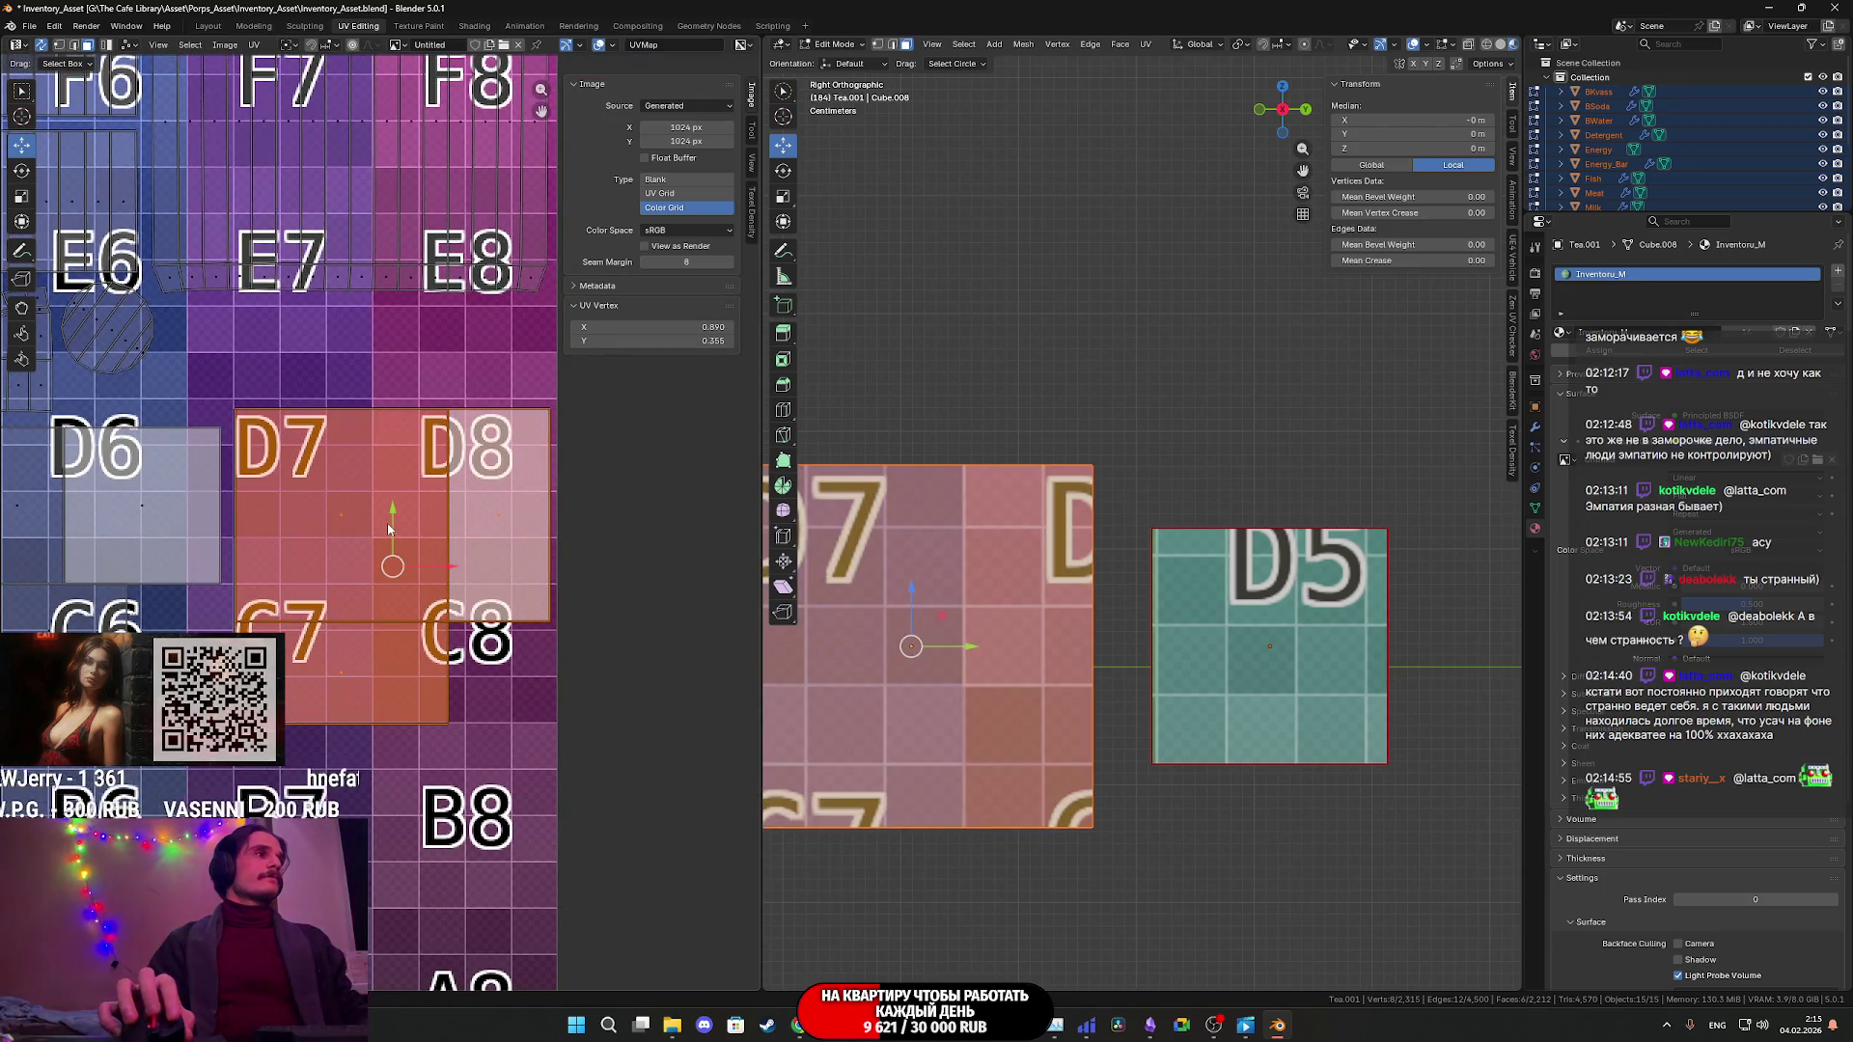
{"action": "middle_click_drag", "start_coordinate": [395, 517], "coordinate": [461, 608]}
{"action": "left_click_drag", "start_coordinate": [463, 606], "coordinate": [470, 496]}
{"action": "scroll", "coordinate": [472, 508], "scroll_direction": "down", "scroll_amount": 4}
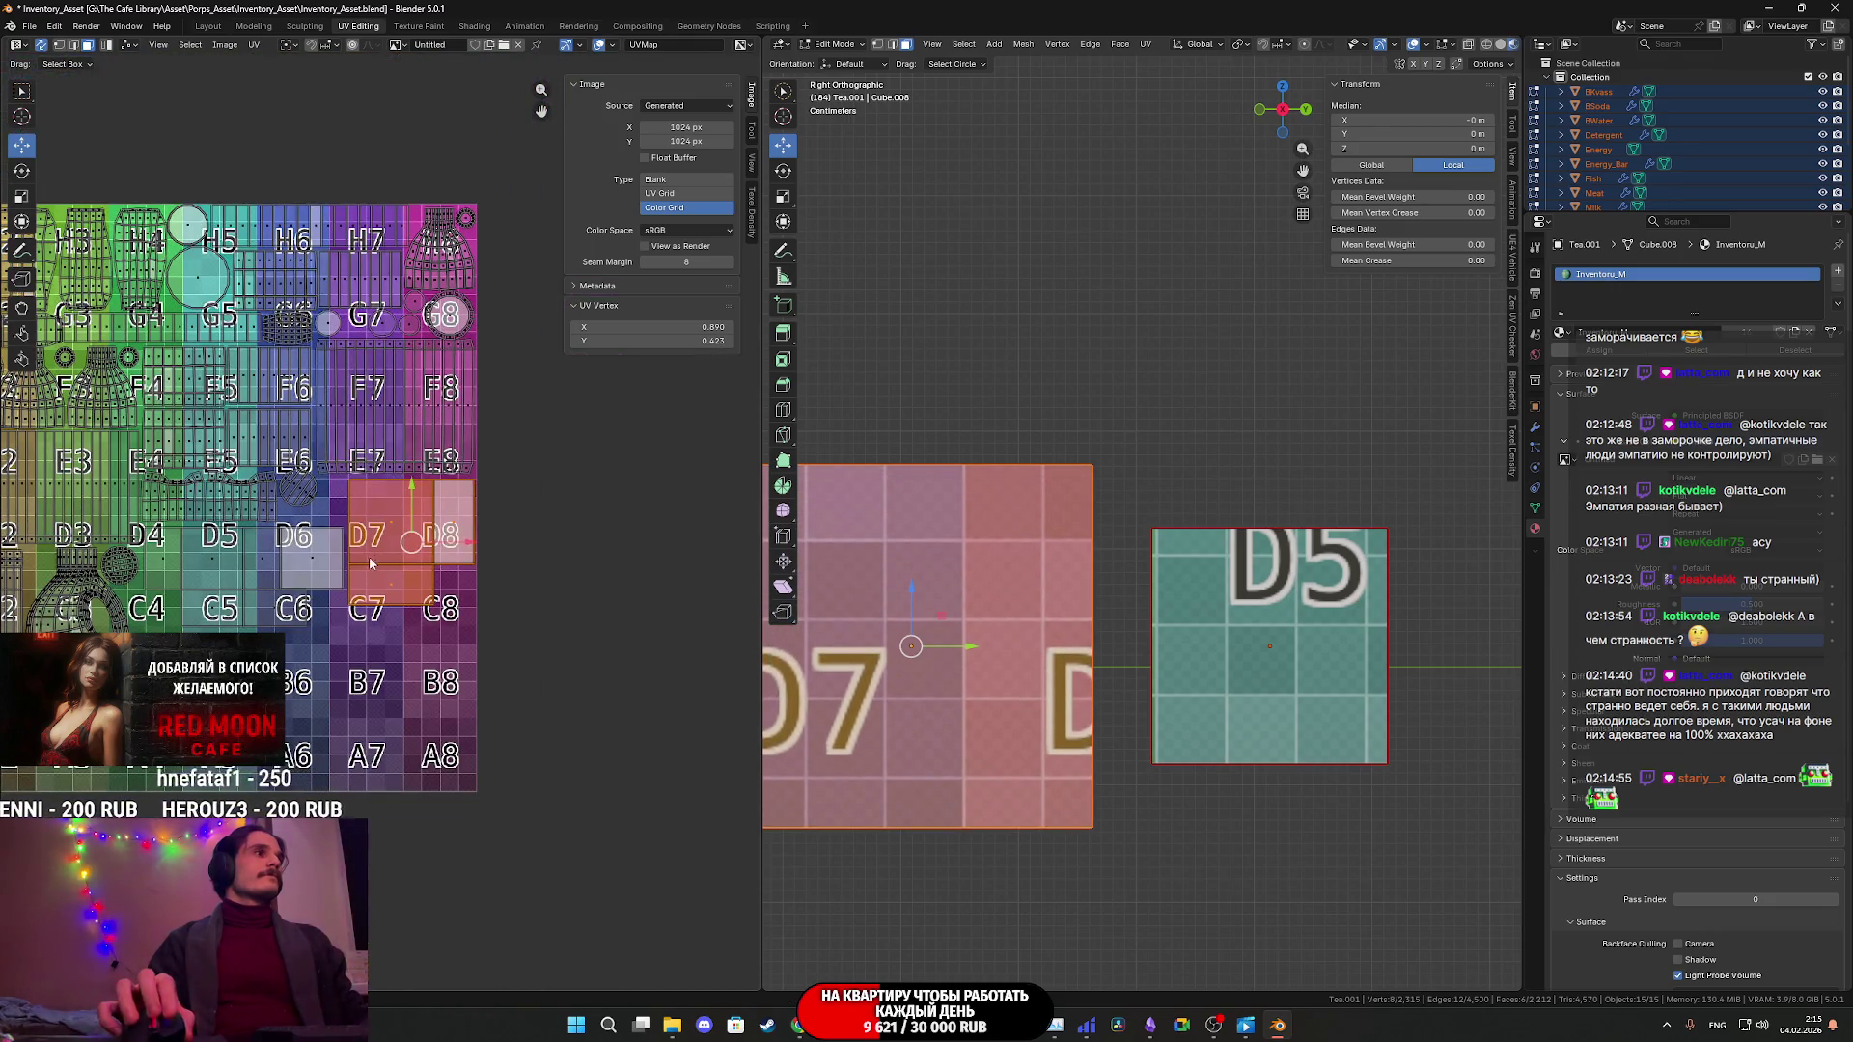
{"action": "key", "text": "a"}
{"action": "scroll", "coordinate": [479, 553], "scroll_direction": "up", "scroll_amount": 3}
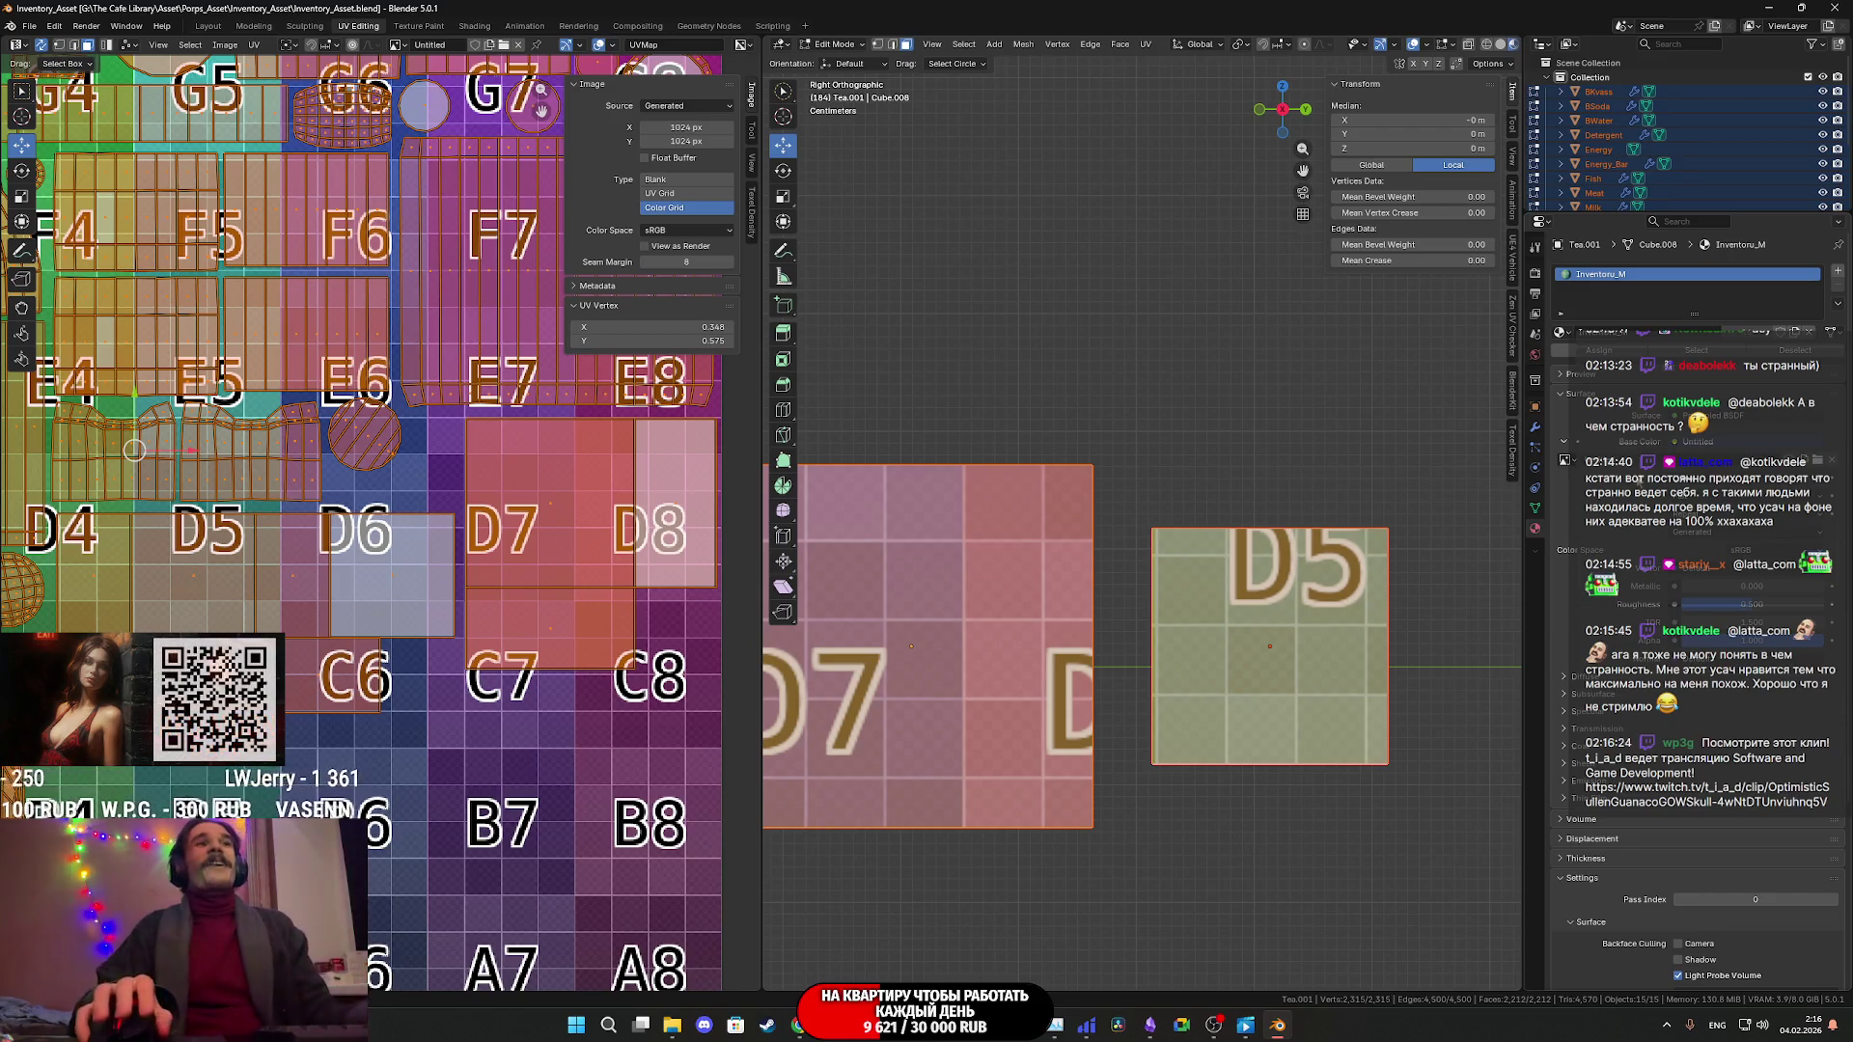
- Zoom the UV Editor out over the colour grid and return the box copy to Object Mode
{"action": "scroll", "coordinate": [1061, 579], "scroll_direction": "down", "scroll_amount": 6}
{"action": "scroll", "coordinate": [574, 579], "scroll_direction": "down", "scroll_amount": 3}
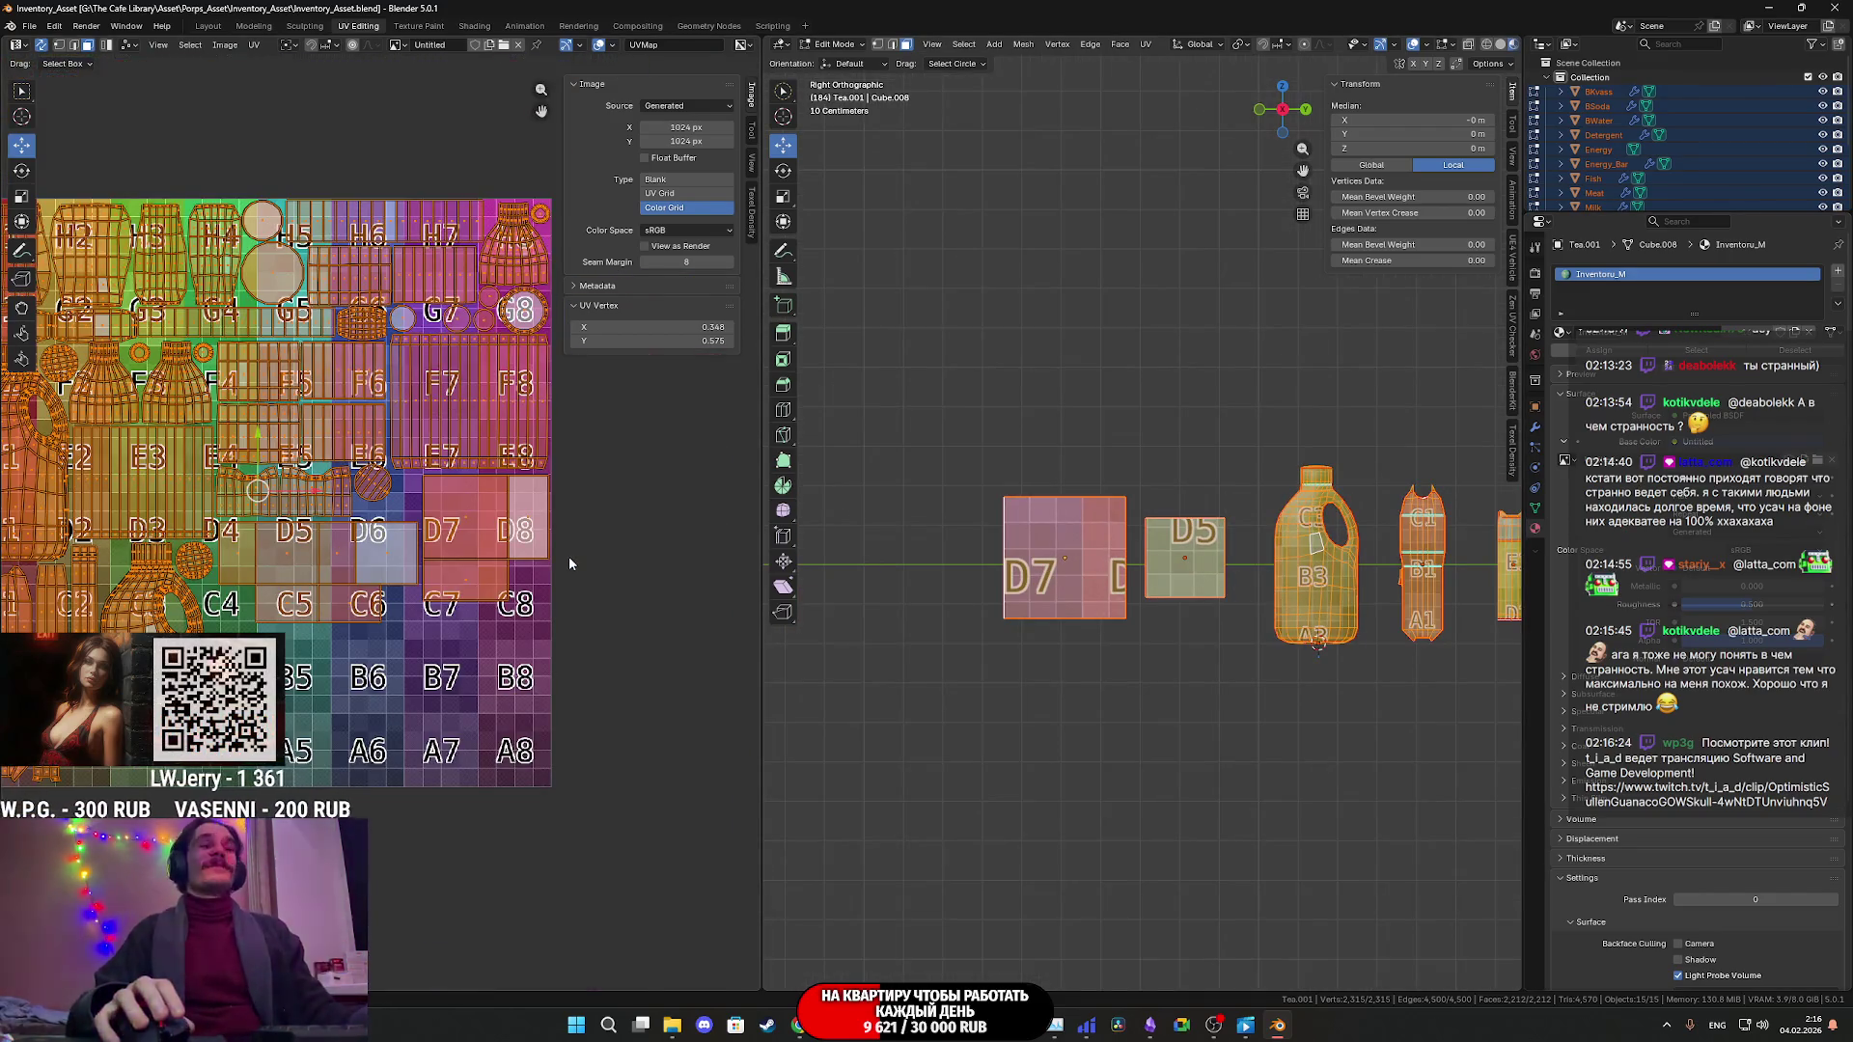
{"action": "scroll", "coordinate": [521, 558], "scroll_direction": "down", "scroll_amount": 3}
{"action": "scroll", "coordinate": [493, 569], "scroll_direction": "up", "scroll_amount": 3}
{"action": "scroll", "coordinate": [501, 627], "scroll_direction": "down", "scroll_amount": 2}
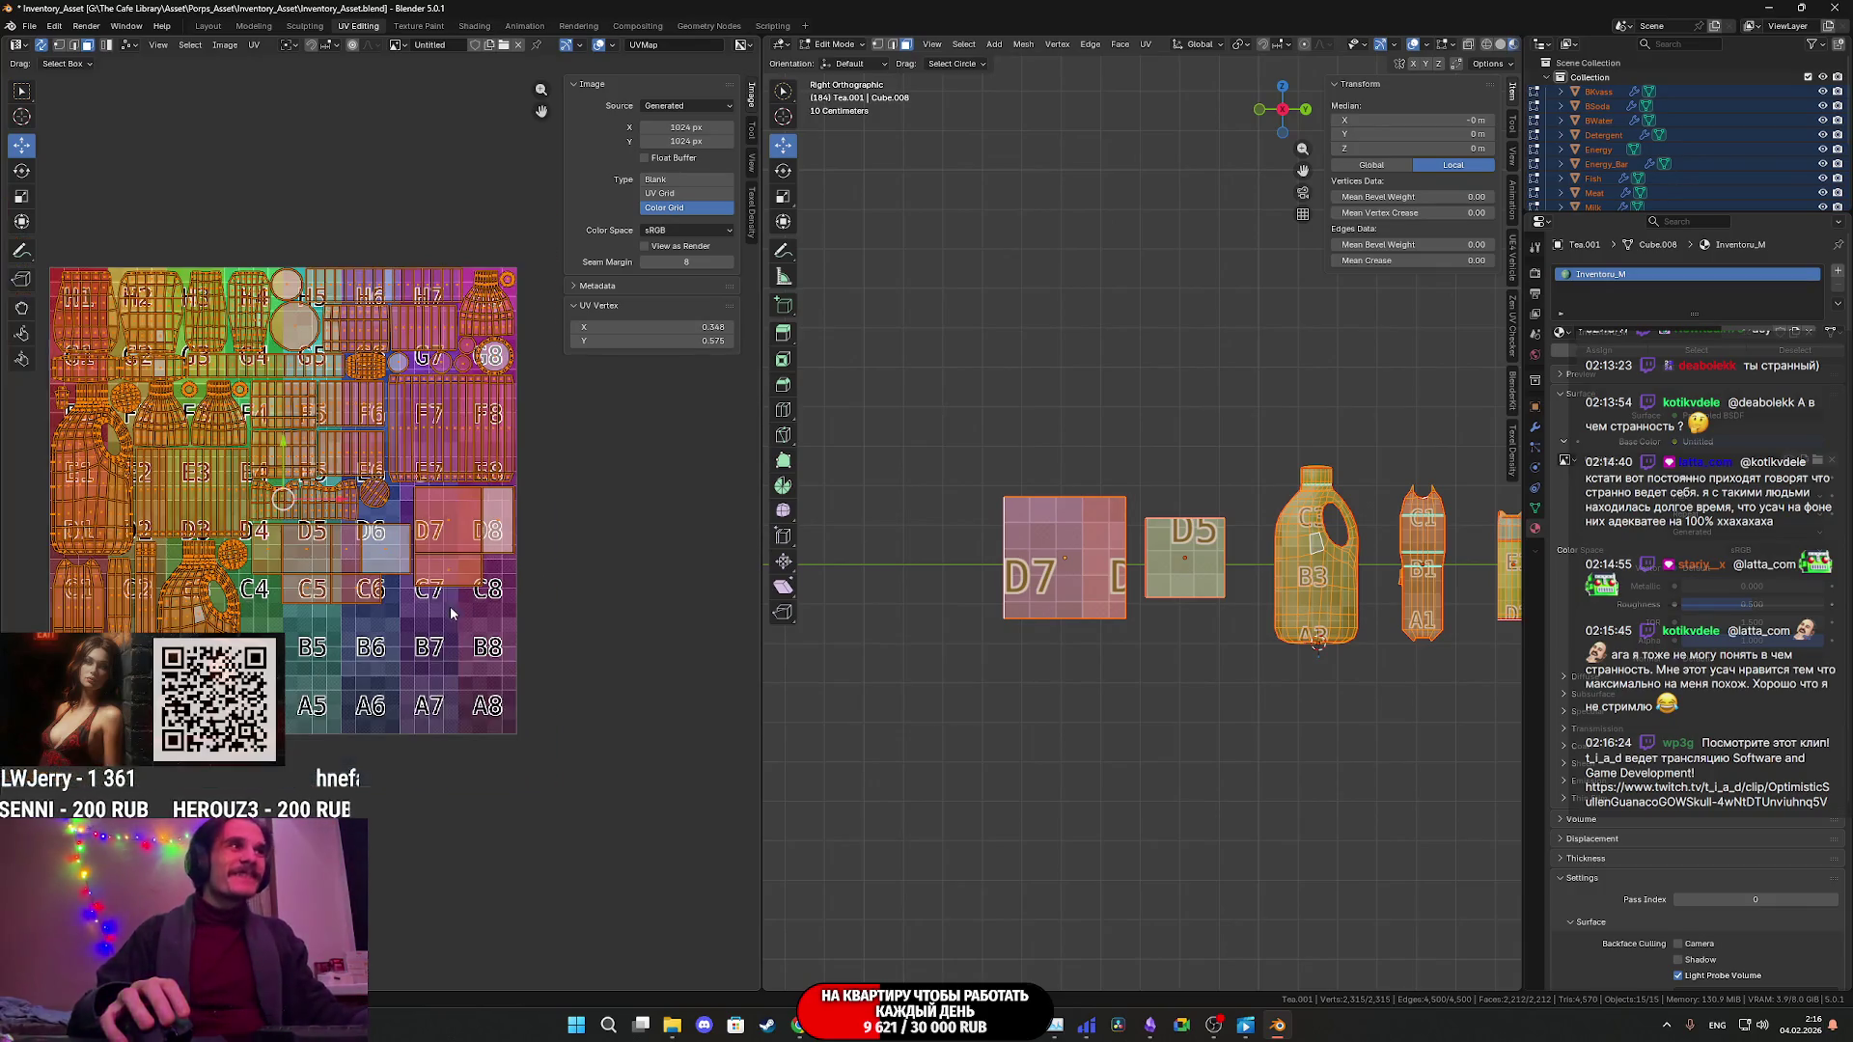
{"action": "scroll", "coordinate": [598, 637], "scroll_direction": "up", "scroll_amount": 1}
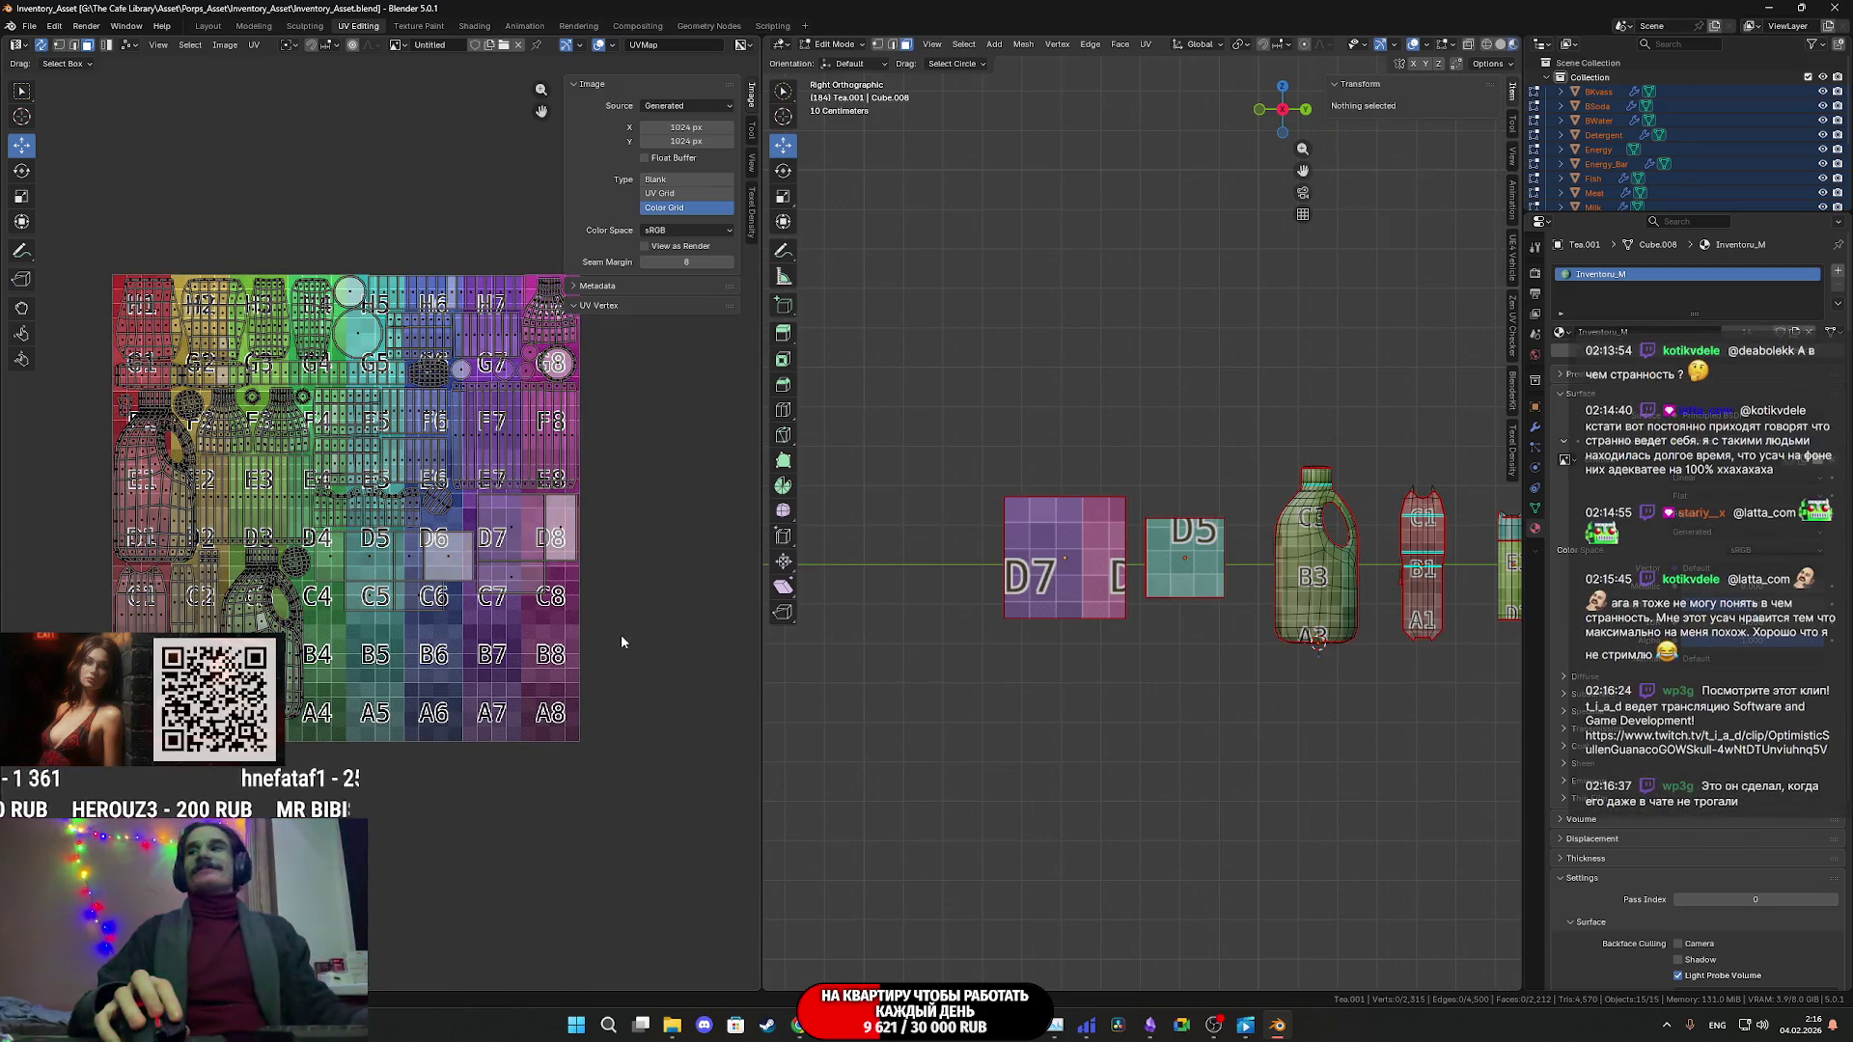
{"action": "key", "text": "Tab"}
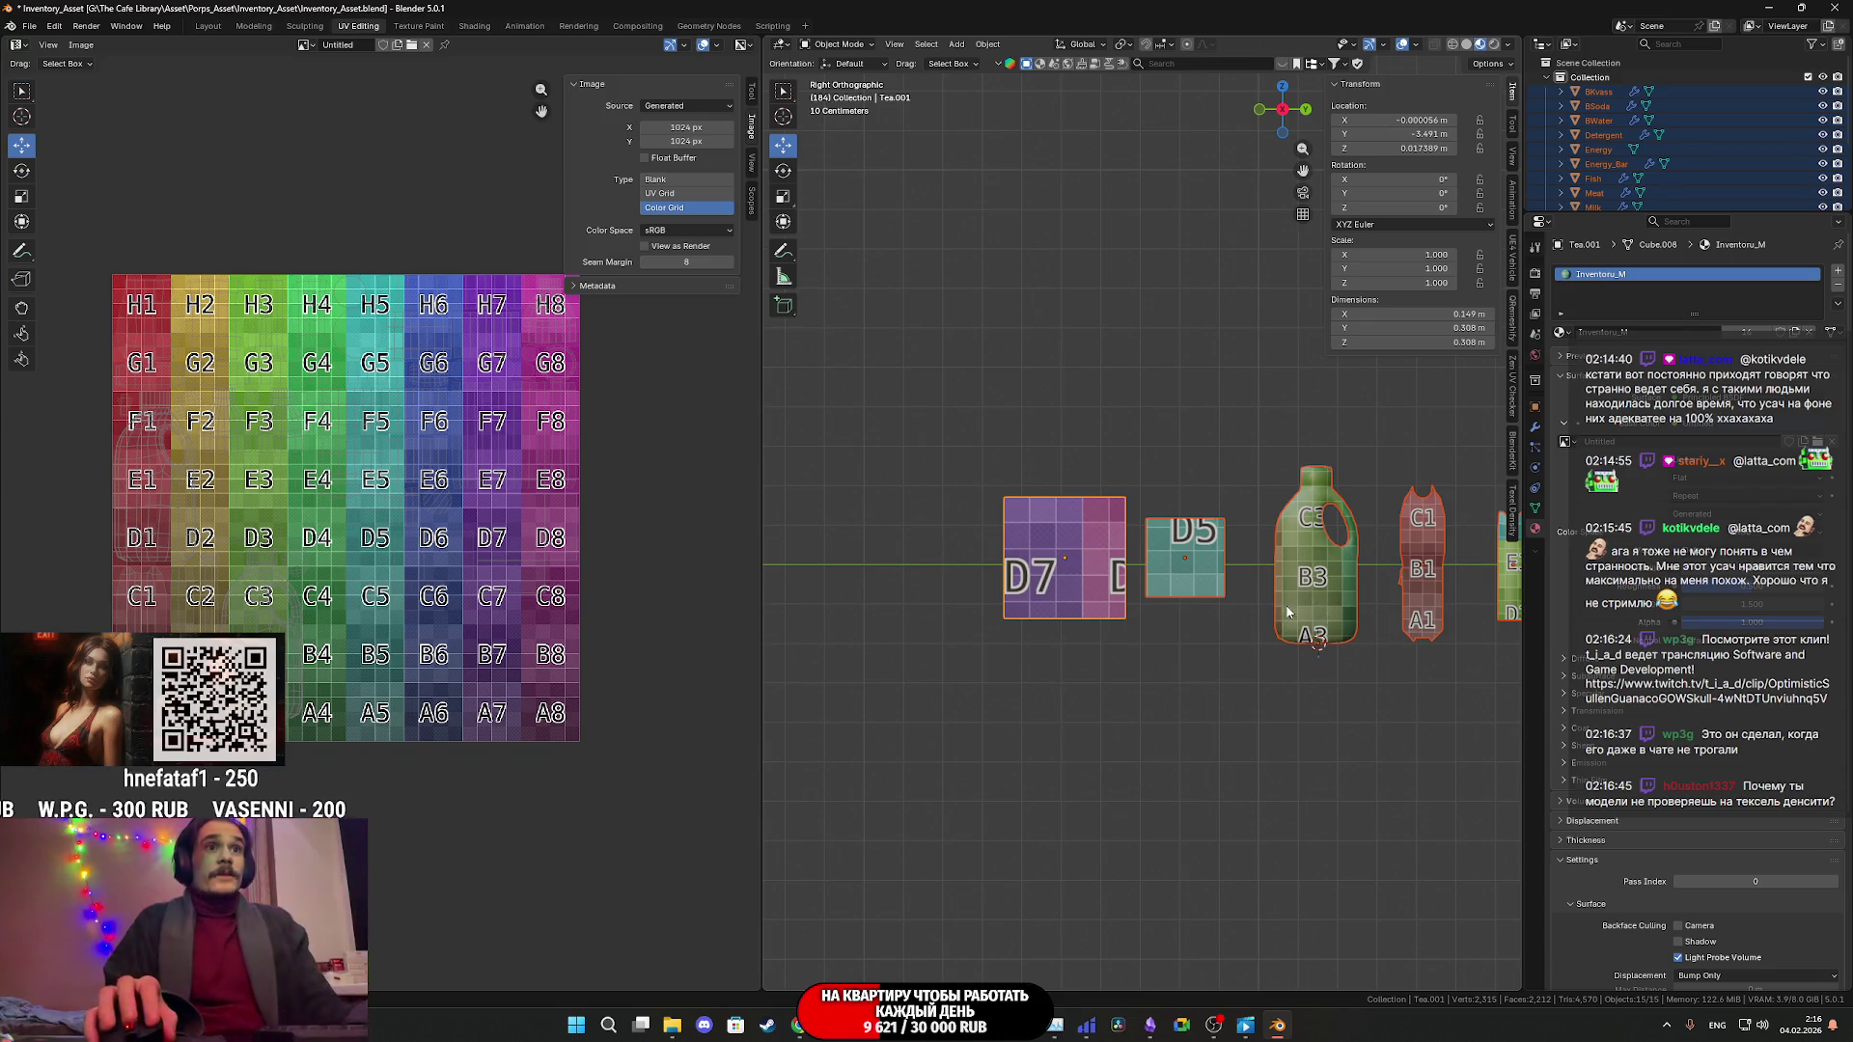
- Pan across the row of props and orbit the viewport into a perspective view
{"action": "scroll", "coordinate": [1290, 613], "scroll_direction": "up", "scroll_amount": 5}
{"action": "middle_click_drag", "start_coordinate": [1469, 536], "coordinate": [1075, 512], "text": "shift"}
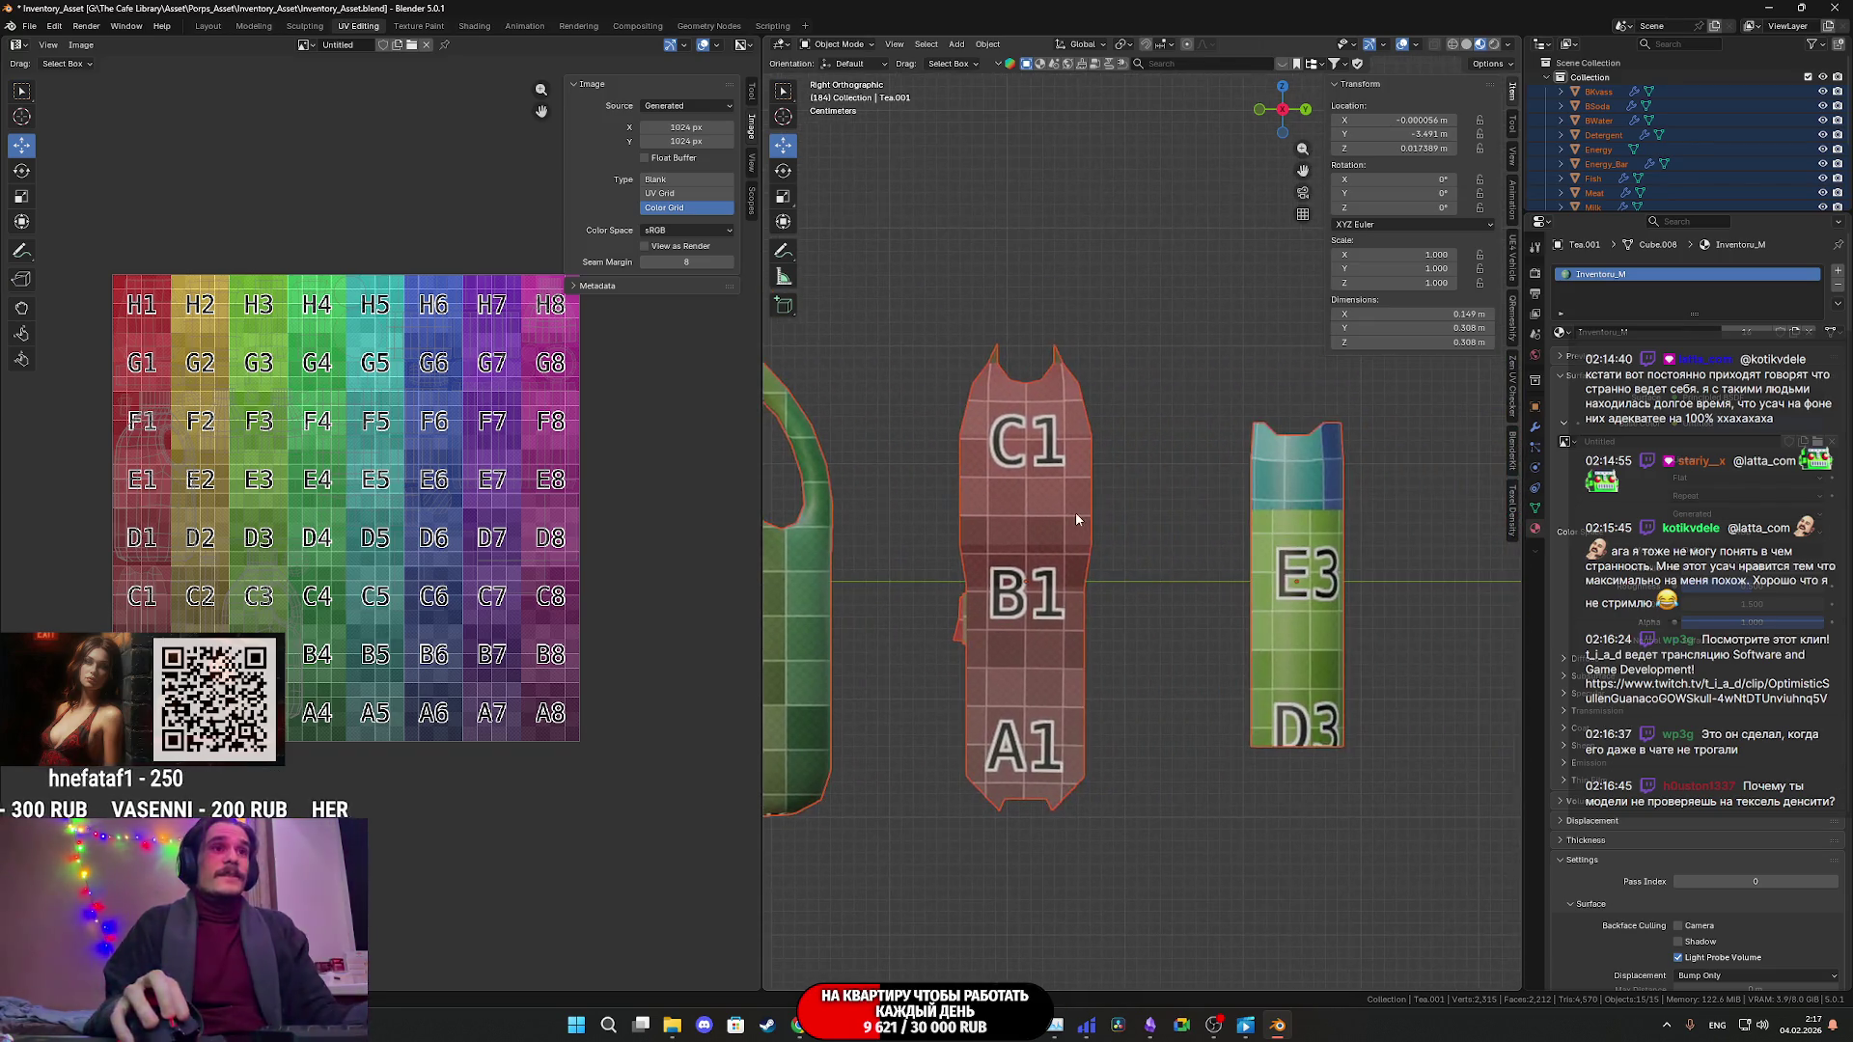
{"action": "scroll", "coordinate": [1075, 512], "scroll_direction": "down", "scroll_amount": 5}
{"action": "scroll", "coordinate": [1092, 536], "scroll_direction": "up", "scroll_amount": 5}
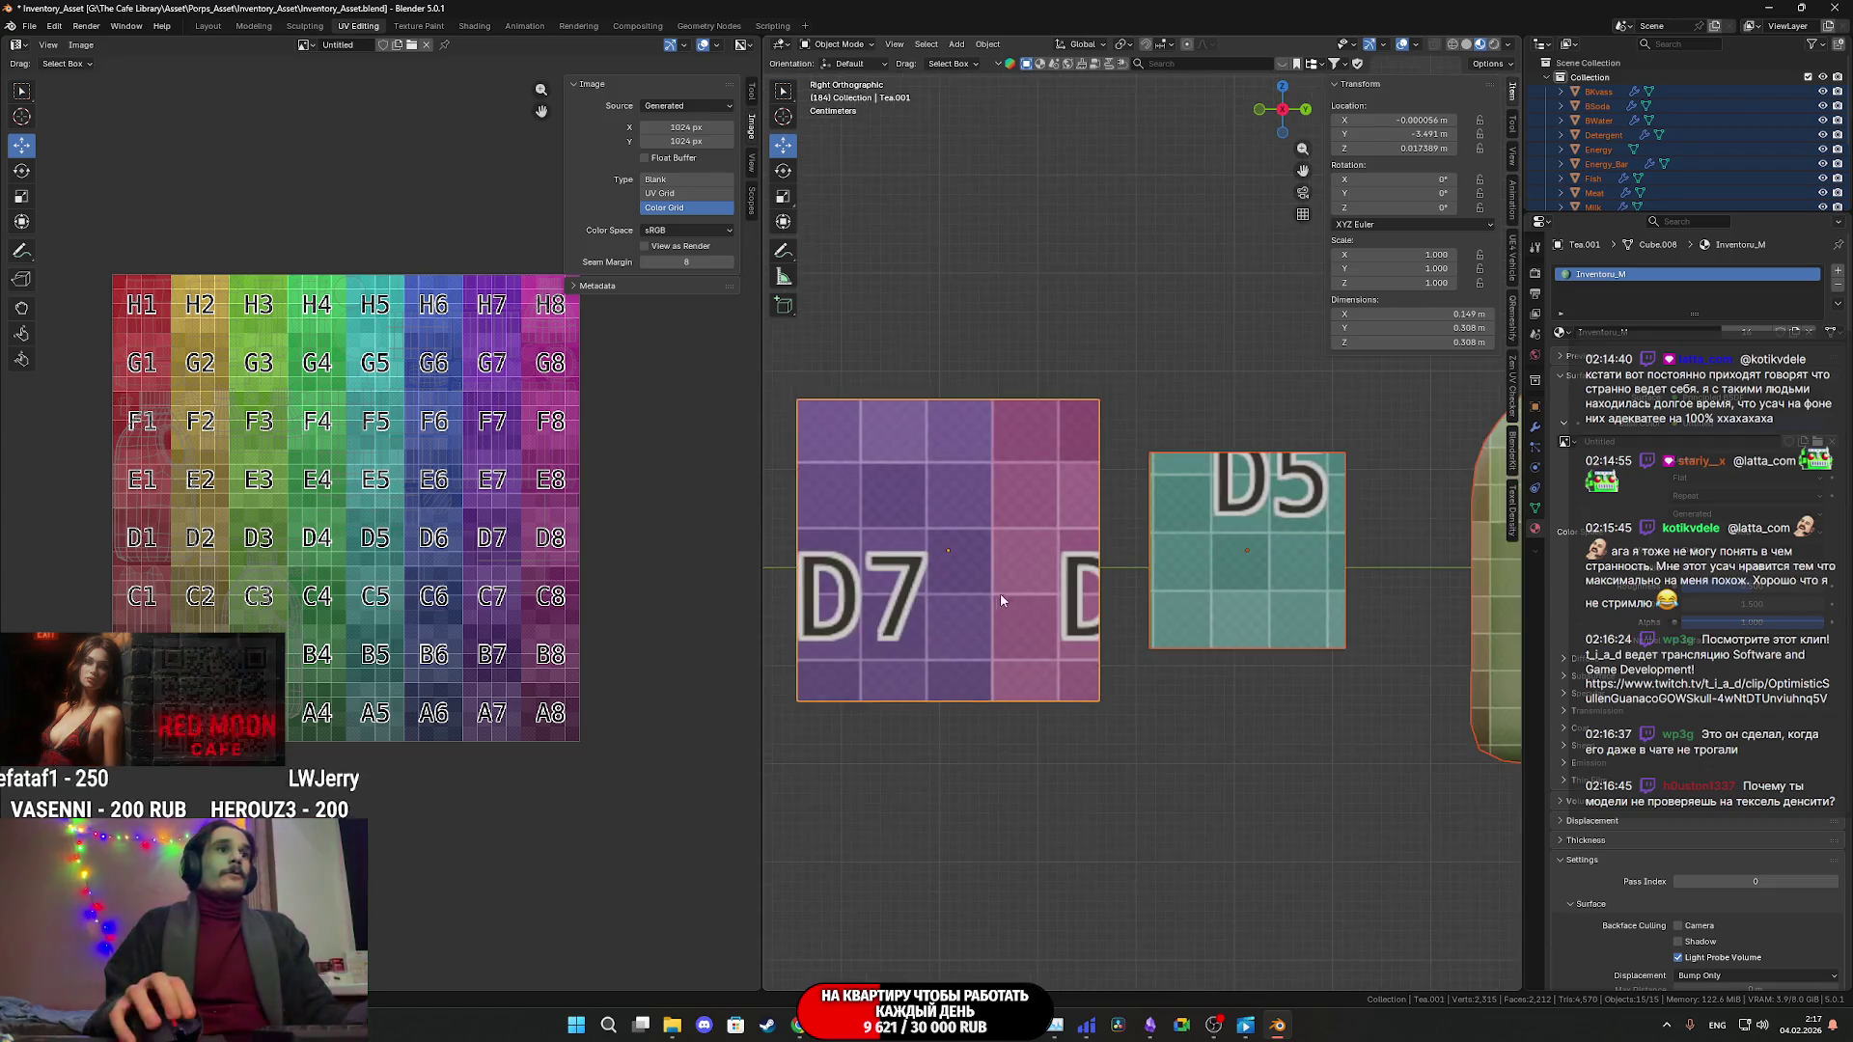
{"action": "scroll", "coordinate": [998, 601], "scroll_direction": "up", "scroll_amount": 2}
{"action": "scroll", "coordinate": [1081, 615], "scroll_direction": "down", "scroll_amount": 6}
{"action": "mouse_move", "coordinate": [1186, 598]}
{"action": "middle_mouse_down"}
{"action": "mouse_move", "coordinate": [1322, 605]}
{"action": "mouse_move", "coordinate": [1218, 606]}
{"action": "mouse_move", "coordinate": [1176, 641]}
{"action": "middle_mouse_up"}
{"action": "scroll", "coordinate": [1175, 641], "scroll_direction": "down", "scroll_amount": 2}
{"action": "scroll", "coordinate": [1621, 154], "scroll_direction": "down", "scroll_amount": 4}
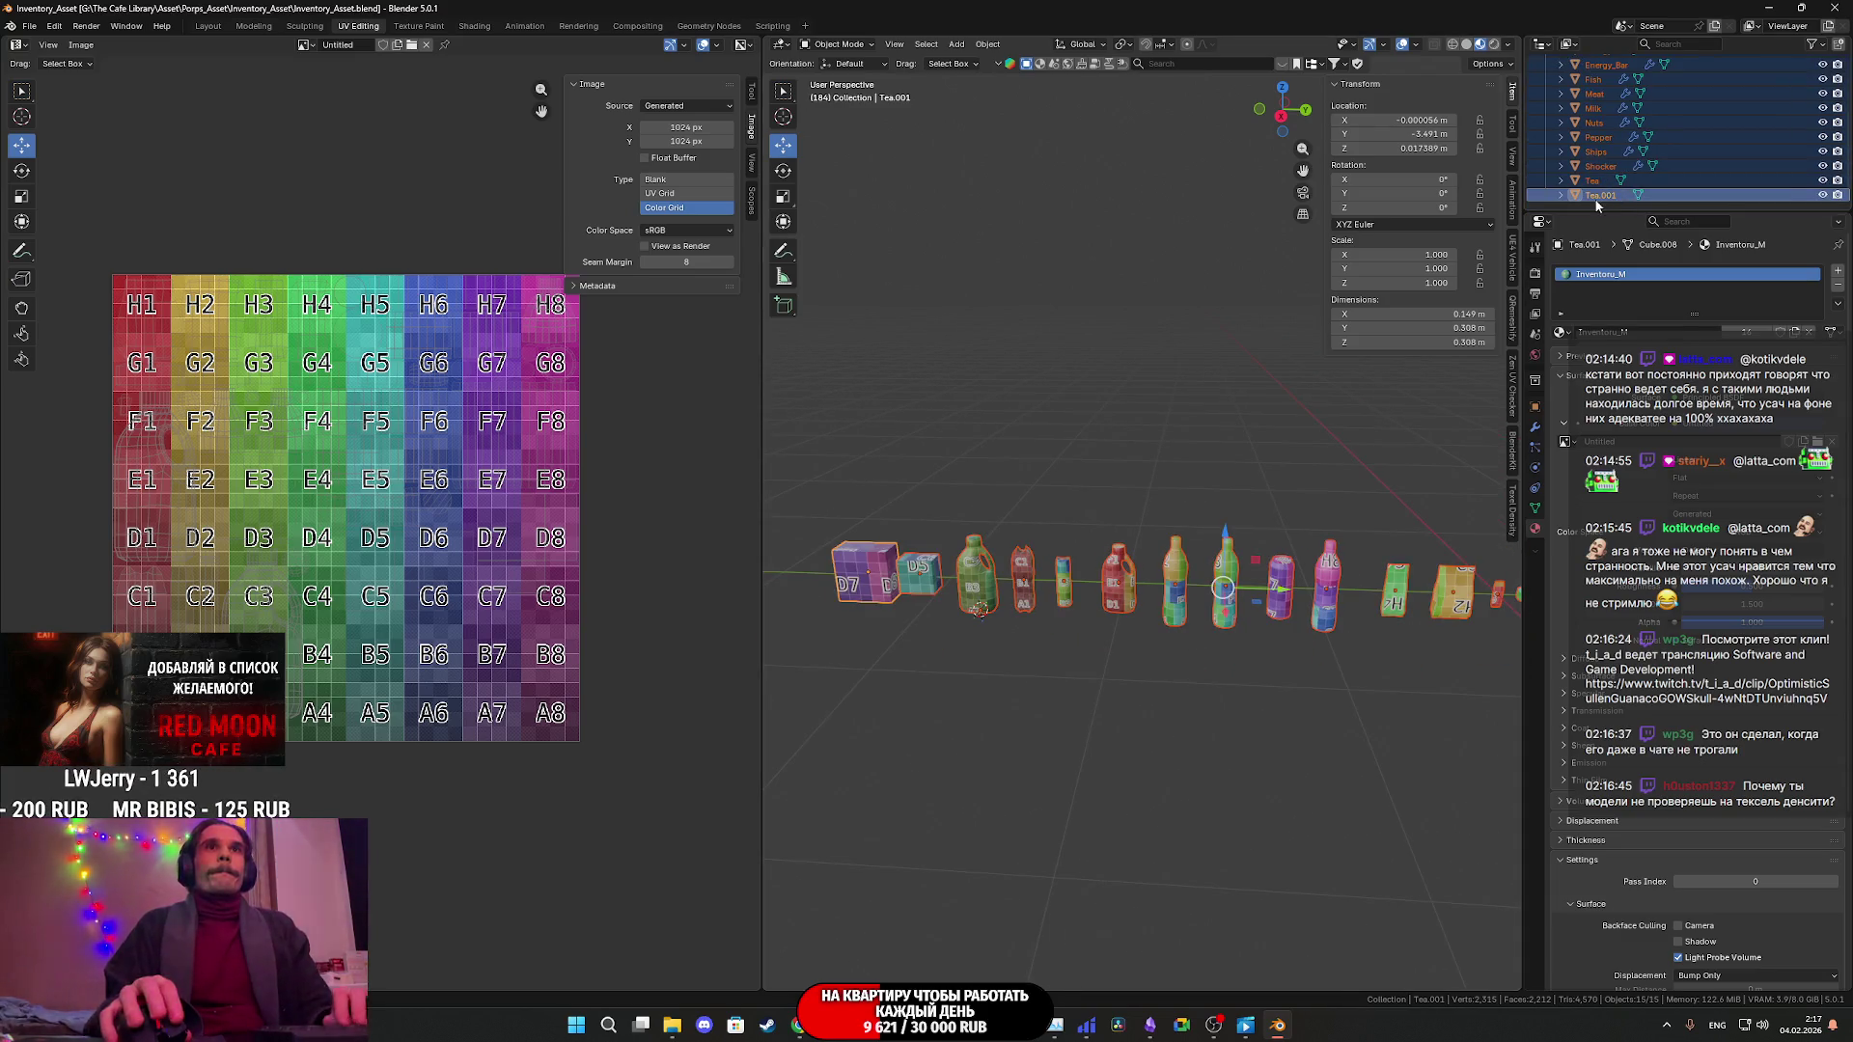
- Rename Tea.001 to Tea2, save the blend file, and close an unneeded window
{"action": "double_click", "coordinate": [1626, 194]}
{"action": "key", "text": "BackSpace"}
{"action": "key", "text": "BackSpace"}
{"action": "key", "text": "BackSpace"}
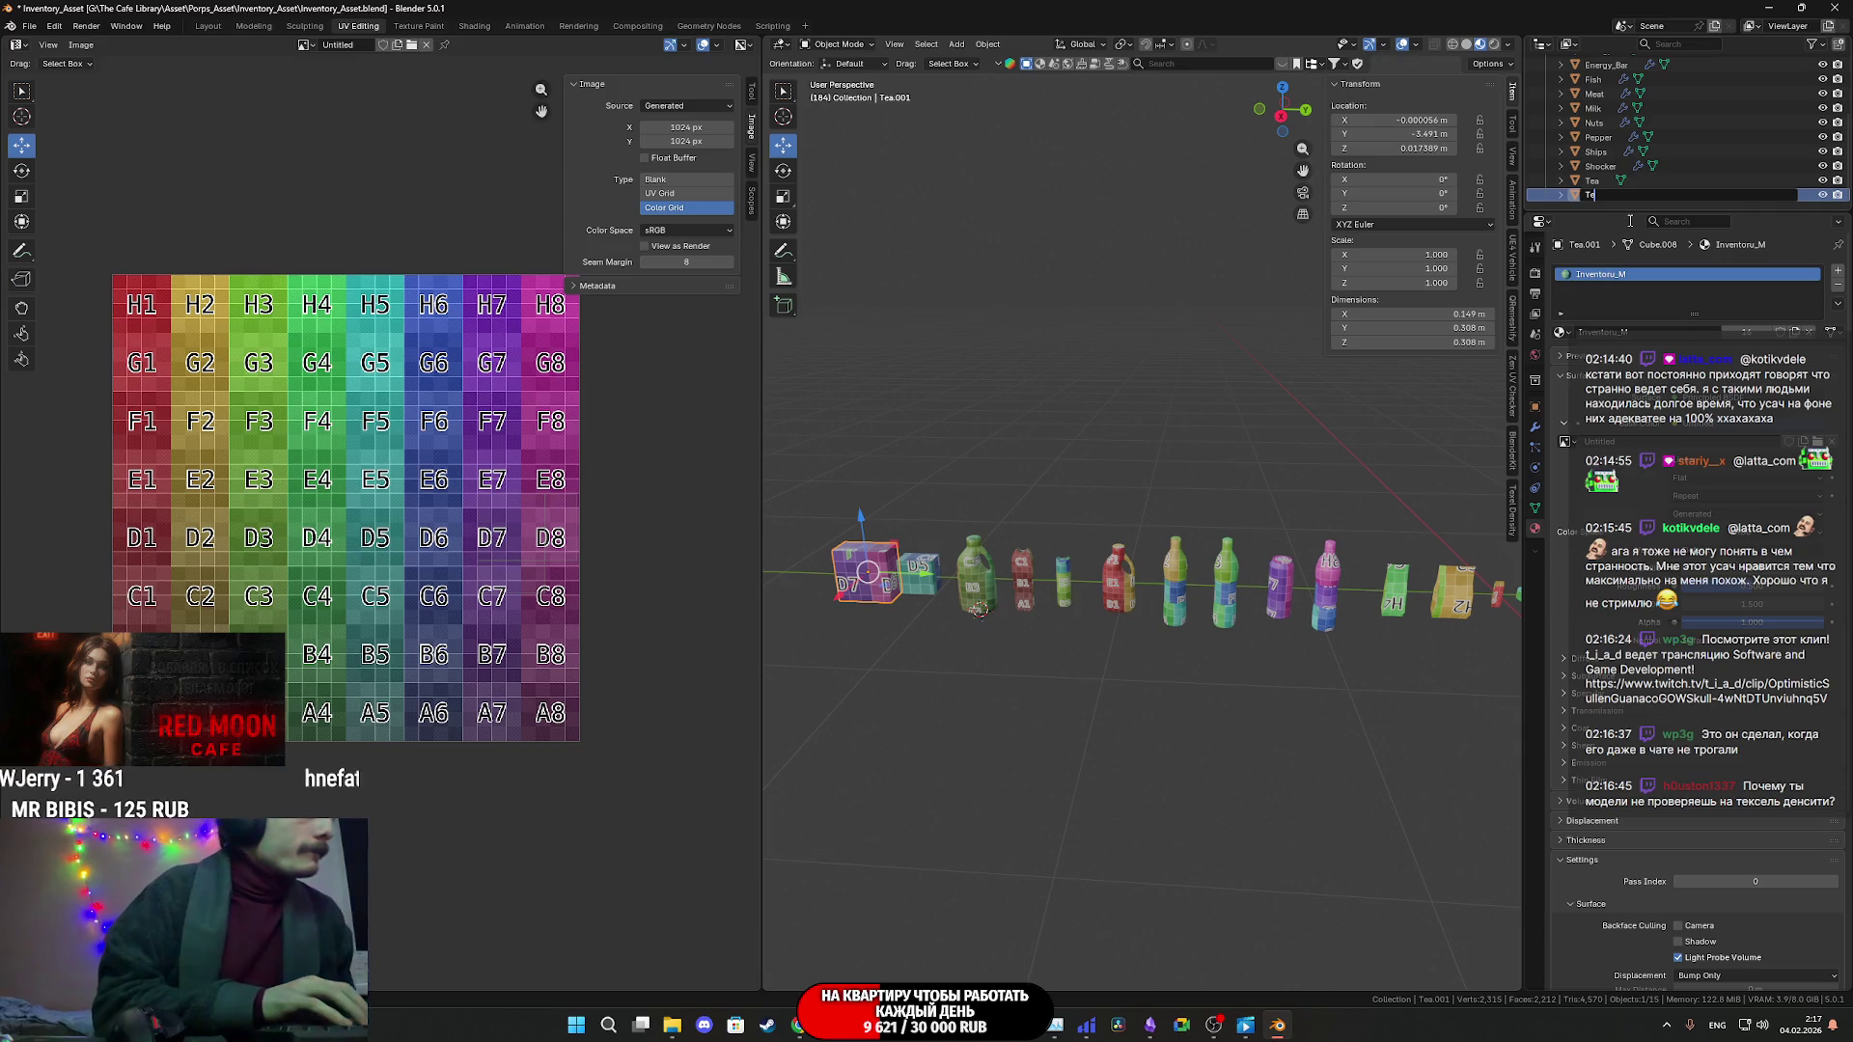
{"action": "key", "text": "BackSpace"}
{"action": "type", "text": "2"}
{"action": "key", "text": "Return"}
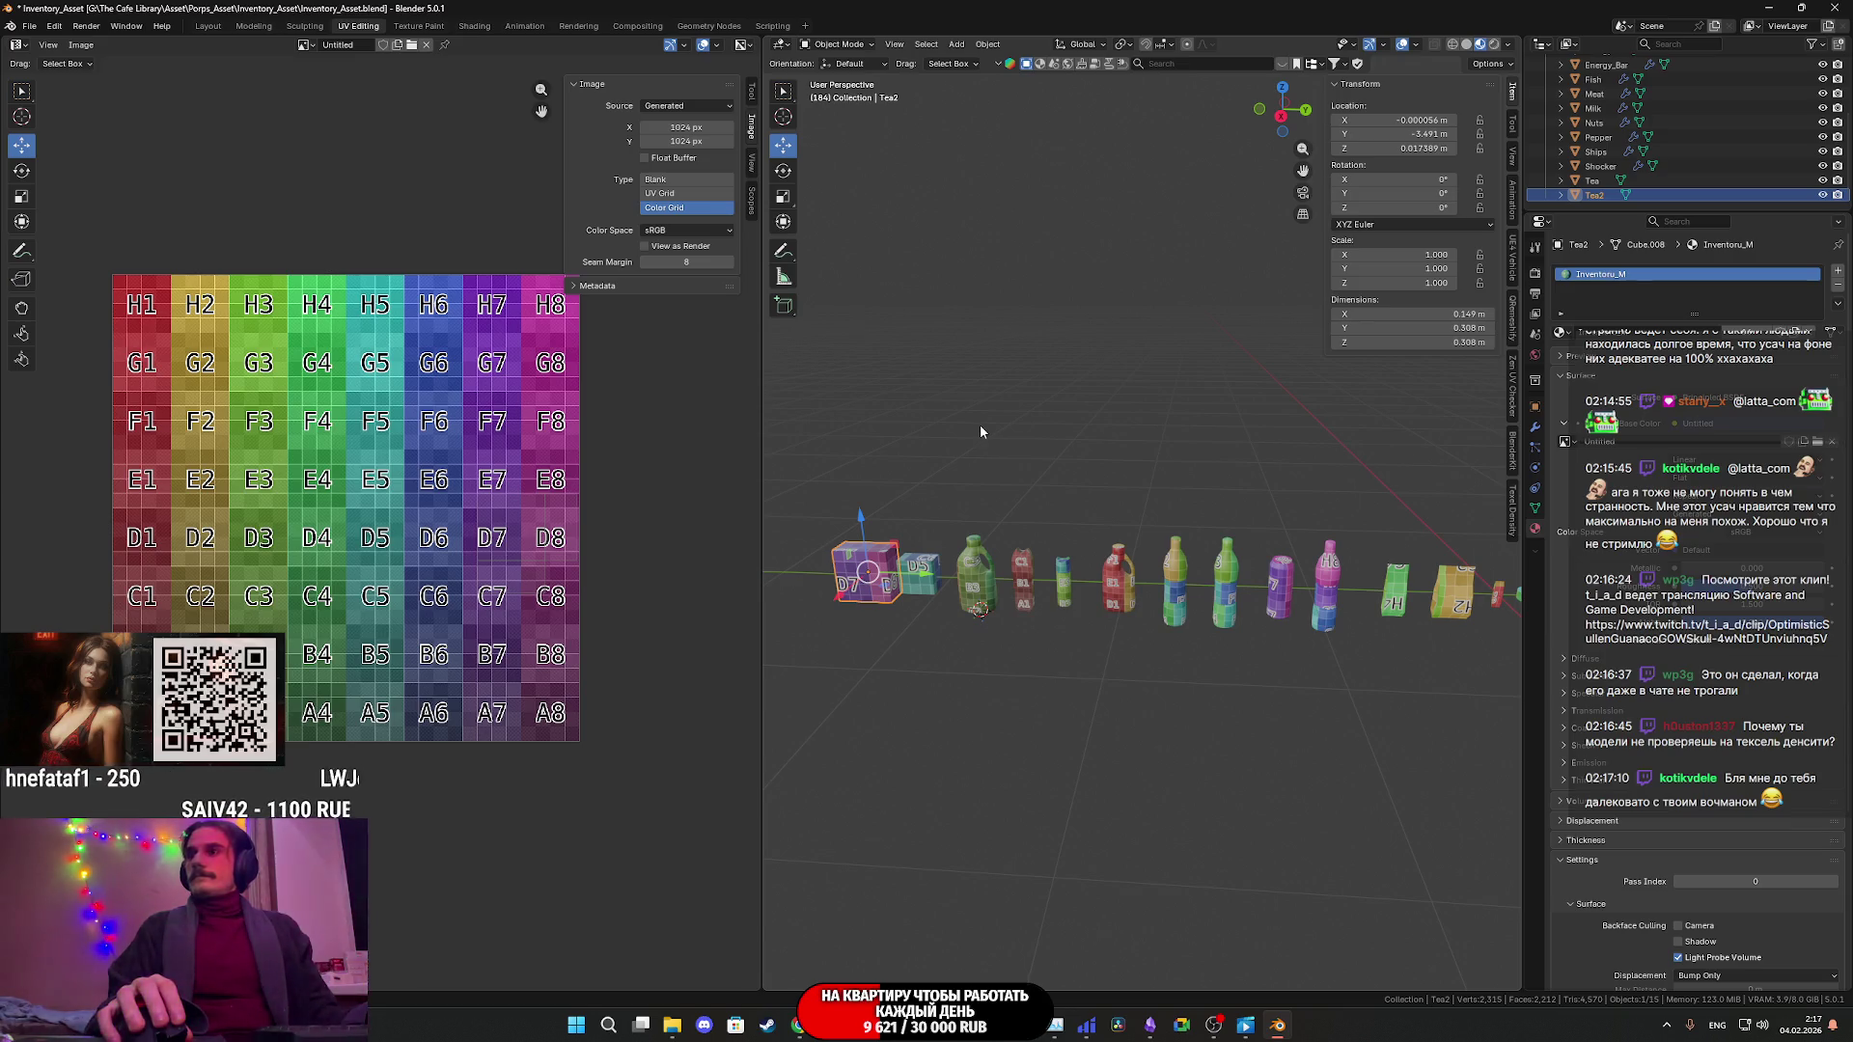
{"action": "scroll", "coordinate": [1064, 478], "scroll_direction": "down", "scroll_amount": 2}
{"action": "key", "text": "ctrl+s"}
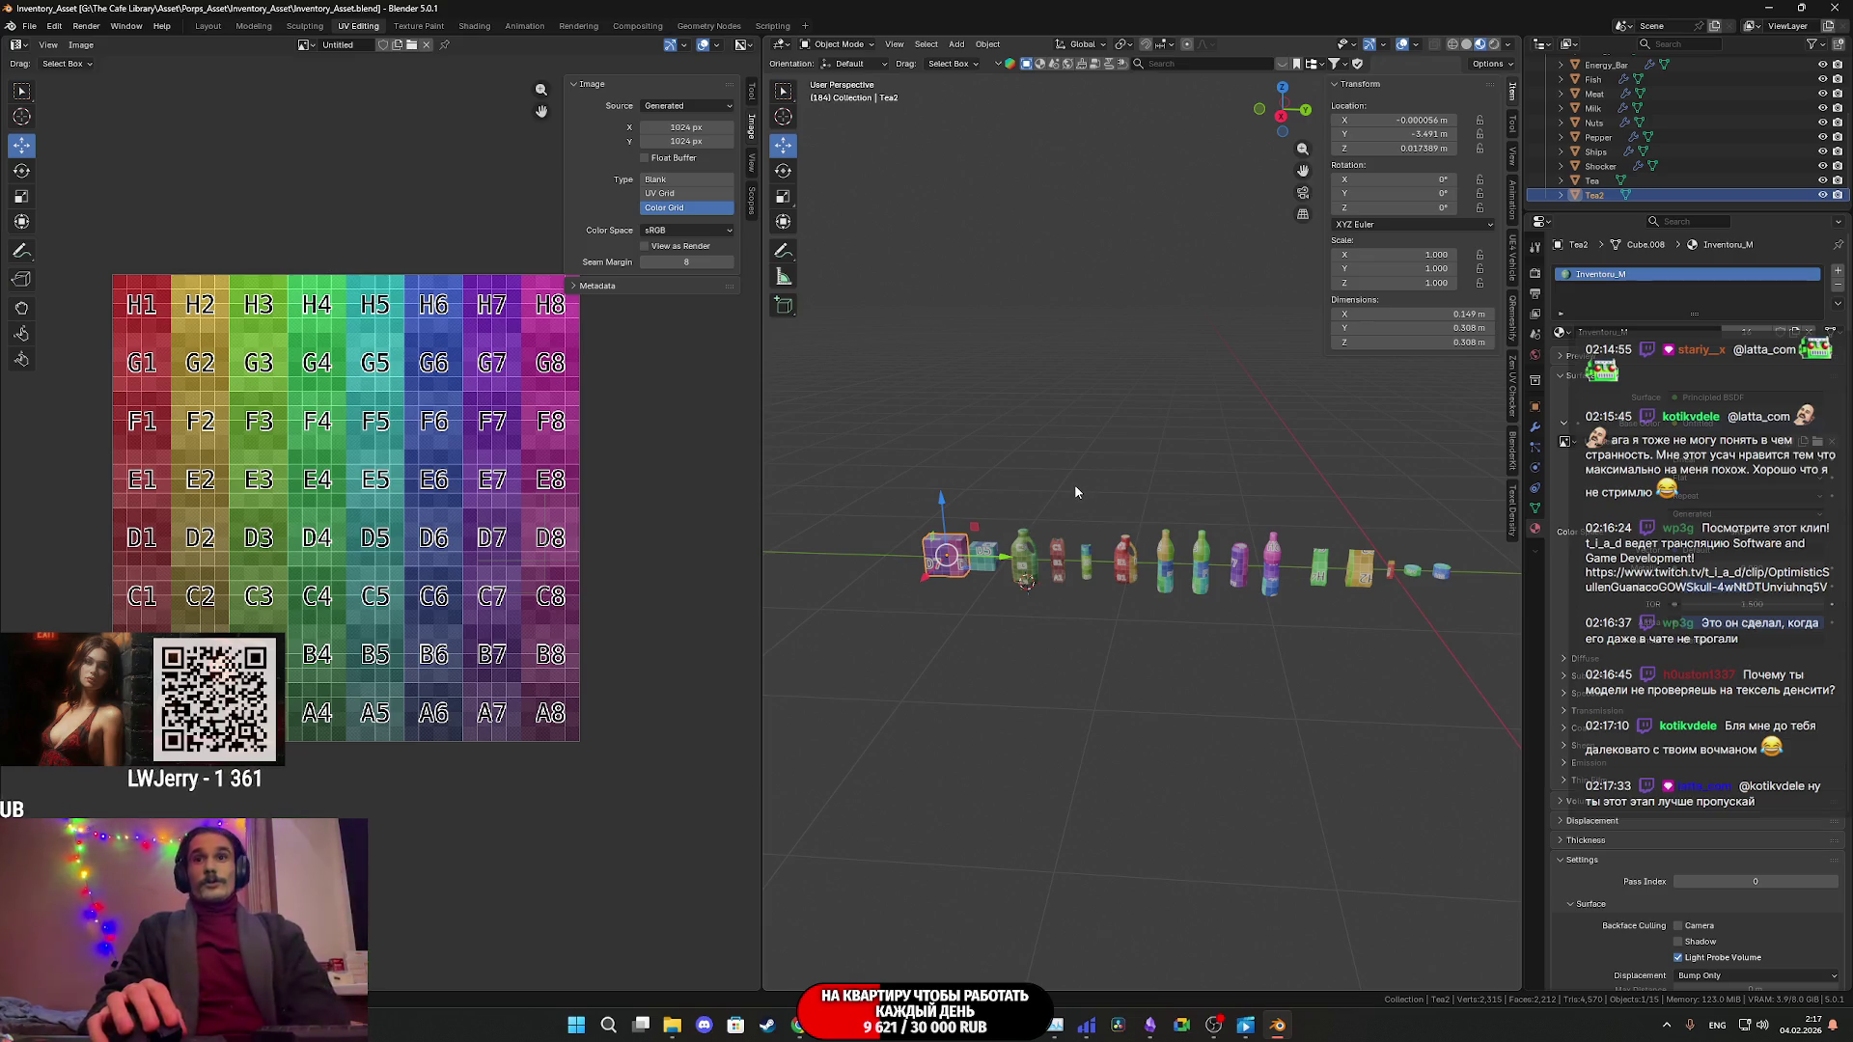
{"action": "mouse_move", "coordinate": [1245, 1025]}
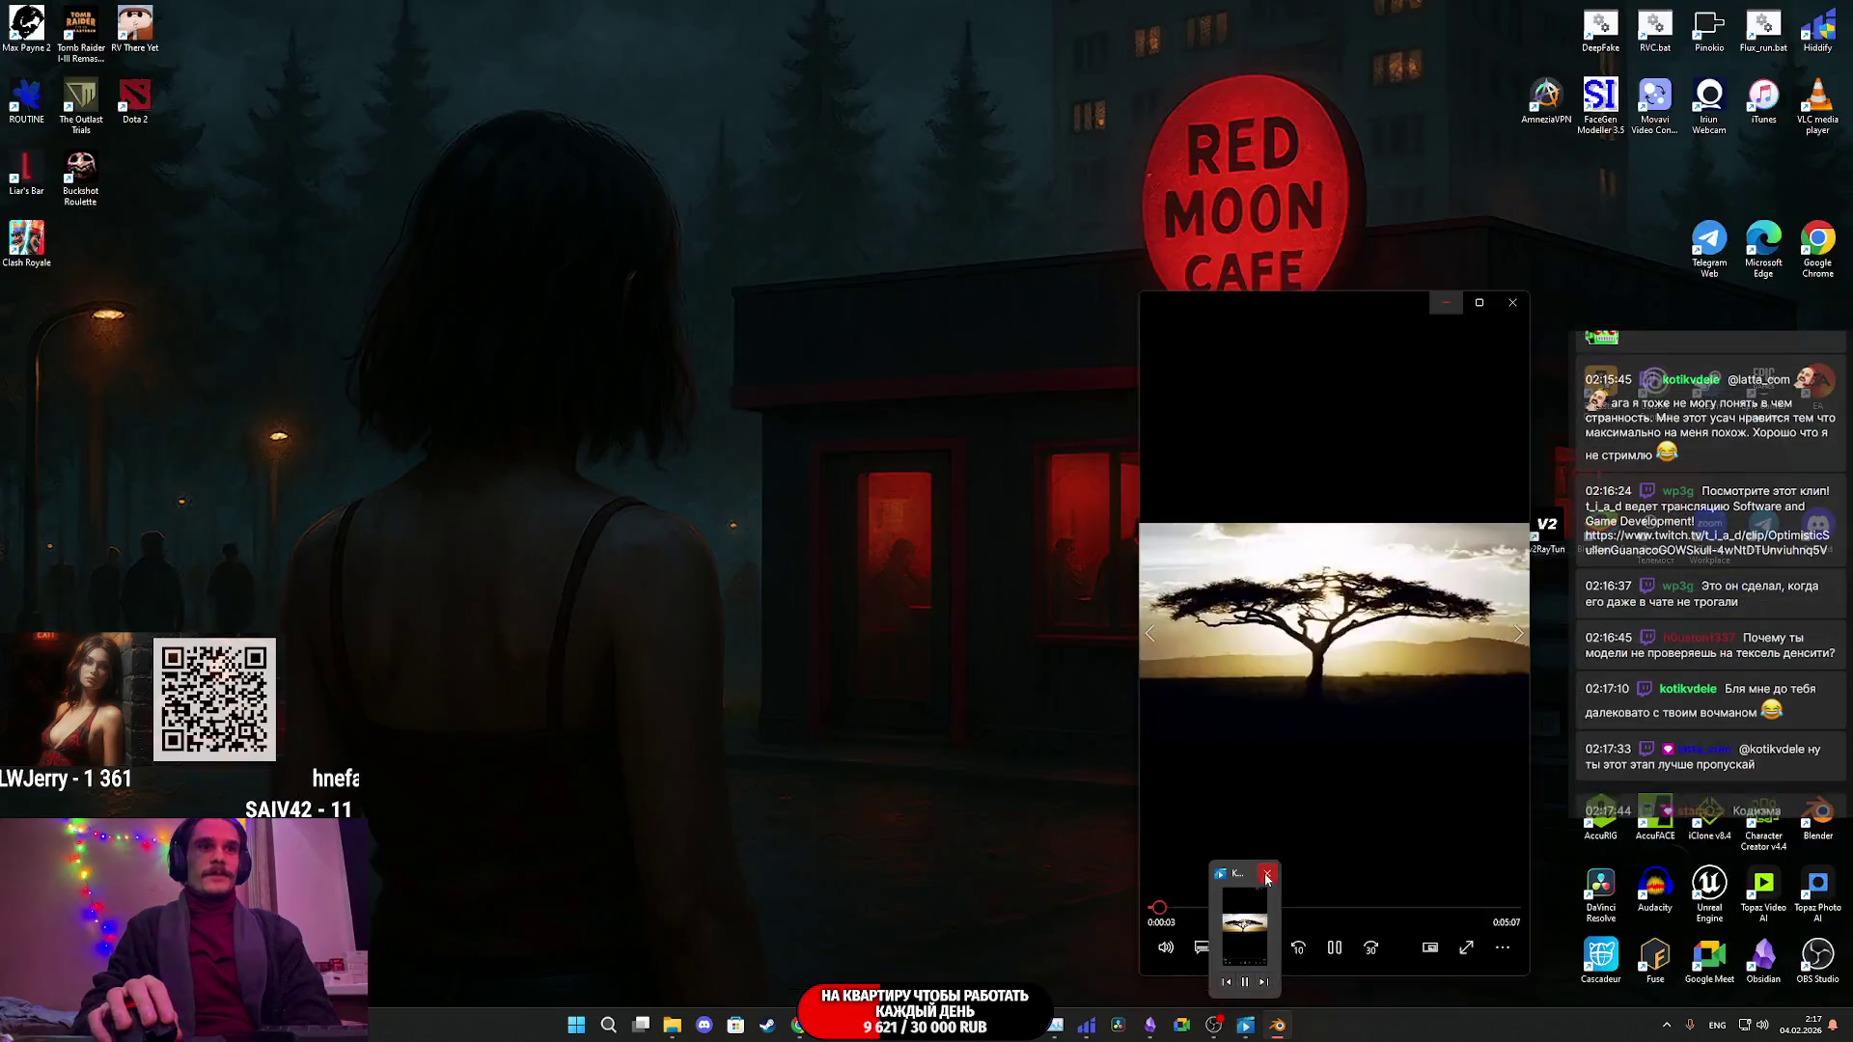
{"action": "left_click", "coordinate": [1265, 862]}
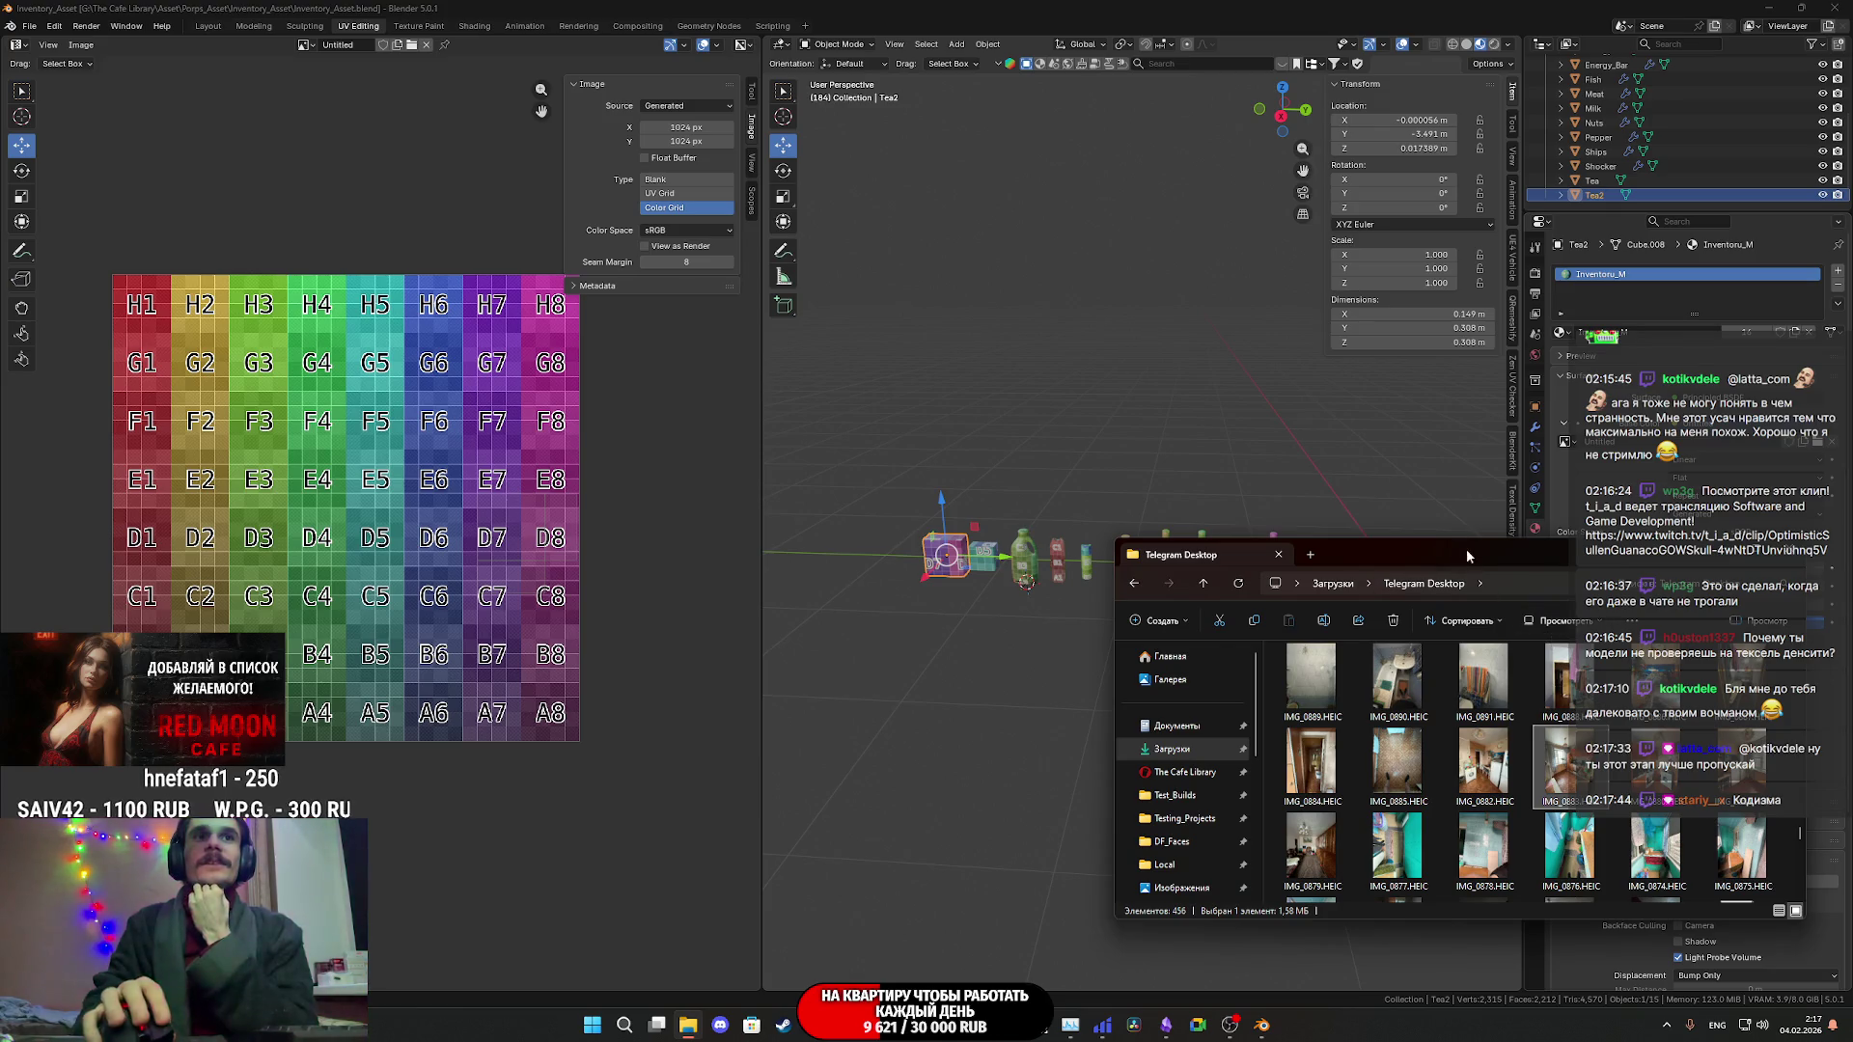
- Close the Telegram Desktop Explorer window and bring up the cat video clip
{"action": "left_click", "coordinate": [1785, 555]}
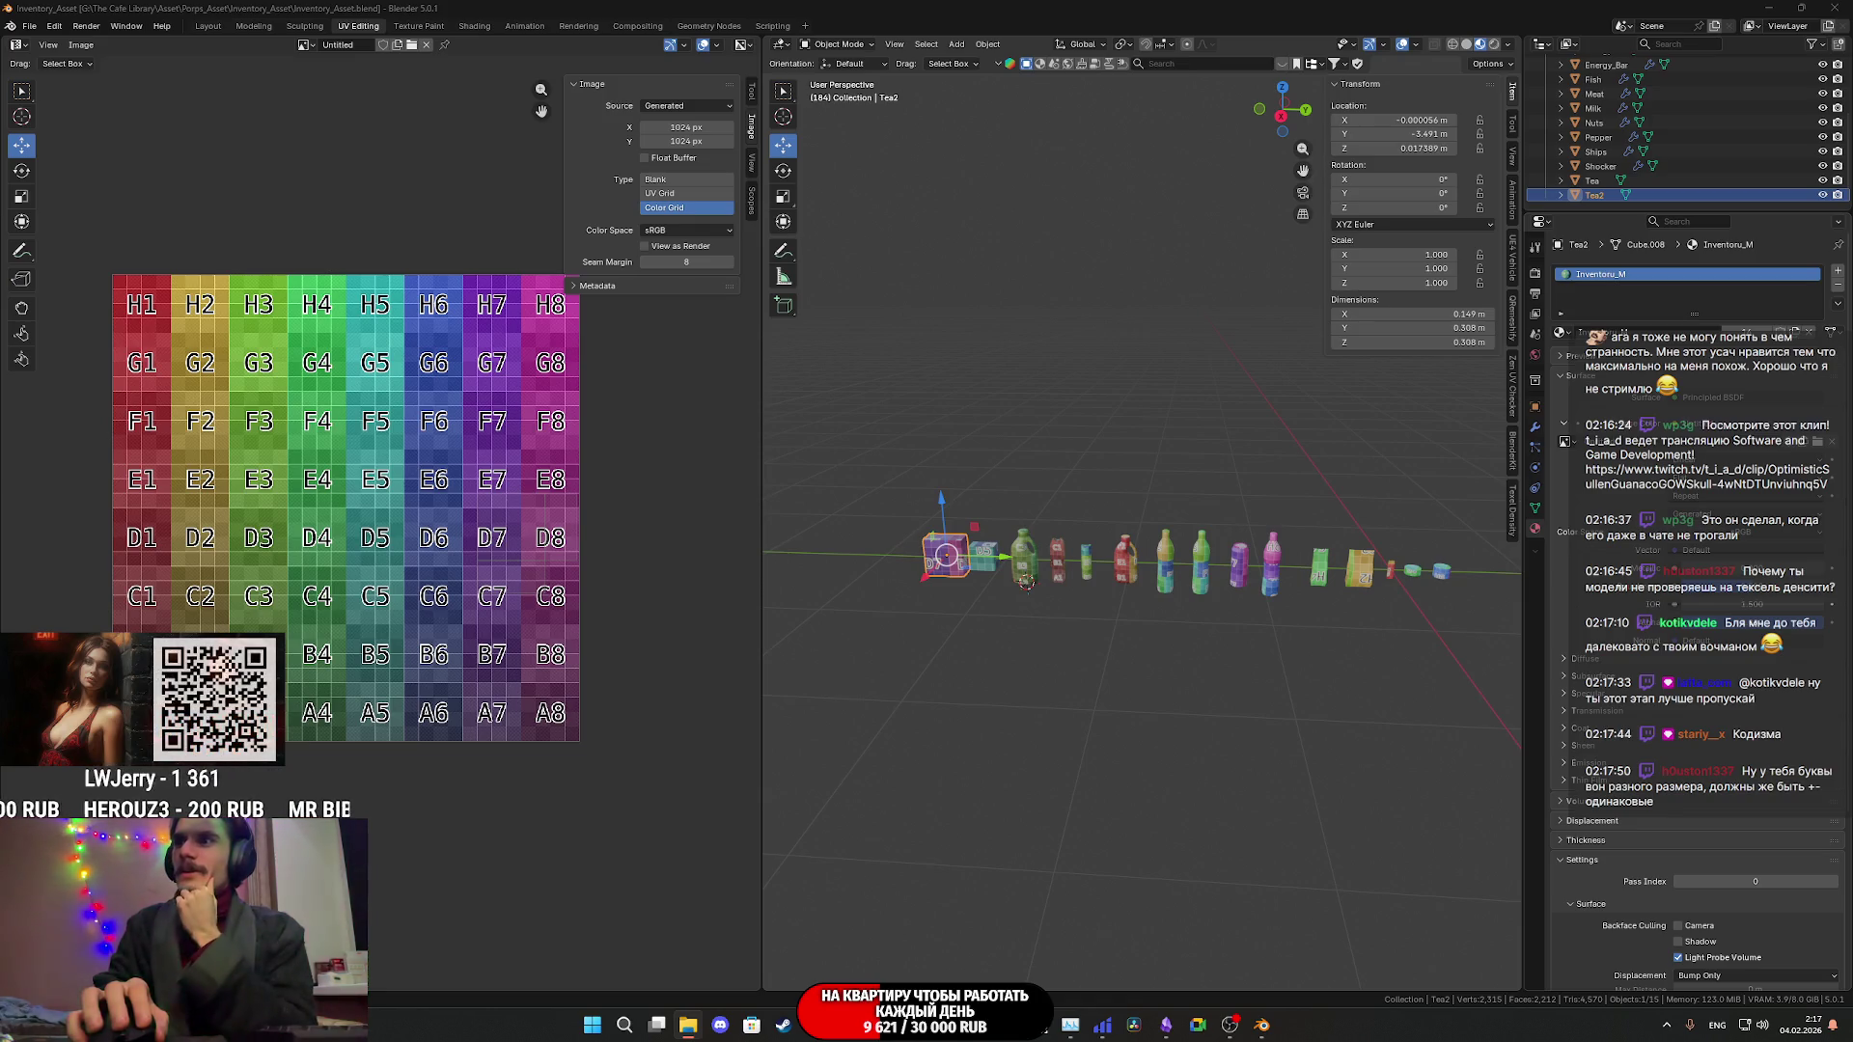
{"action": "scroll", "coordinate": [986, 575], "scroll_direction": "up", "scroll_amount": 4}
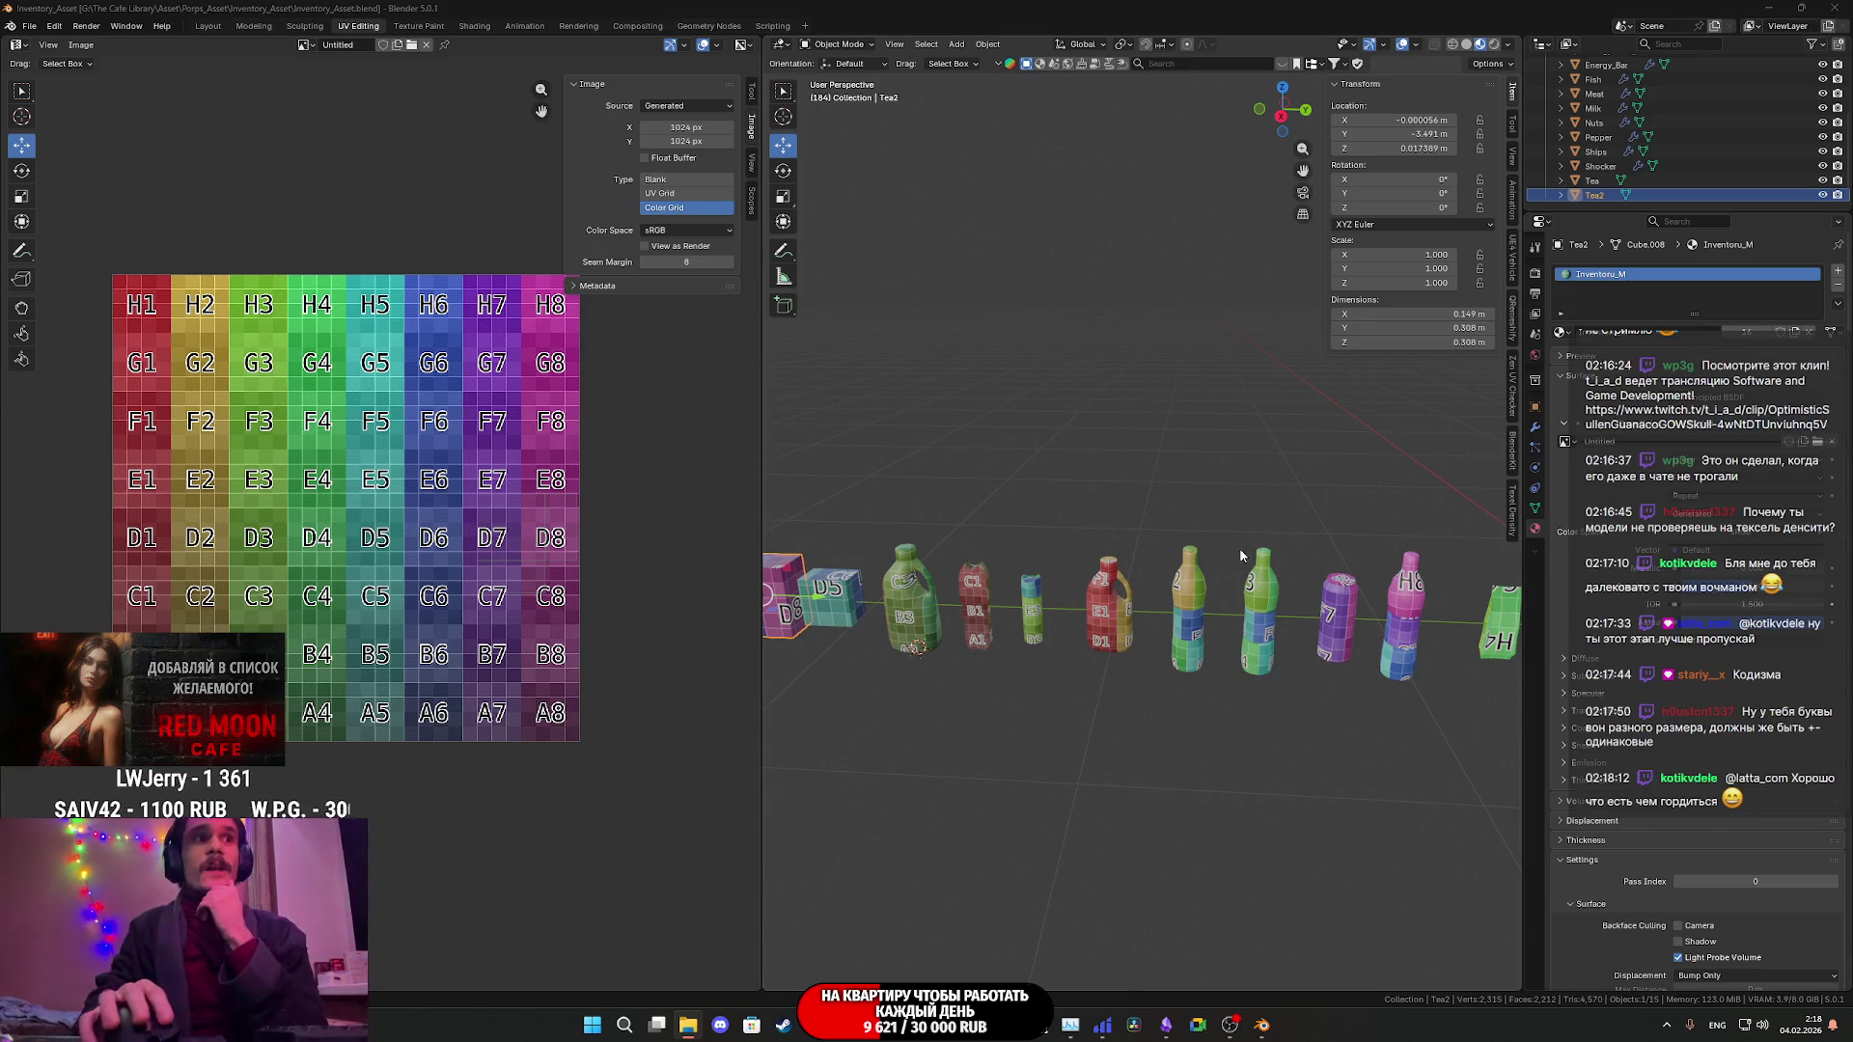
{"action": "scroll", "coordinate": [1192, 651], "scroll_direction": "up", "scroll_amount": 2}
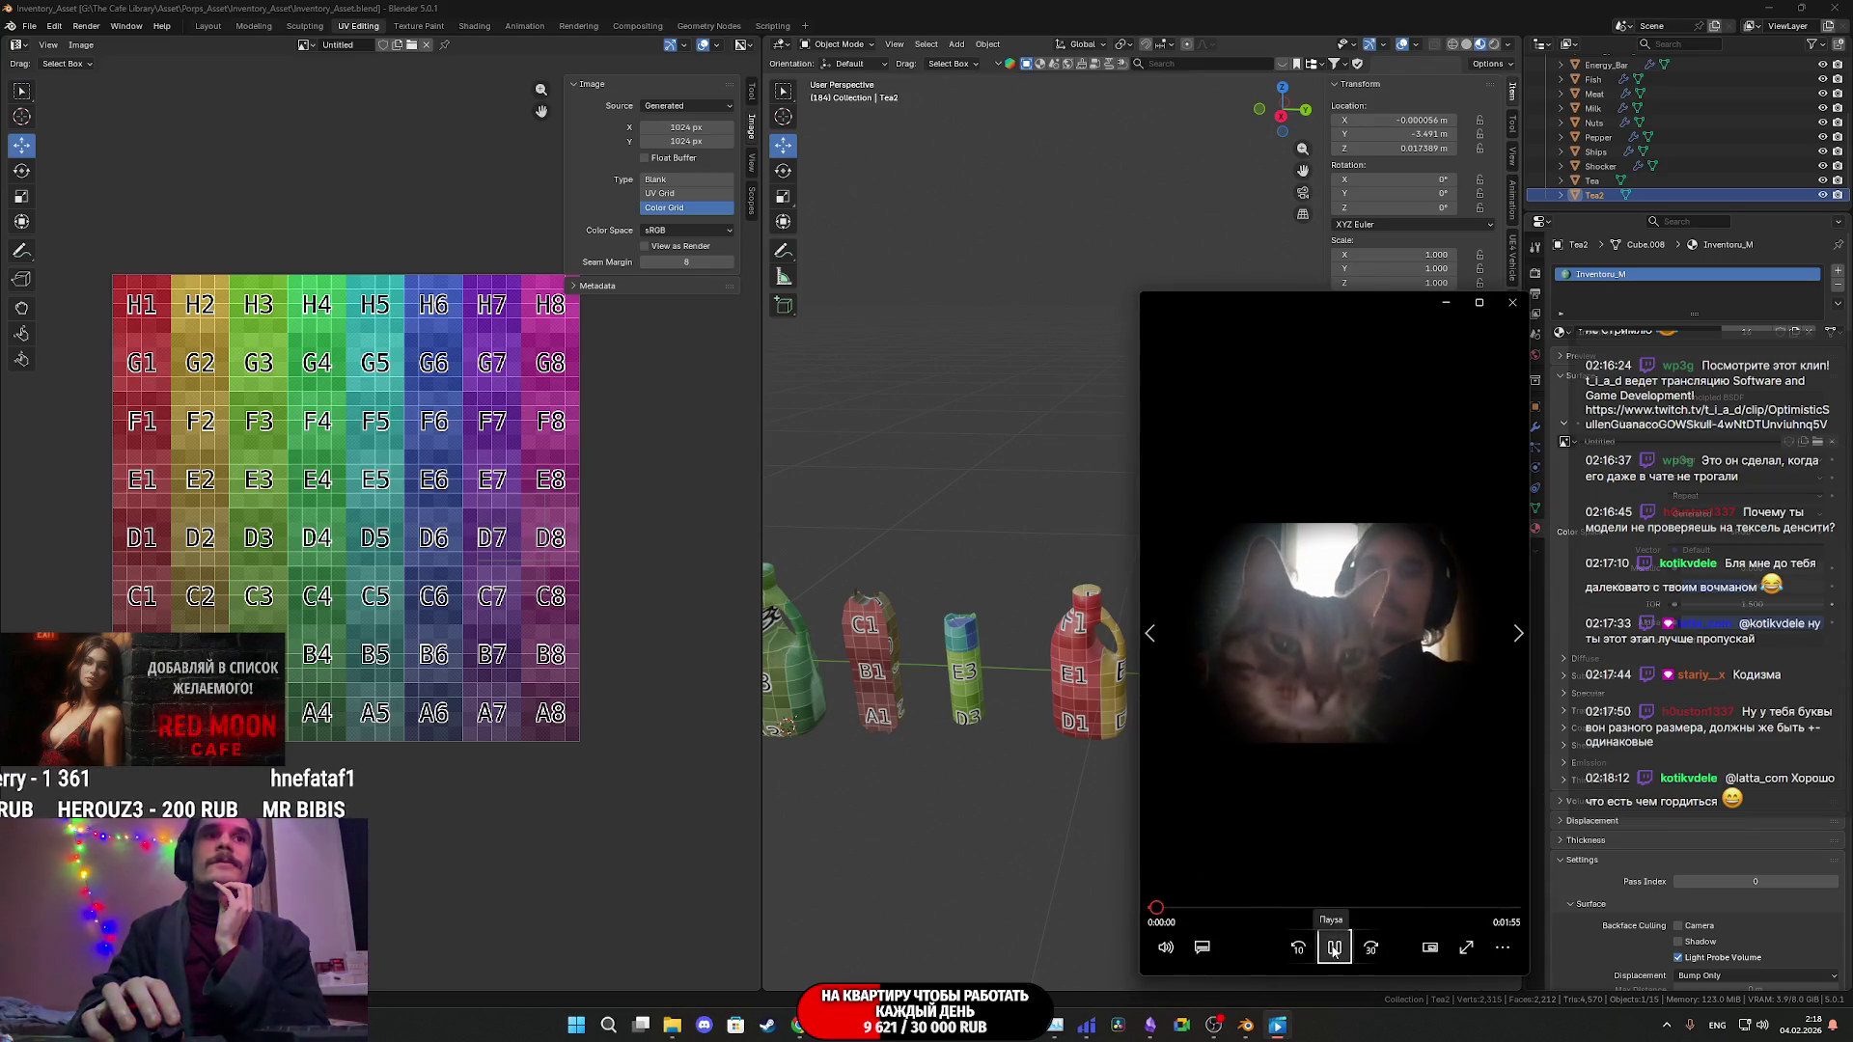
- Close the Media Player window playing the cat video
{"action": "left_click", "coordinate": [1512, 302]}
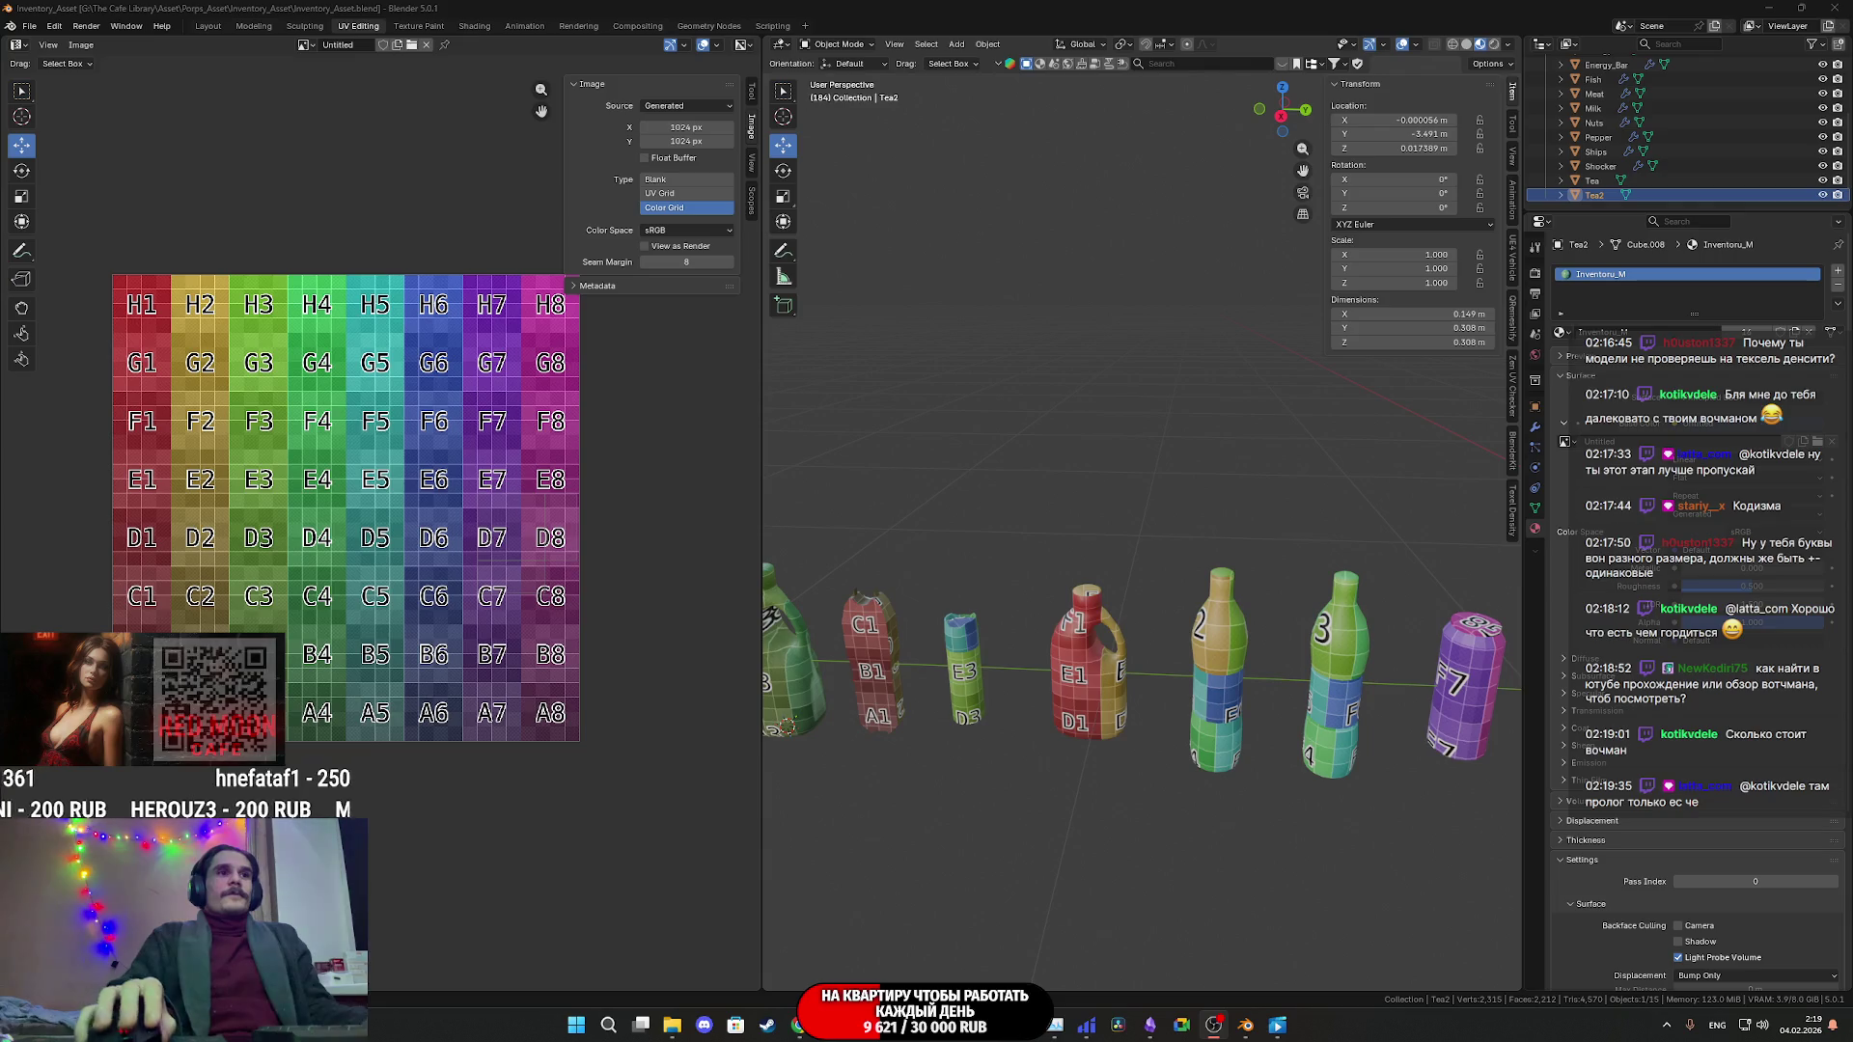
- Zoom out, put the props into Edit Mode, and select all their mesh elements and UVs
{"action": "scroll", "coordinate": [1164, 497], "scroll_direction": "down", "scroll_amount": 3}
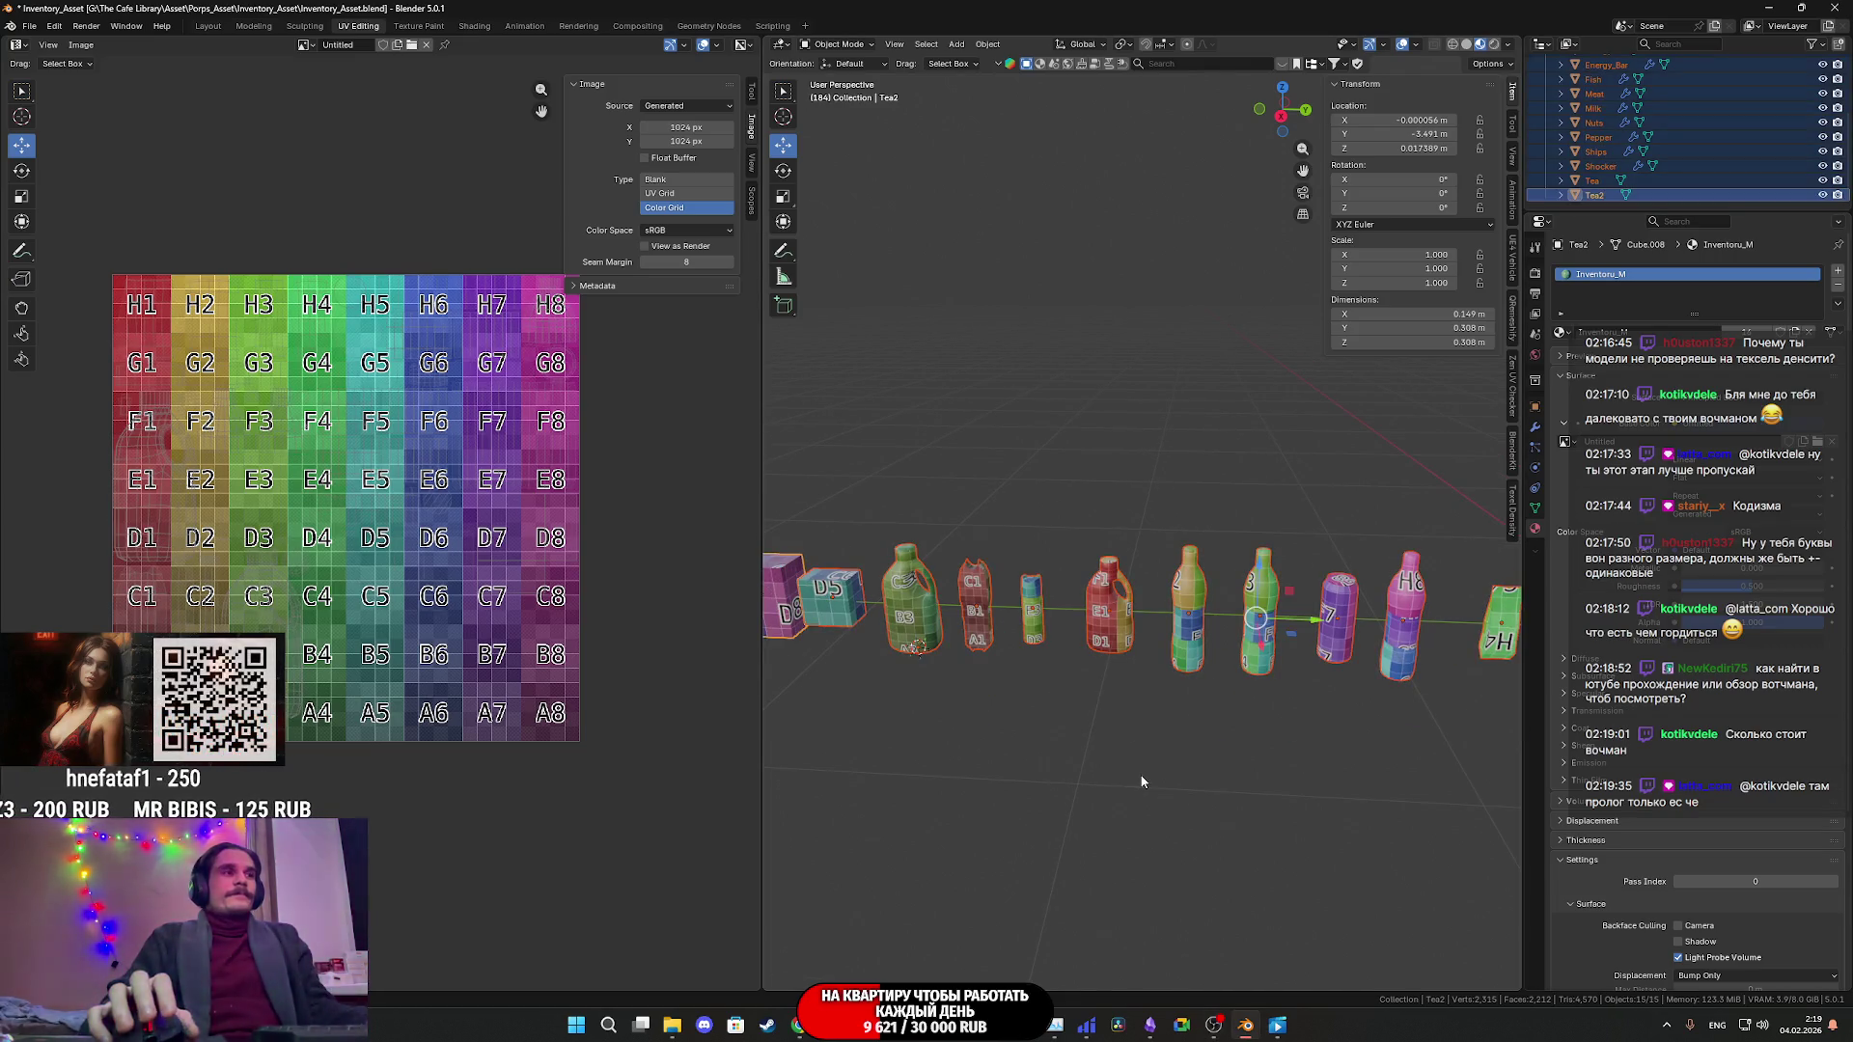
{"action": "key", "text": "Tab"}
{"action": "key", "text": "a"}
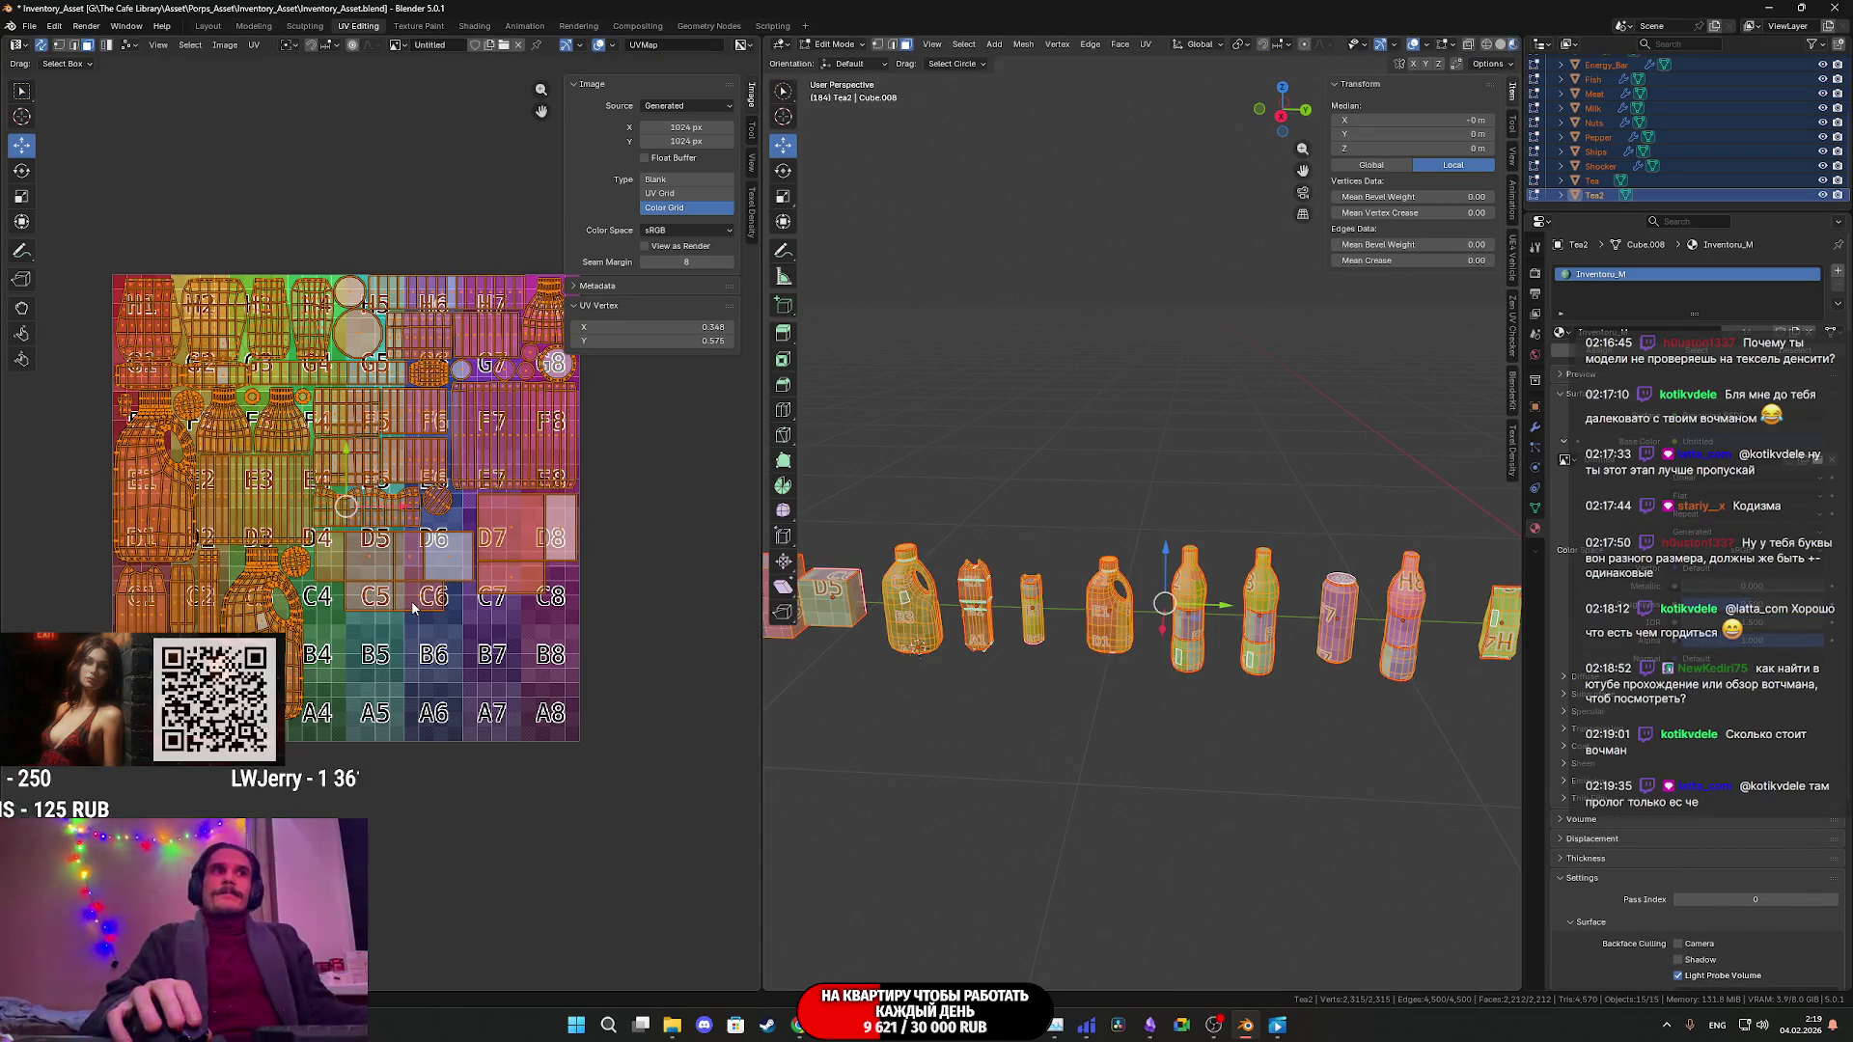
- In the Obsidian inventory modelling plan, tick off Чай 2 and Чай
{"action": "left_click", "coordinate": [1149, 1024]}
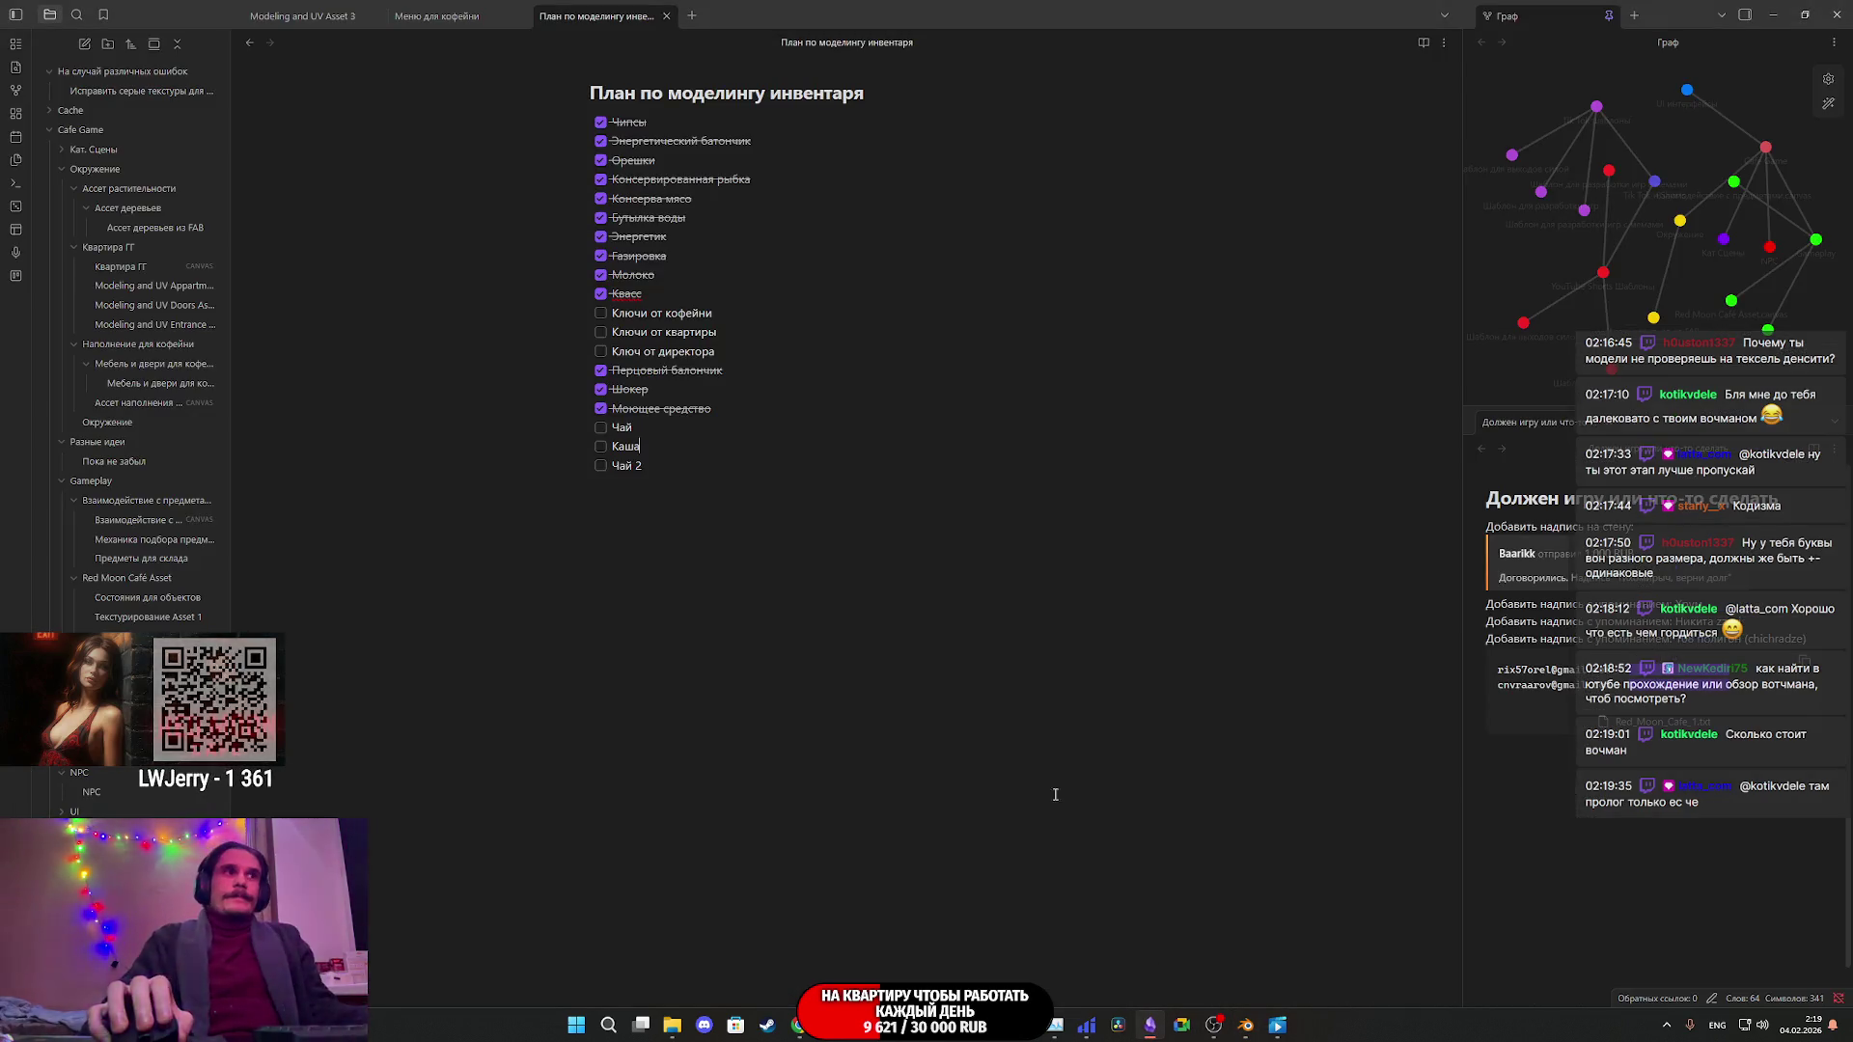
{"action": "left_click", "coordinate": [600, 466]}
{"action": "left_click", "coordinate": [600, 427]}
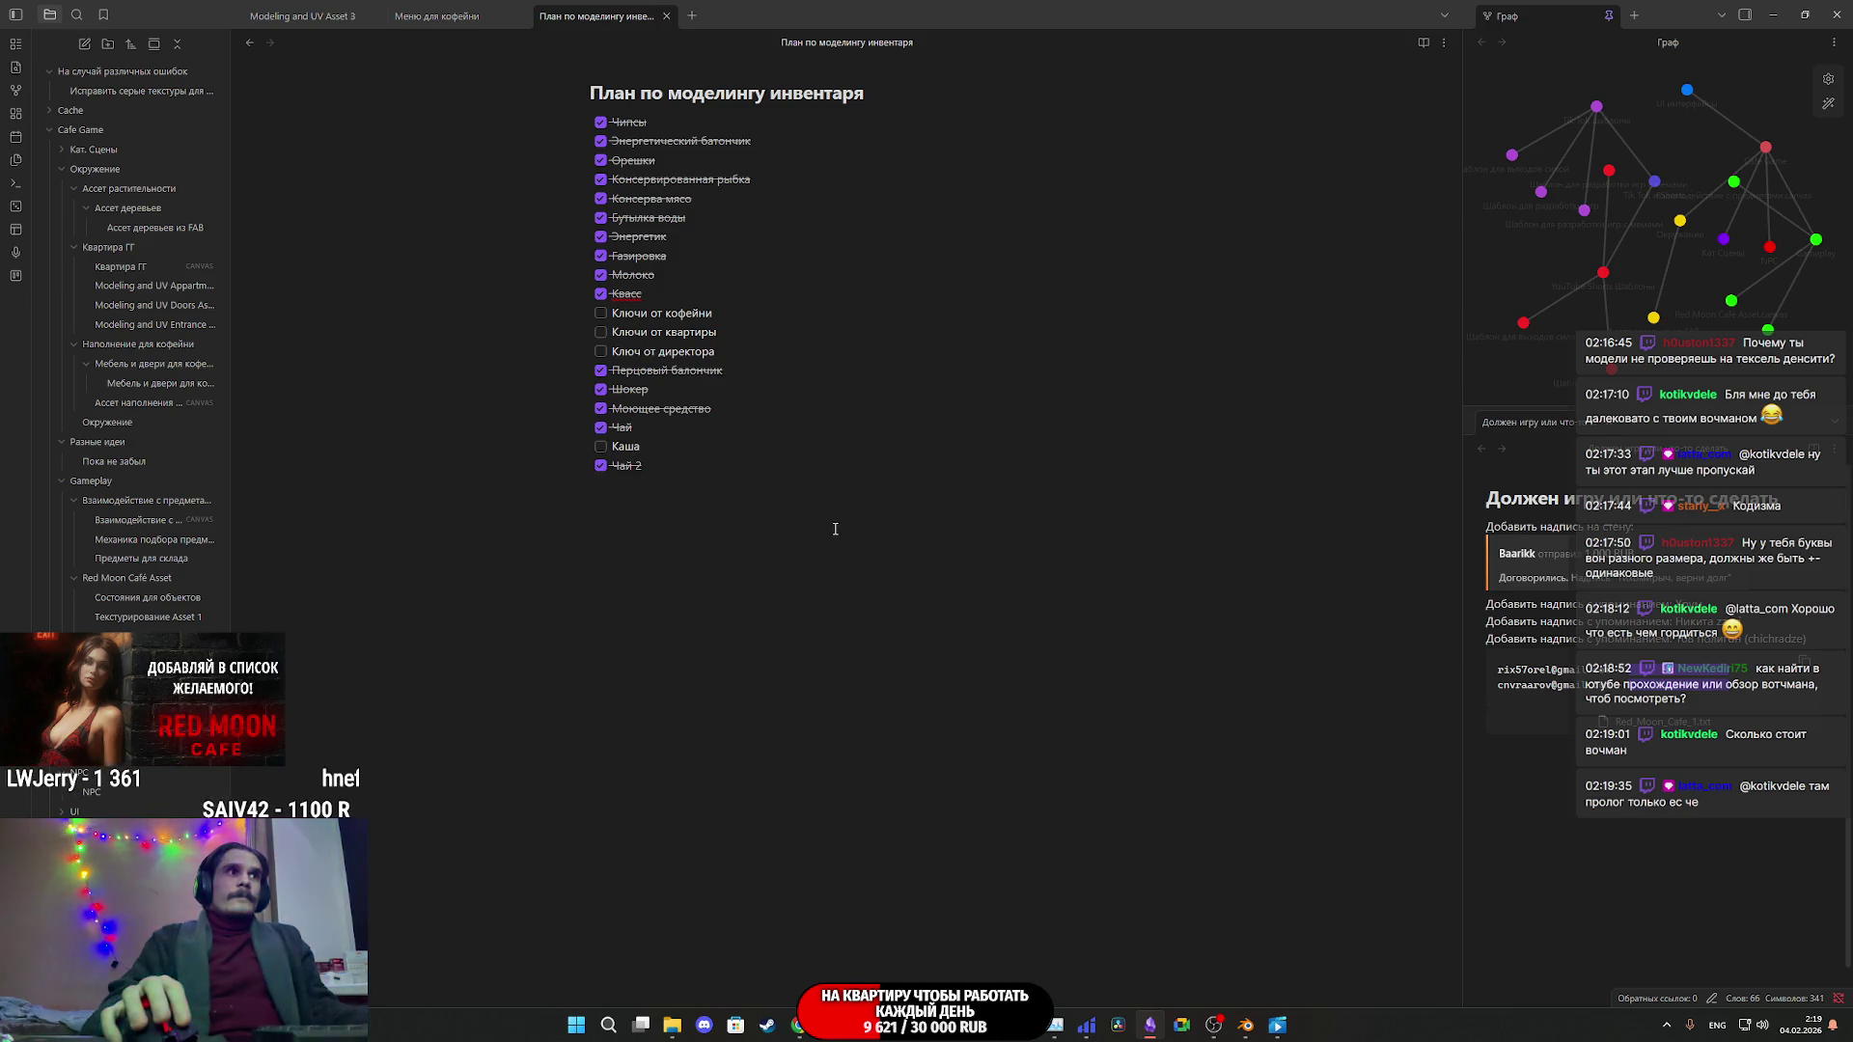
- Back in Blender, leave Edit Mode and duplicate the Tea2 box as Tea2.001
{"action": "left_click", "coordinate": [1244, 1024]}
{"action": "middle_click_drag", "start_coordinate": [947, 623], "coordinate": [1235, 613], "text": "shift"}
{"action": "key", "text": "Tab"}
{"action": "key", "text": "shift+d"}
{"action": "key", "text": "Escape"}
- Slide Tea2.001 left of the original and move its UVs from D7/D8 down onto B7/B8
{"action": "left_click_drag", "start_coordinate": [1235, 614], "coordinate": [1114, 615]}
{"action": "key", "text": "Tab"}
{"action": "middle_click_drag", "start_coordinate": [1163, 606], "coordinate": [1145, 595]}
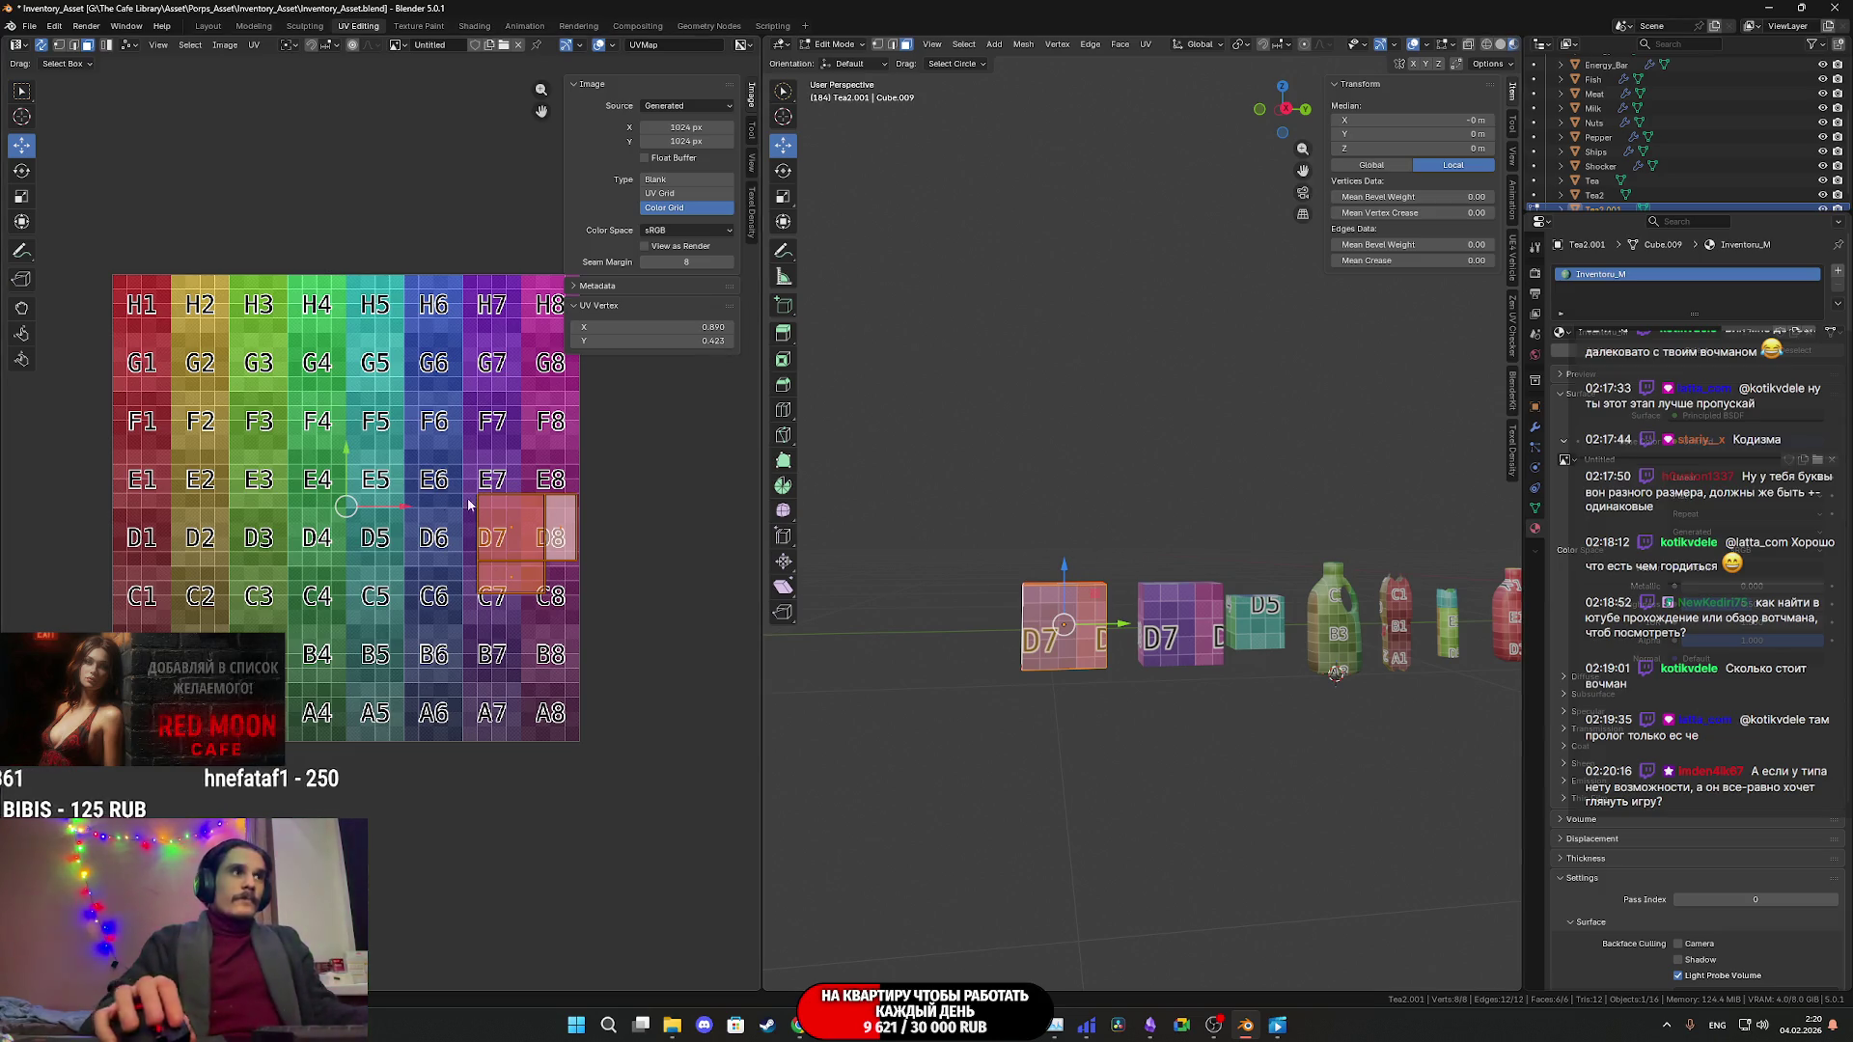
{"action": "scroll", "coordinate": [482, 519], "scroll_direction": "down", "scroll_amount": 2}
{"action": "scroll", "coordinate": [470, 531], "scroll_direction": "up", "scroll_amount": 2}
{"action": "scroll", "coordinate": [470, 530], "scroll_direction": "down", "scroll_amount": 4}
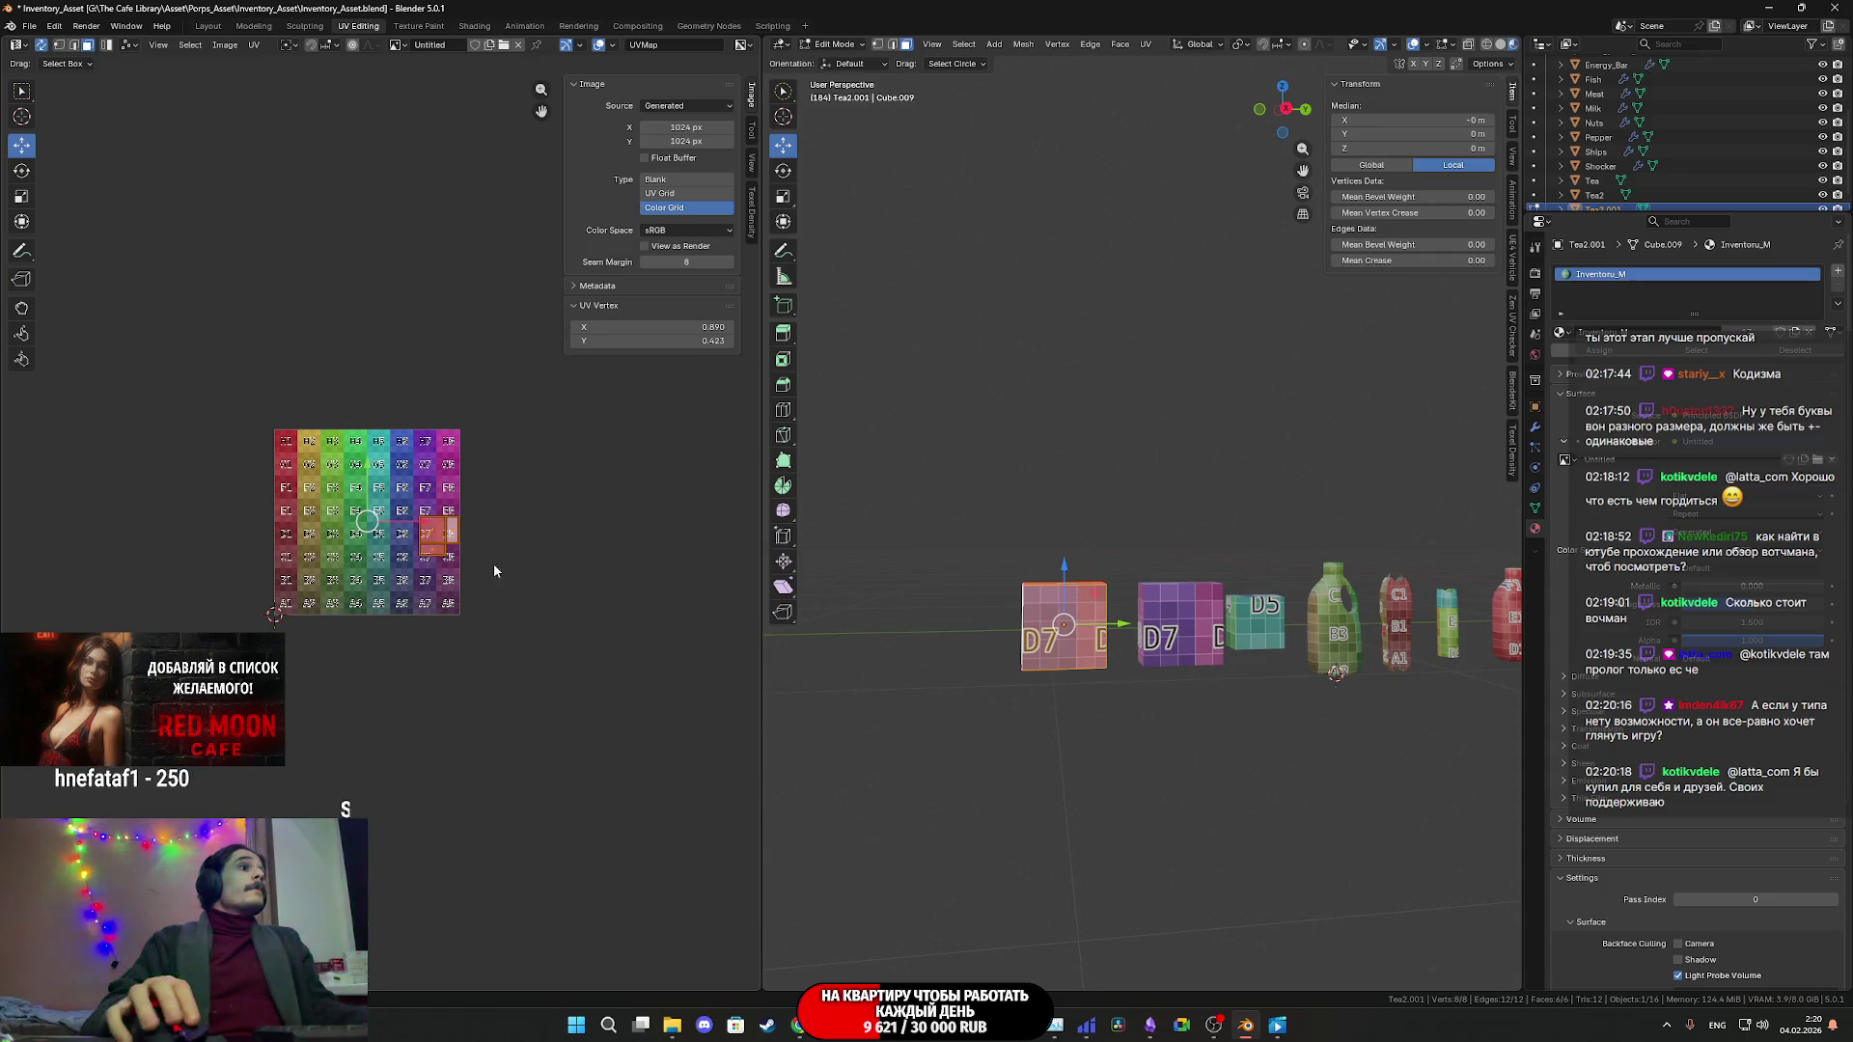
{"action": "scroll", "coordinate": [521, 532], "scroll_direction": "up", "scroll_amount": 6}
{"action": "scroll", "coordinate": [497, 535], "scroll_direction": "down", "scroll_amount": 3}
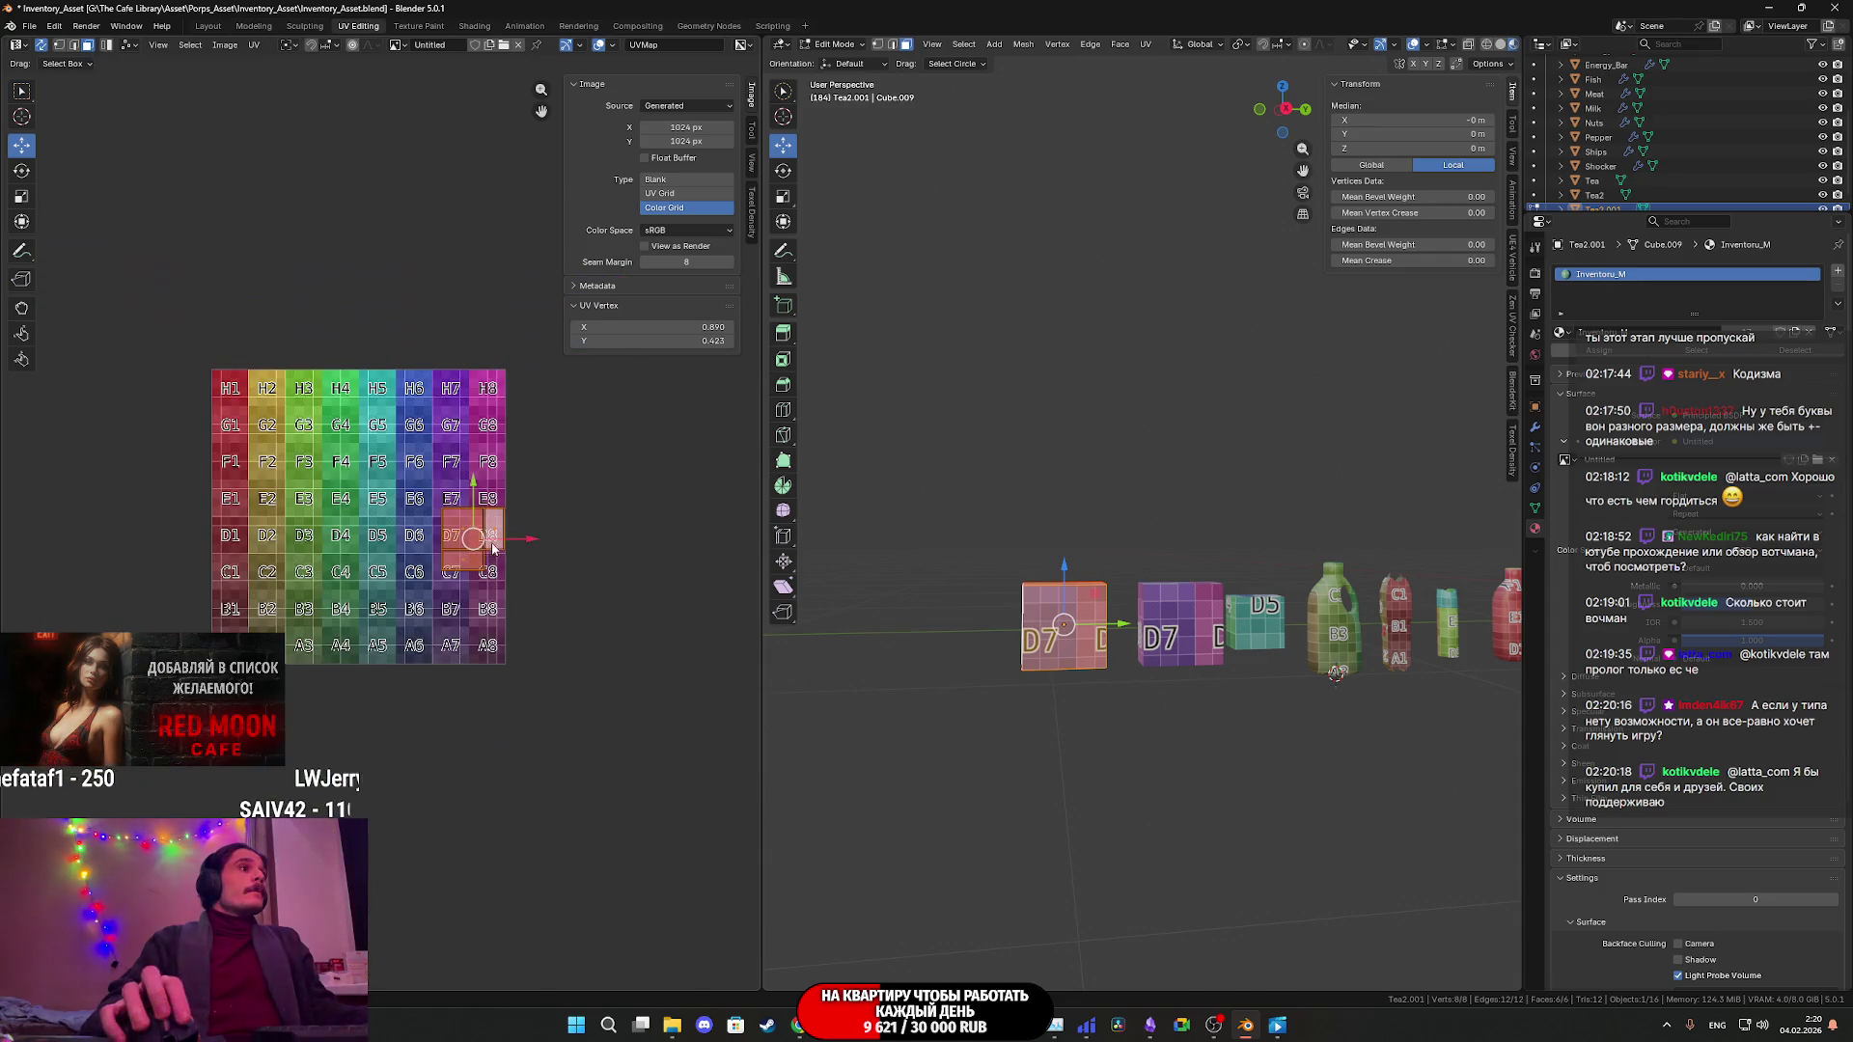
{"action": "scroll", "coordinate": [447, 530], "scroll_direction": "down", "scroll_amount": 1}
{"action": "left_click_drag", "start_coordinate": [406, 490], "coordinate": [404, 575]}
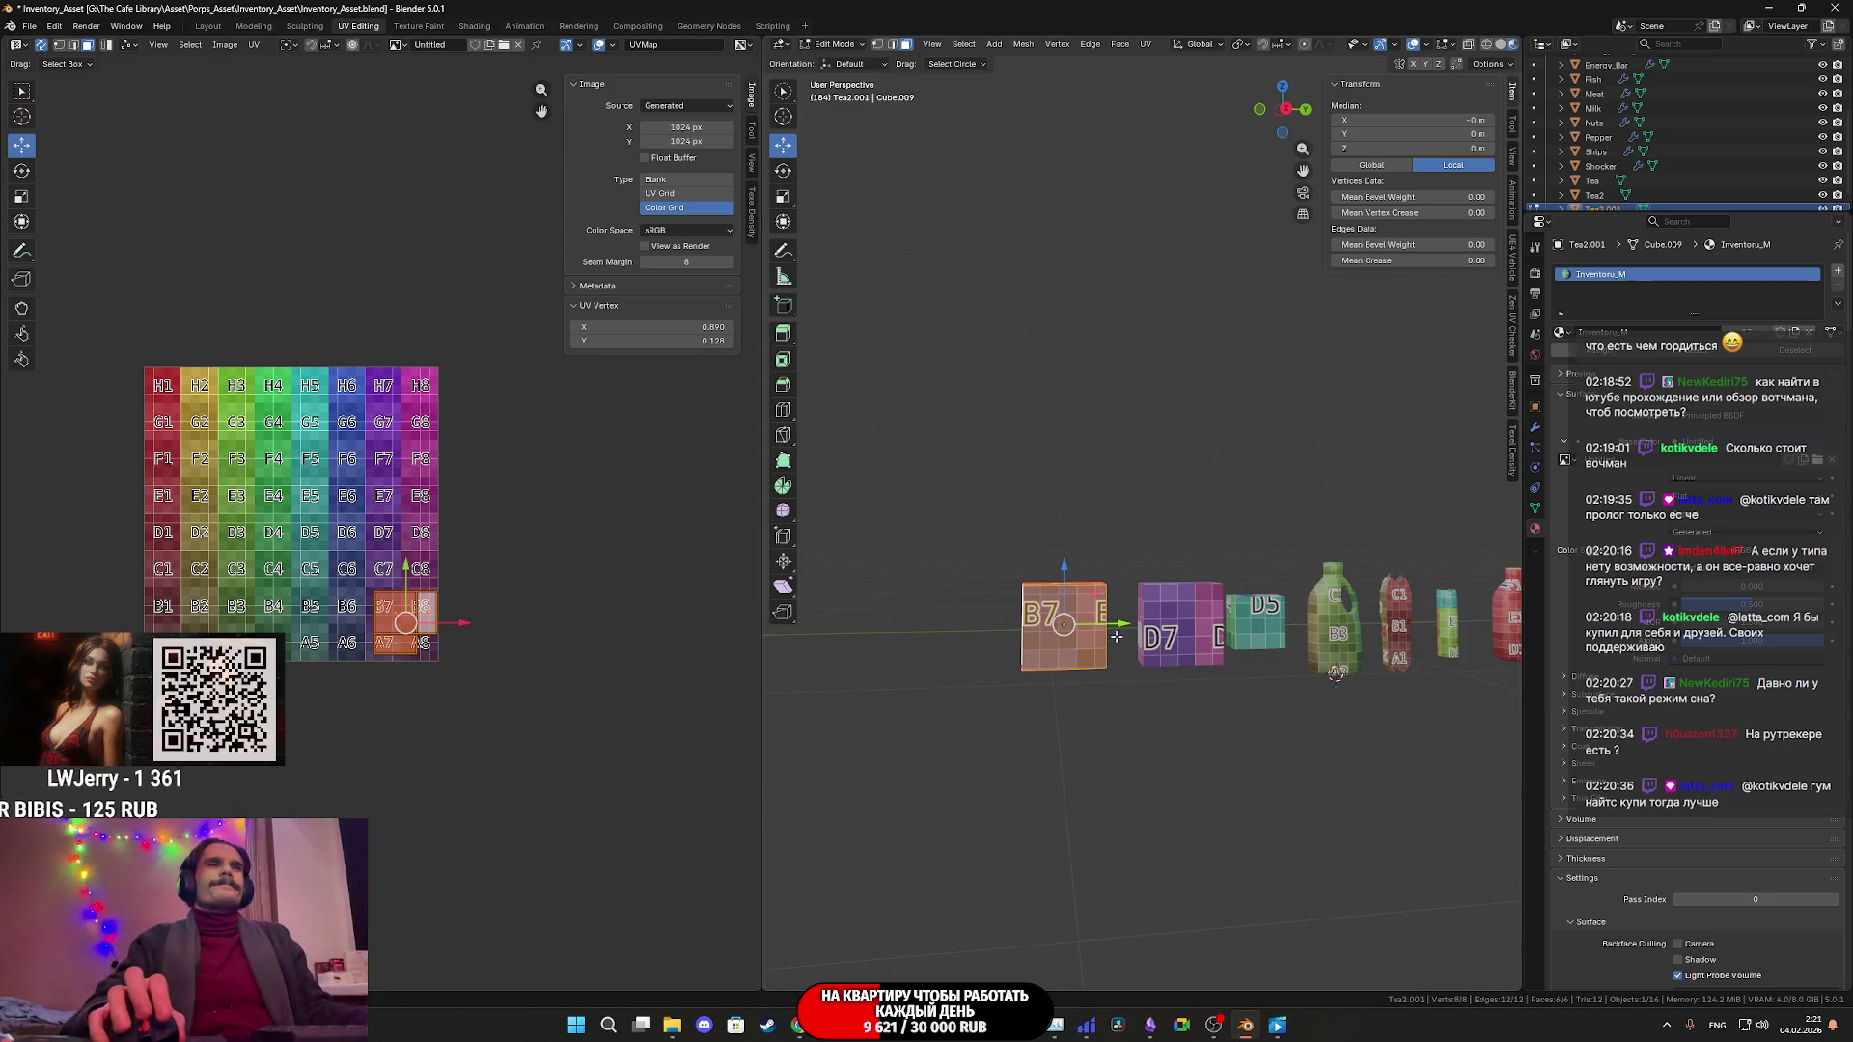
- Scale Tea2.001 along Z, setting Z to 1.45 in the Resize panel
{"action": "key", "text": "s"}
{"action": "key", "text": "z"}
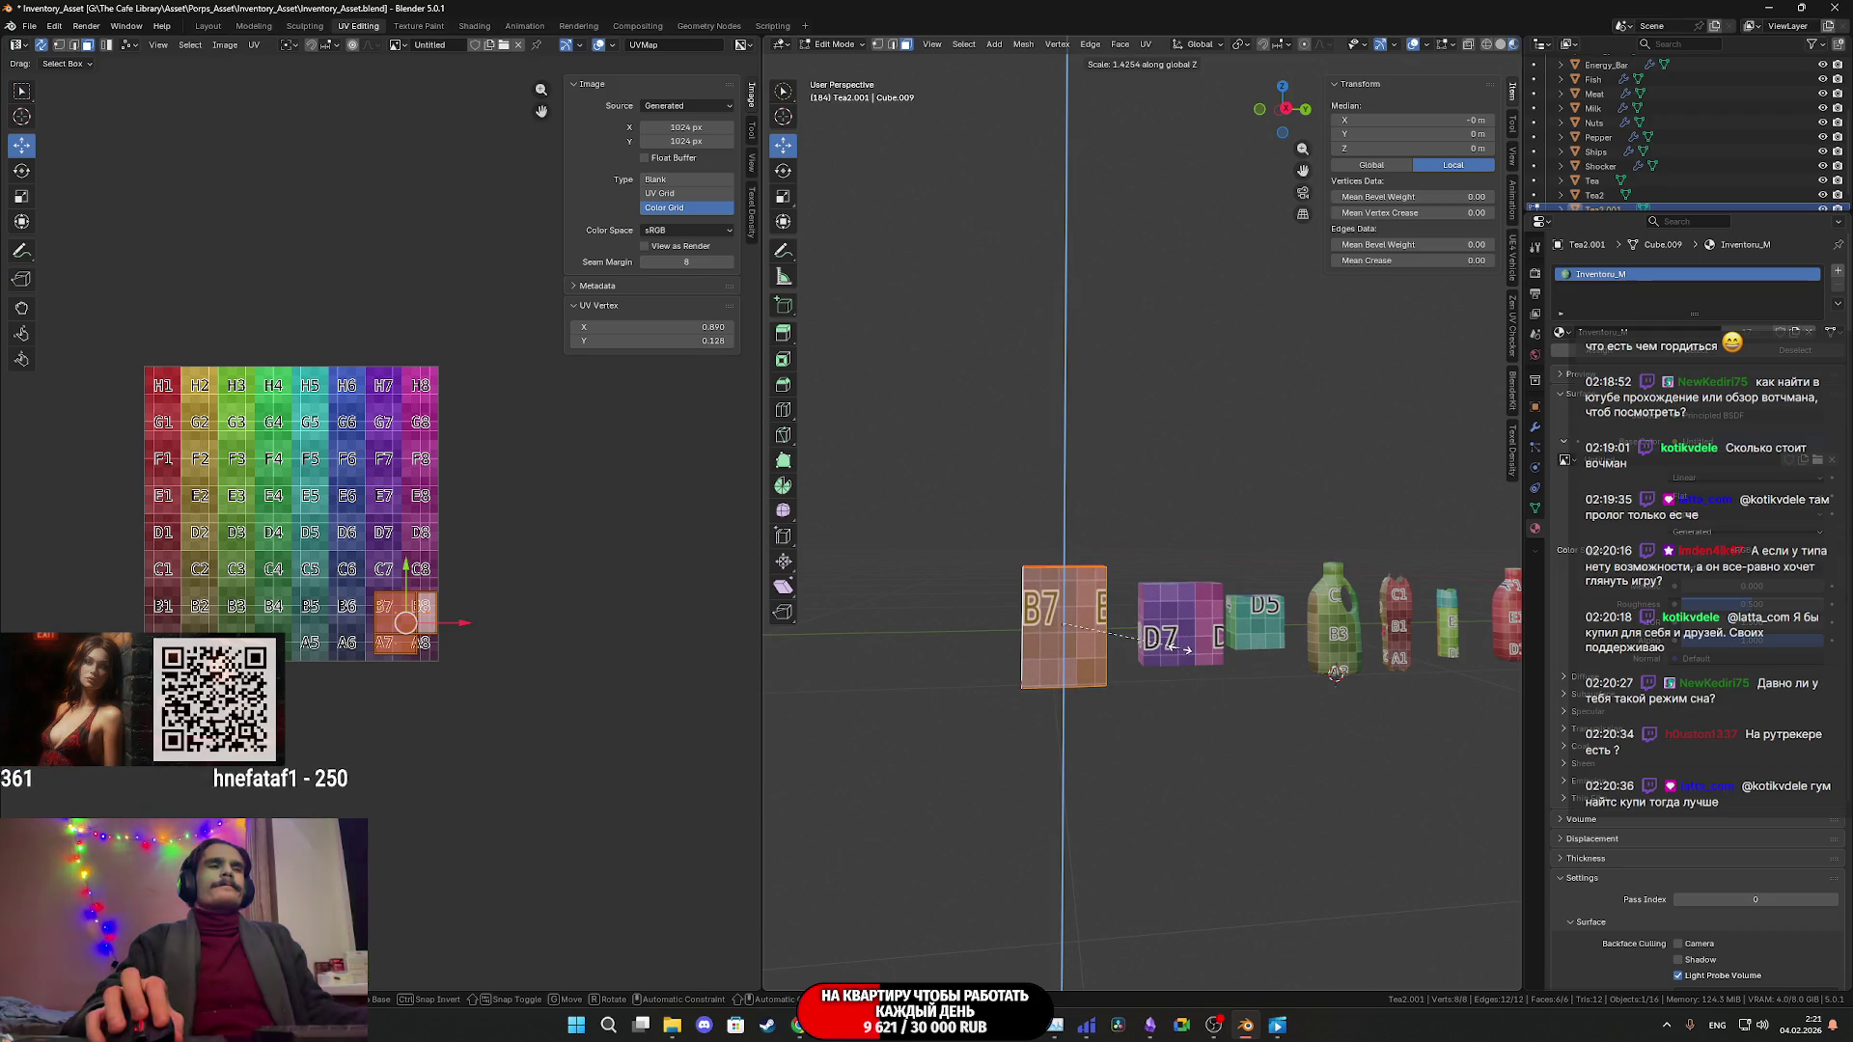
{"action": "left_click", "coordinate": [1180, 649]}
{"action": "mouse_move", "coordinate": [1180, 649]}
{"action": "middle_mouse_down"}
{"action": "mouse_move", "coordinate": [1143, 637]}
{"action": "mouse_move", "coordinate": [1323, 634]}
{"action": "middle_mouse_up"}
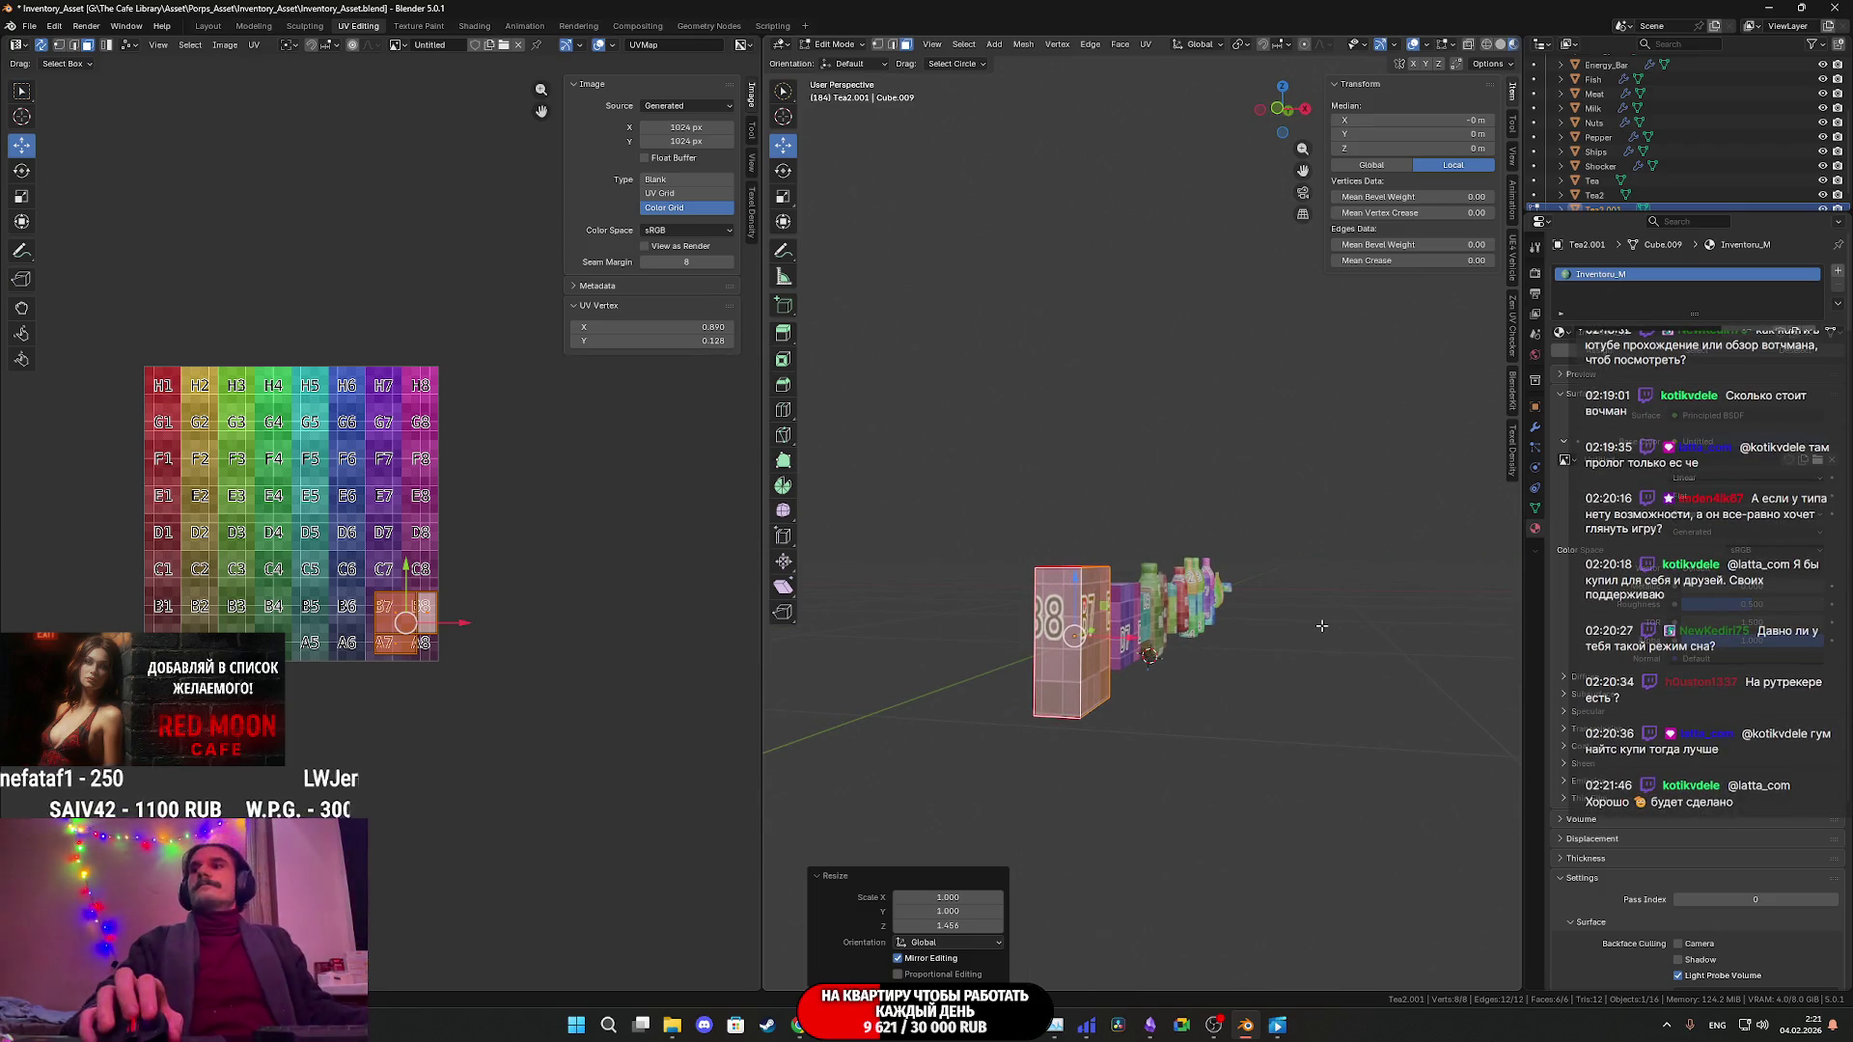
{"action": "left_click", "coordinate": [981, 925]}
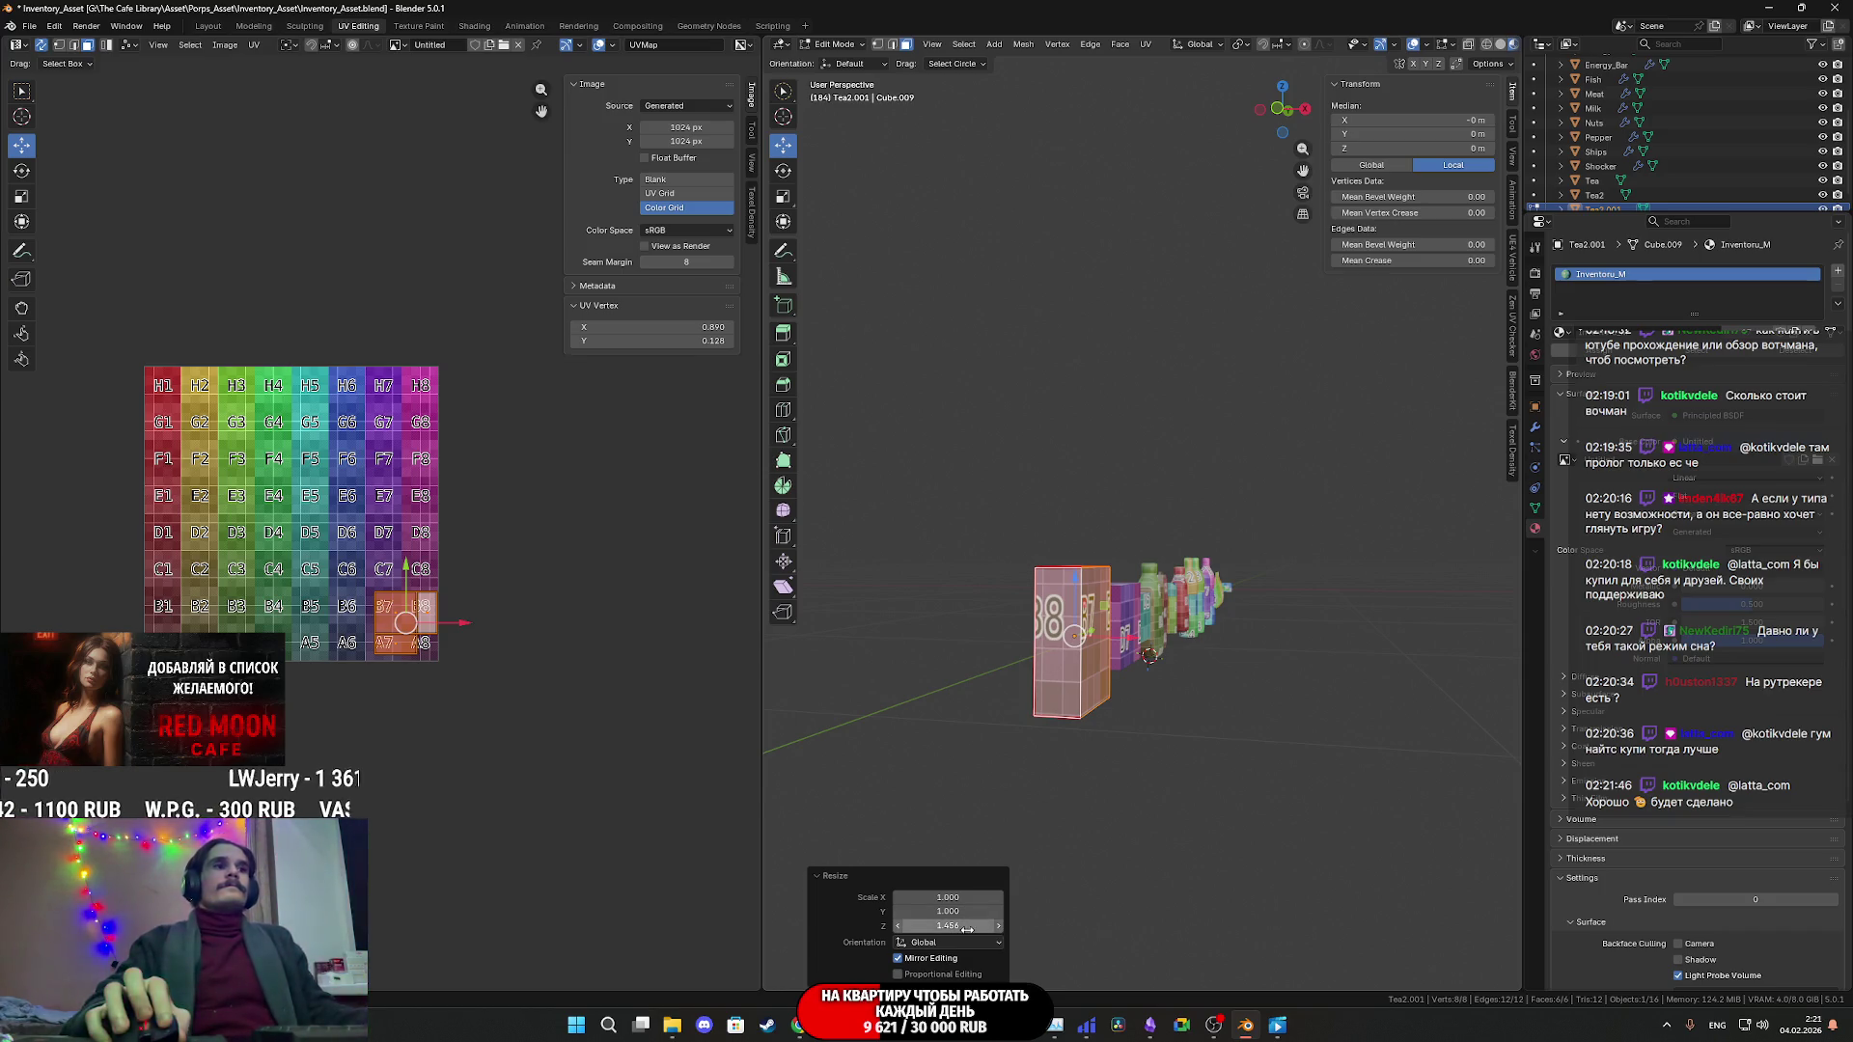
{"action": "type", "text": "1.45"}
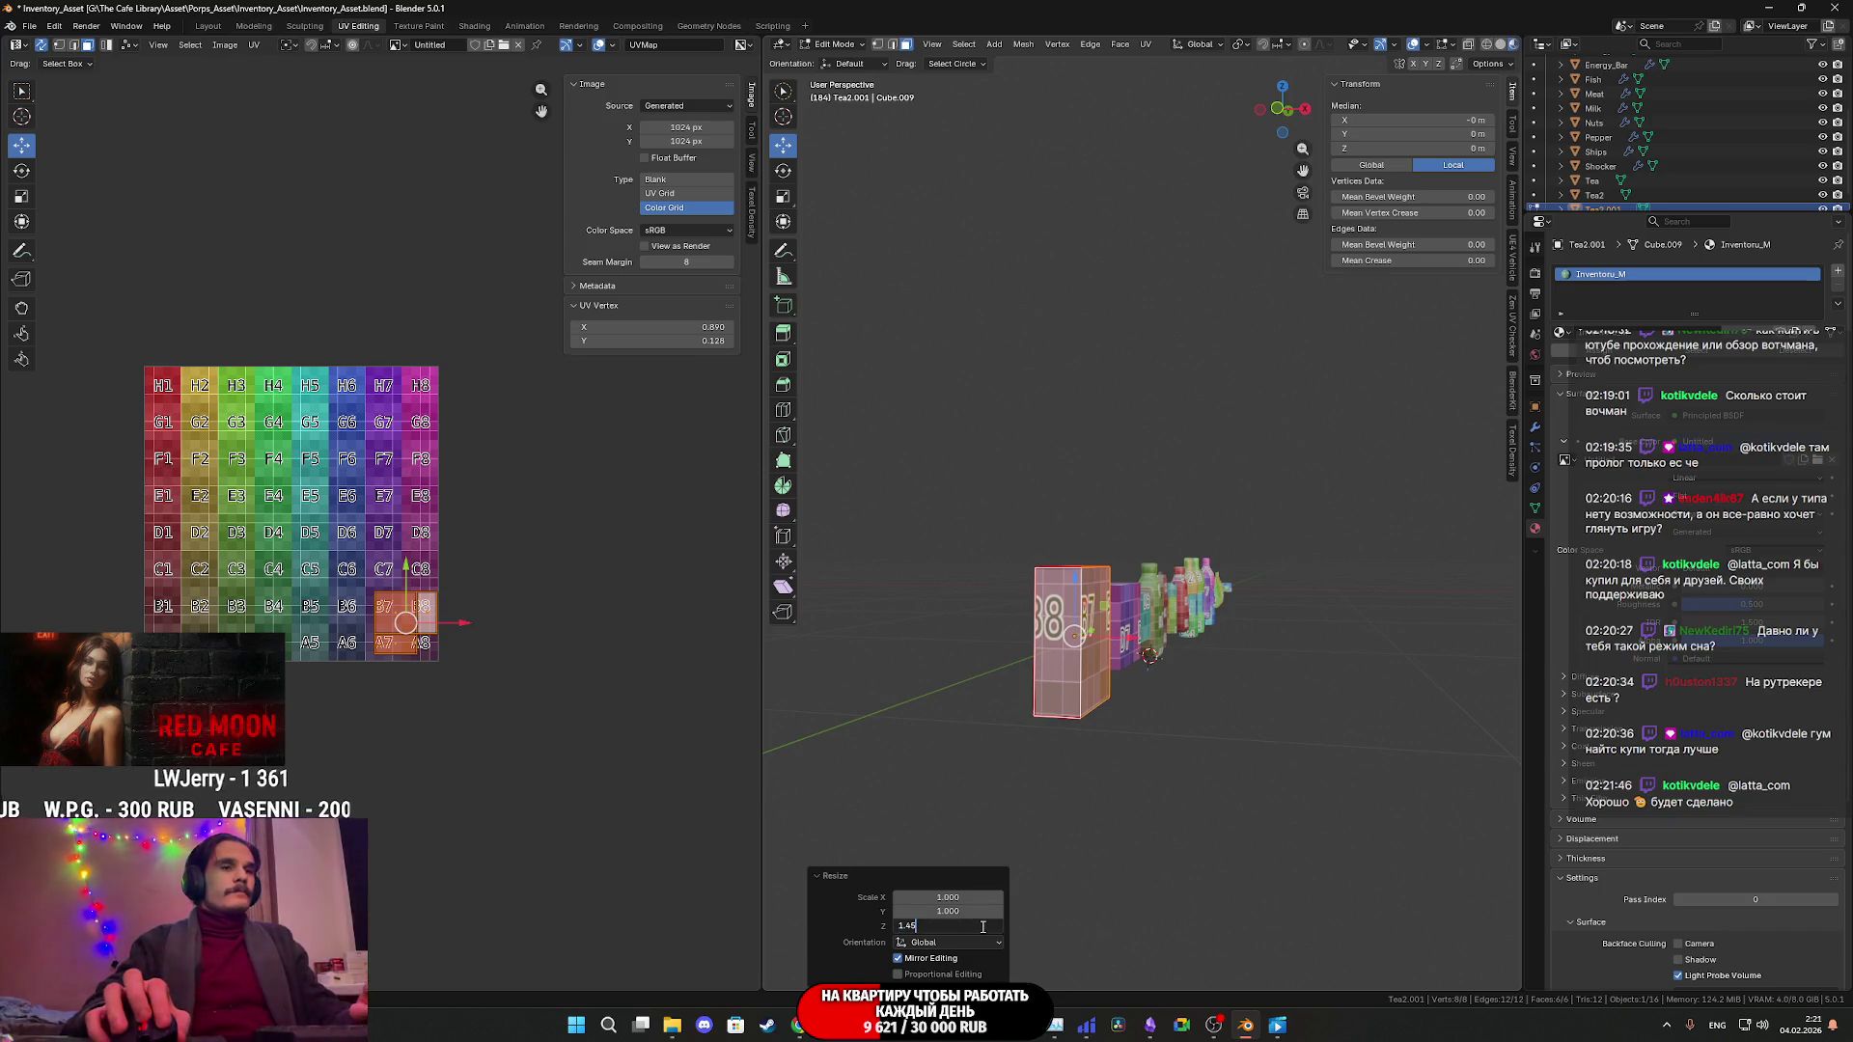
{"action": "key", "text": "Return"}
{"action": "middle_click_drag", "start_coordinate": [1080, 733], "coordinate": [1161, 723]}
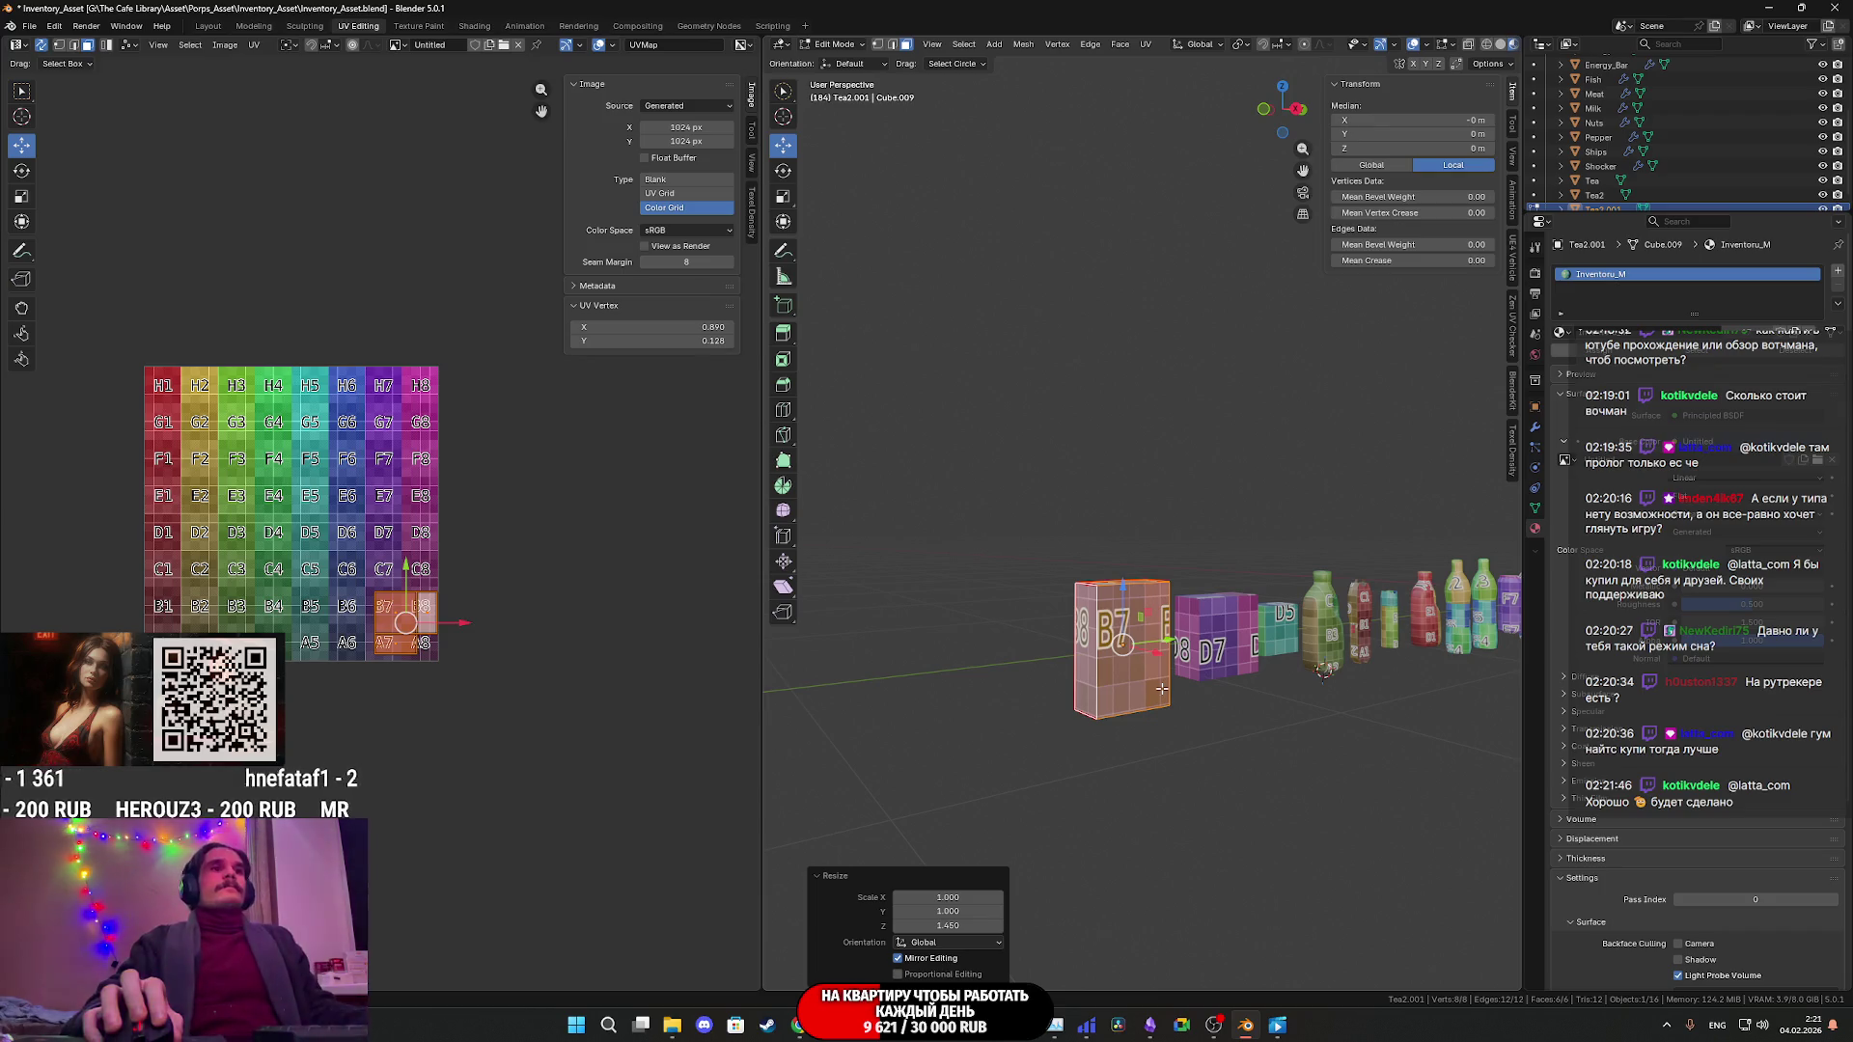
{"action": "scroll", "coordinate": [445, 696], "scroll_direction": "up", "scroll_amount": 5}
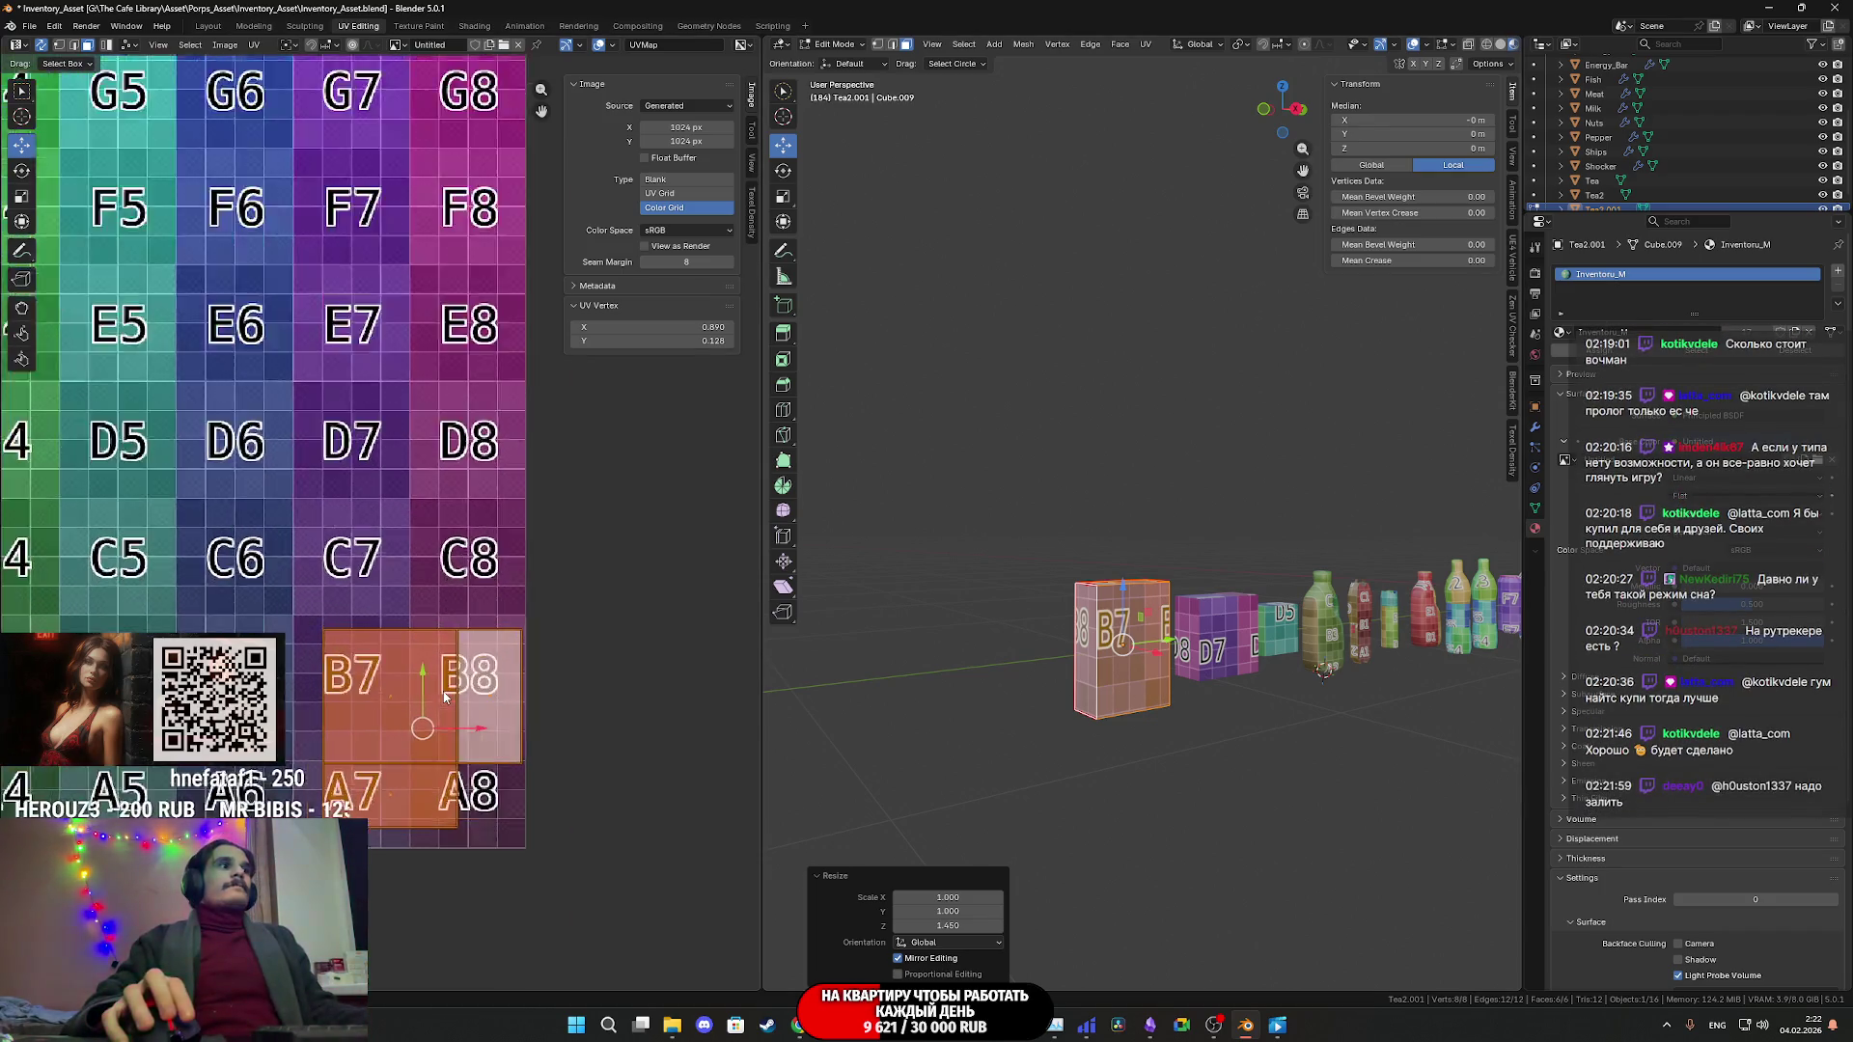
- Select the B7/B8 UV island and scale it slightly taller along Y
{"action": "scroll", "coordinate": [445, 697], "scroll_direction": "up", "scroll_amount": 2}
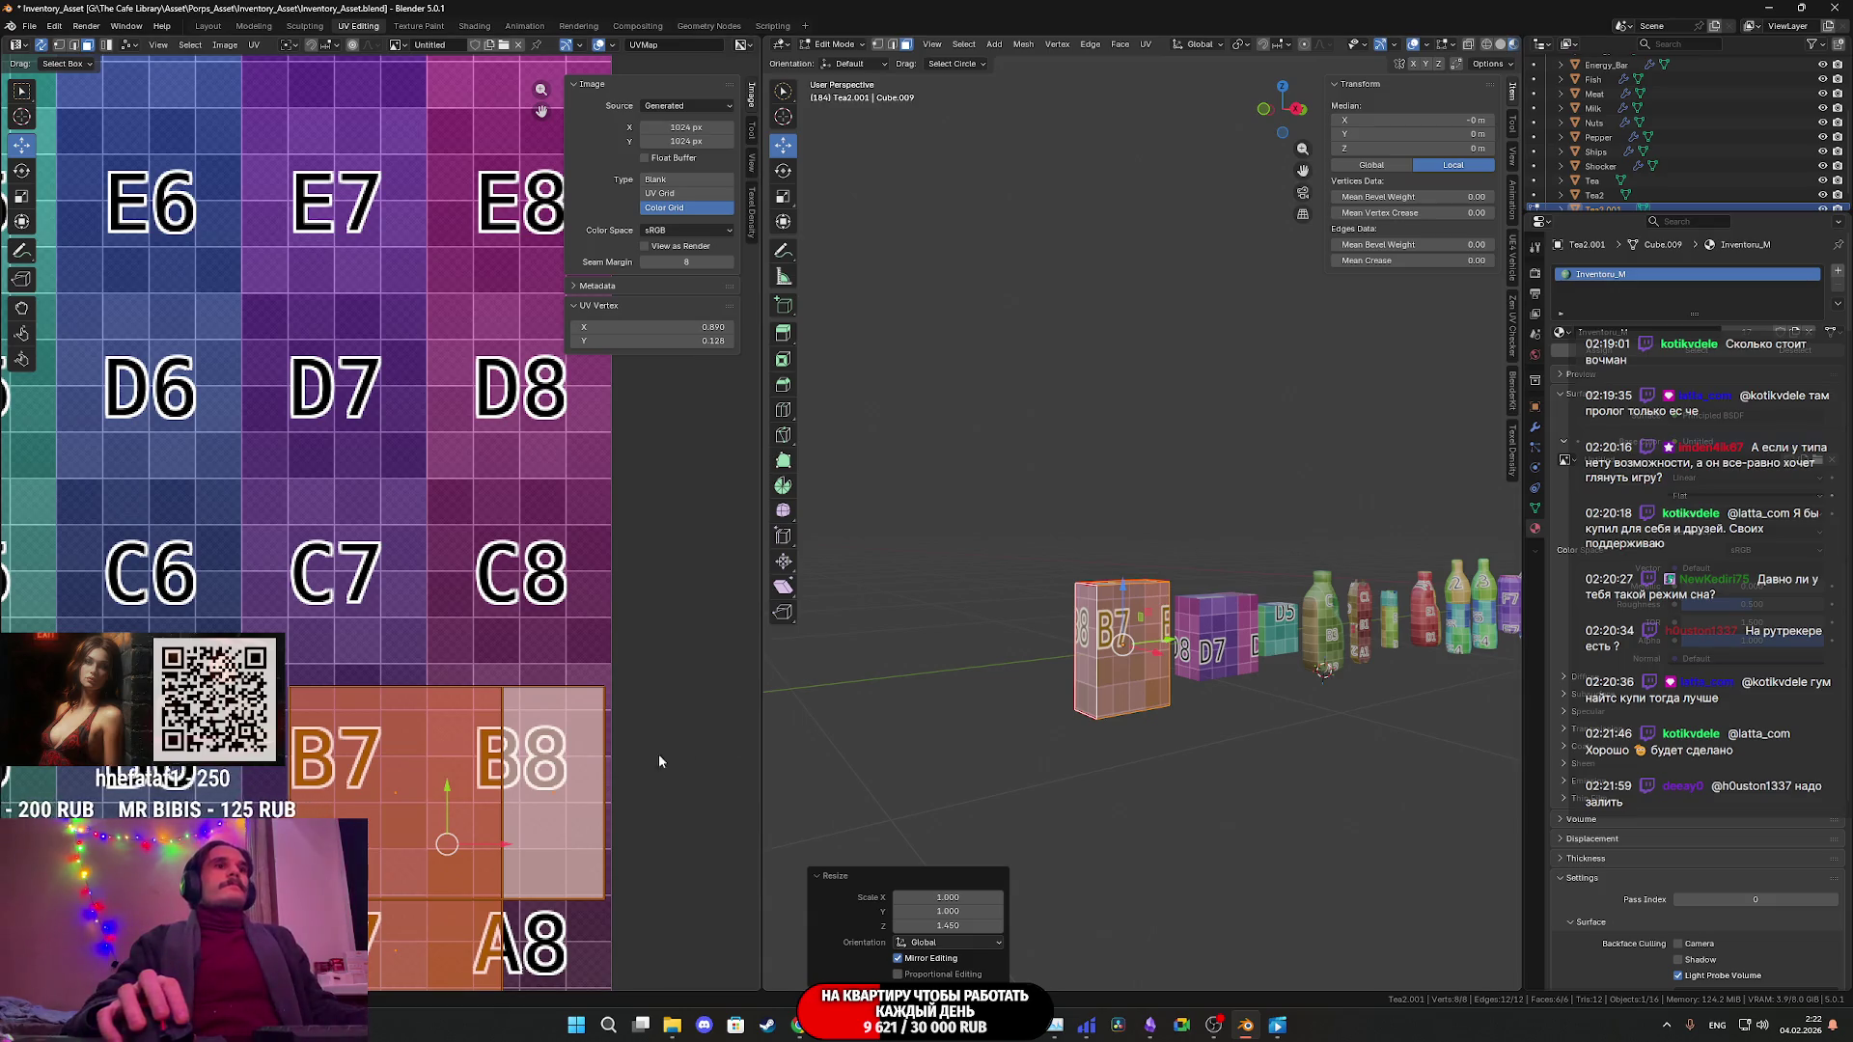
{"action": "left_click_drag", "start_coordinate": [350, 746], "coordinate": [351, 747]}
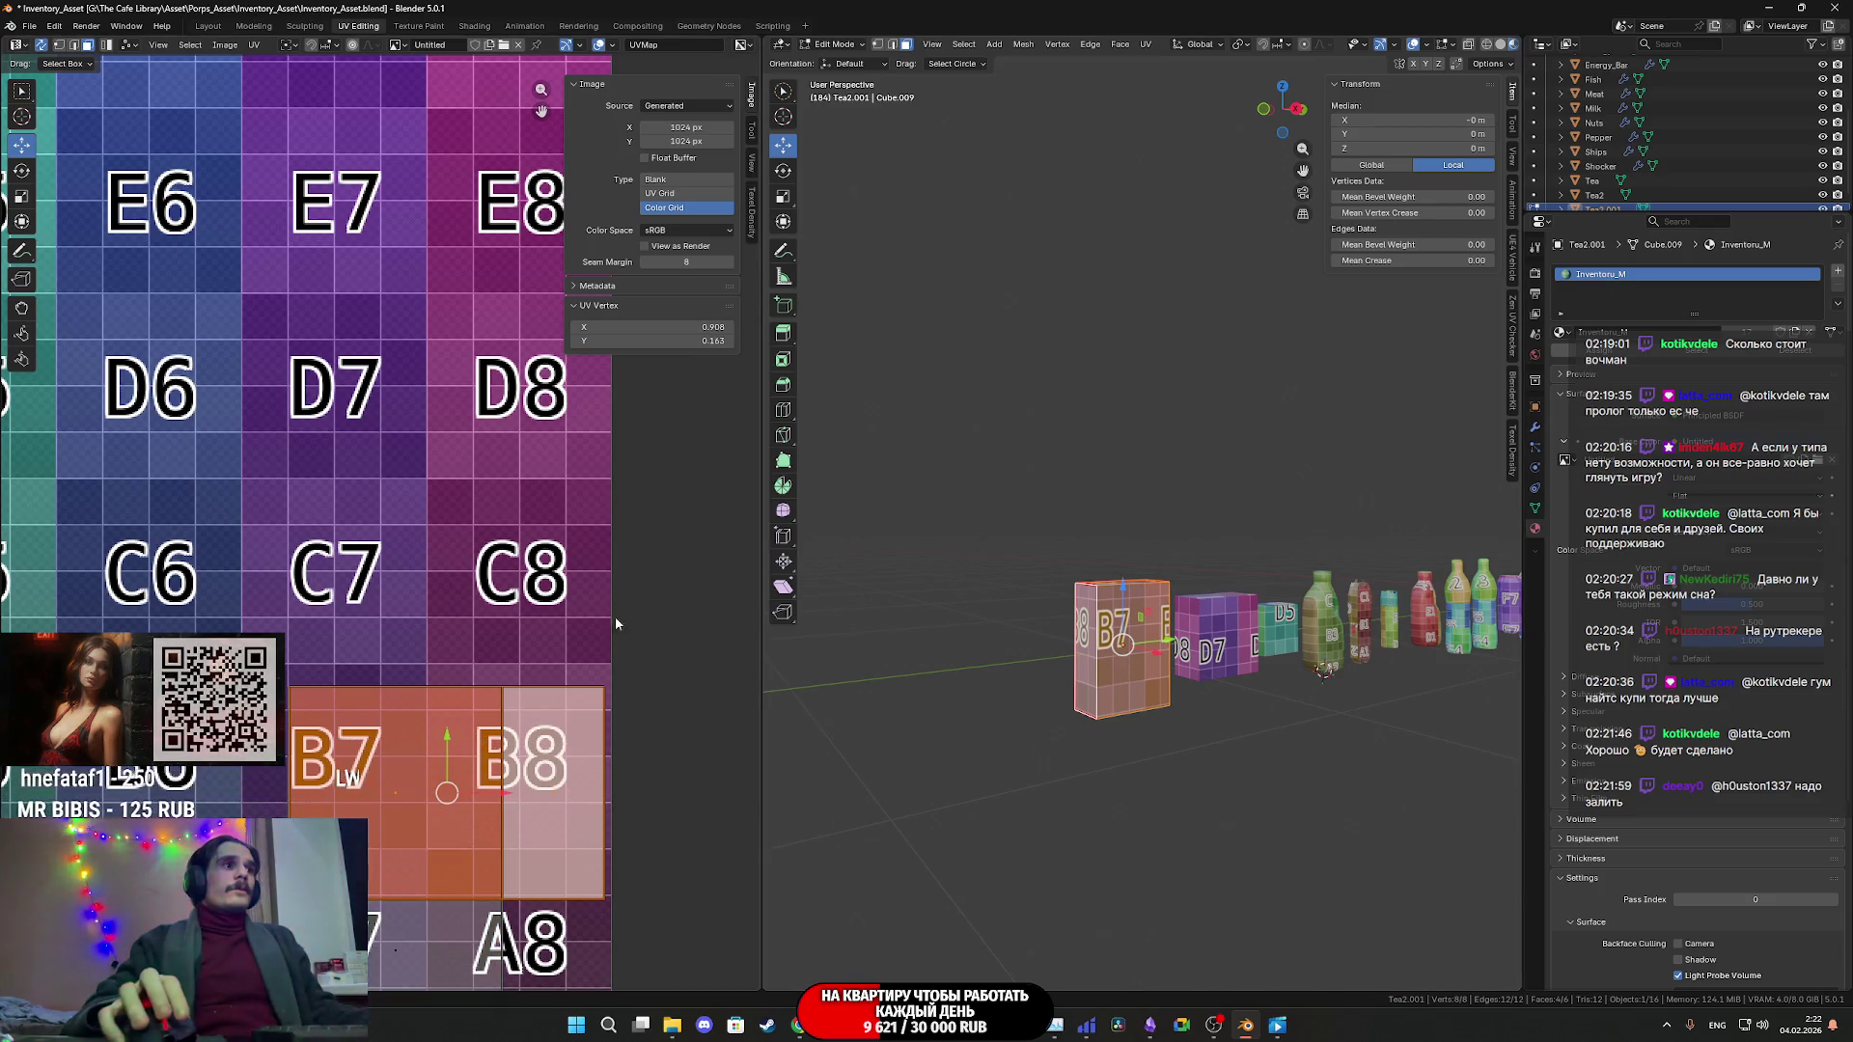
{"action": "mouse_move", "coordinate": [1110, 718]}
{"action": "middle_mouse_down"}
{"action": "mouse_move", "coordinate": [1281, 719]}
{"action": "mouse_move", "coordinate": [1344, 765]}
{"action": "mouse_move", "coordinate": [1088, 604]}
{"action": "middle_mouse_up"}
{"action": "scroll", "coordinate": [660, 774], "scroll_direction": "up", "scroll_amount": 1}
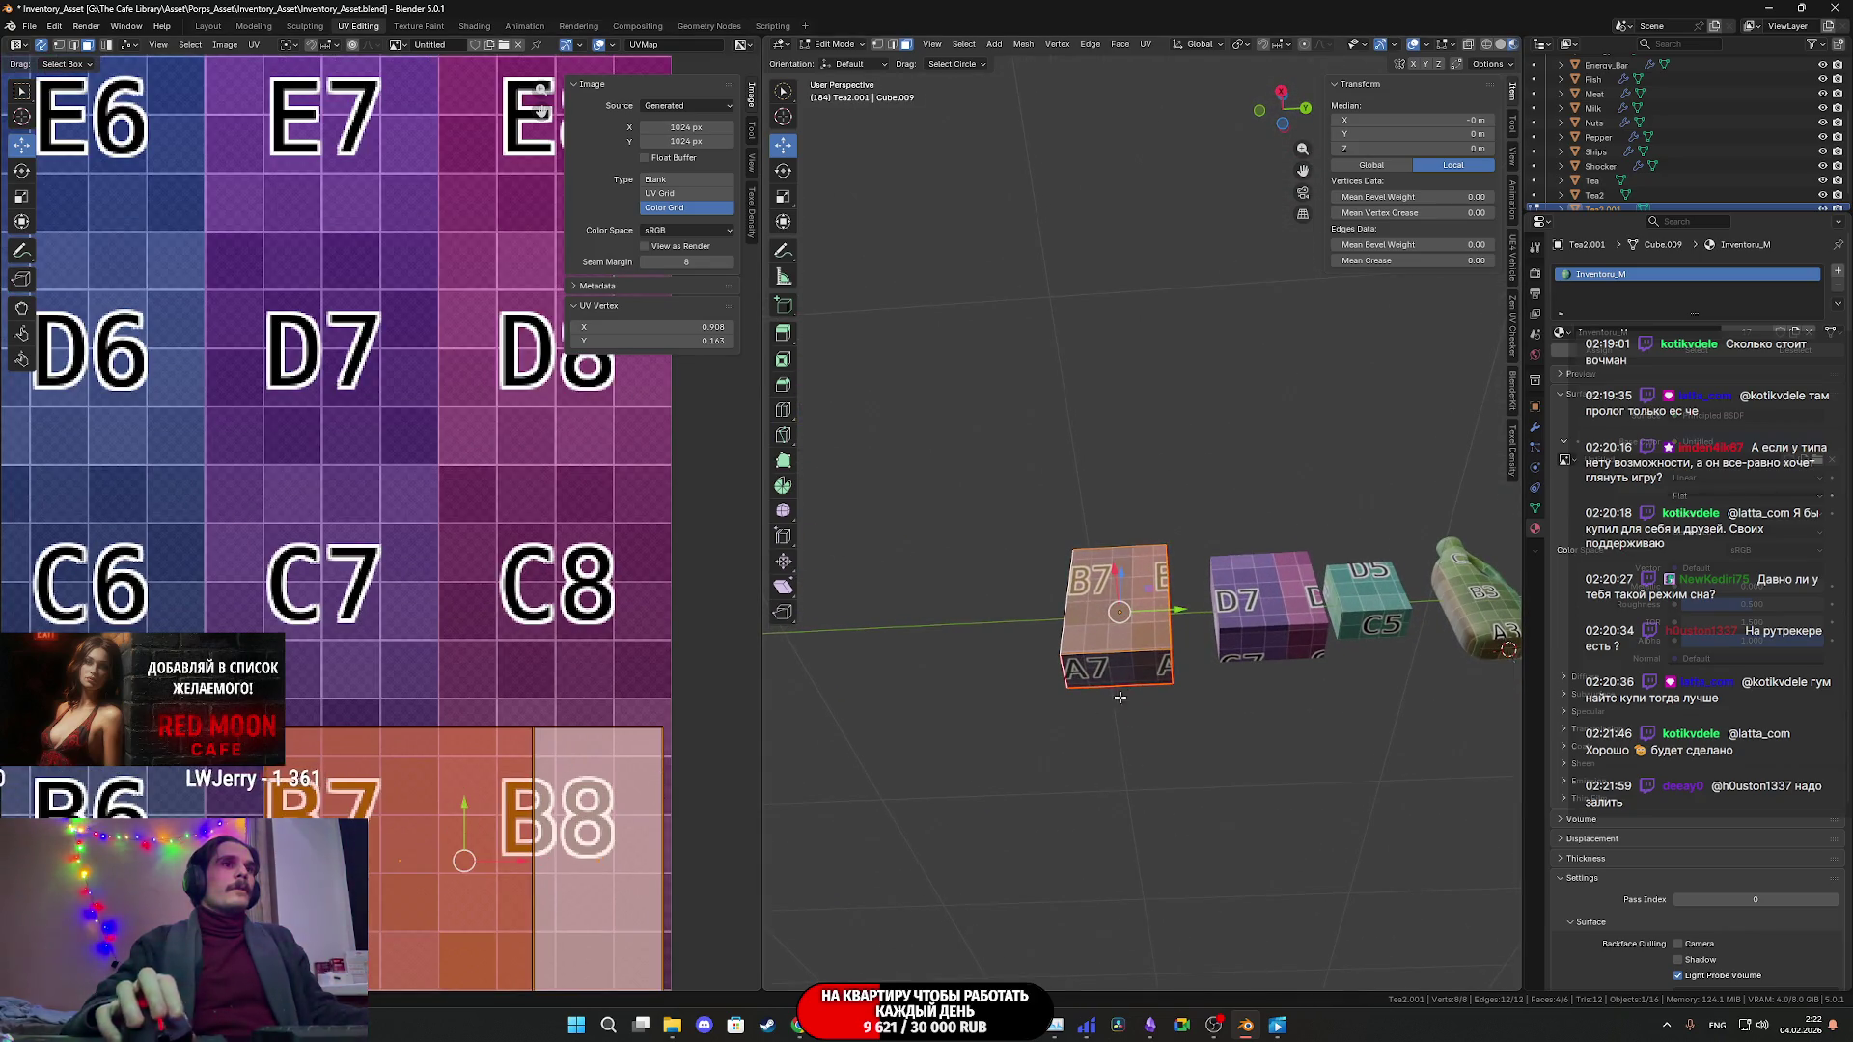
{"action": "scroll", "coordinate": [1119, 697], "scroll_direction": "up", "scroll_amount": 4}
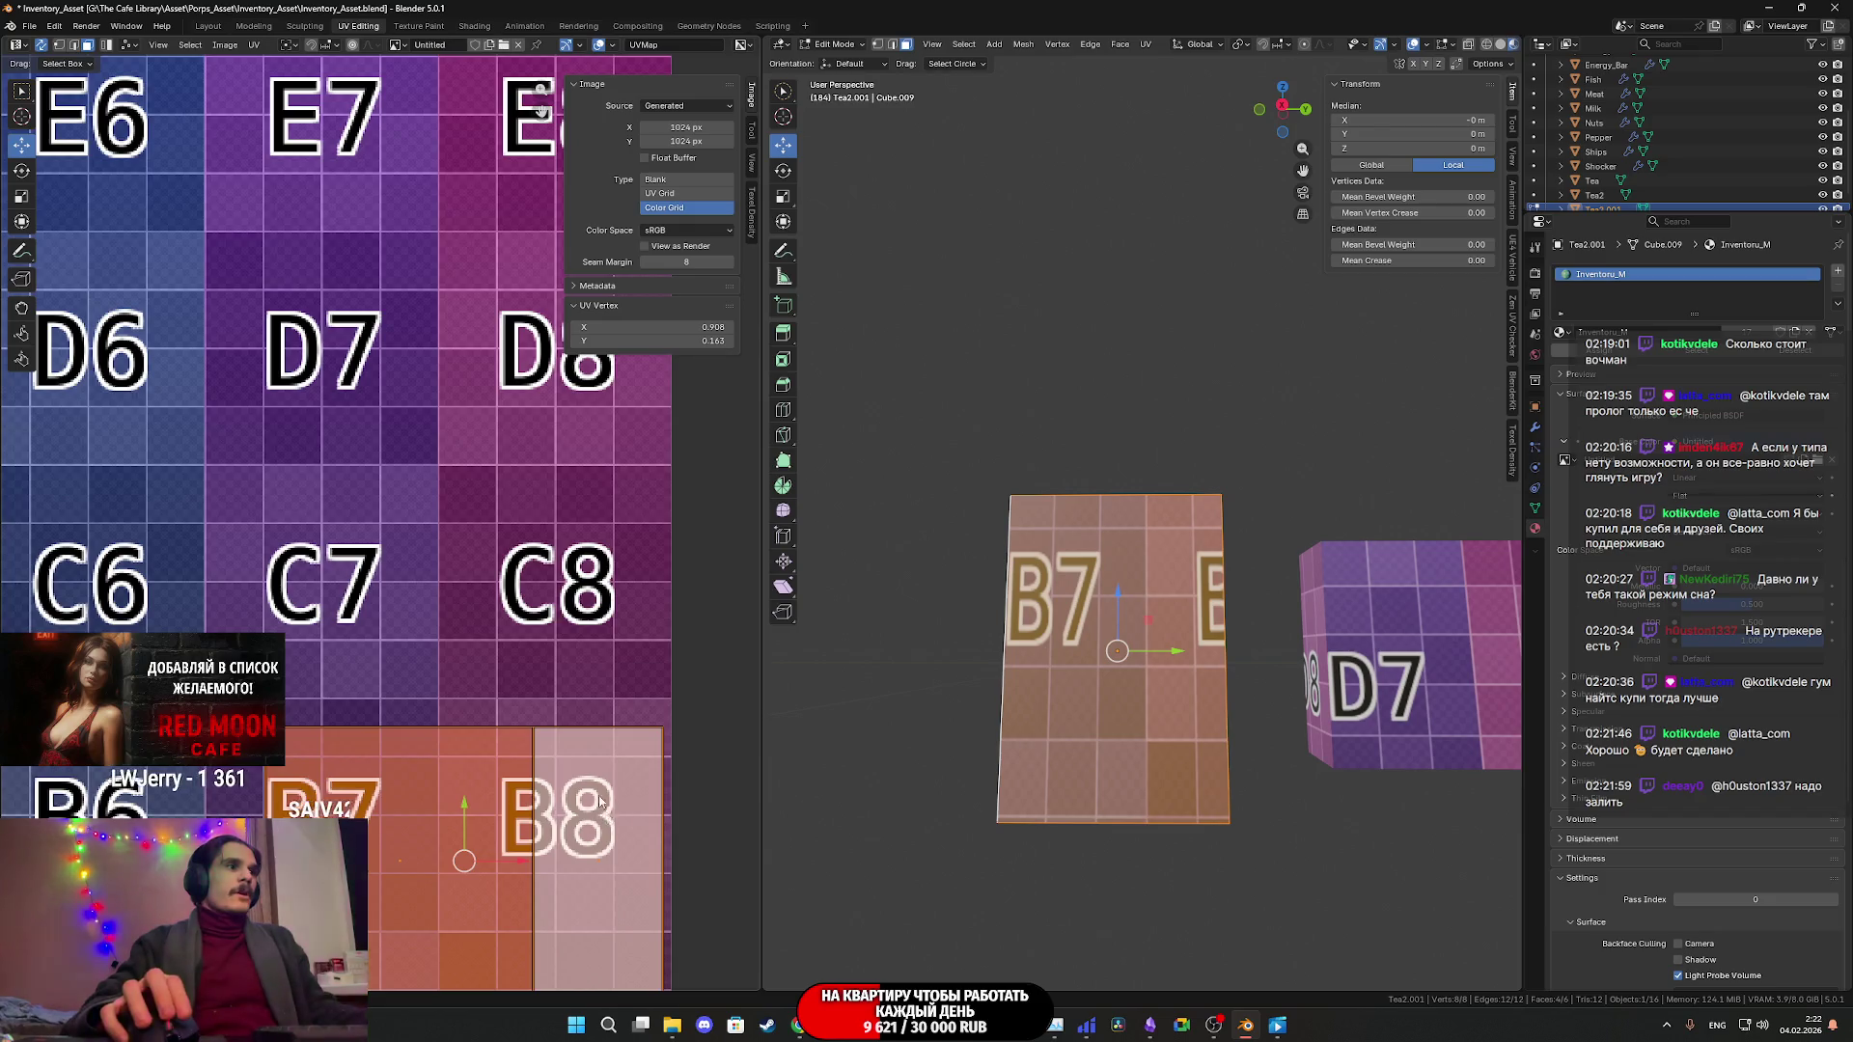
{"action": "middle_click_drag", "start_coordinate": [600, 810], "coordinate": [523, 497]}
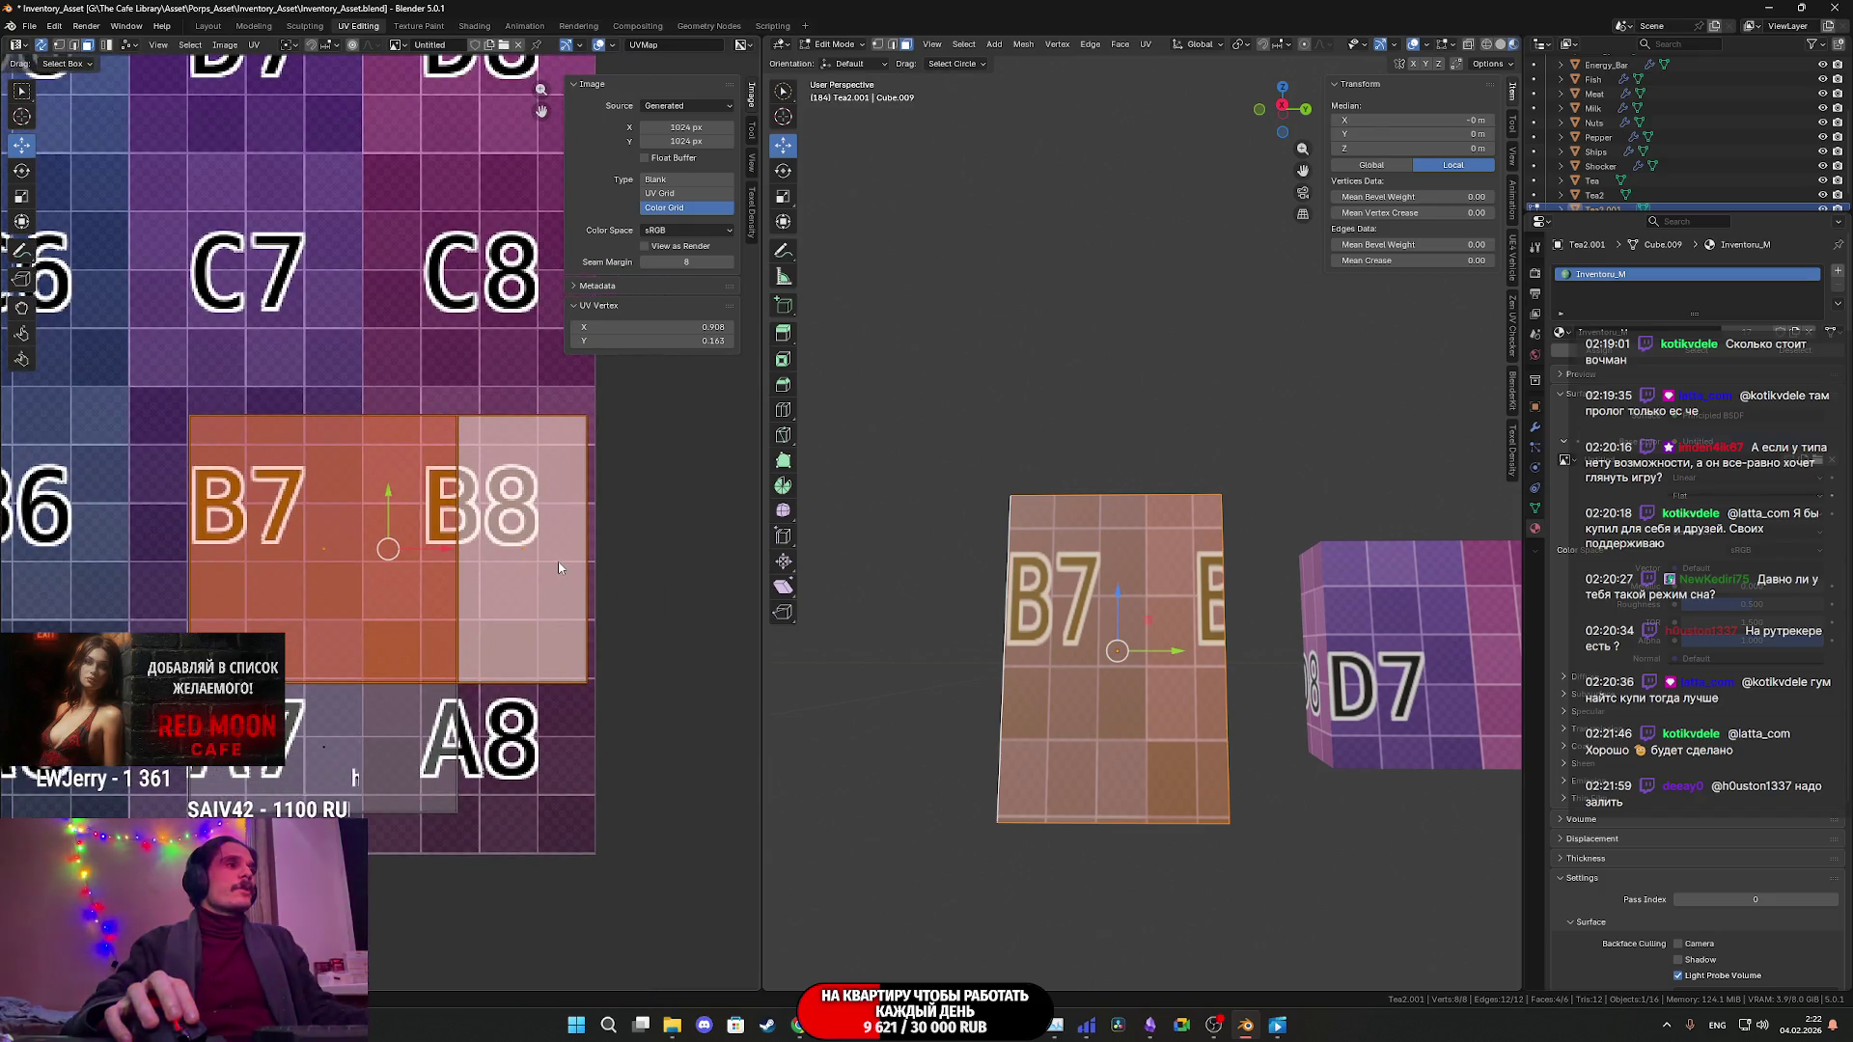
{"action": "key", "text": "s"}
{"action": "key", "text": "y"}
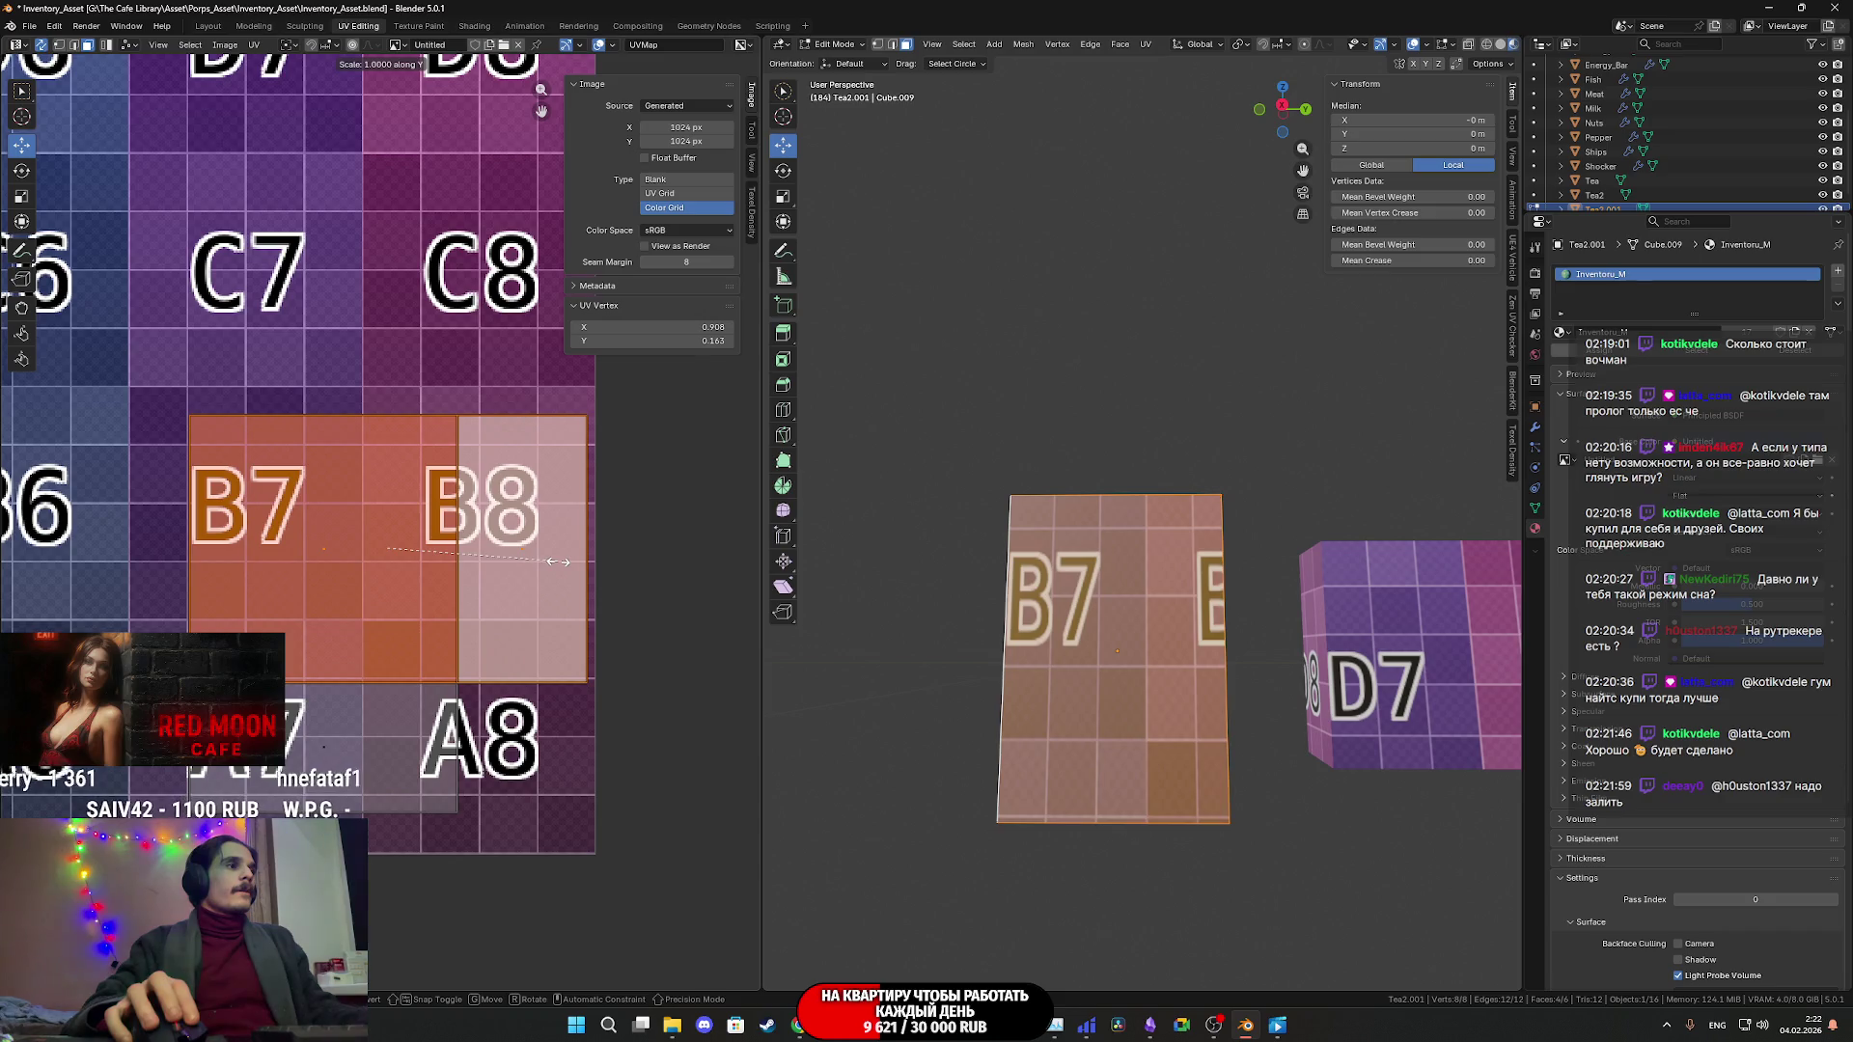
{"action": "left_click", "coordinate": [637, 552]}
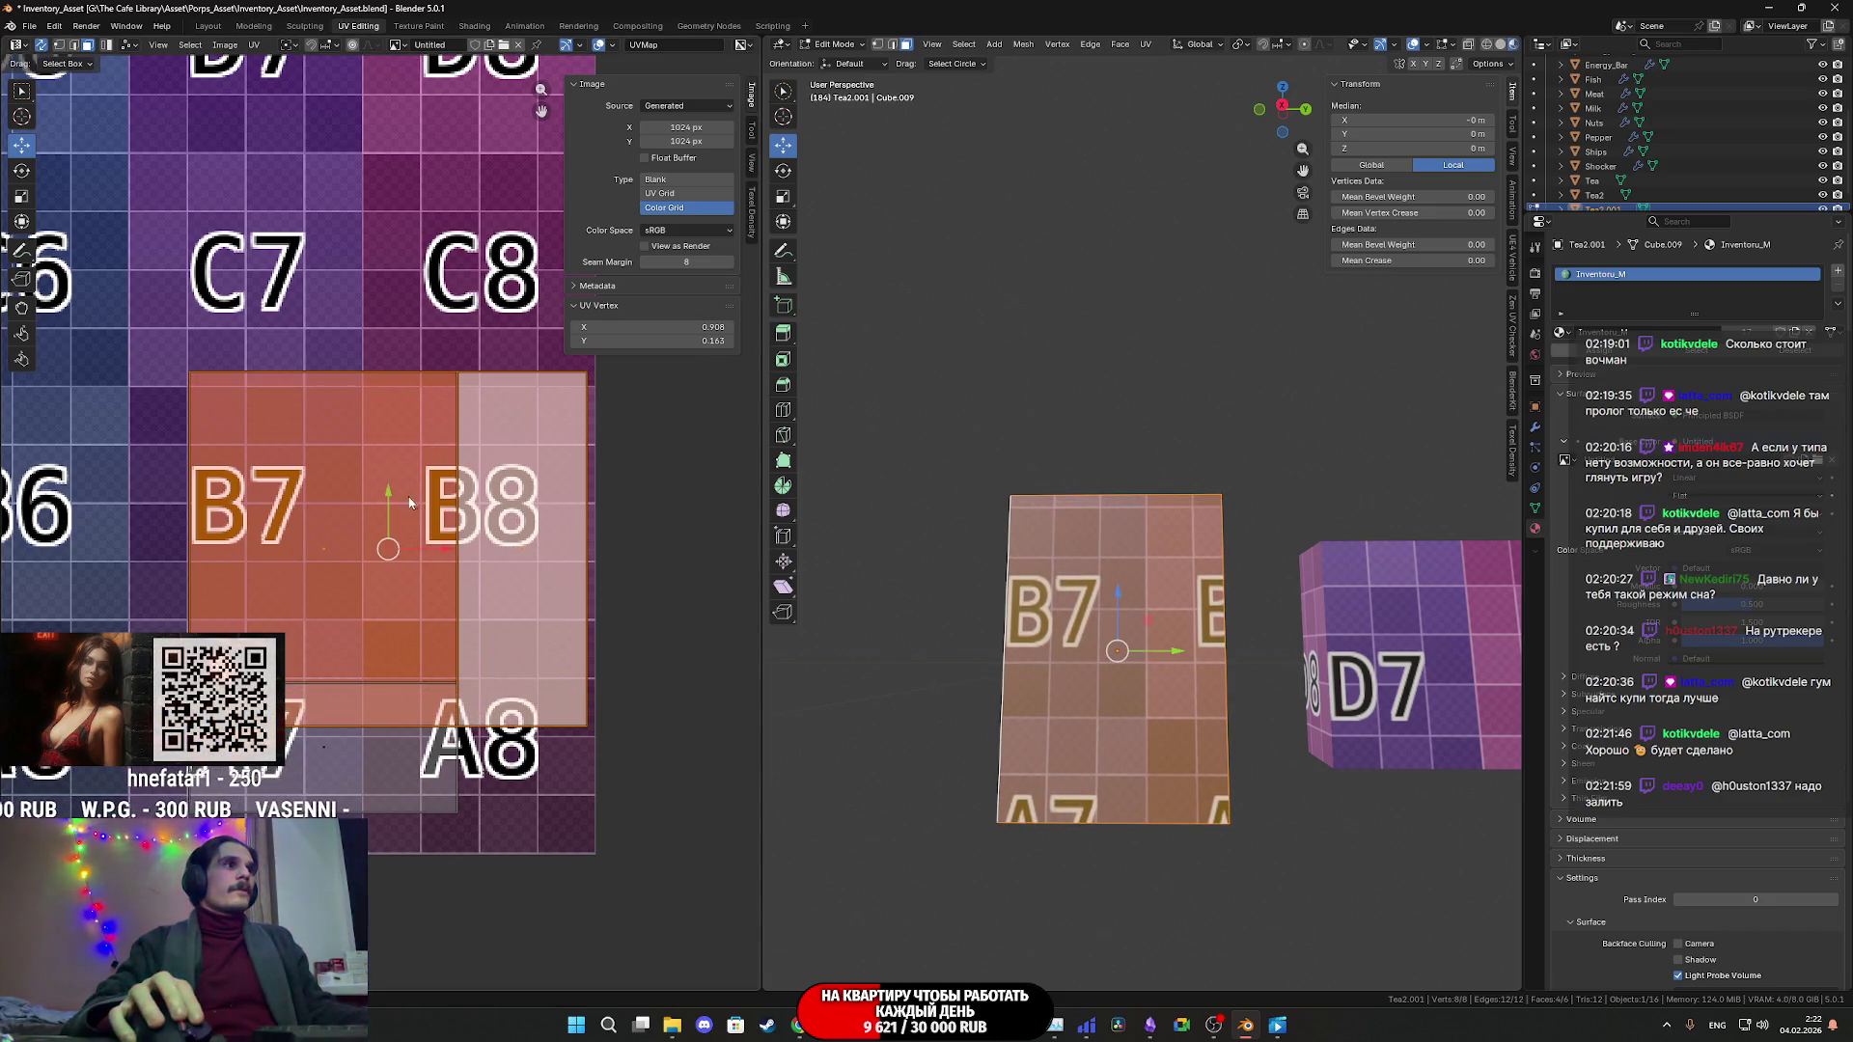
- Move the UV island straight up the colour grid along Y
{"action": "key", "text": "g"}
{"action": "key", "text": "y"}
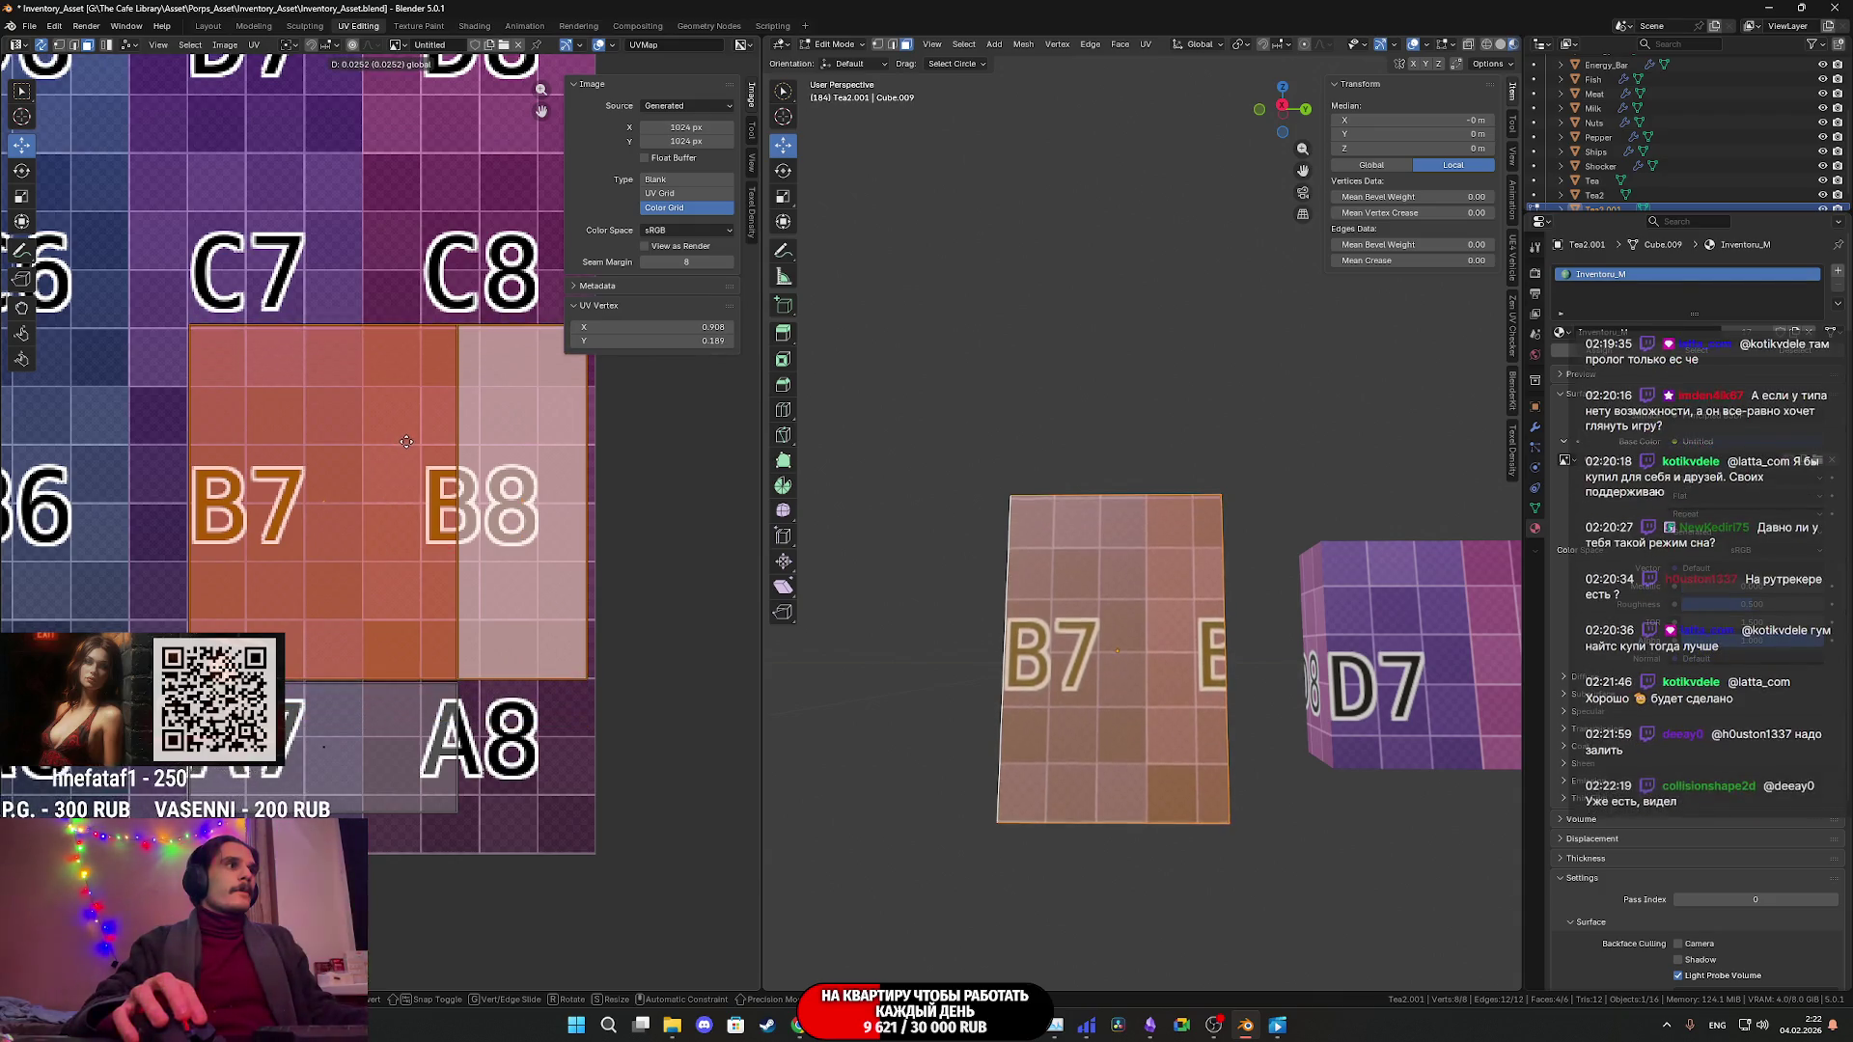
{"action": "left_click", "coordinate": [406, 446]}
{"action": "middle_click_drag", "start_coordinate": [495, 694], "coordinate": [443, 558]}
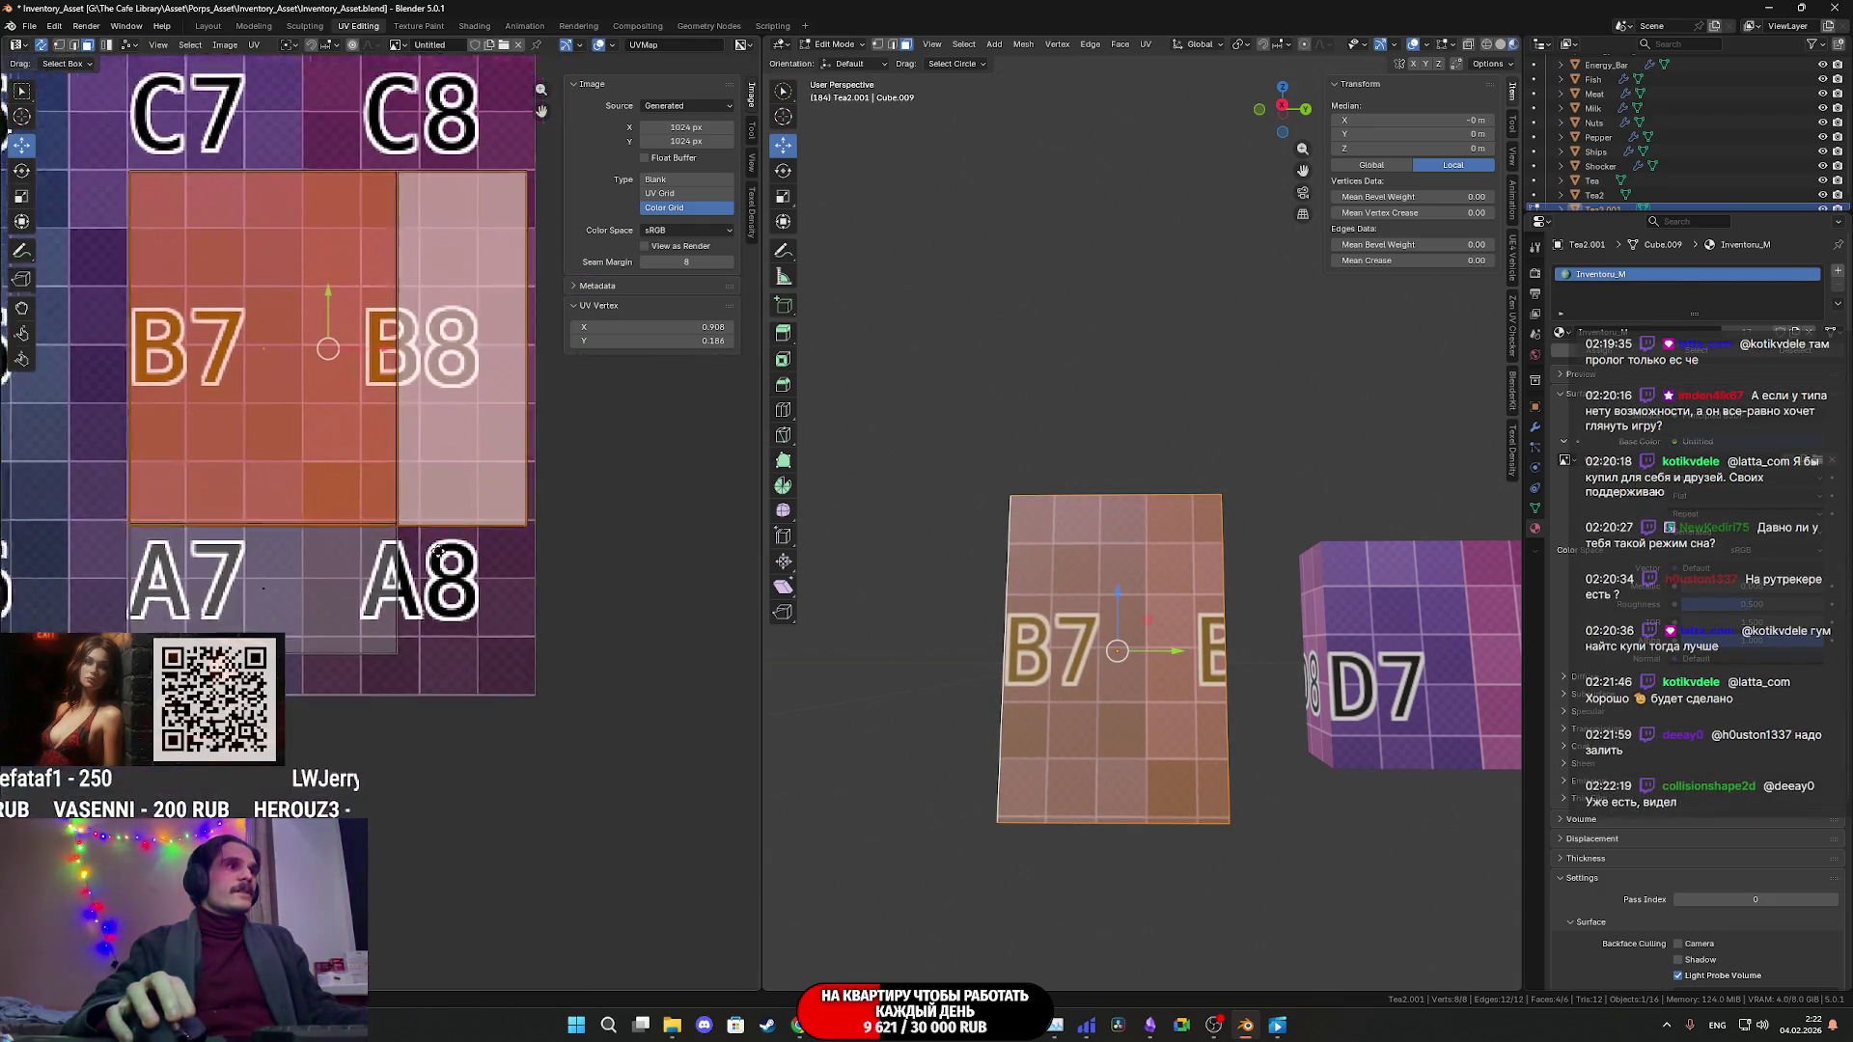
{"action": "scroll", "coordinate": [443, 558], "scroll_direction": "up", "scroll_amount": 10}
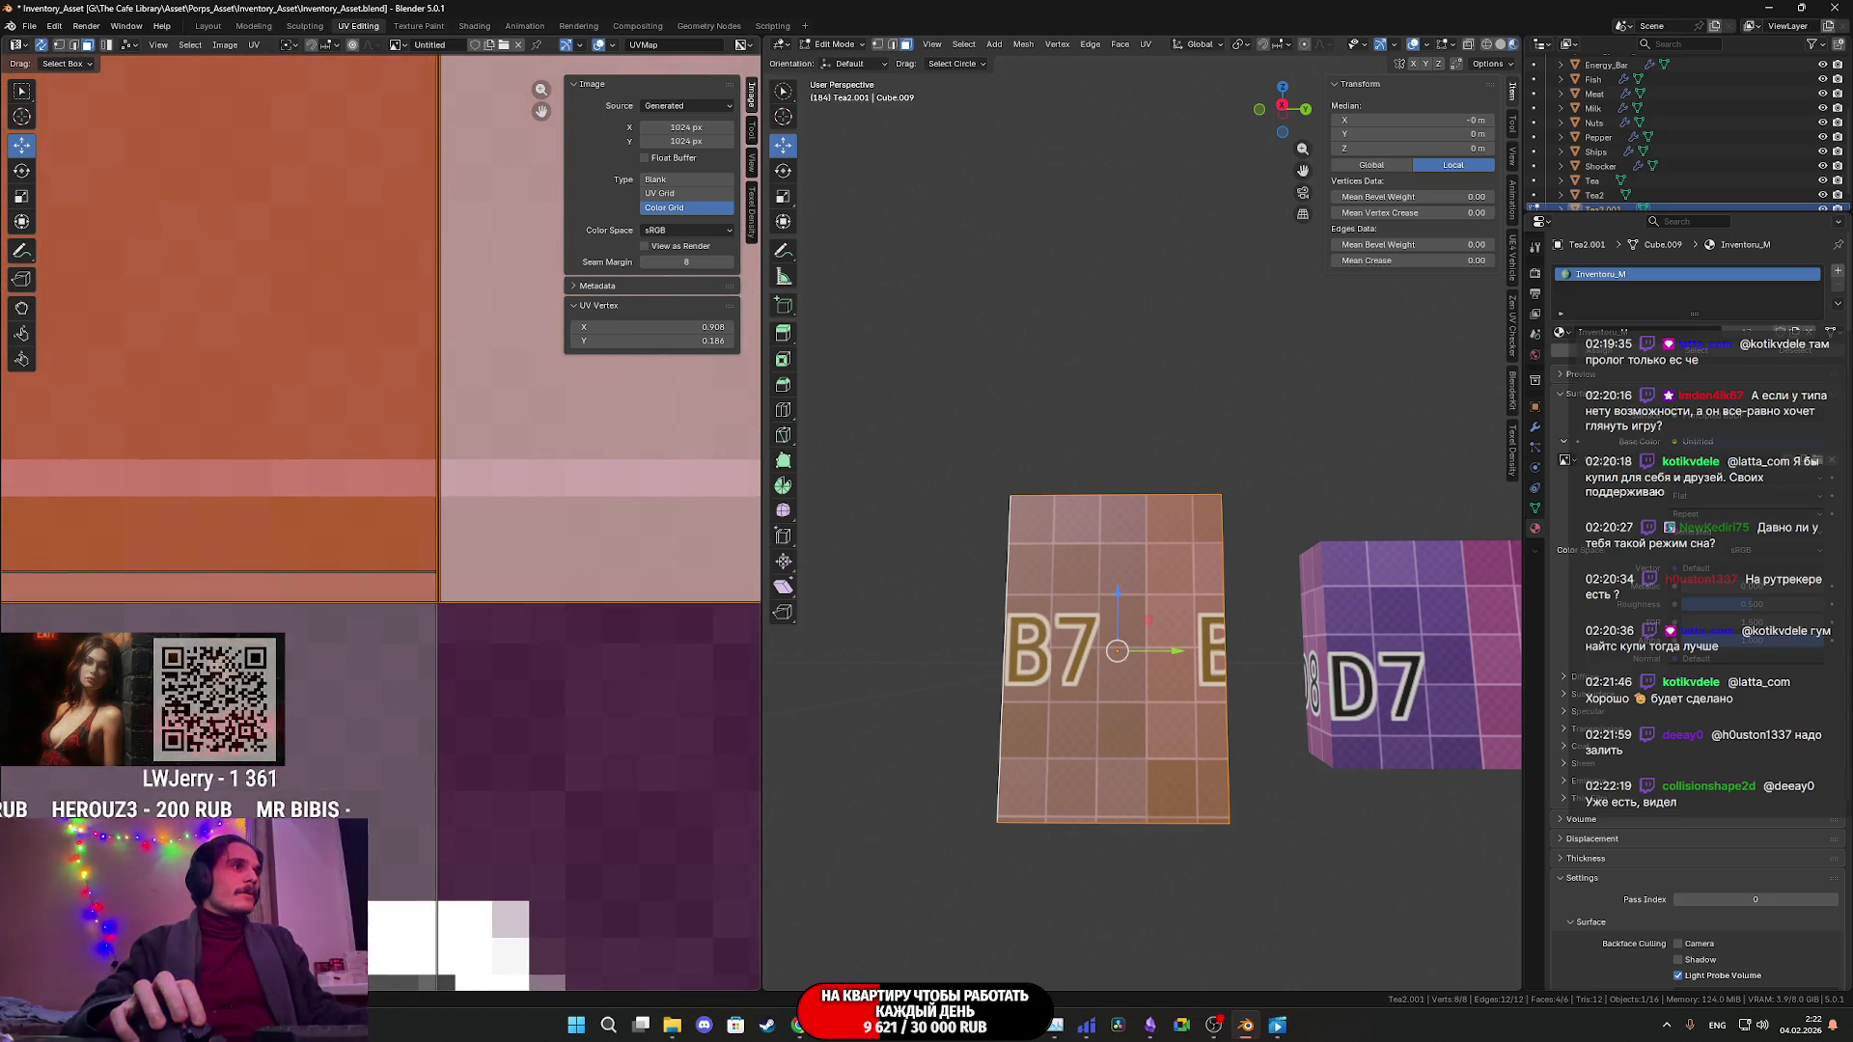
{"action": "key", "text": "g"}
{"action": "key", "text": "Escape"}
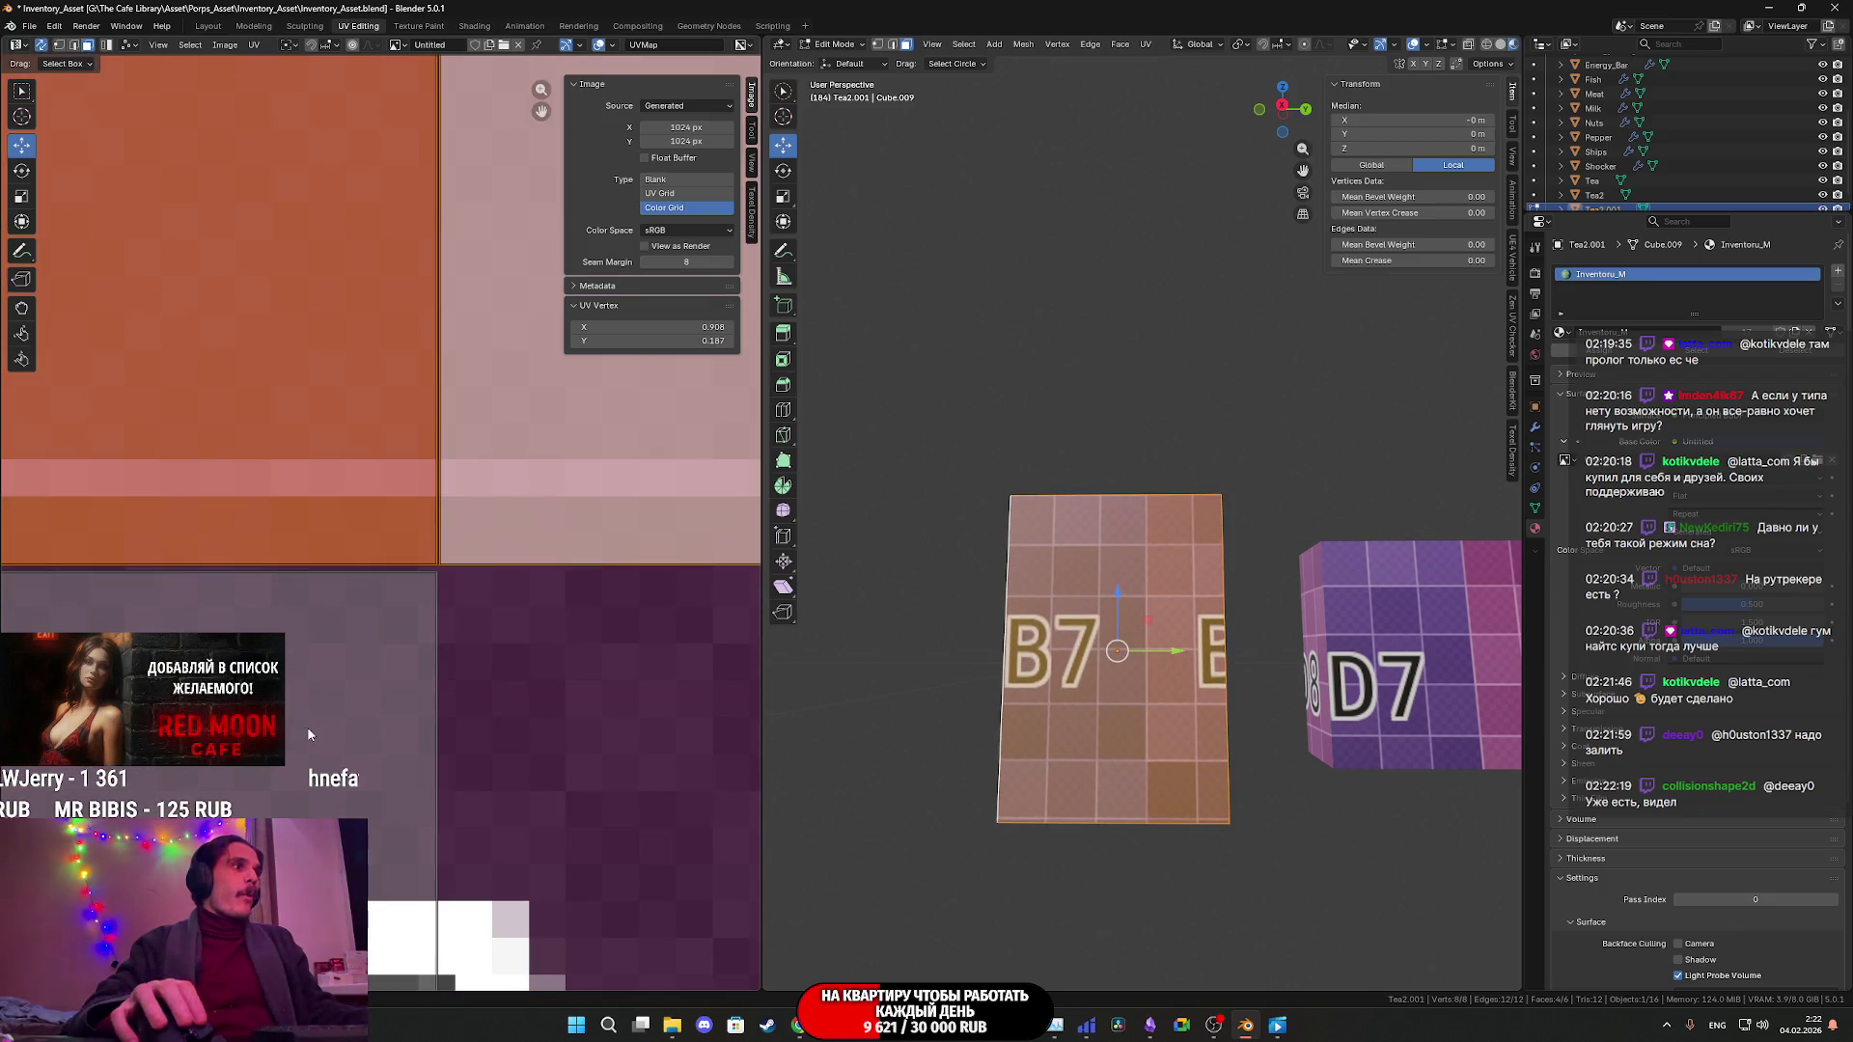
{"action": "key", "text": "g"}
{"action": "key", "text": "y"}
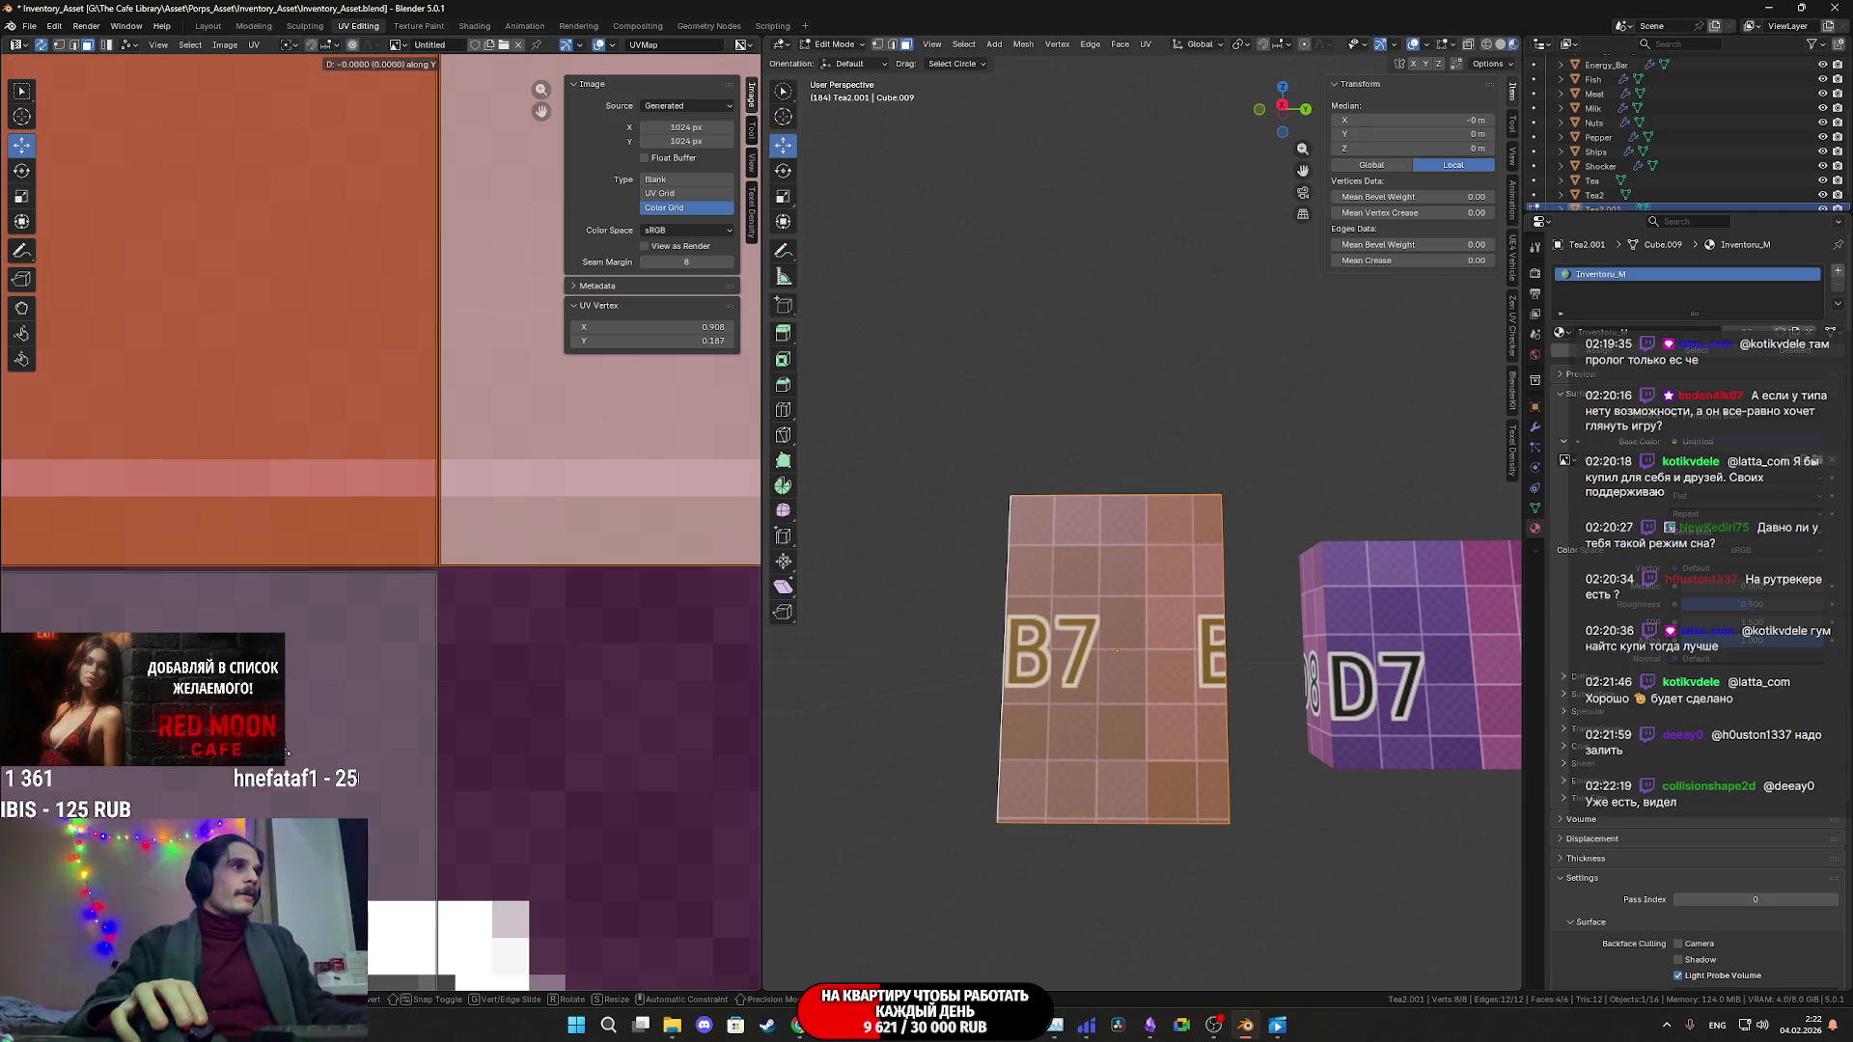
{"action": "key", "text": "Escape"}
- Select all of the box's UVs and return to Object Mode
{"action": "scroll", "coordinate": [388, 727], "scroll_direction": "down", "scroll_amount": 8}
{"action": "key", "text": "a"}
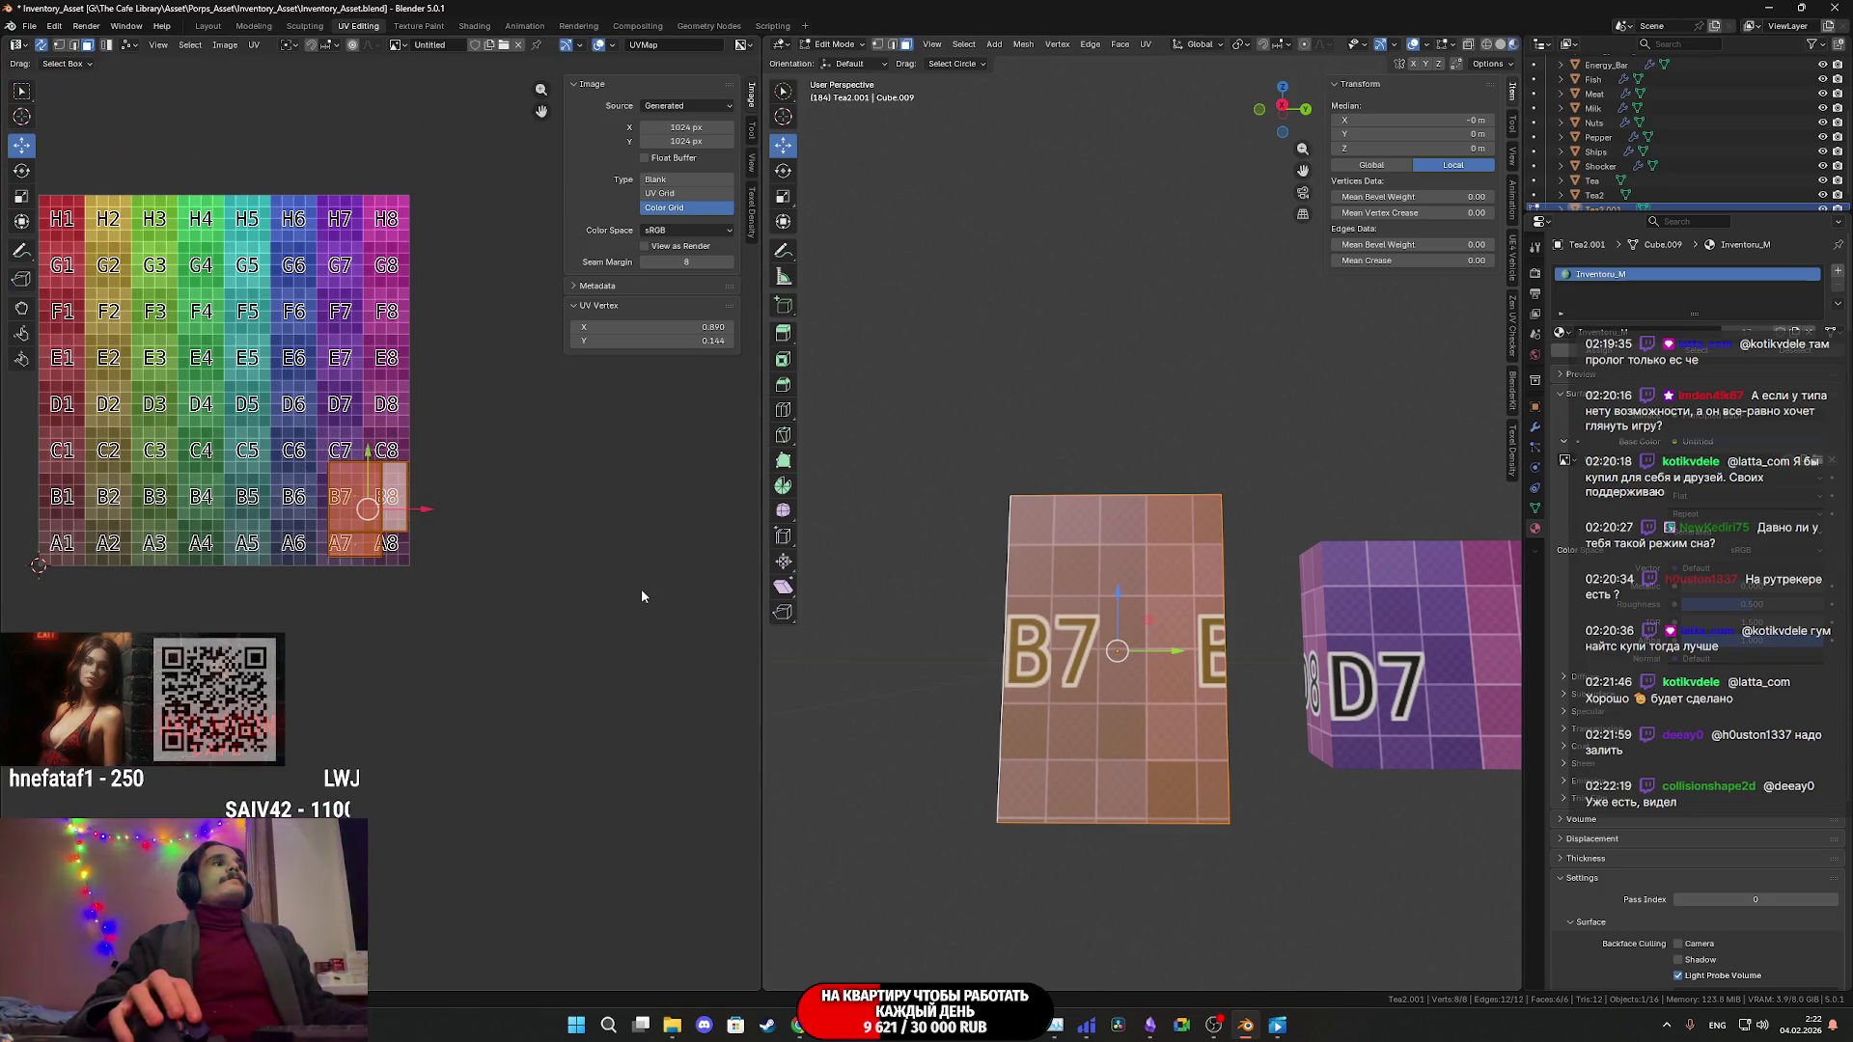
{"action": "key", "text": "Tab"}
{"action": "middle_click_drag", "start_coordinate": [1230, 702], "coordinate": [1237, 725]}
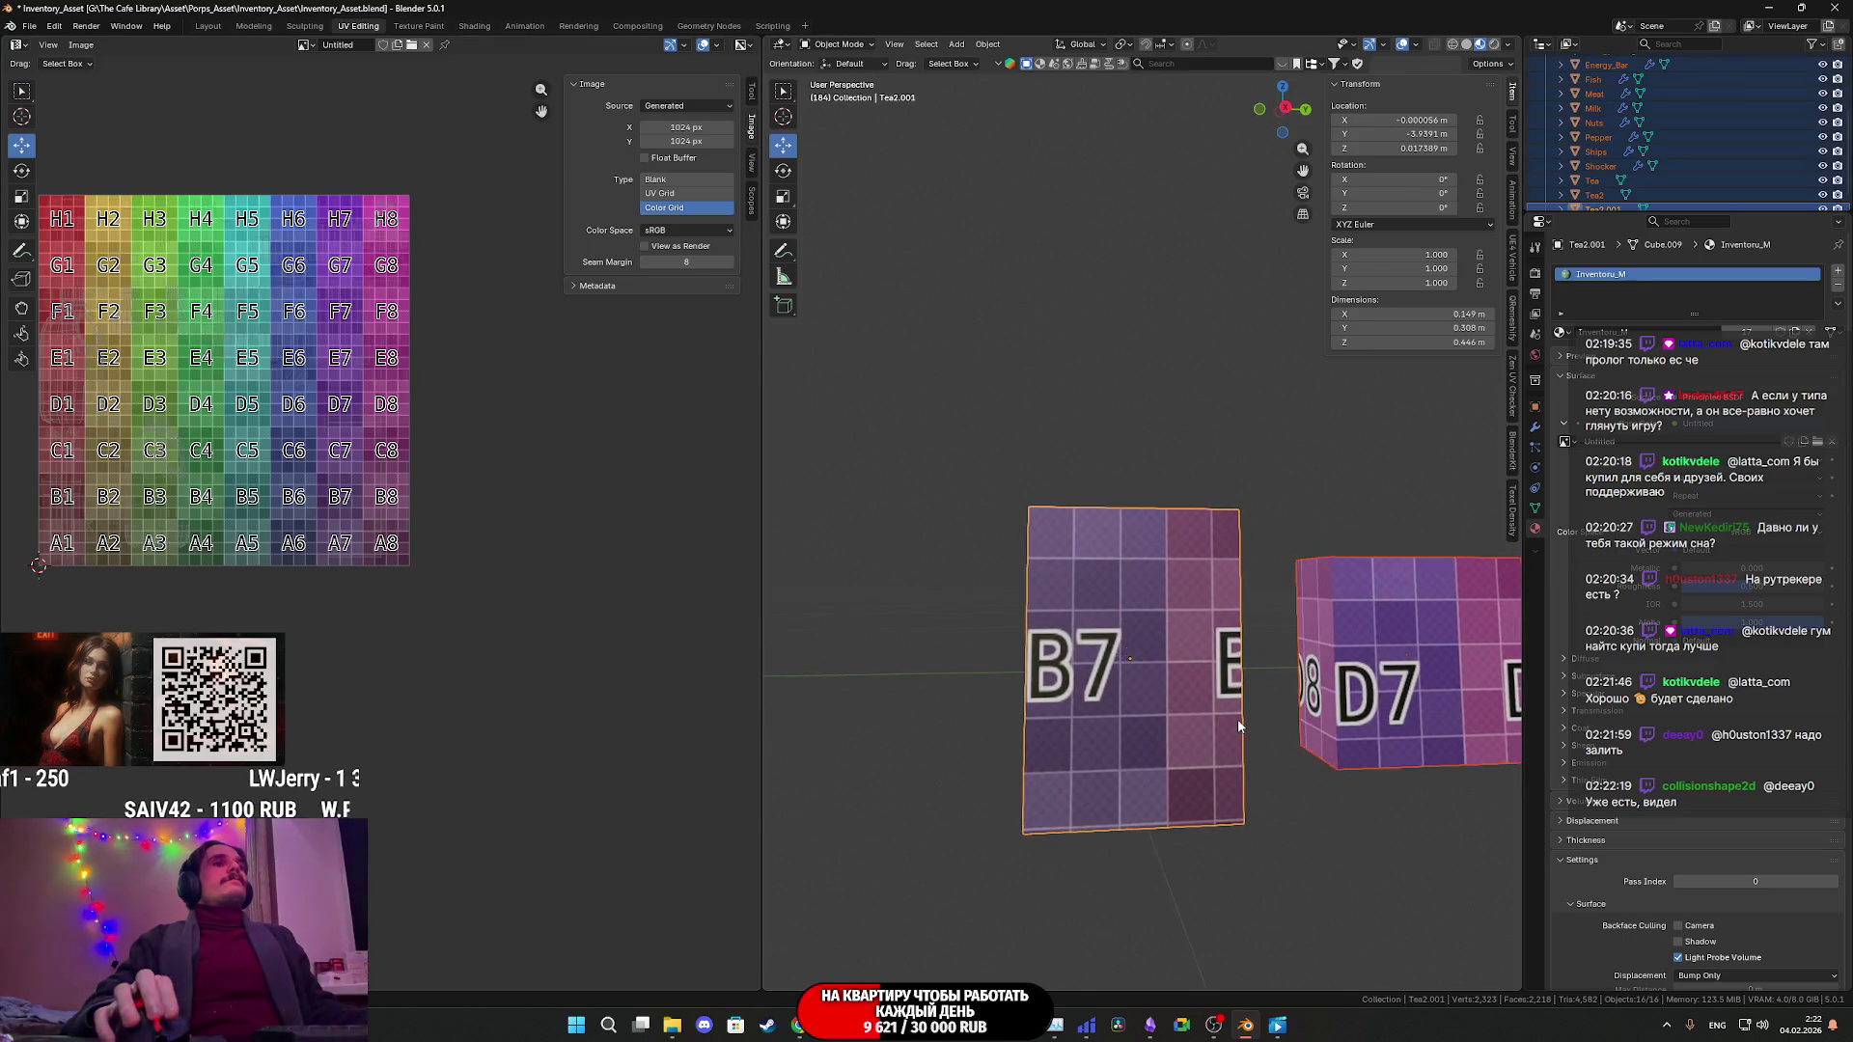
- In Edit Mode, box-select the B7 island and drag it further up the grid
{"action": "key", "text": "Tab"}
{"action": "scroll", "coordinate": [447, 559], "scroll_direction": "up", "scroll_amount": 5}
{"action": "left_click_drag", "start_coordinate": [490, 632], "coordinate": [280, 439]}
{"action": "scroll", "coordinate": [381, 564], "scroll_direction": "up", "scroll_amount": 2}
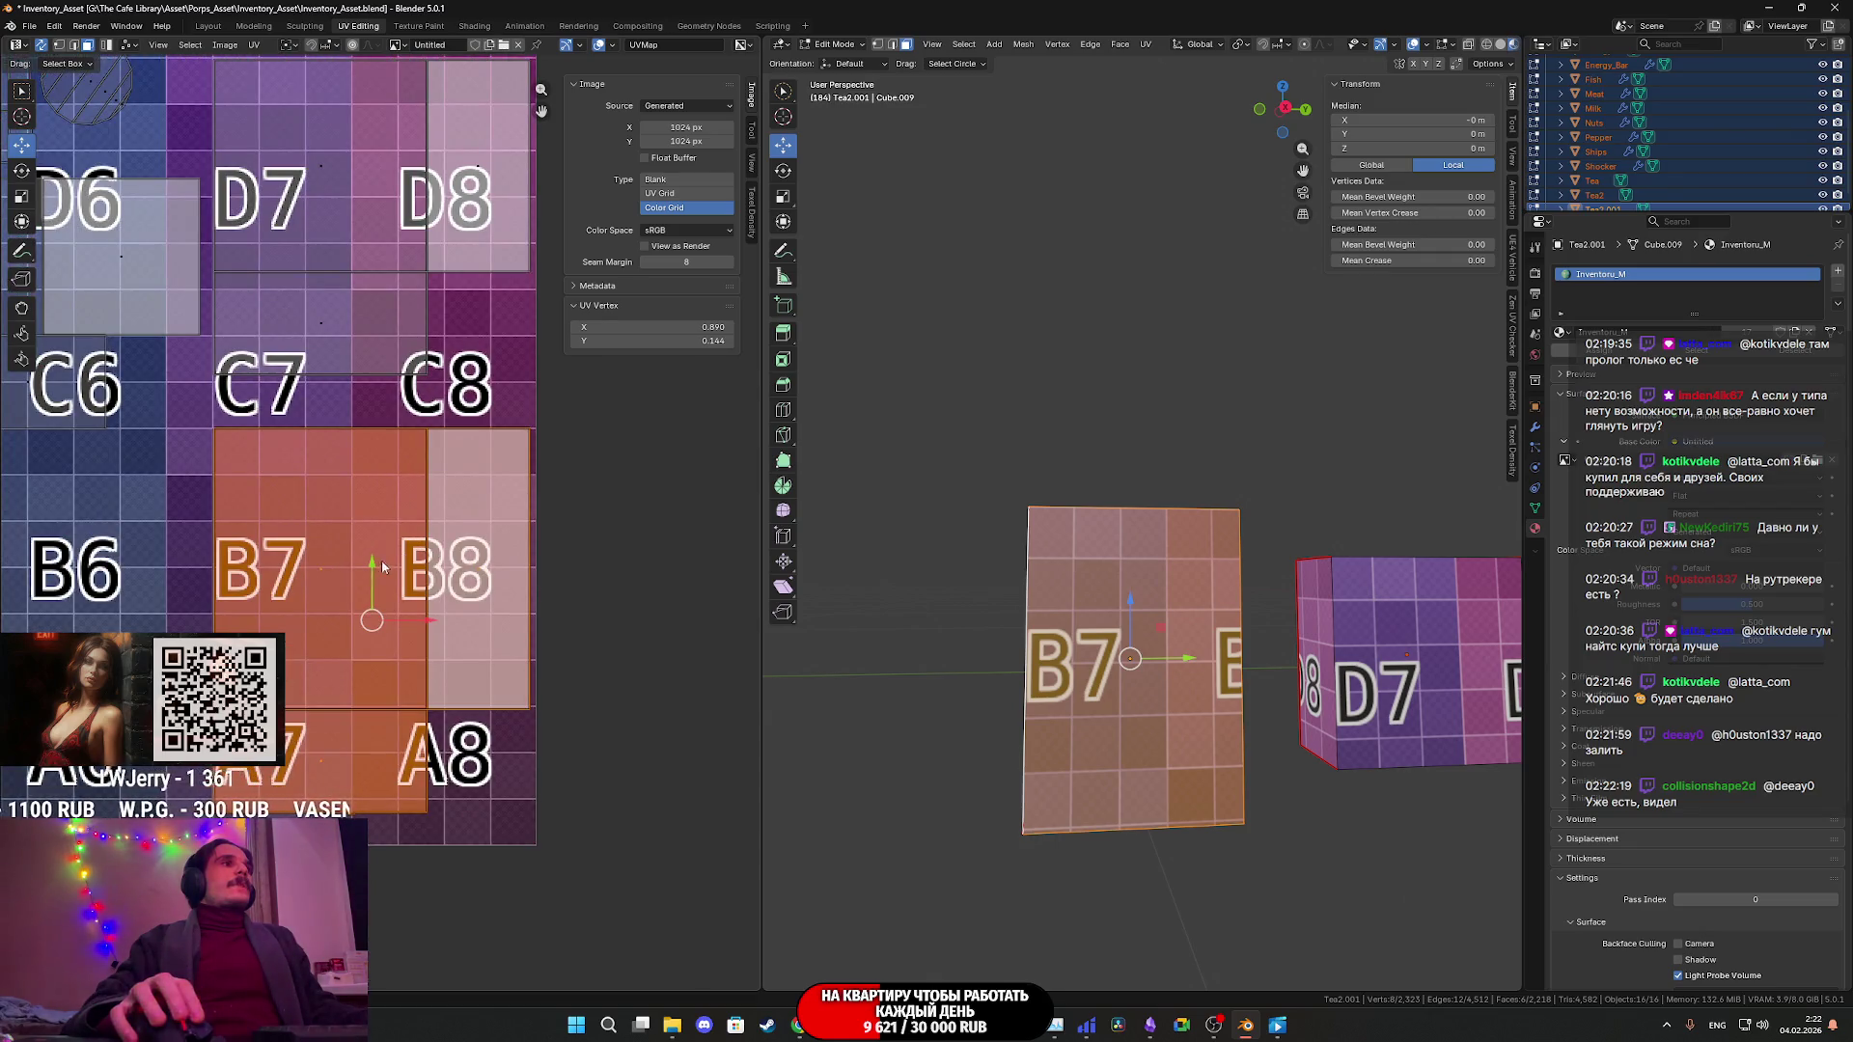
{"action": "left_click_drag", "start_coordinate": [383, 566], "coordinate": [381, 518]}
{"action": "middle_click_drag", "start_coordinate": [381, 519], "coordinate": [471, 629]}
{"action": "scroll", "coordinate": [471, 634], "scroll_direction": "down", "scroll_amount": 4}
{"action": "key", "text": "a"}
- Inspect the lower H and G grid rows, reselect the whole mesh, and return to Object Mode
{"action": "mouse_move", "coordinate": [605, 655]}
{"action": "middle_mouse_down"}
{"action": "mouse_move", "coordinate": [406, 636]}
{"action": "mouse_move", "coordinate": [765, 625]}
{"action": "middle_mouse_up"}
{"action": "mouse_move", "coordinate": [633, 449]}
{"action": "middle_mouse_down"}
{"action": "mouse_move", "coordinate": [440, 516]}
{"action": "mouse_move", "coordinate": [368, 564]}
{"action": "middle_mouse_up"}
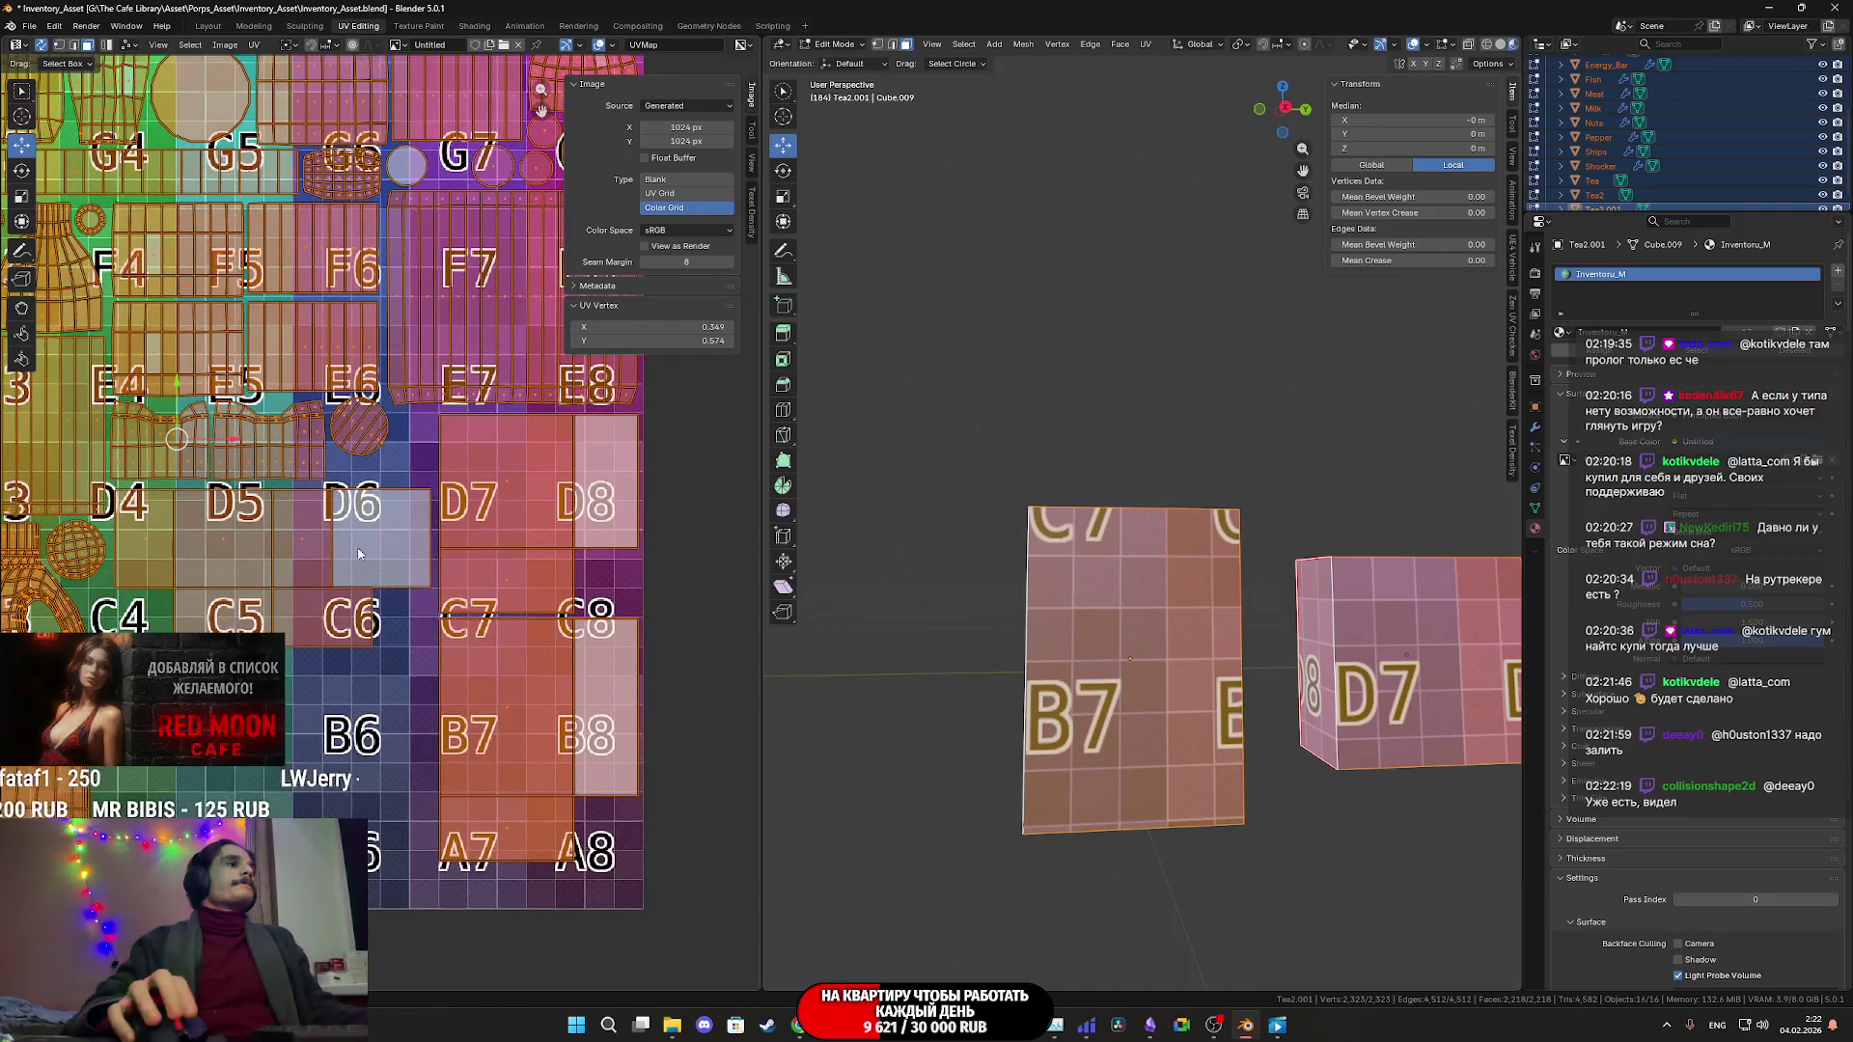
{"action": "mouse_move", "coordinate": [371, 440]}
{"action": "middle_mouse_down"}
{"action": "mouse_move", "coordinate": [442, 689]}
{"action": "mouse_move", "coordinate": [397, 641]}
{"action": "middle_mouse_up"}
{"action": "left_click", "coordinate": [363, 596]}
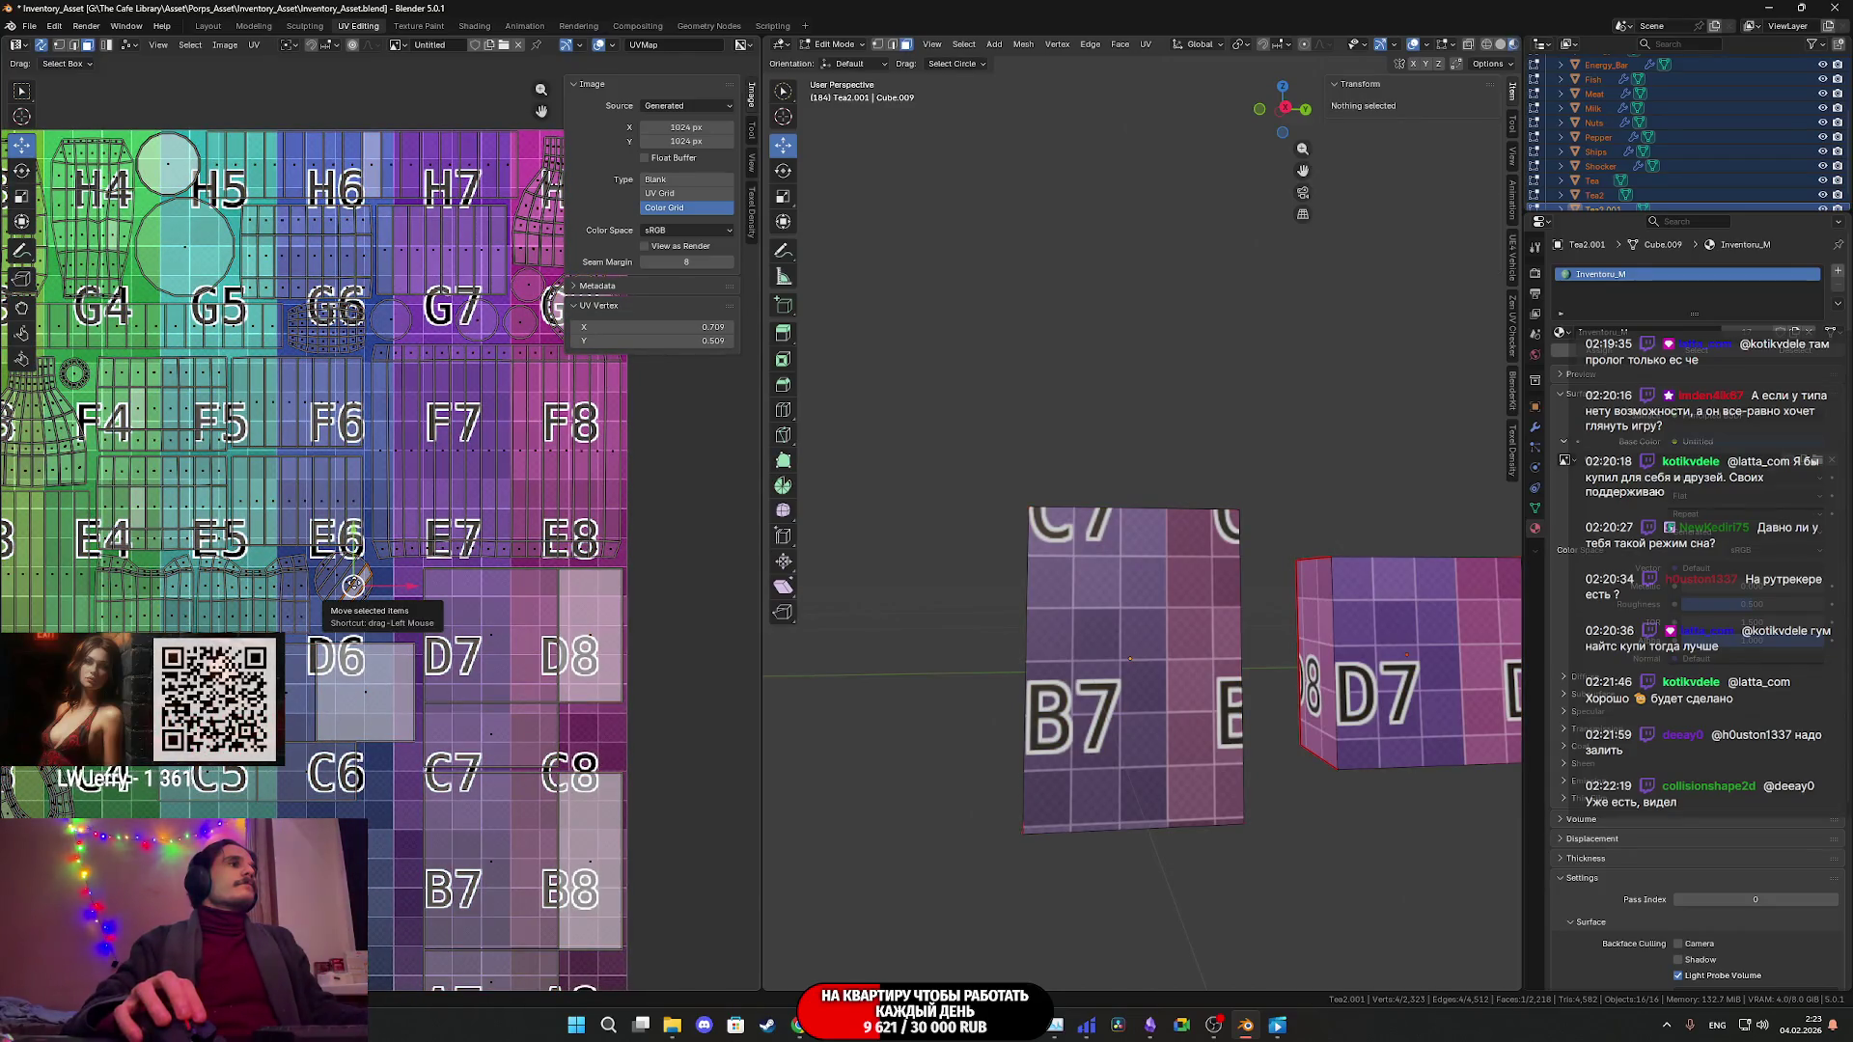
{"action": "scroll", "coordinate": [365, 598], "scroll_direction": "down", "scroll_amount": 3}
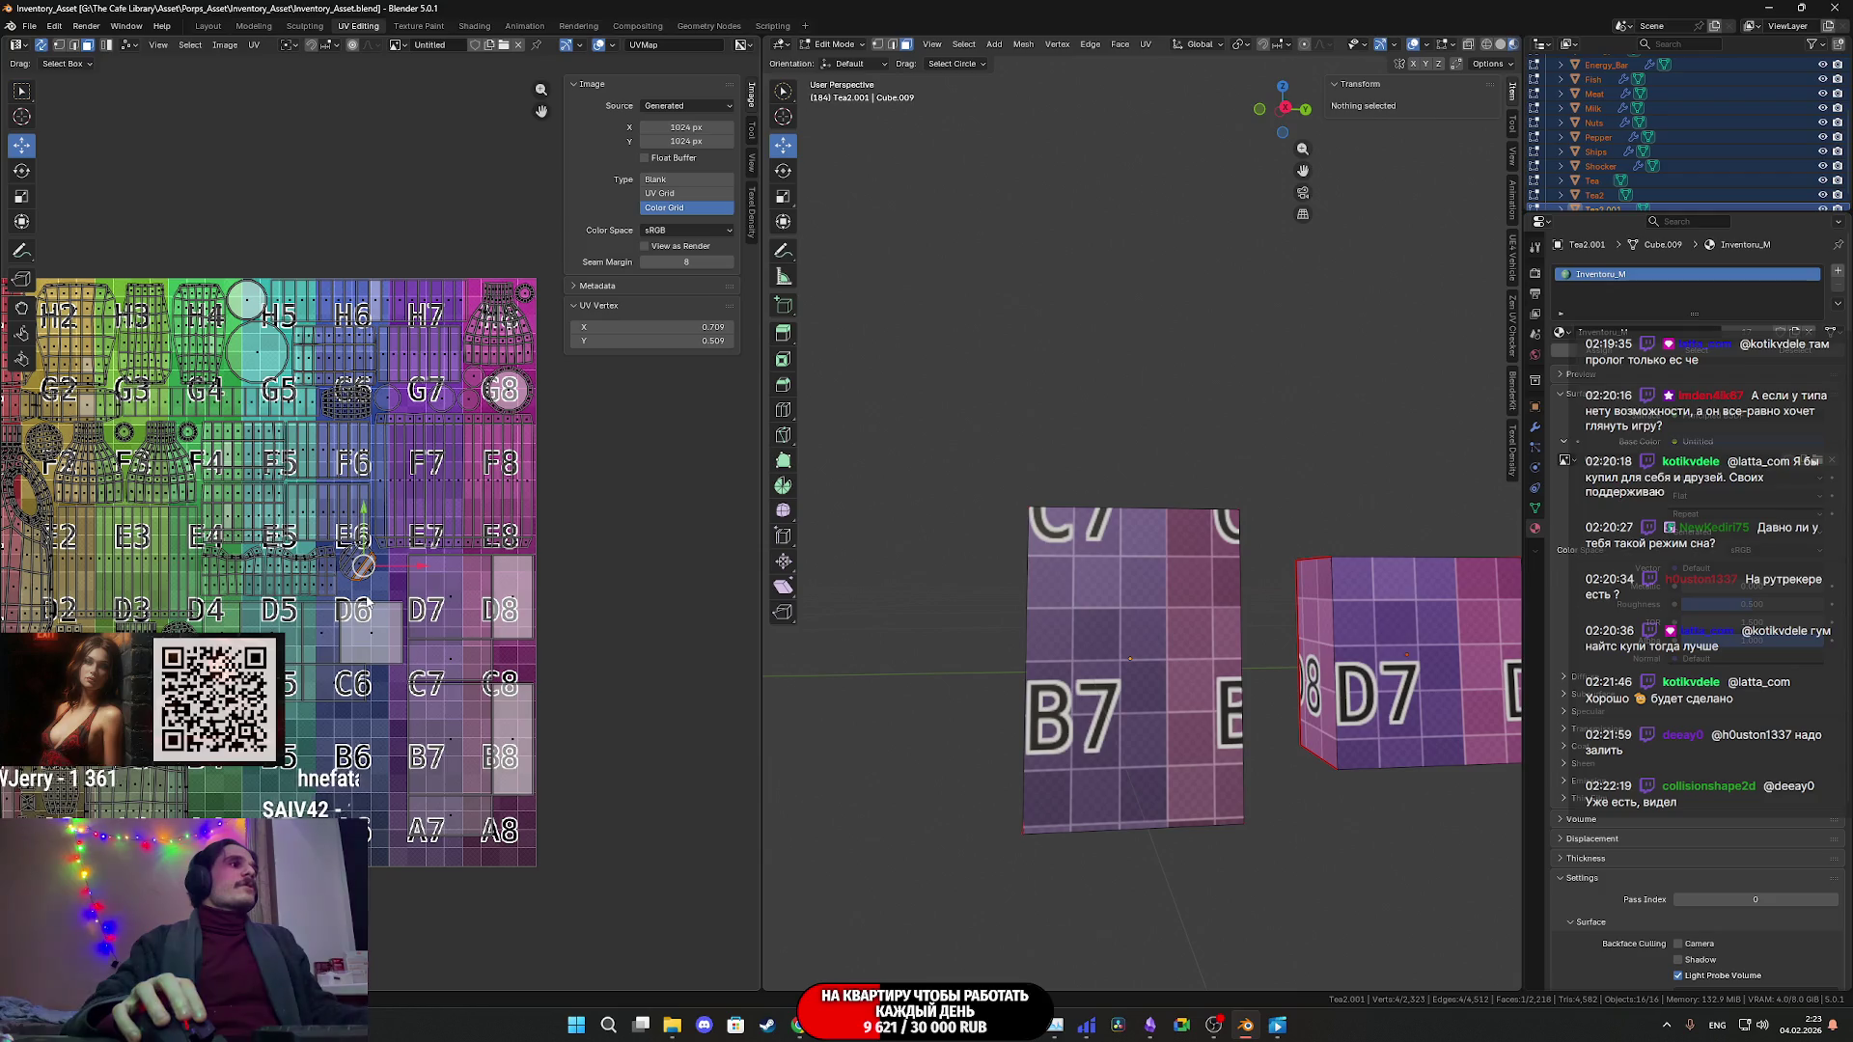
{"action": "key", "text": "a"}
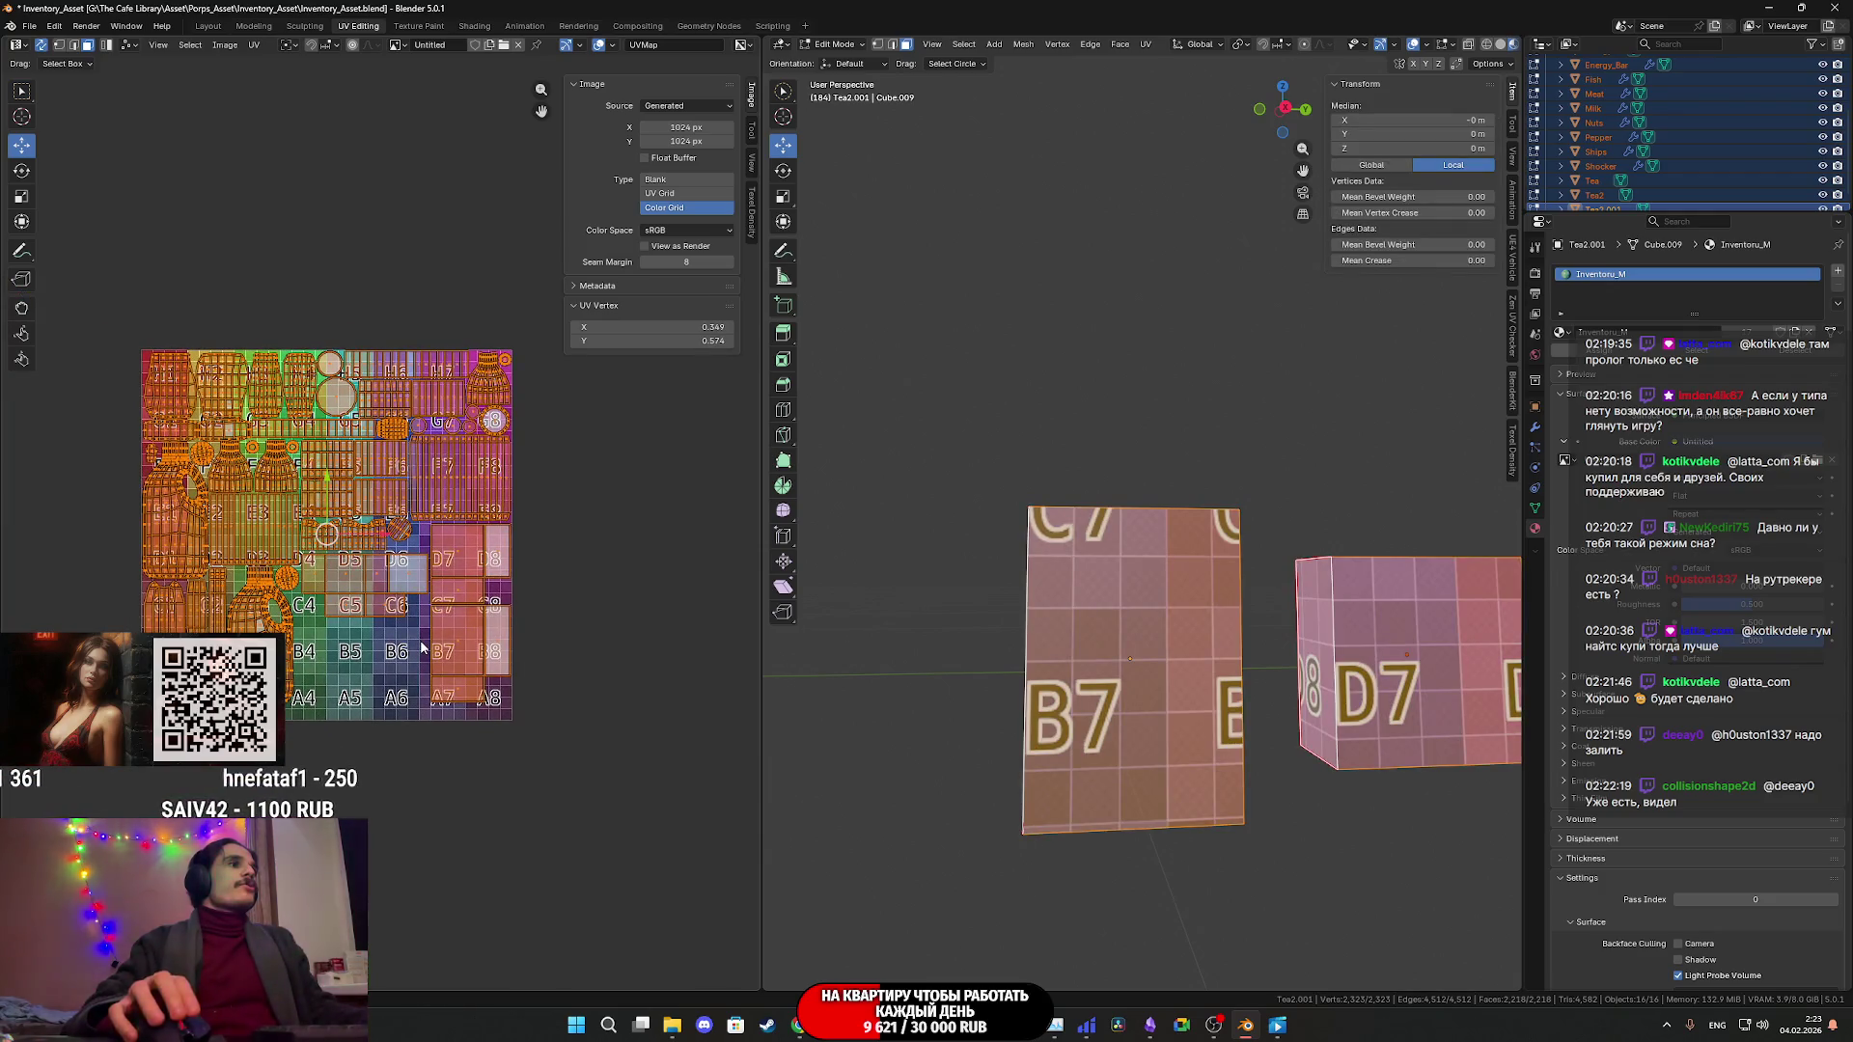
{"action": "key", "text": "Tab"}
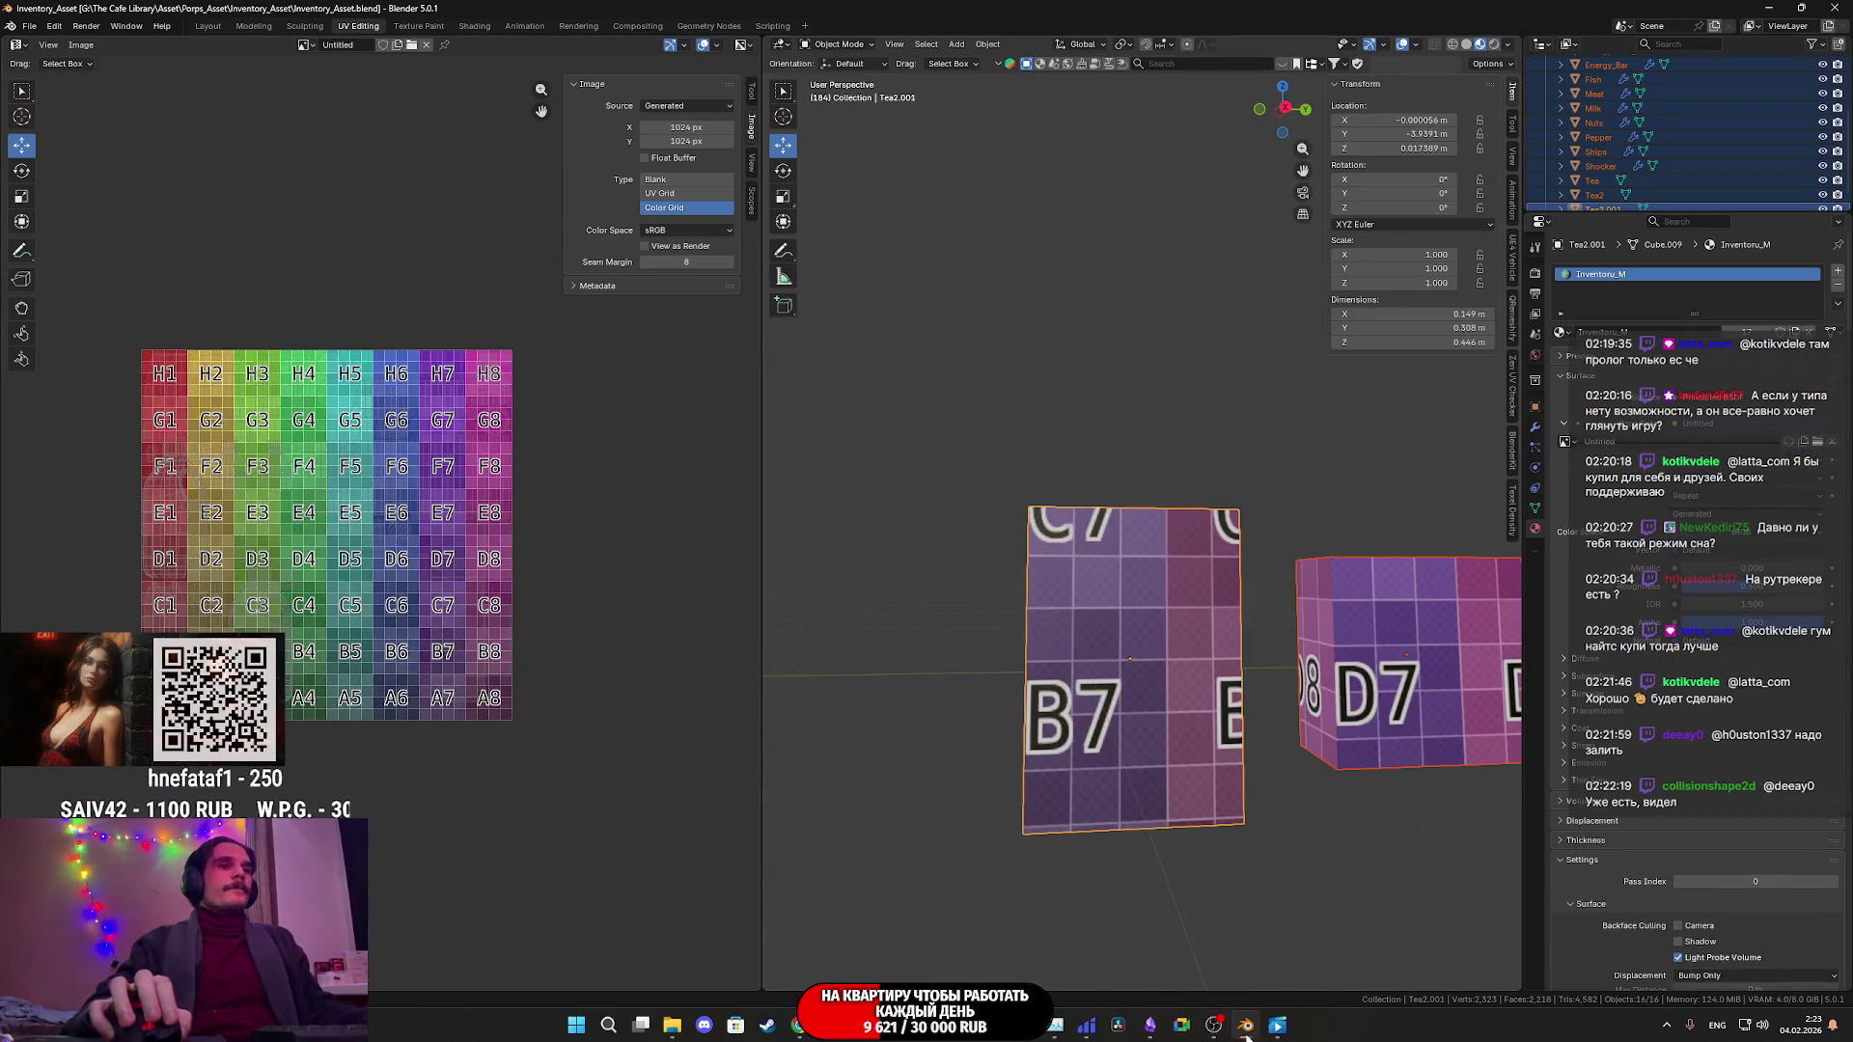
{"action": "left_click", "coordinate": [1153, 1031]}
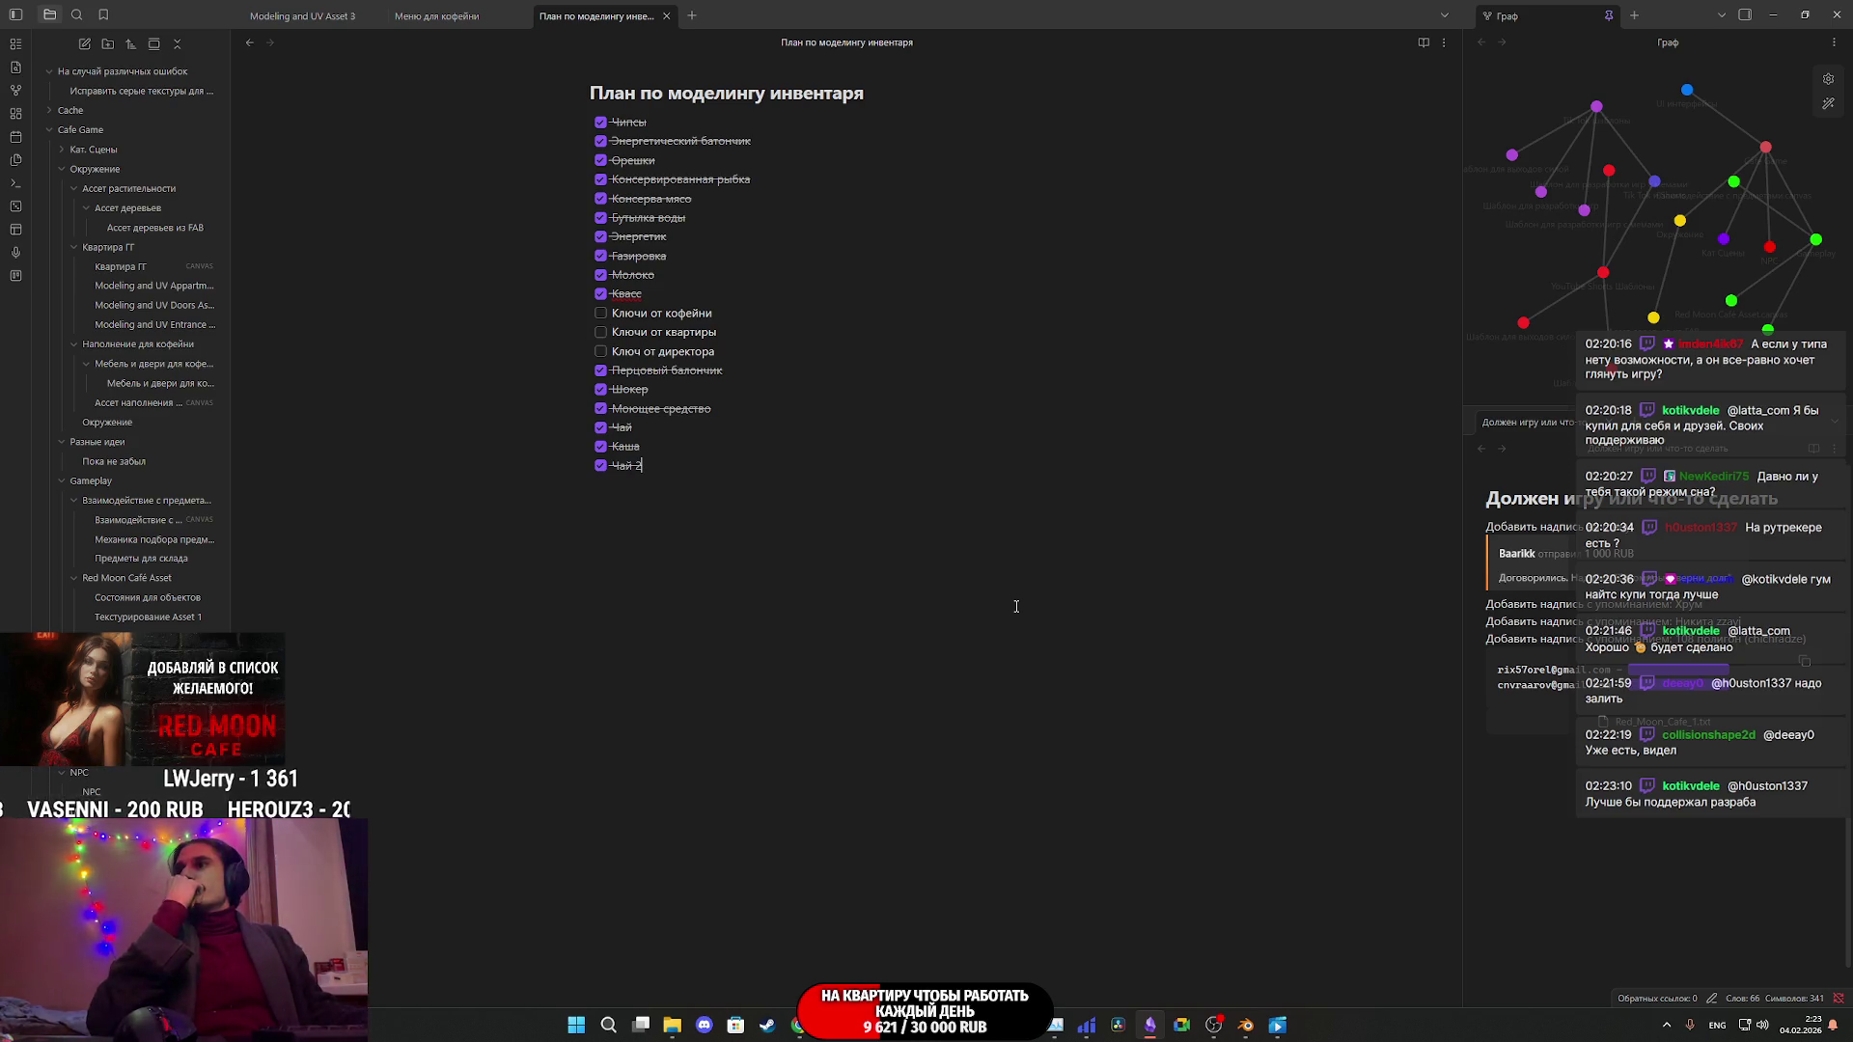
- Check the Obsidian inventory plan with Чай 2 ticked off, then return to Blender
{"action": "left_click", "coordinate": [642, 465]}
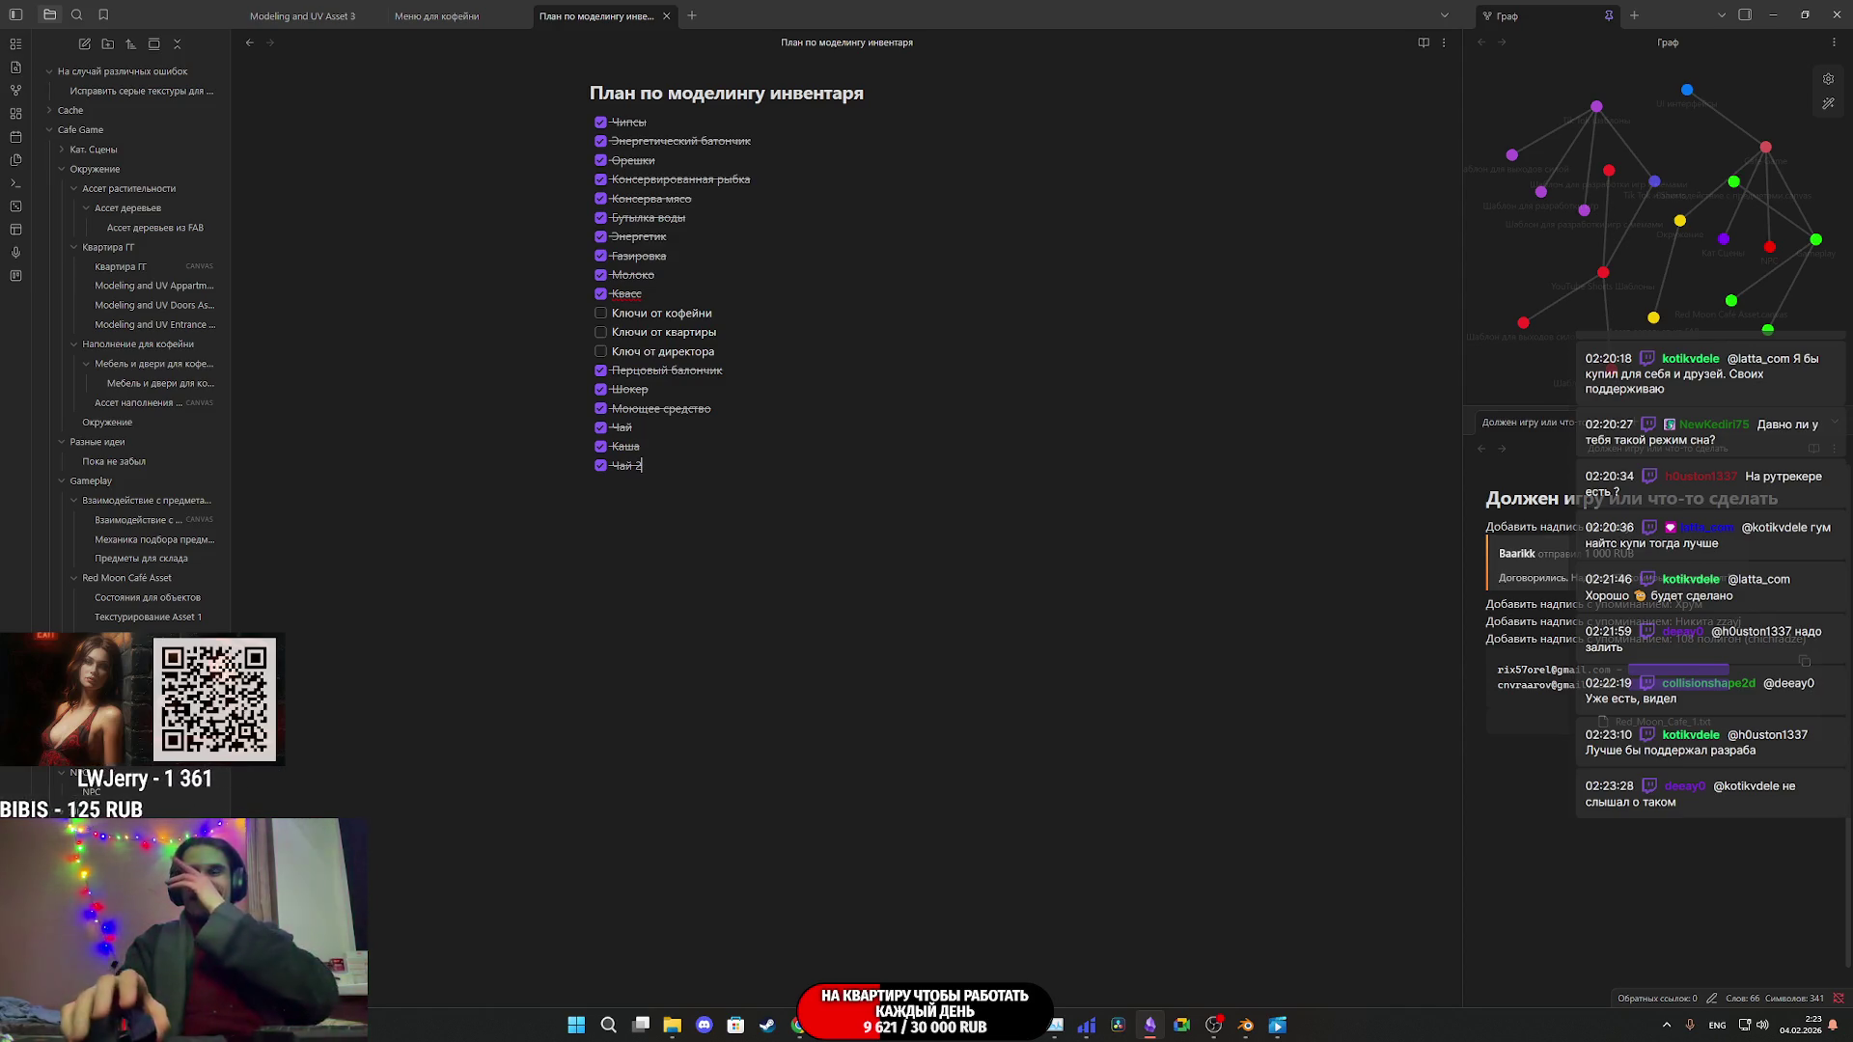
{"action": "left_click", "coordinate": [1554, 853]}
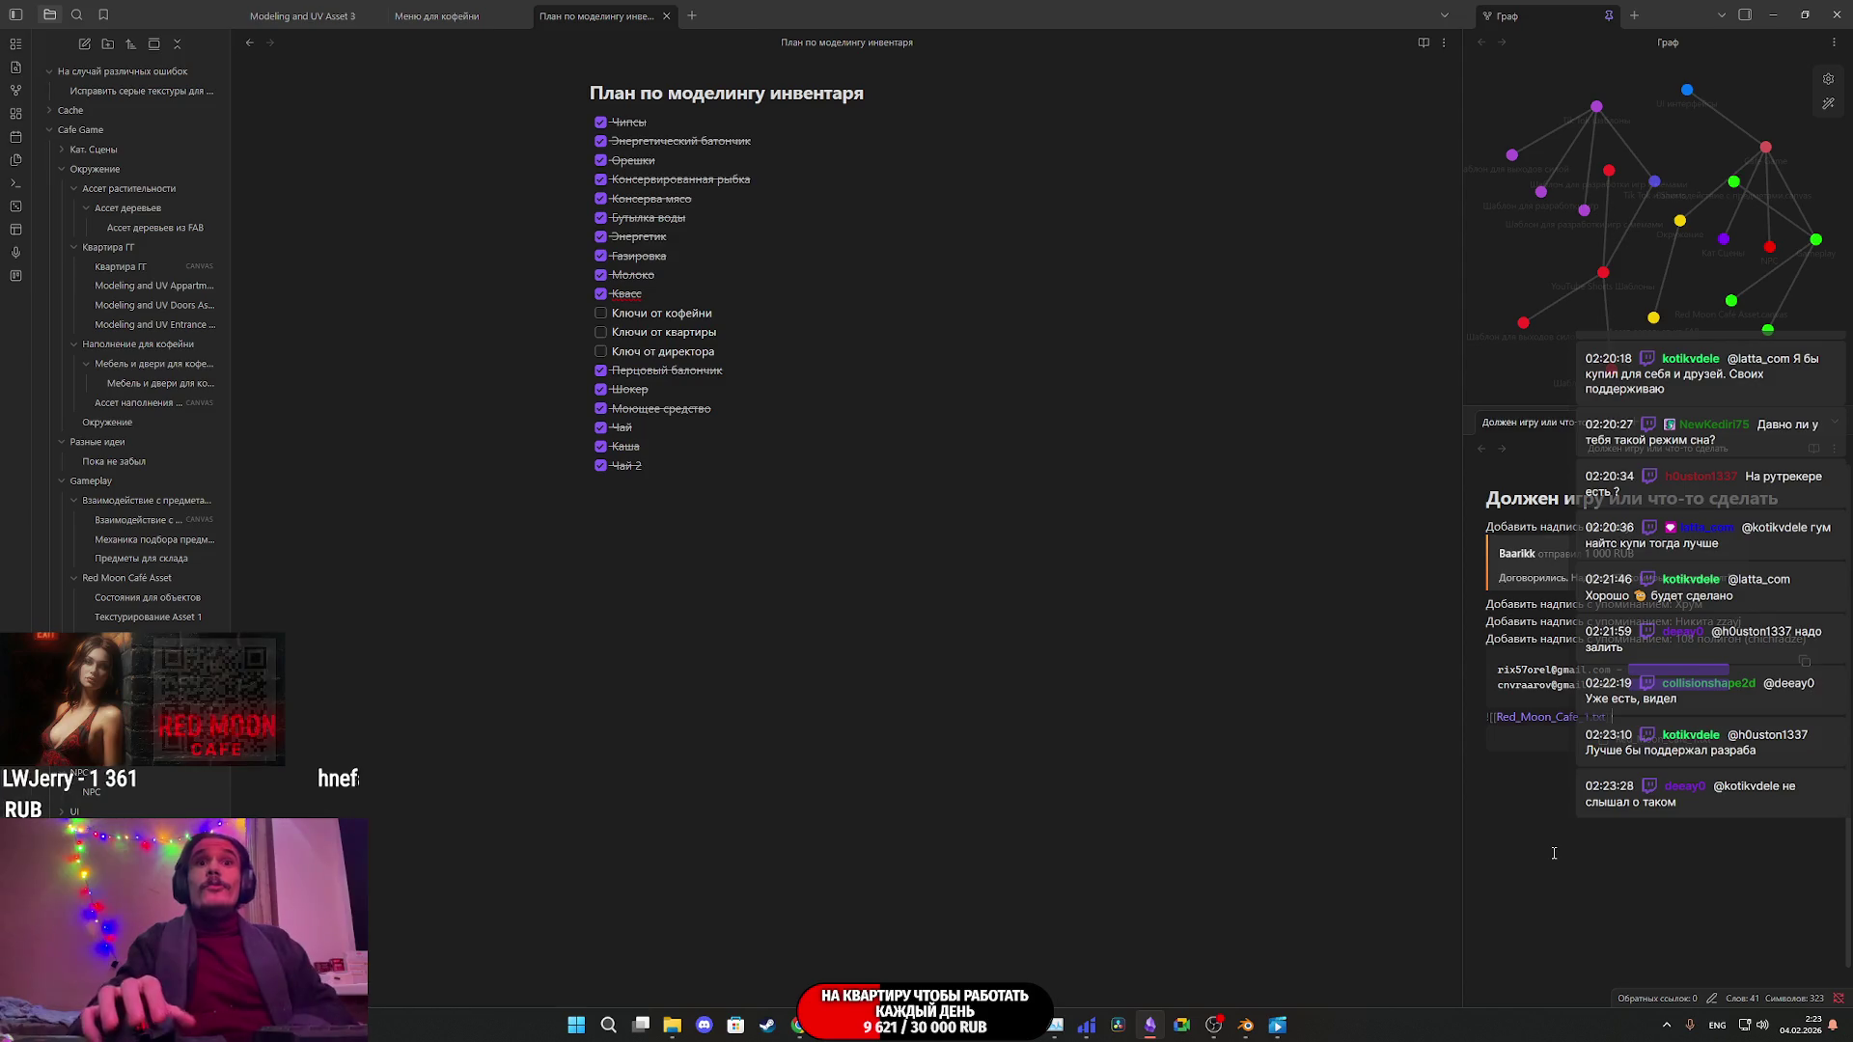
{"action": "left_click", "coordinate": [1404, 695]}
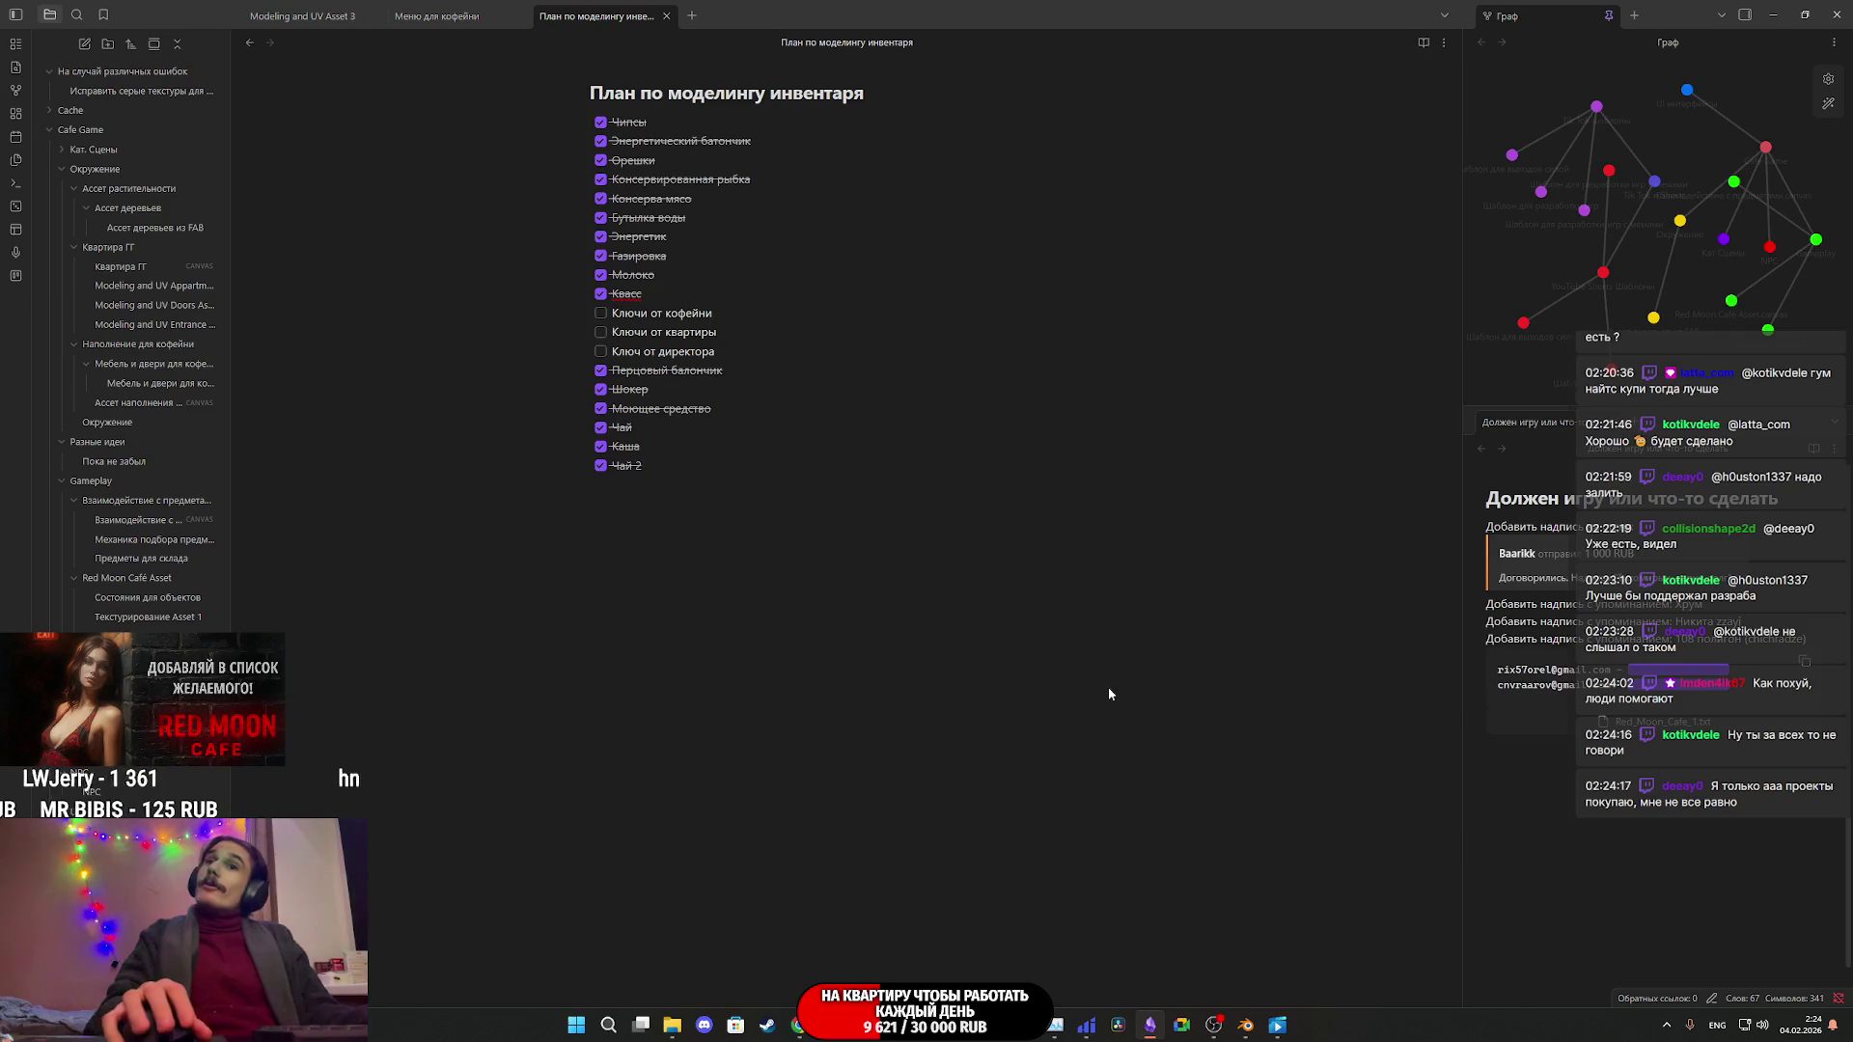
{"action": "left_click", "coordinate": [1246, 1024]}
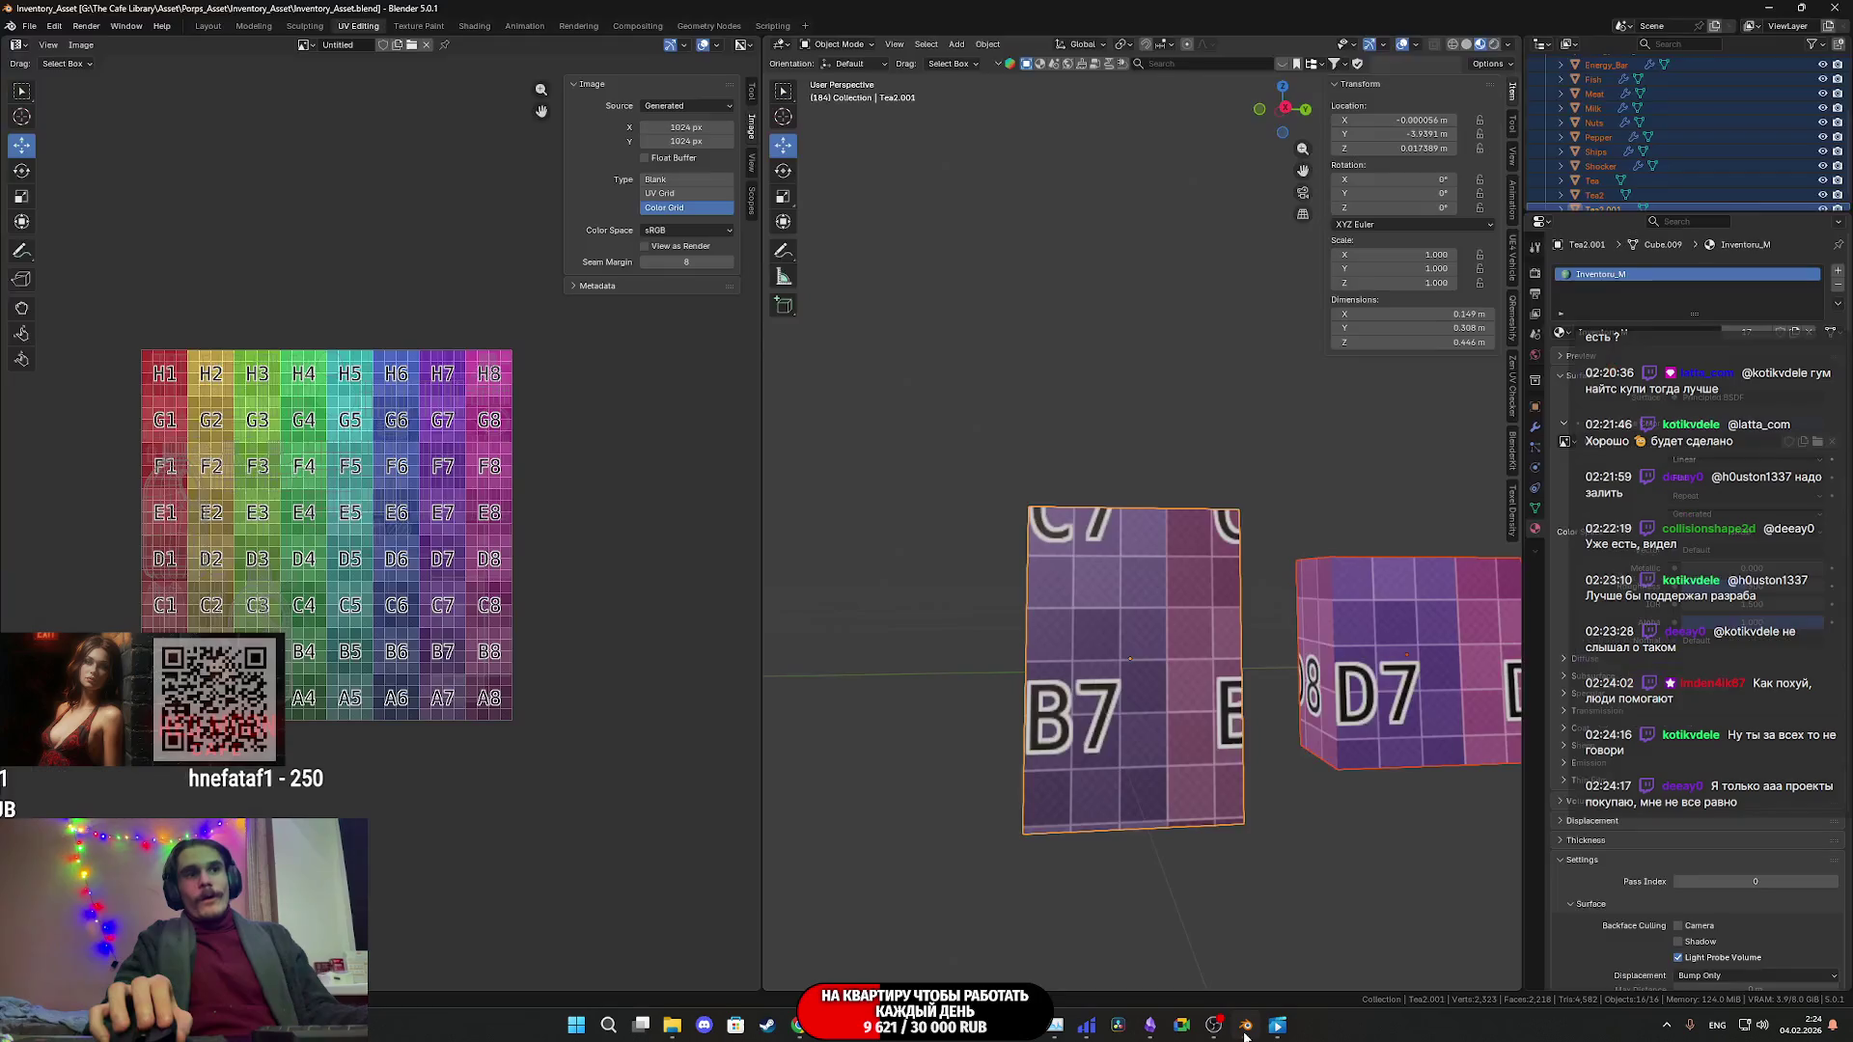
- Toggle the Tea2.001 box into Edit Mode and back, then use the Object menu's origin options
{"action": "scroll", "coordinate": [1145, 421], "scroll_direction": "down", "scroll_amount": 6}
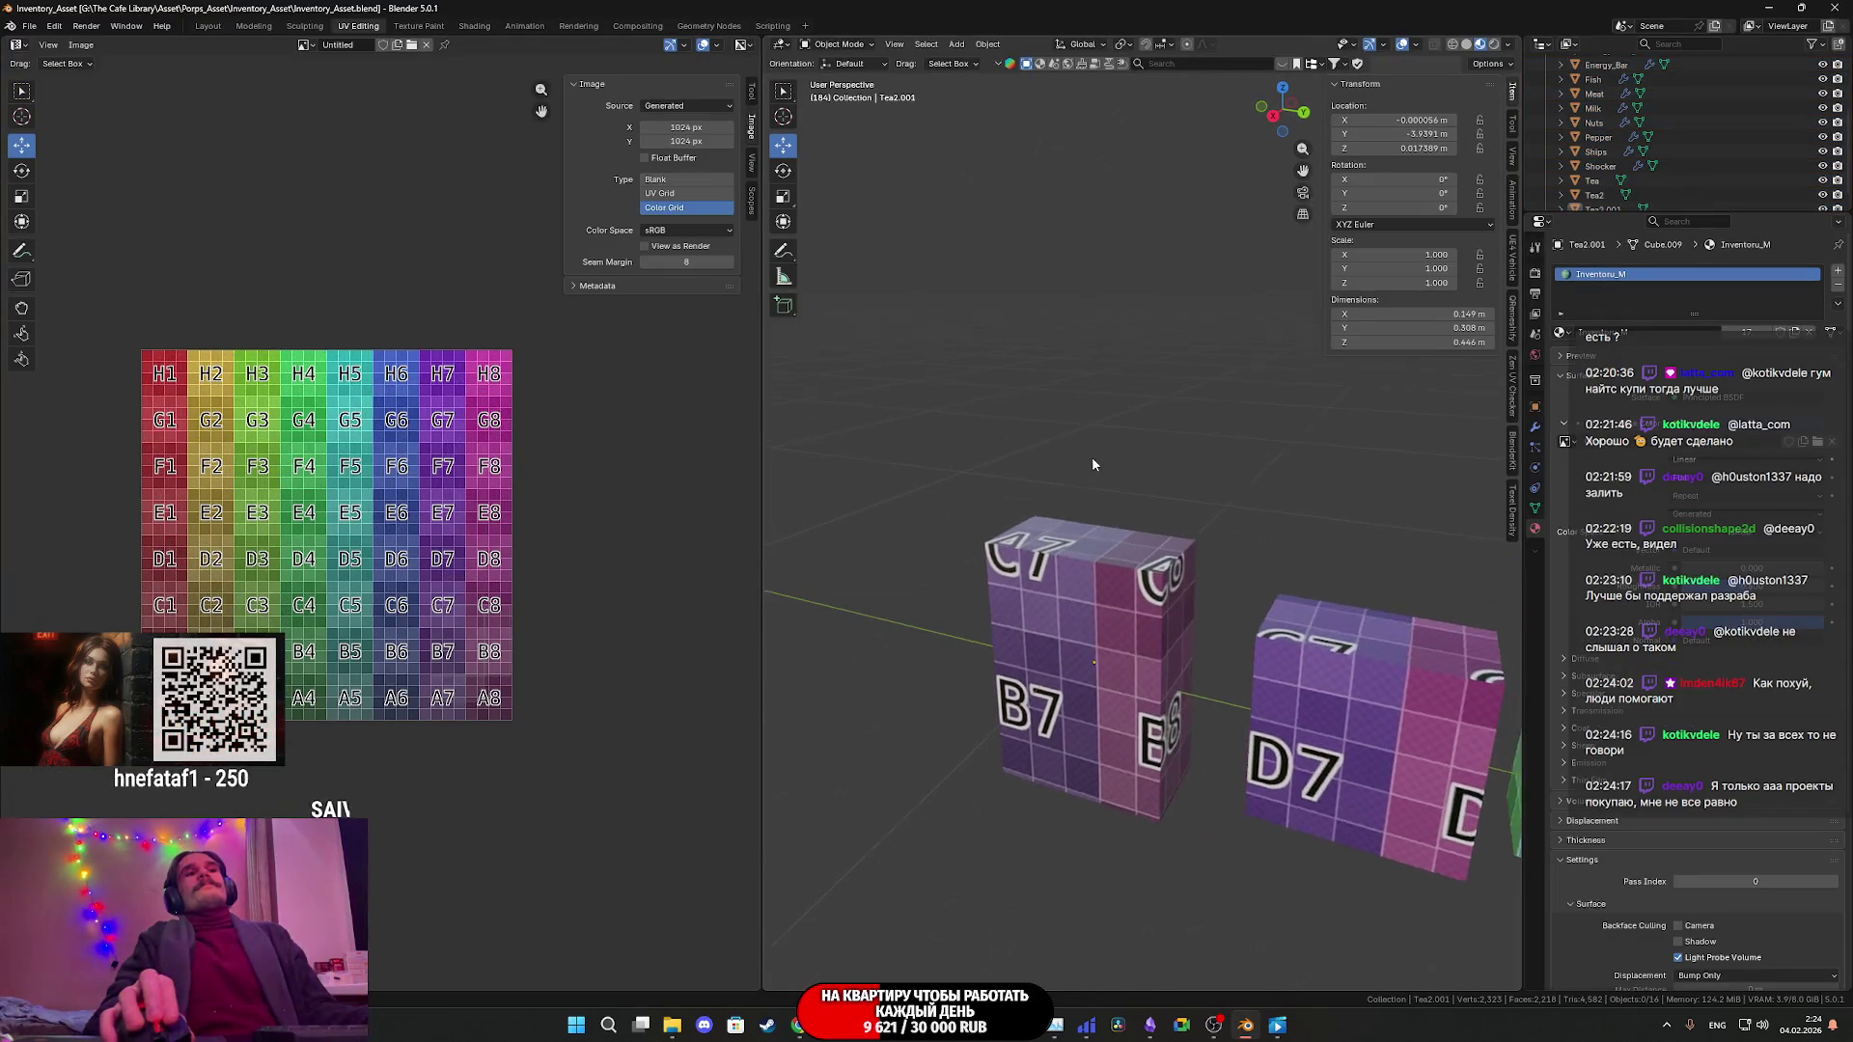
{"action": "scroll", "coordinate": [1139, 523], "scroll_direction": "up", "scroll_amount": 2}
{"action": "left_click", "coordinate": [1091, 550]}
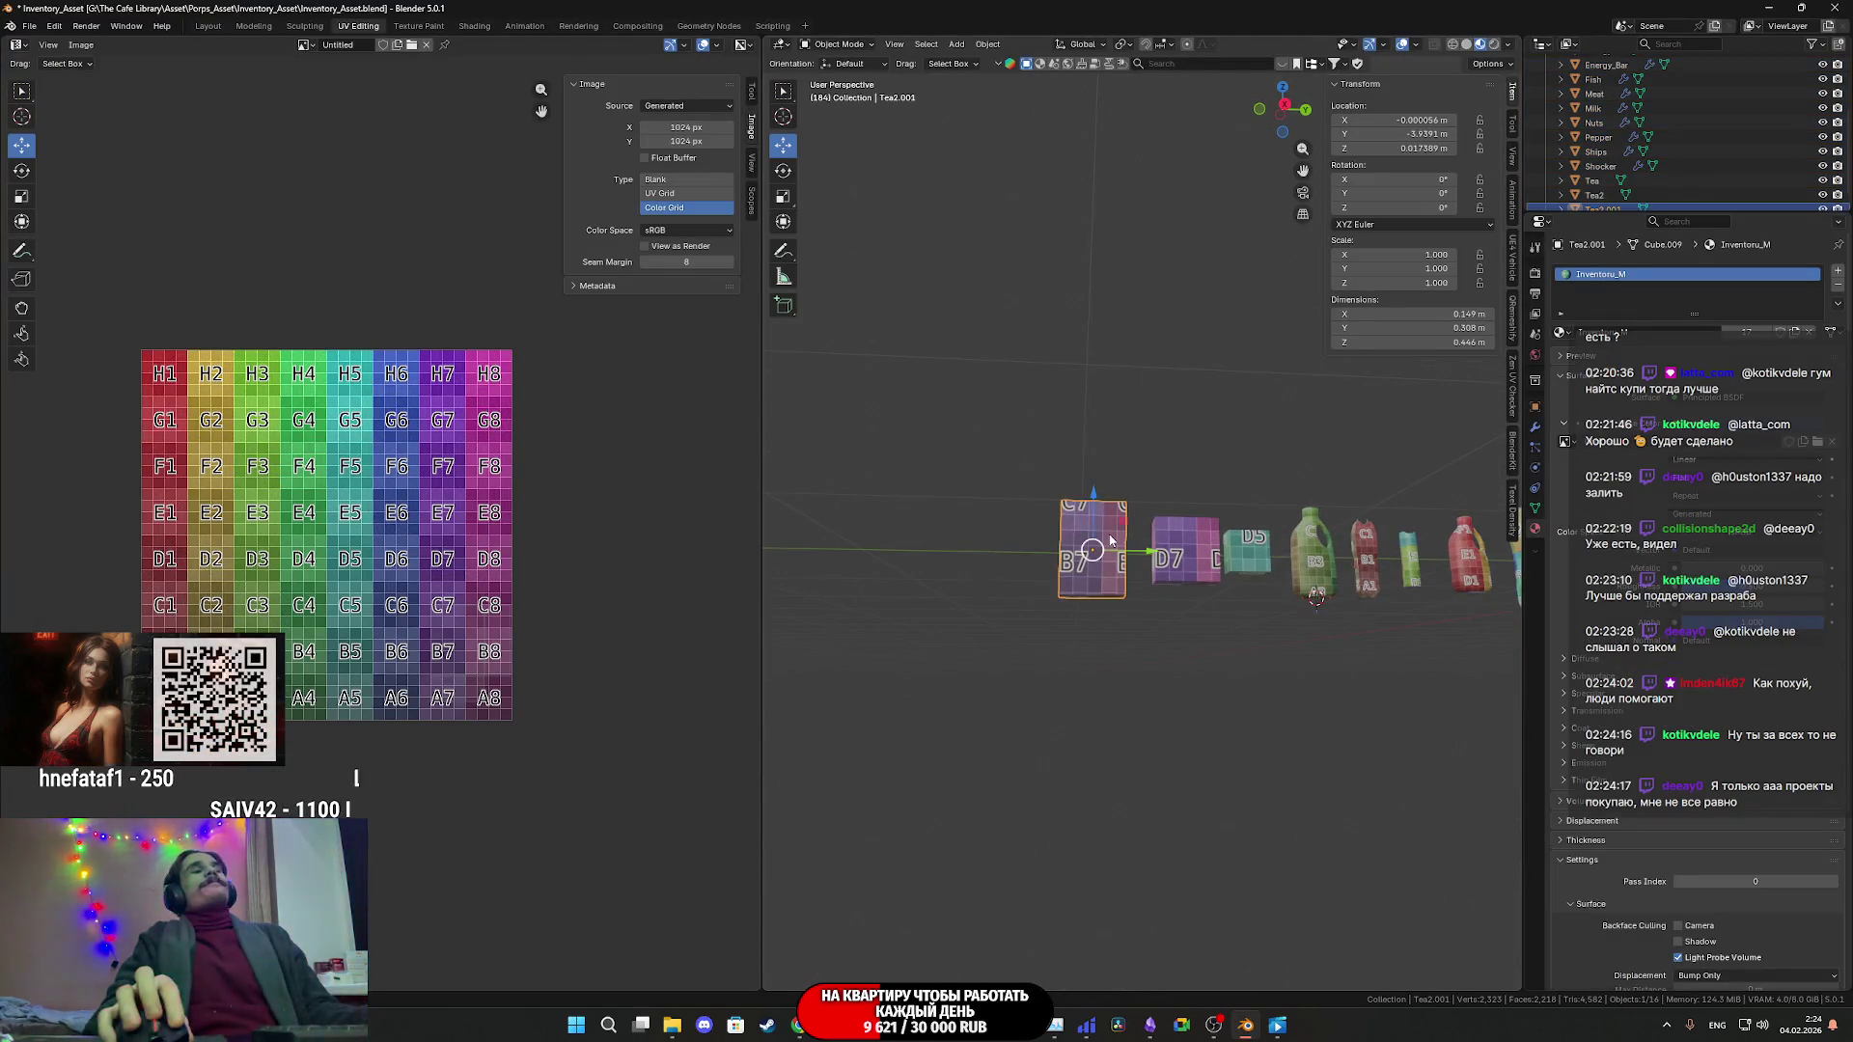
{"action": "key", "text": "Tab"}
{"action": "middle_click_drag", "start_coordinate": [1100, 541], "coordinate": [964, 405]}
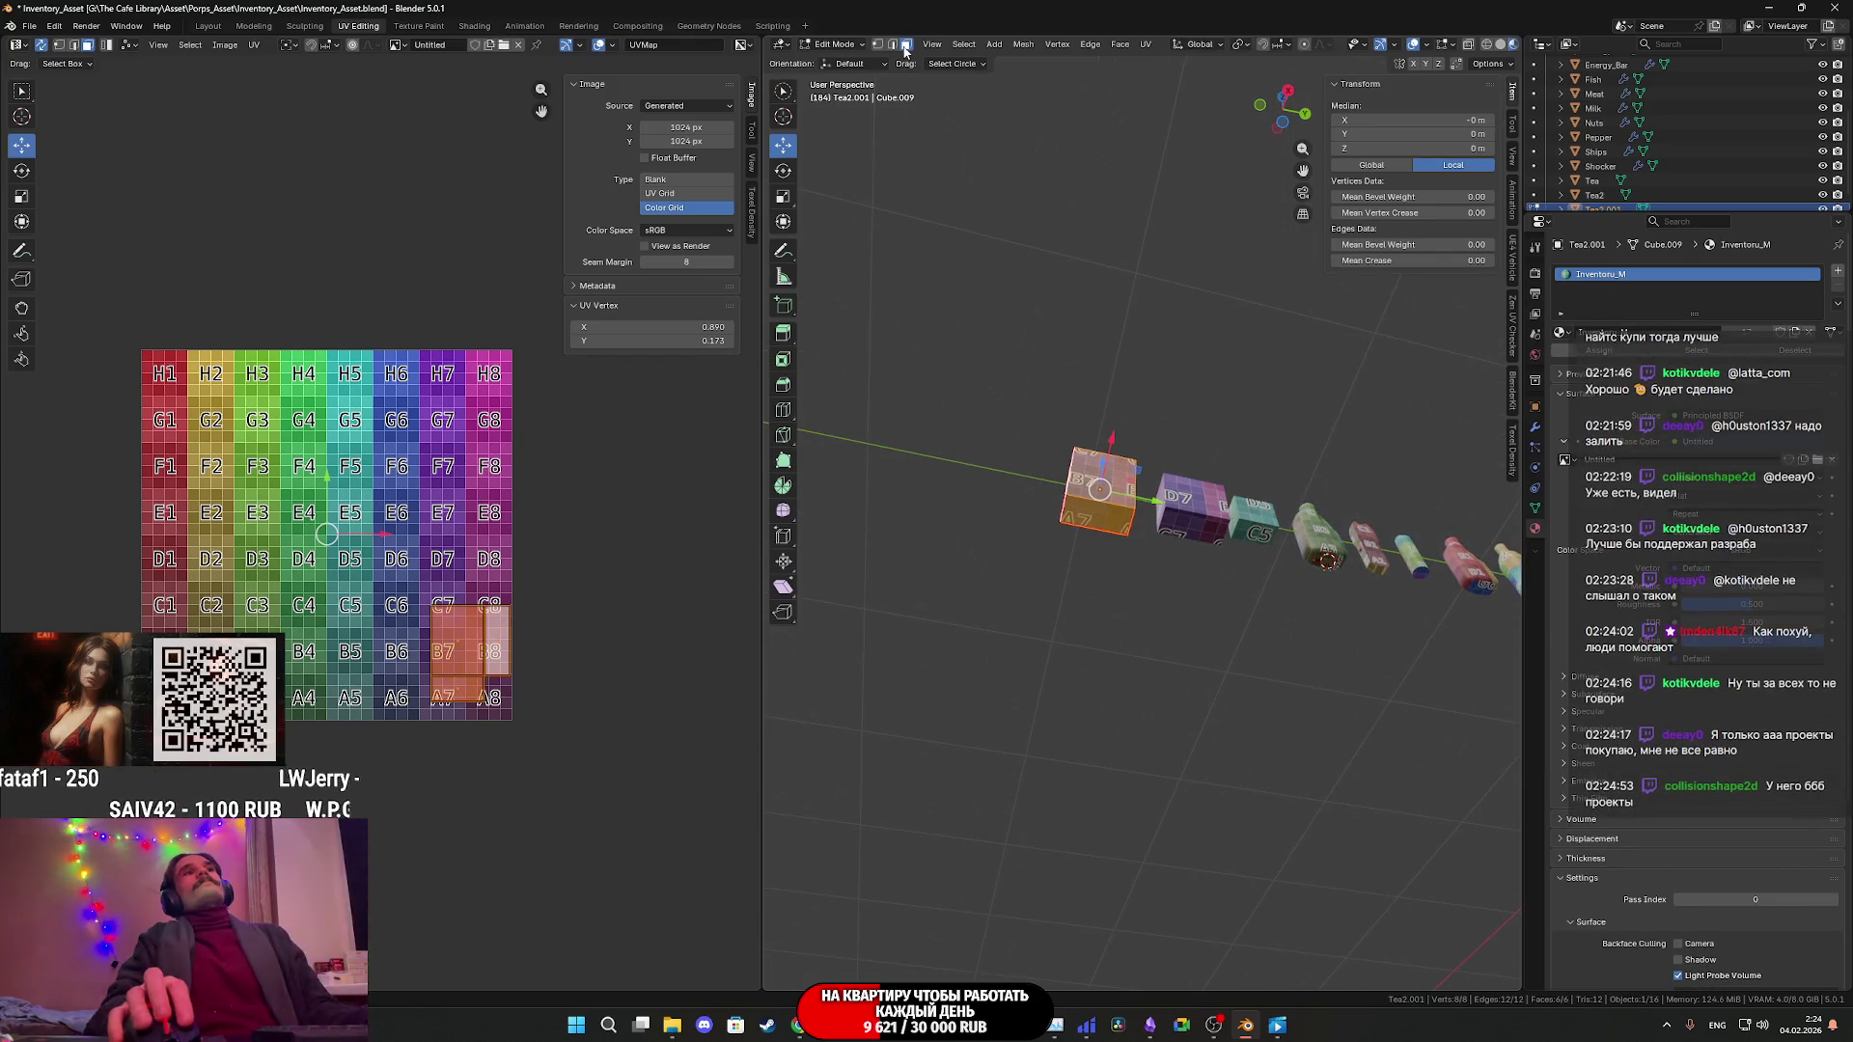
{"action": "key", "text": "ctrl+Tab"}
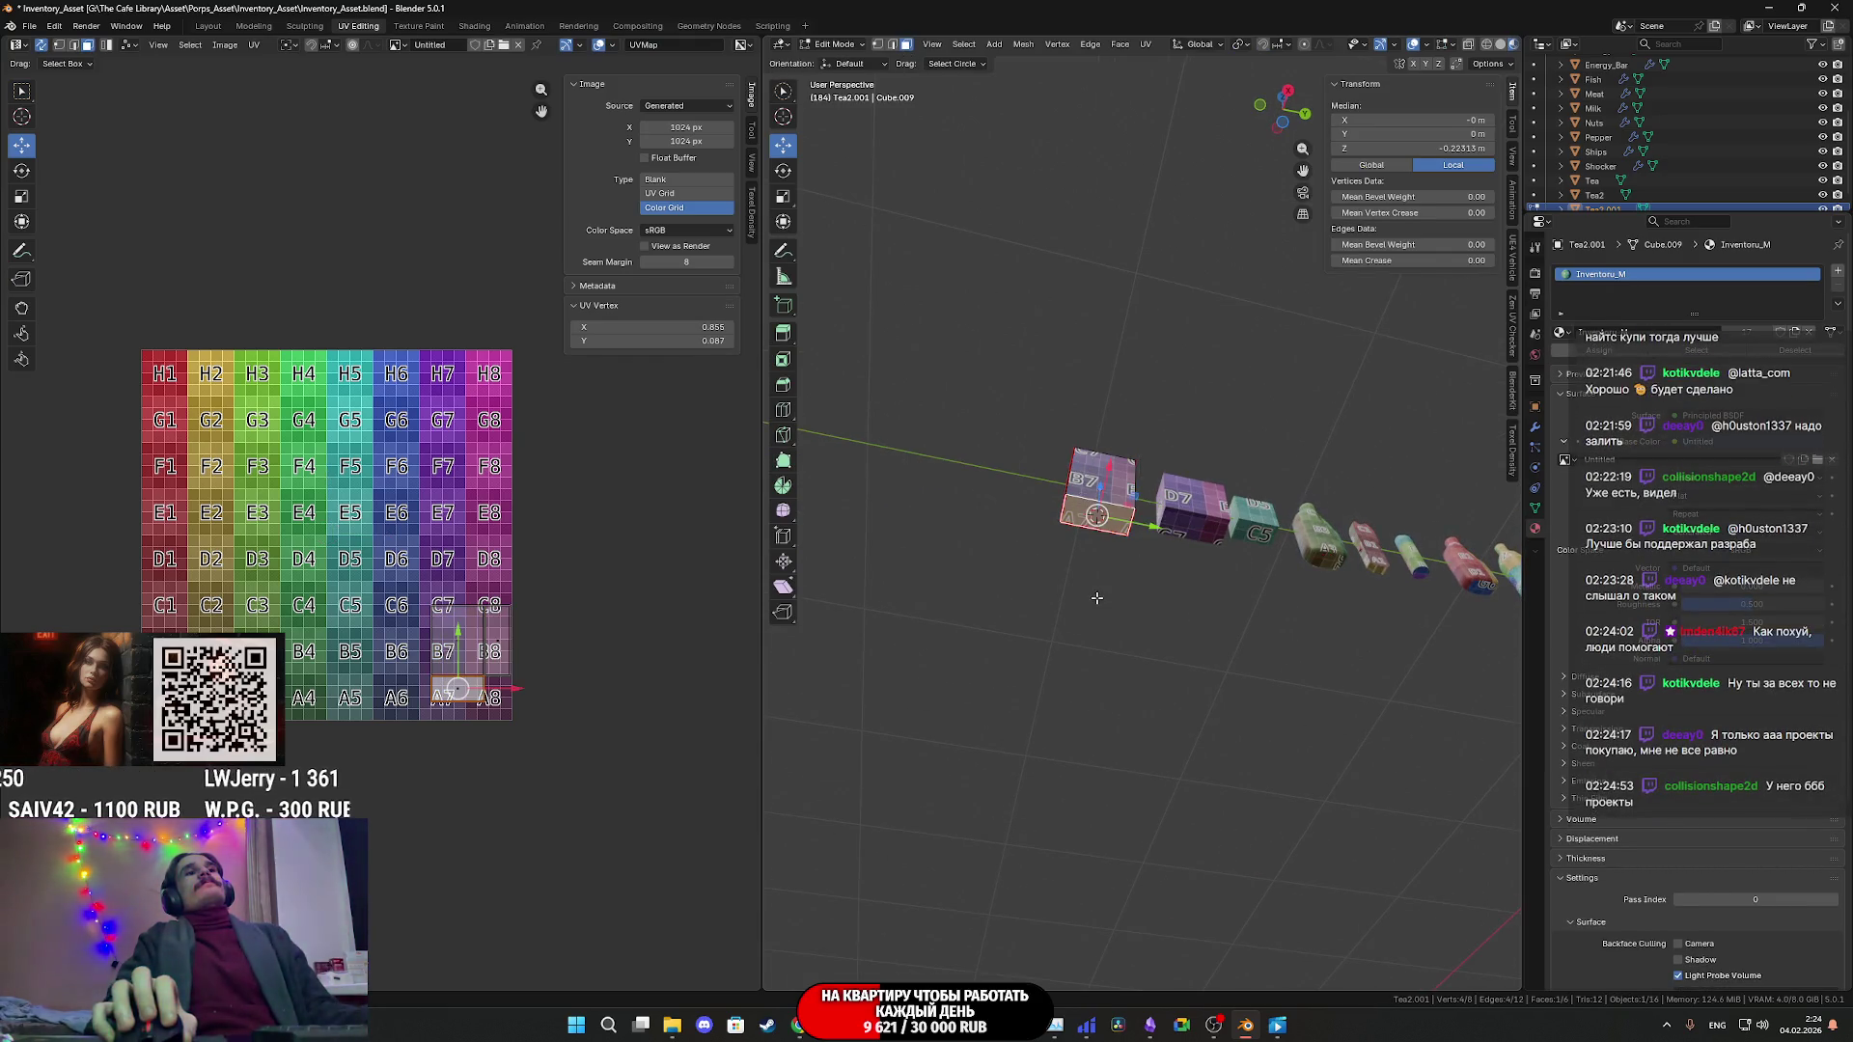
{"action": "left_click", "coordinate": [950, 466]}
{"action": "left_click", "coordinate": [978, 48]}
{"action": "mouse_move", "coordinate": [1098, 73]}
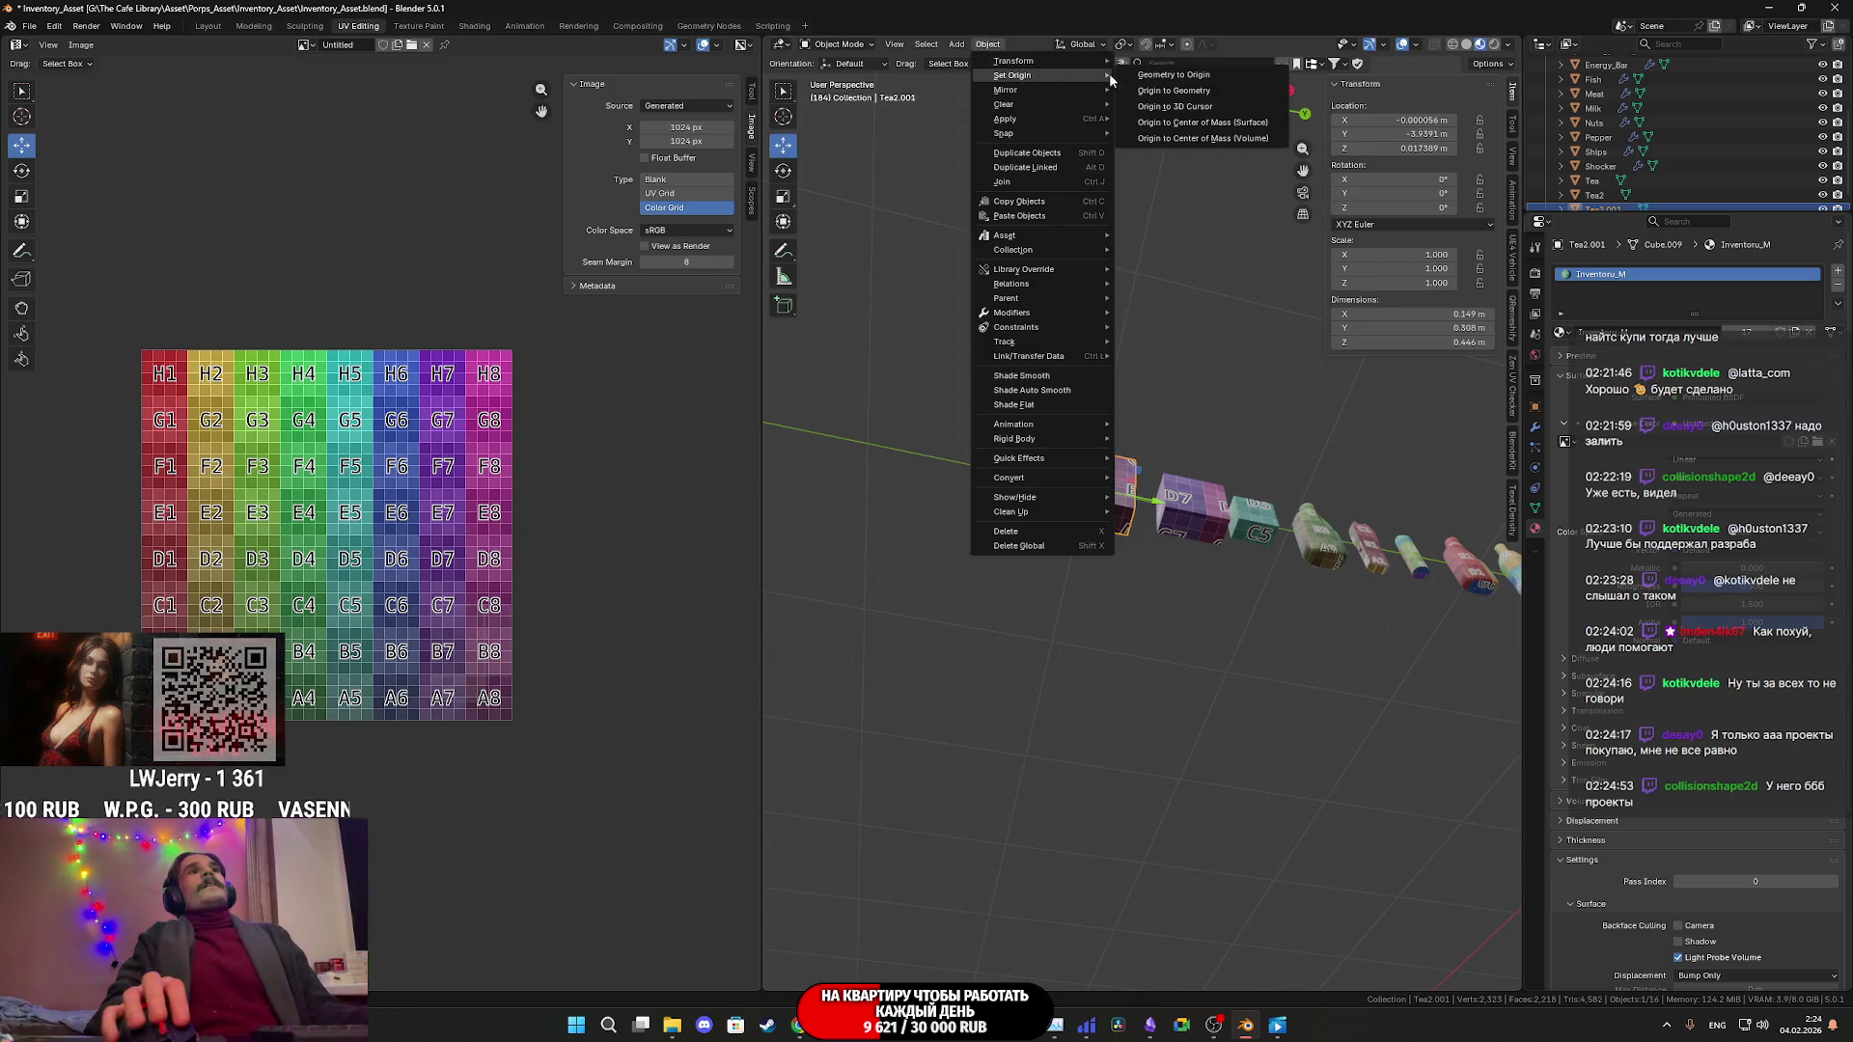
{"action": "left_click", "coordinate": [1208, 103]}
- Set the original Tea2 box's origin to the 3D cursor
{"action": "left_click", "coordinate": [1189, 509]}
{"action": "scroll", "coordinate": [1179, 511], "scroll_direction": "up", "scroll_amount": 2}
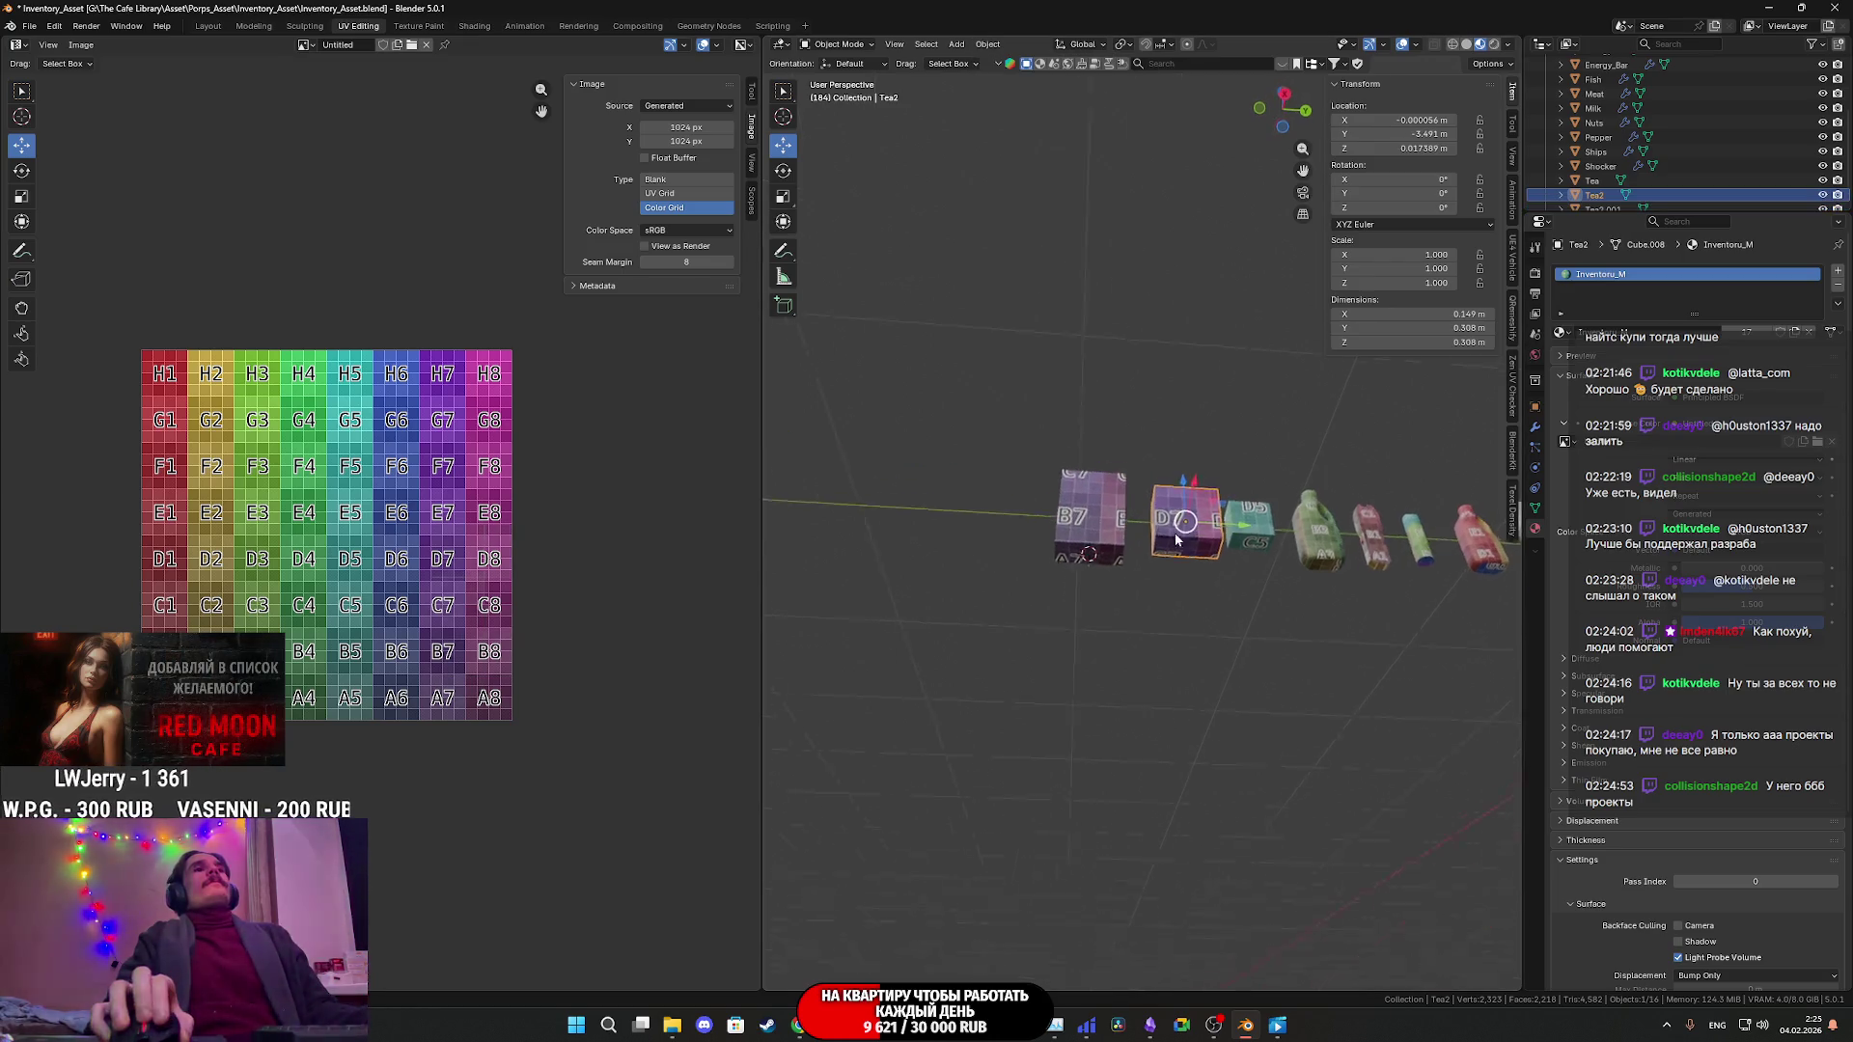
{"action": "key", "text": "Tab"}
{"action": "key", "text": "ctrl+Tab"}
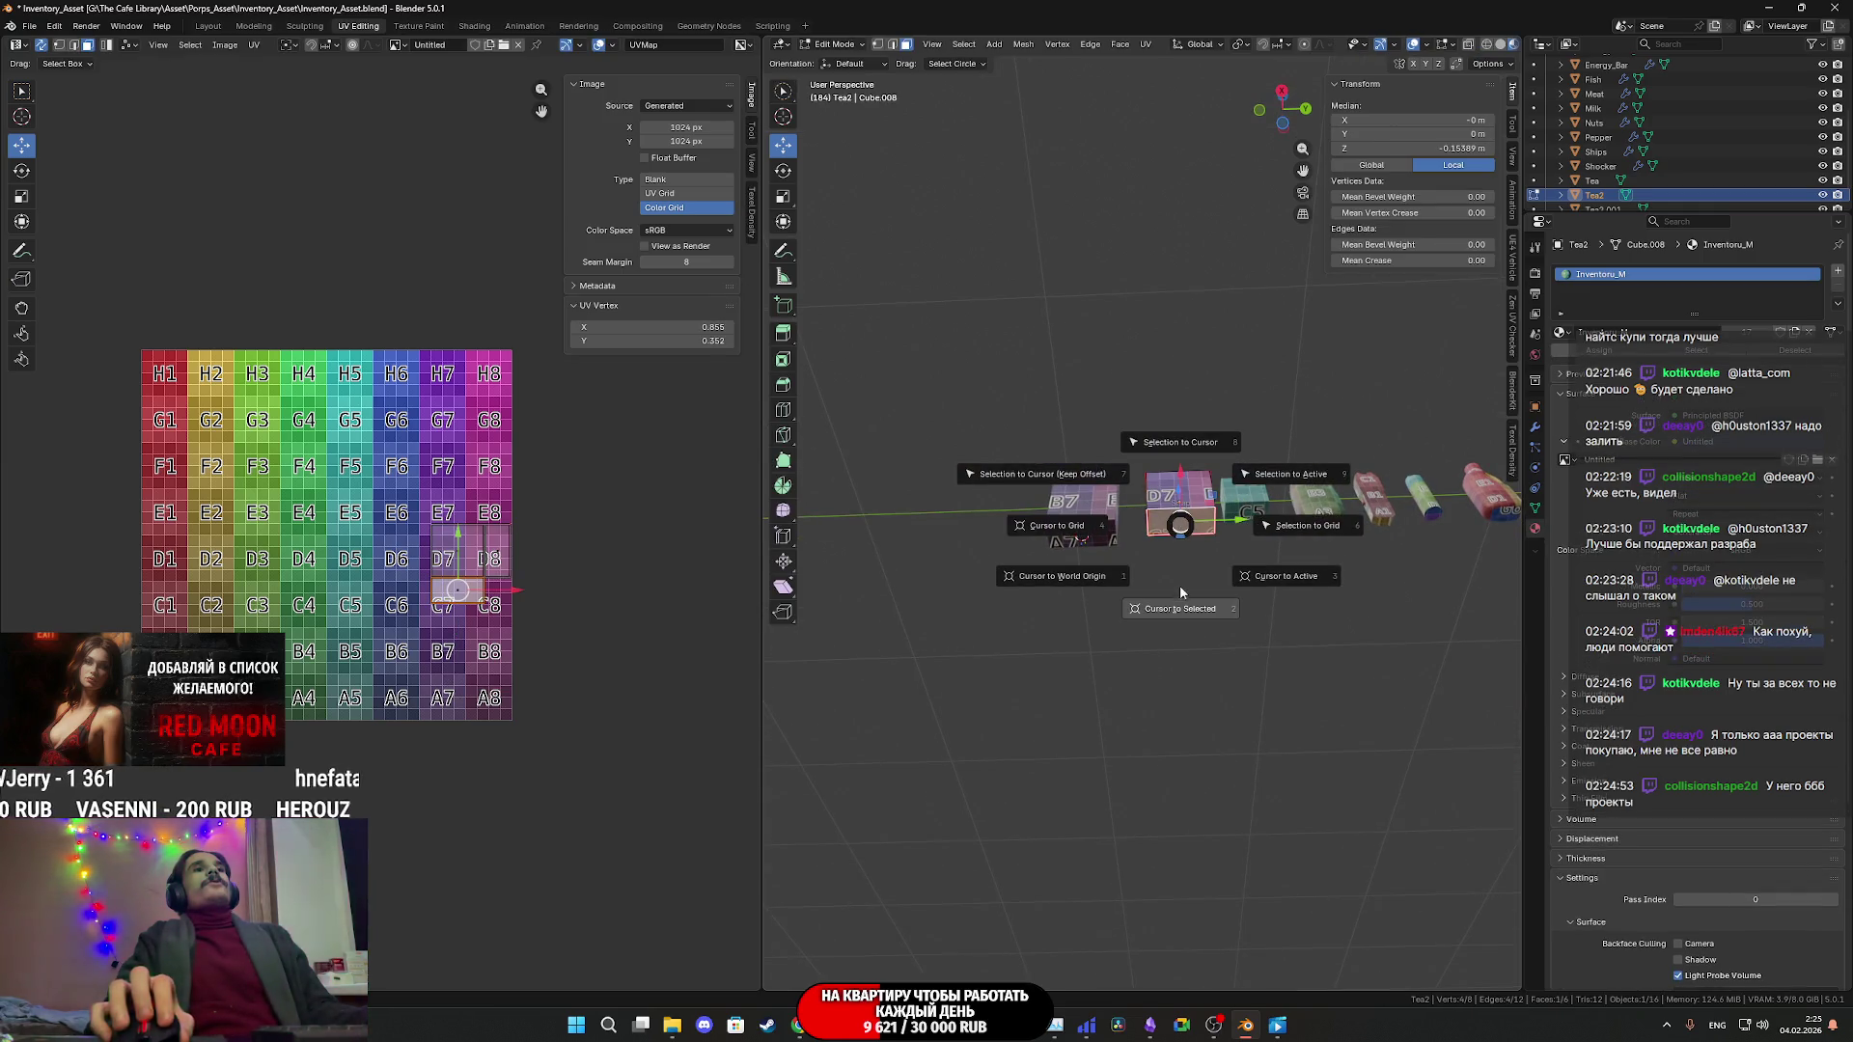
{"action": "left_click", "coordinate": [1031, 497]}
{"action": "left_click", "coordinate": [987, 44]}
{"action": "mouse_move", "coordinate": [1087, 72]}
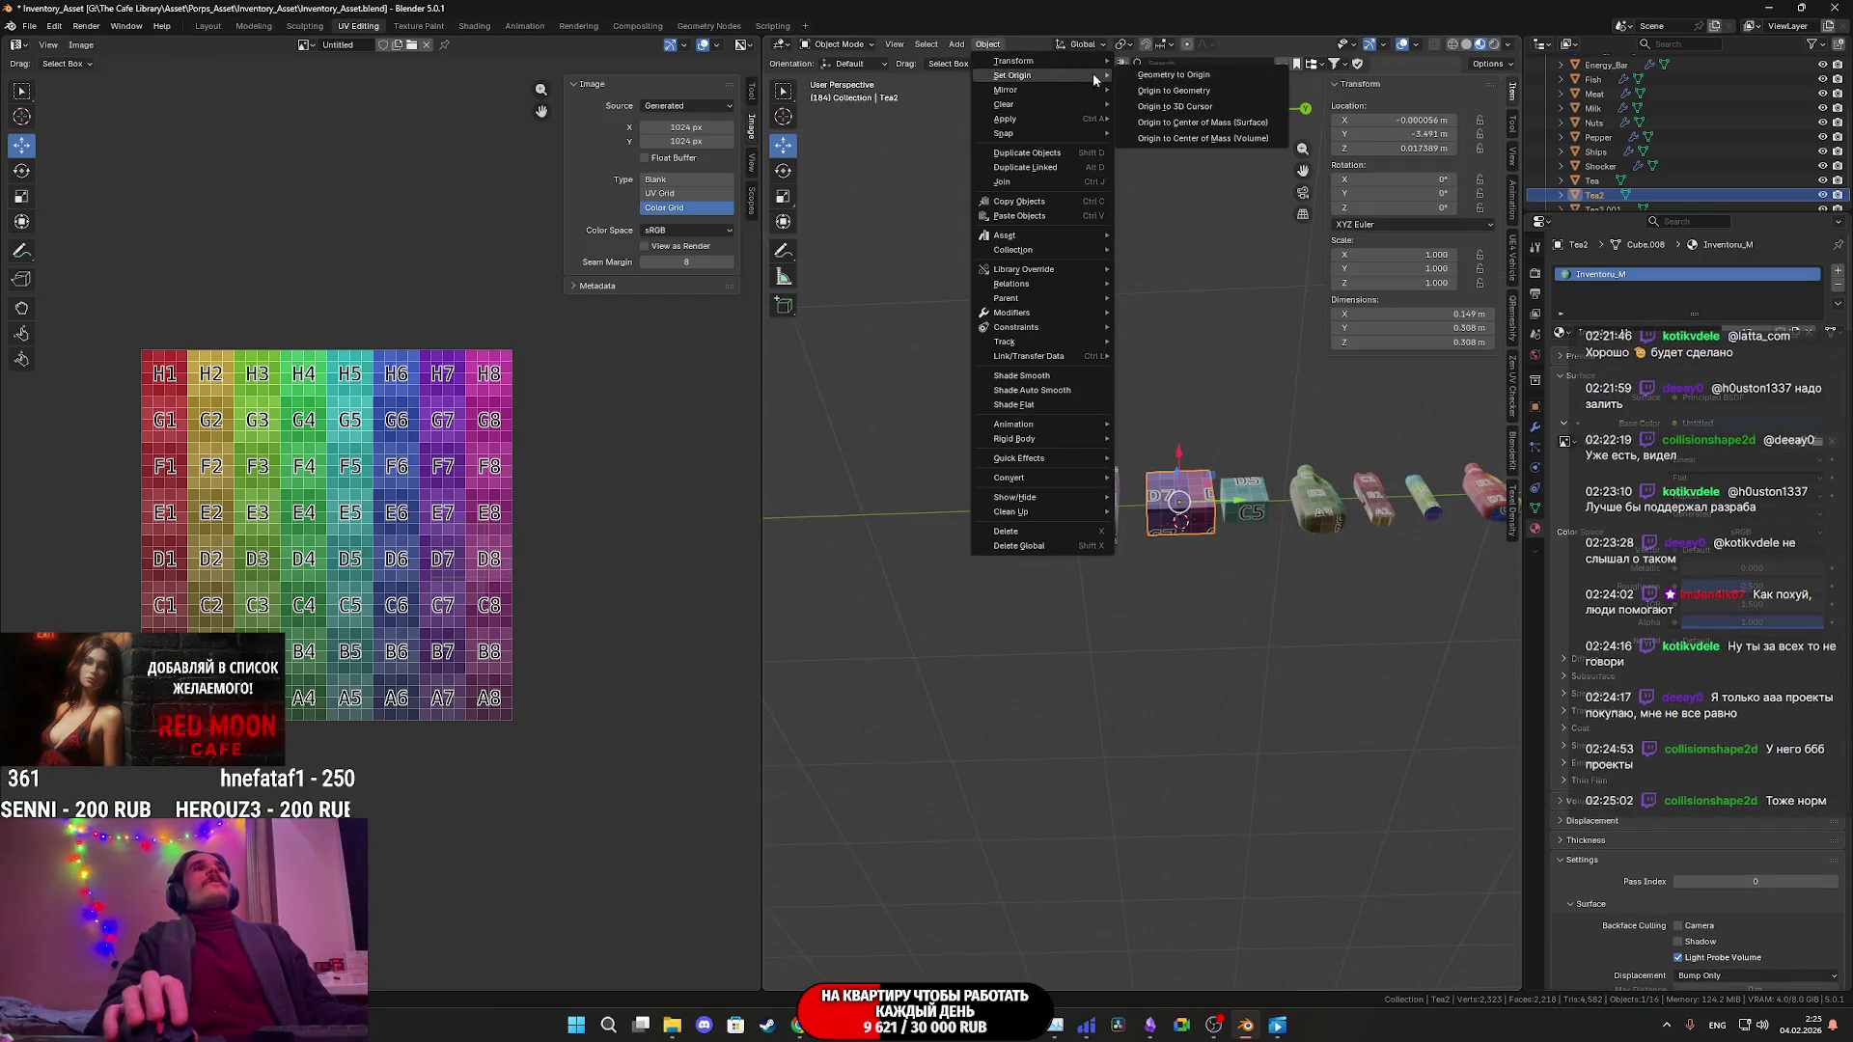
{"action": "left_click", "coordinate": [1189, 113]}
- Snap the 3D cursor to a Tea box face, set its origin there, then select the Detergent bottle
{"action": "left_click", "coordinate": [1244, 507]}
{"action": "key", "text": "Tab"}
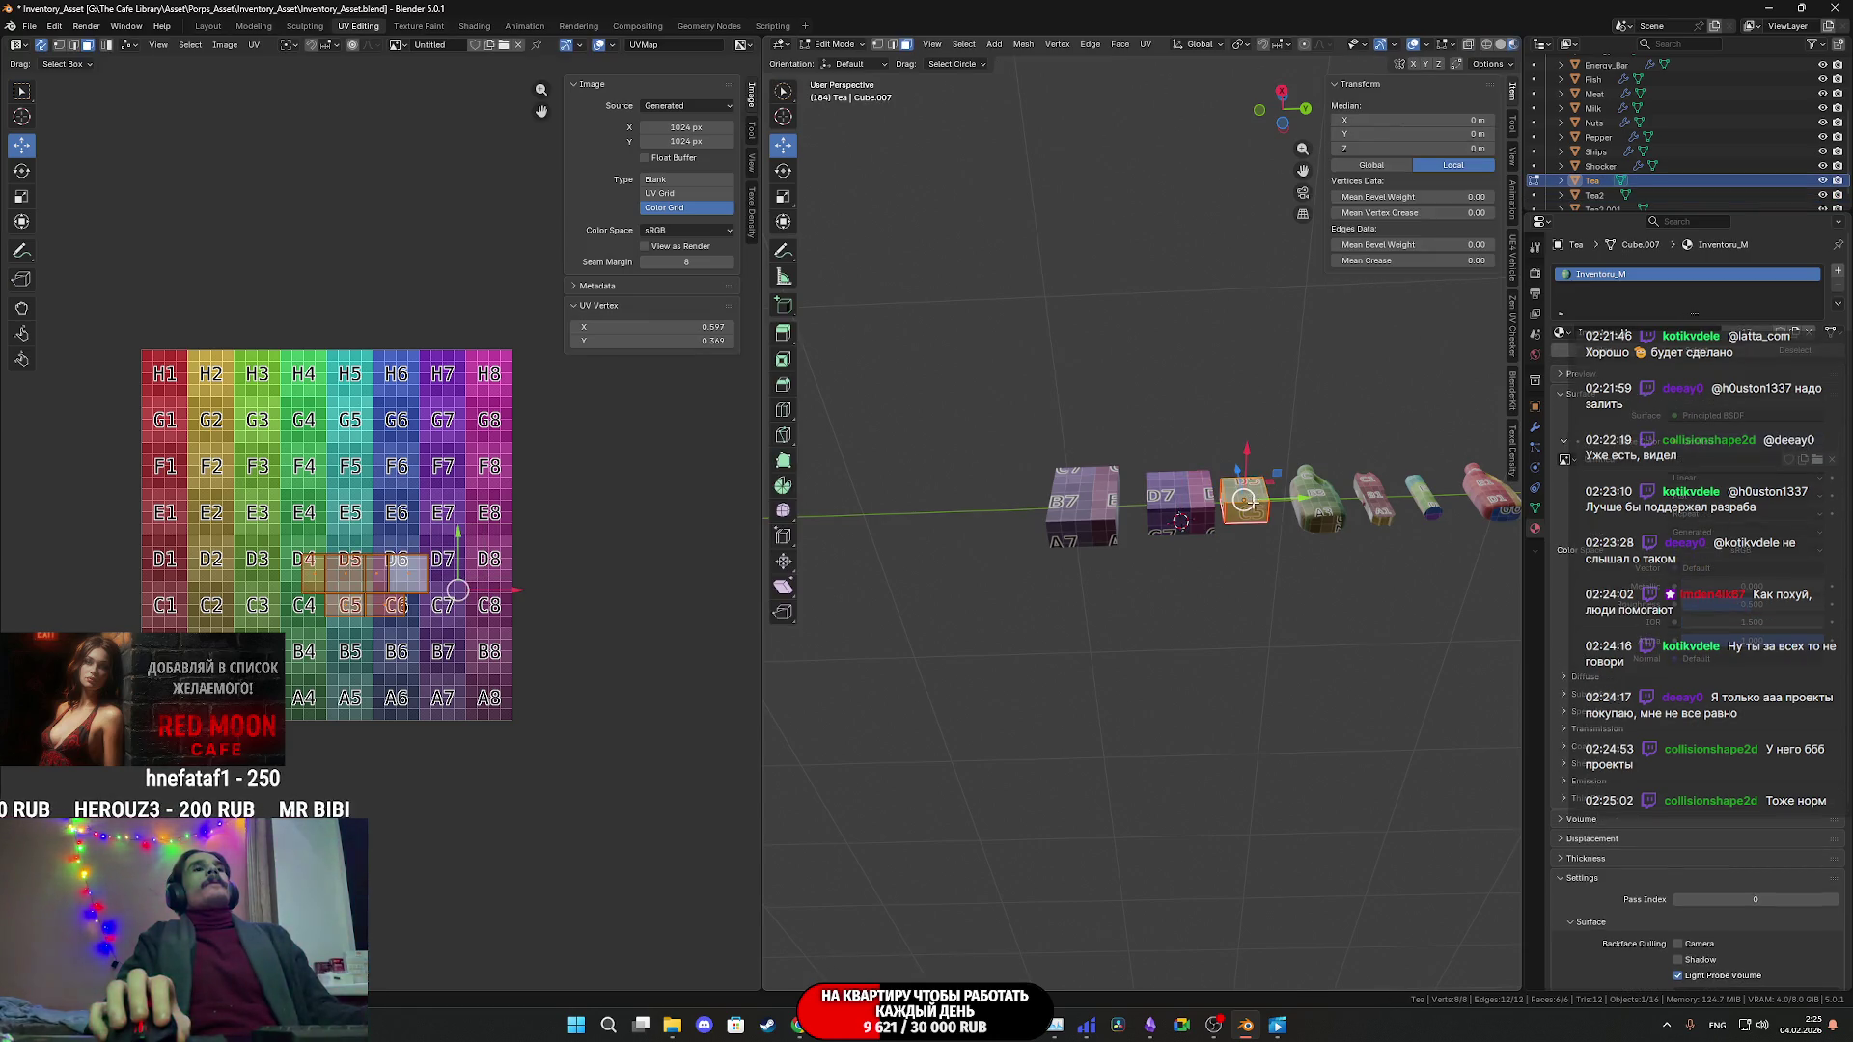
{"action": "left_click", "coordinate": [1246, 516]}
{"action": "key", "text": "shift+s"}
{"action": "left_click", "coordinate": [1247, 622]}
{"action": "key", "text": "Tab"}
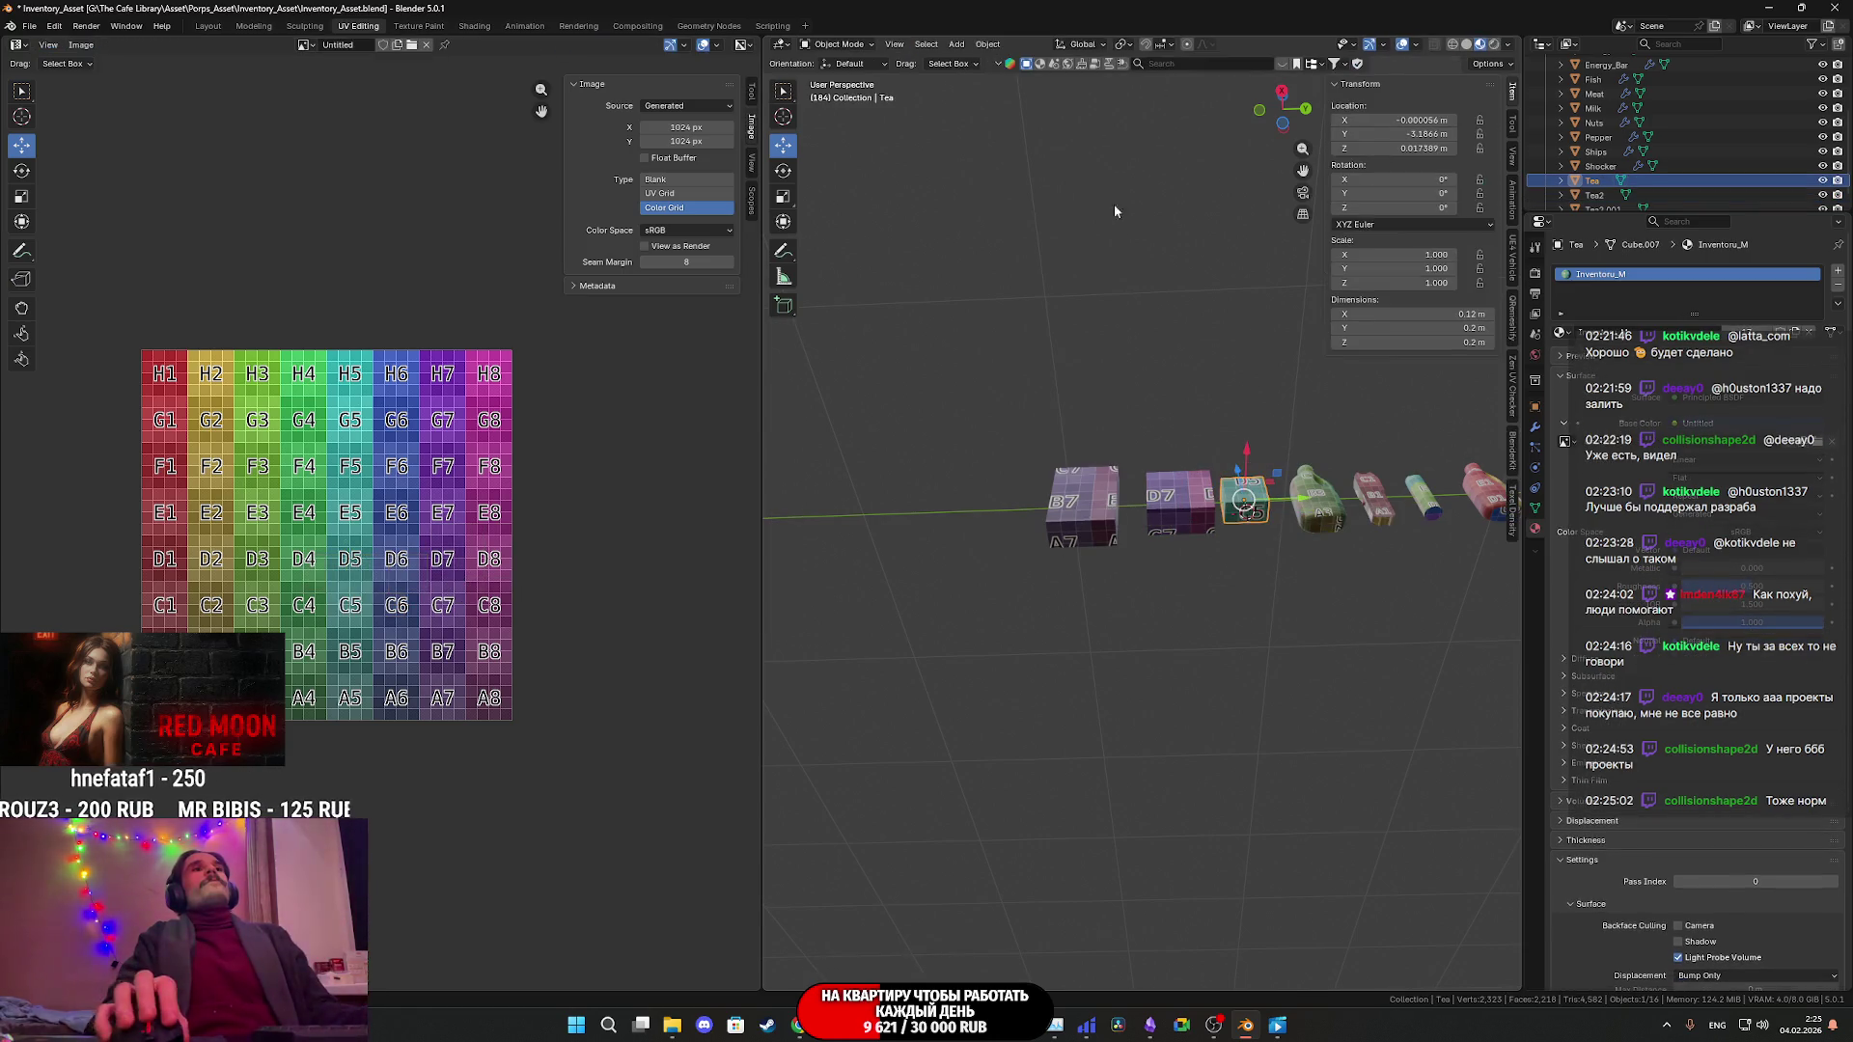
{"action": "left_click", "coordinate": [987, 44]}
{"action": "mouse_move", "coordinate": [1061, 80]}
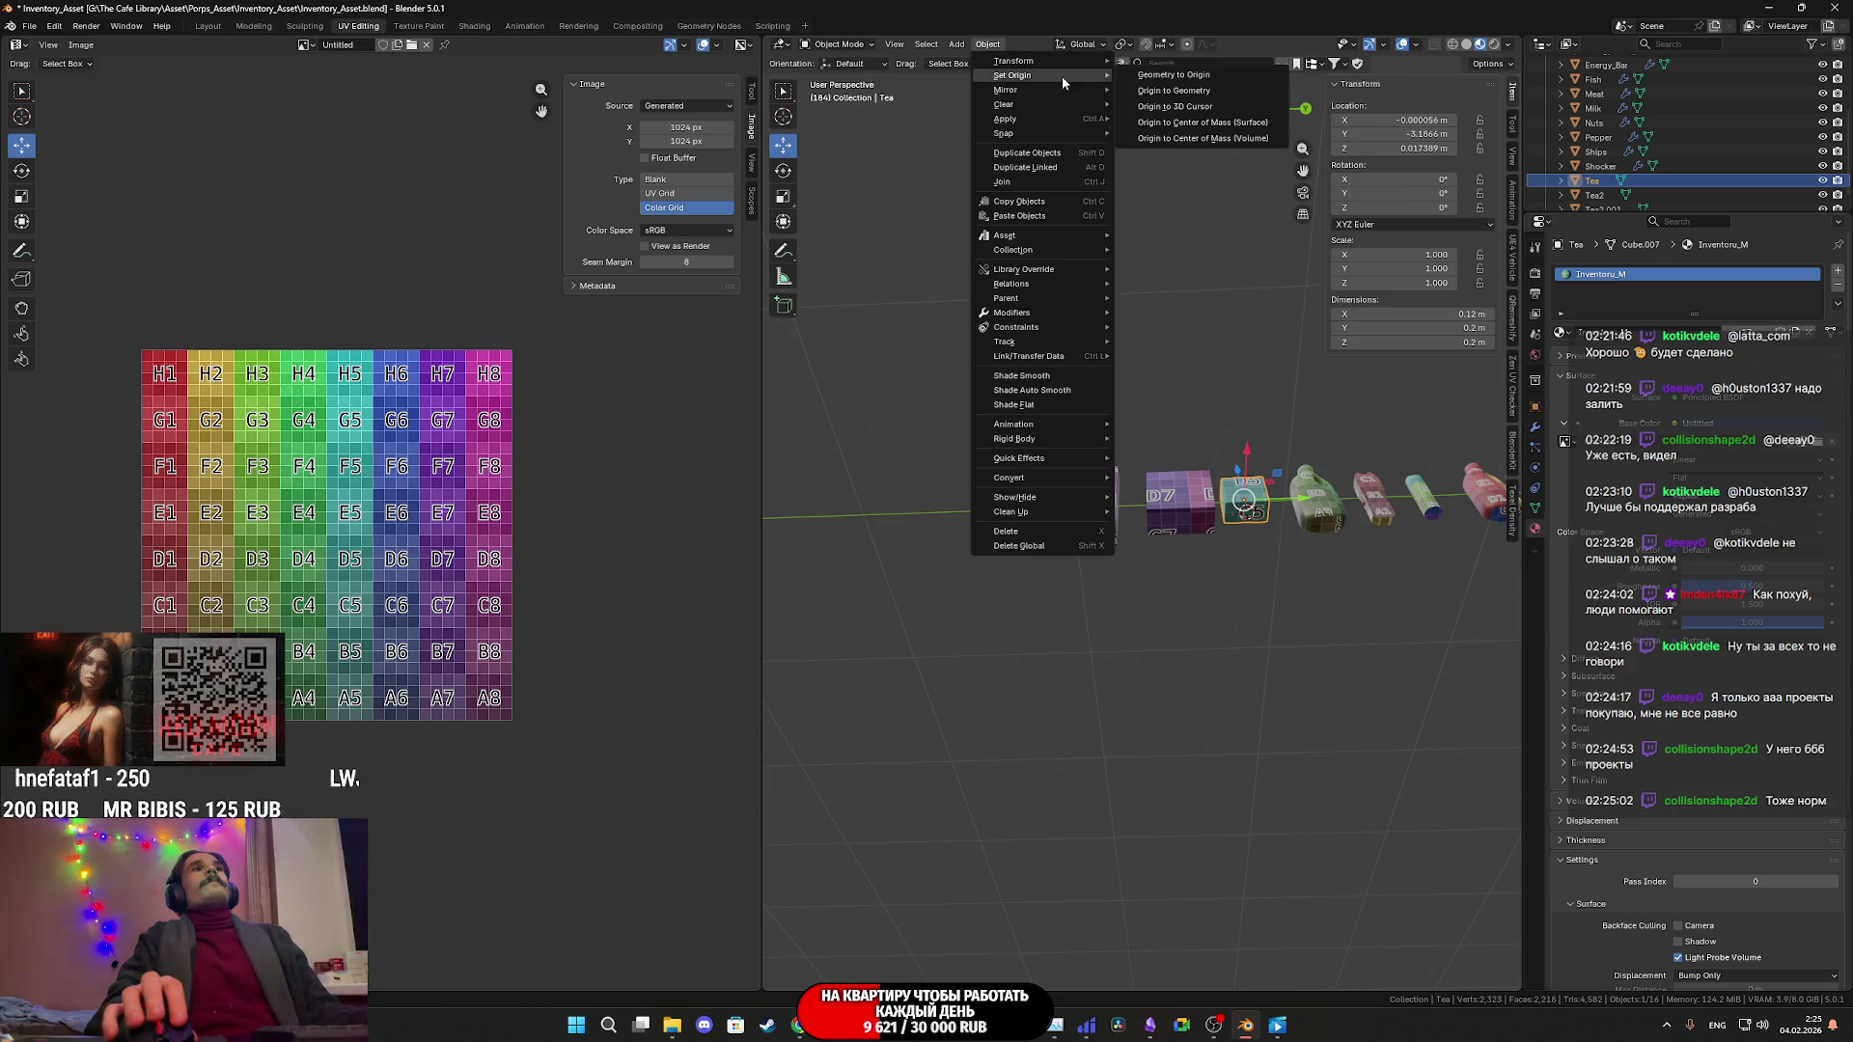
{"action": "left_click", "coordinate": [1195, 108]}
{"action": "left_click", "coordinate": [1312, 521]}
{"action": "mouse_move", "coordinate": [1312, 521]}
{"action": "middle_mouse_down"}
{"action": "mouse_move", "coordinate": [1323, 603]}
{"action": "mouse_move", "coordinate": [1204, 610]}
{"action": "middle_mouse_up"}
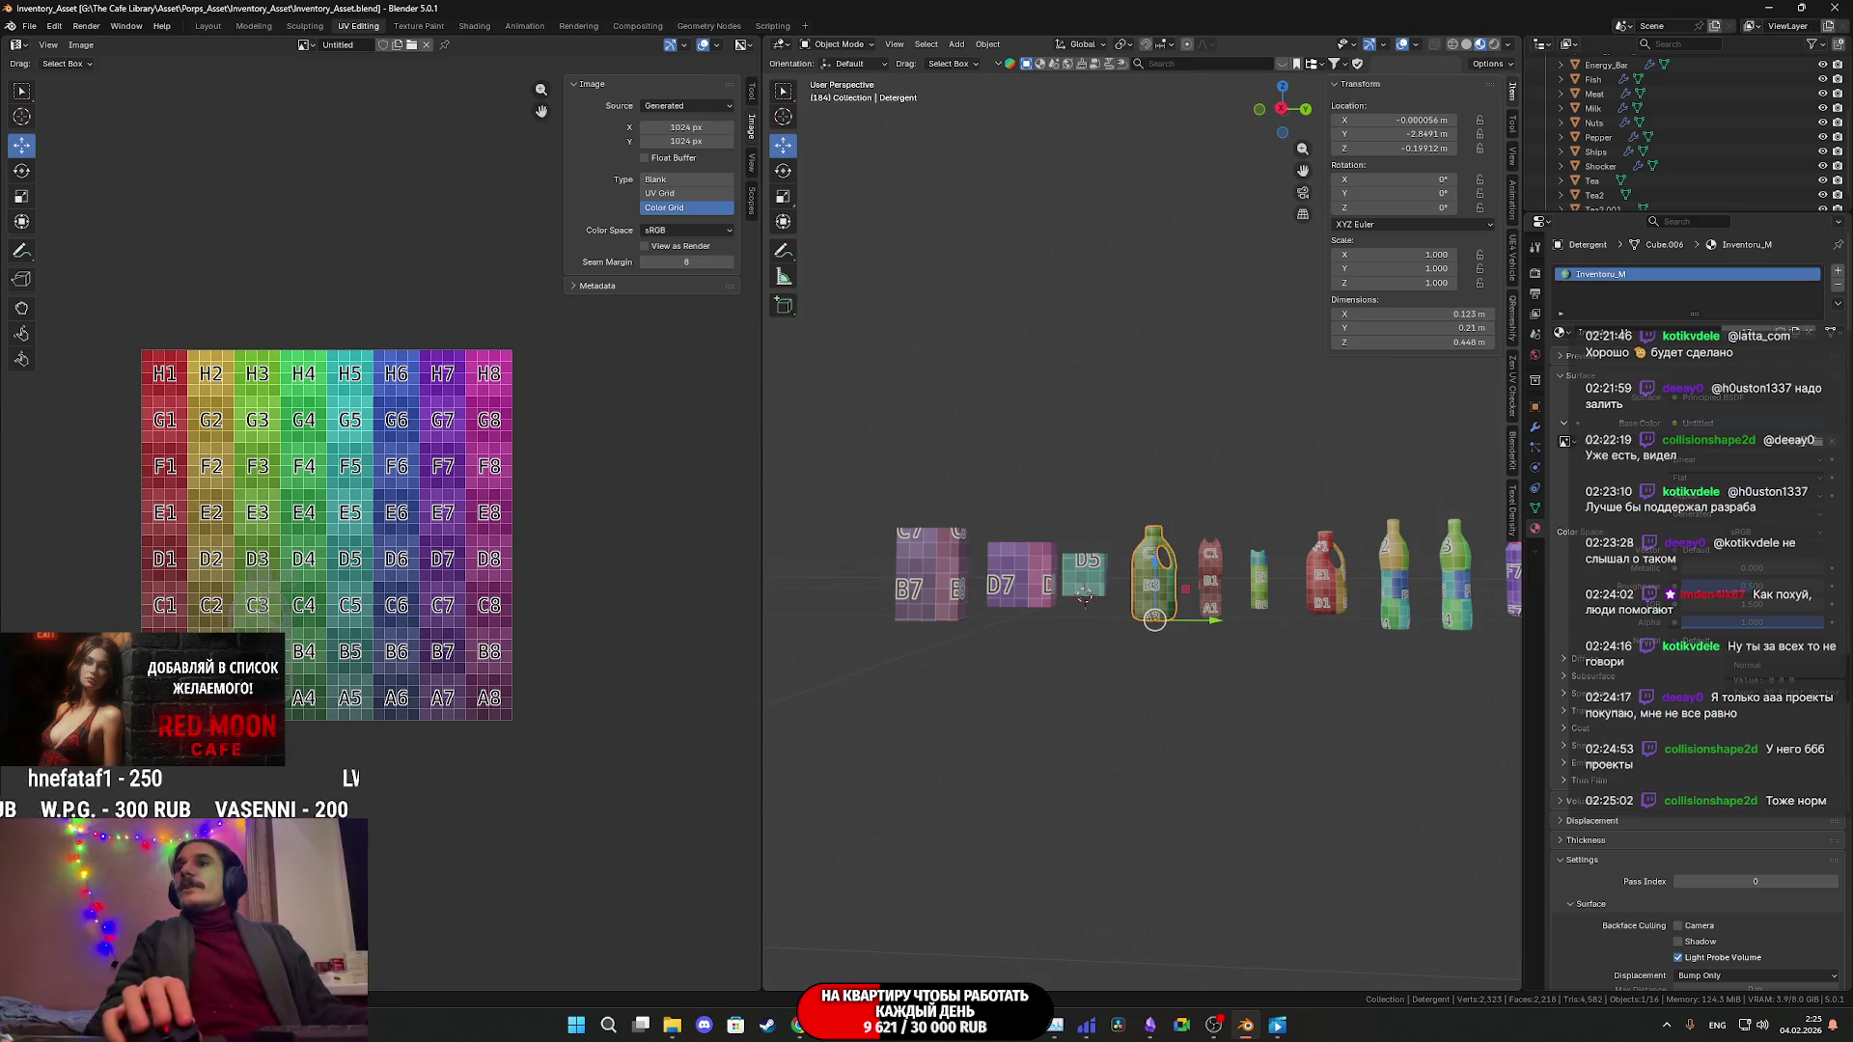
{"action": "scroll", "coordinate": [1295, 605], "scroll_direction": "up", "scroll_amount": 3}
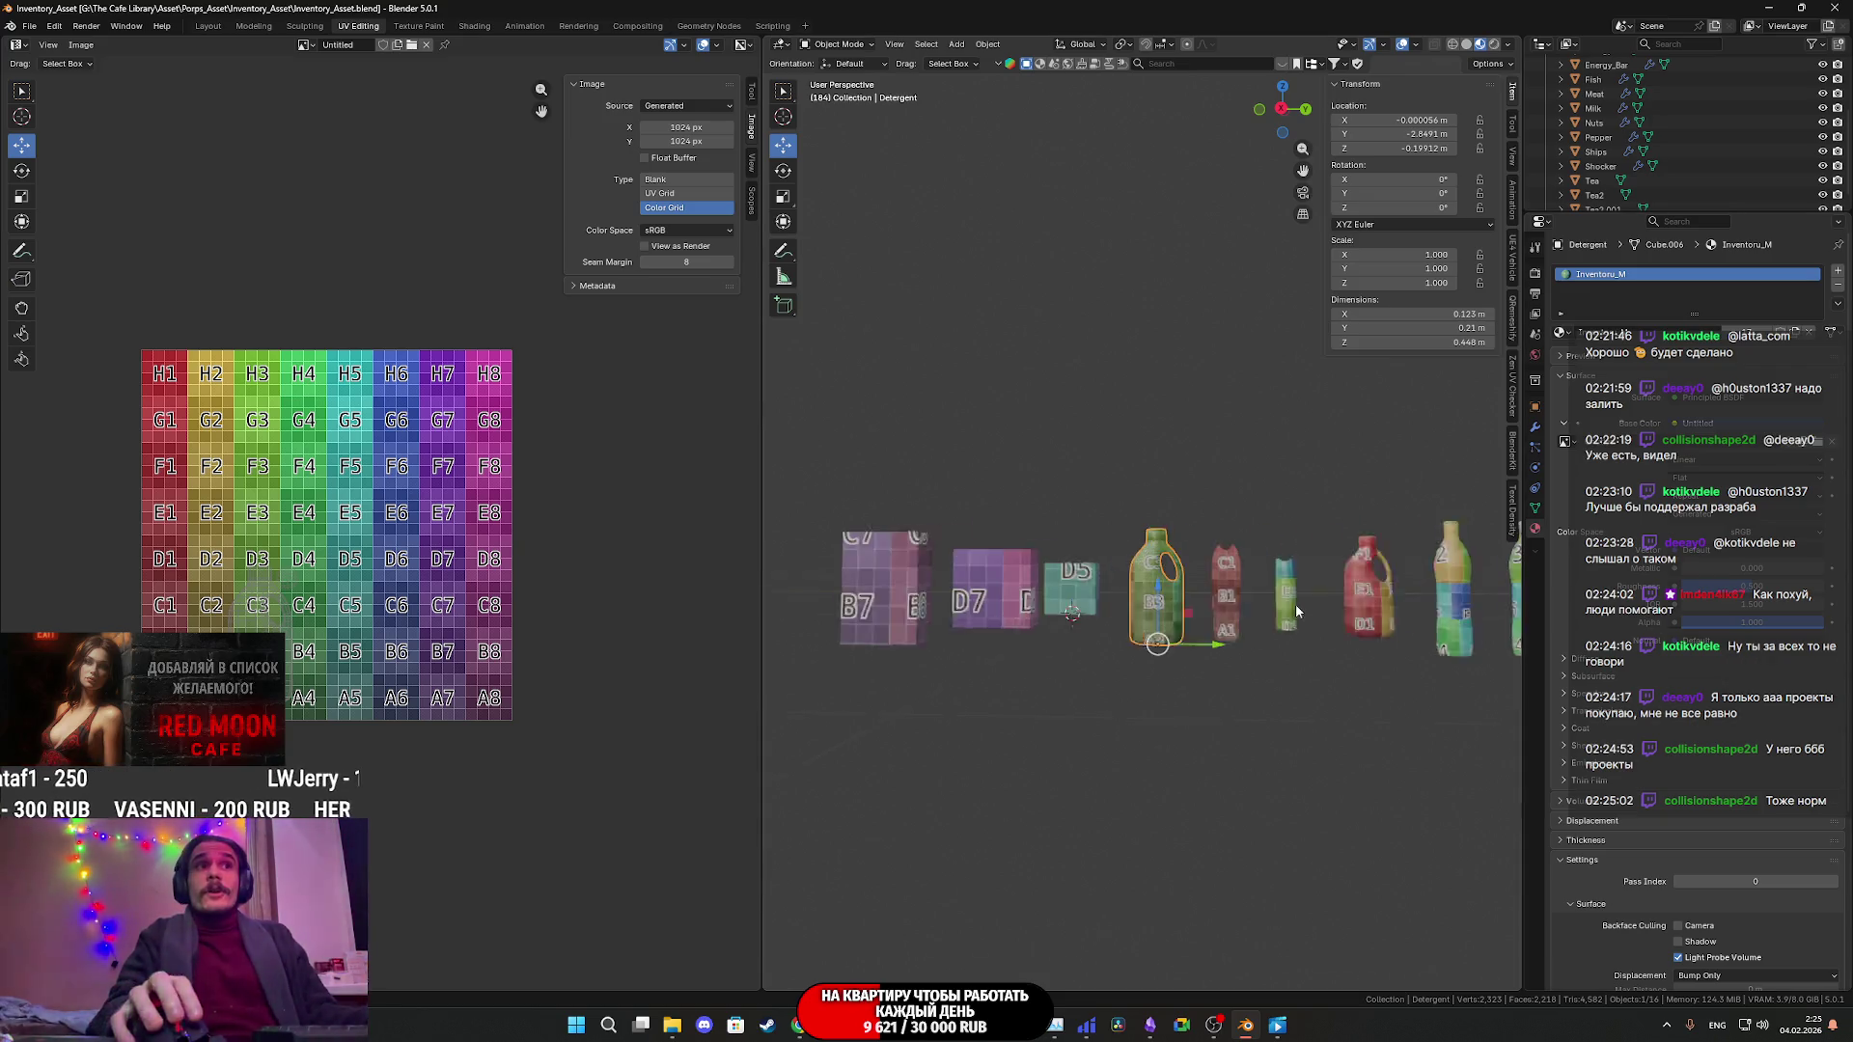
{"action": "mouse_move", "coordinate": [1277, 641]}
{"action": "middle_mouse_down"}
{"action": "mouse_move", "coordinate": [1324, 547]}
{"action": "mouse_move", "coordinate": [1315, 587]}
{"action": "mouse_move", "coordinate": [1378, 632]}
{"action": "mouse_move", "coordinate": [1323, 611]}
{"action": "middle_mouse_up"}
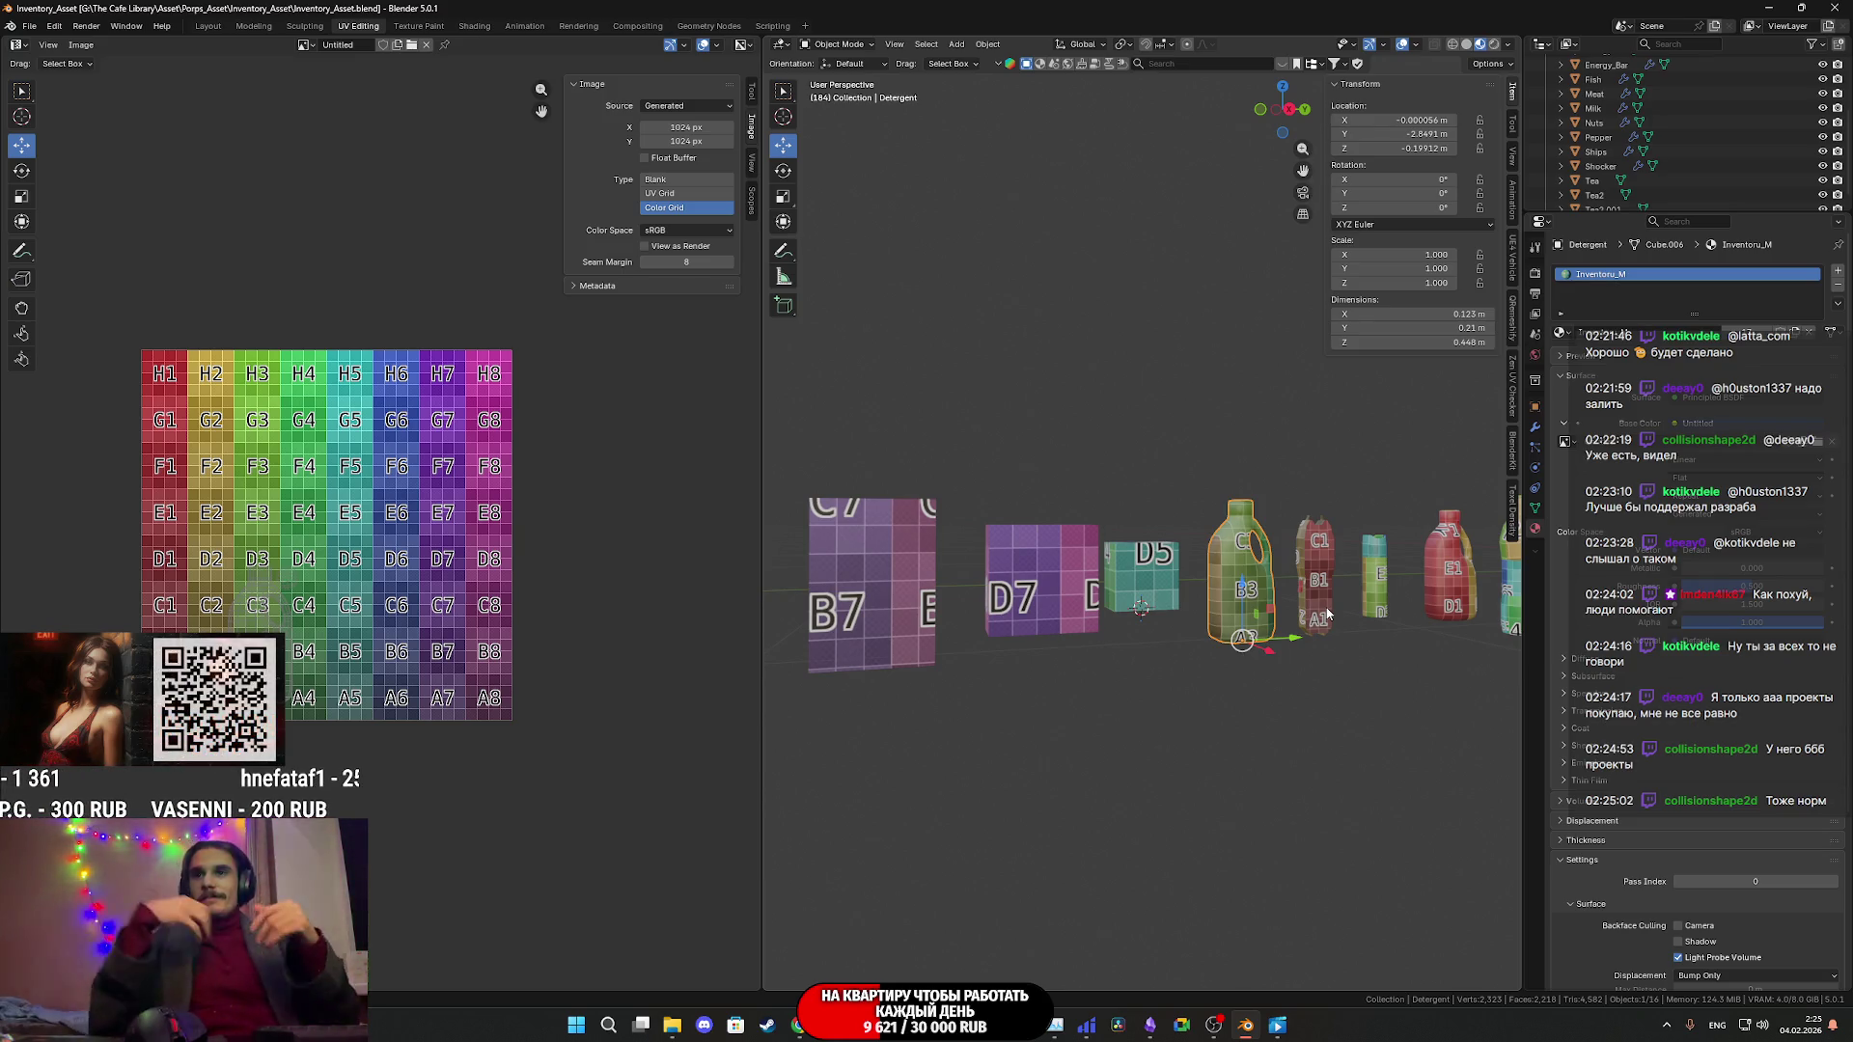
{"action": "scroll", "coordinate": [1254, 647], "scroll_direction": "down", "scroll_amount": 5}
{"action": "mouse_move", "coordinate": [1264, 656]}
{"action": "middle_mouse_down"}
{"action": "mouse_move", "coordinate": [1302, 687]}
{"action": "mouse_move", "coordinate": [1337, 596]}
{"action": "mouse_move", "coordinate": [1307, 625]}
{"action": "mouse_move", "coordinate": [1347, 641]}
{"action": "mouse_move", "coordinate": [1302, 656]}
{"action": "middle_mouse_up"}
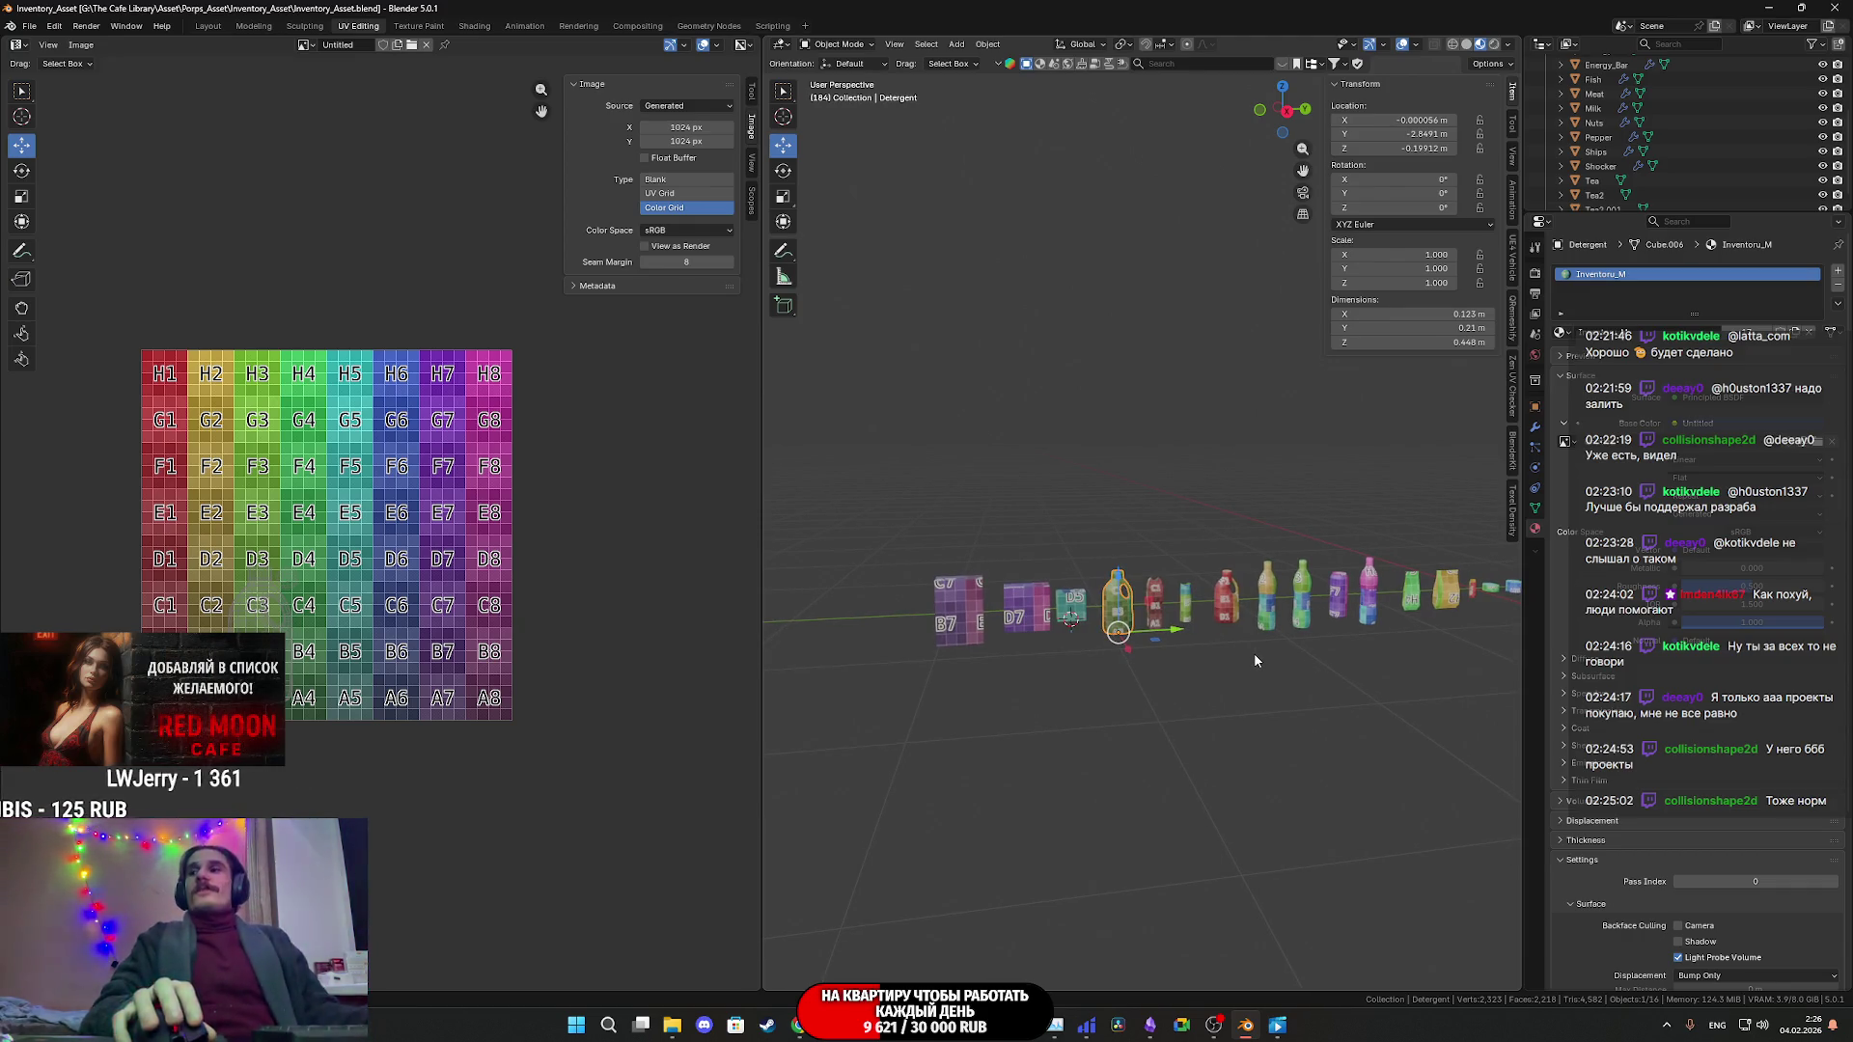
{"action": "scroll", "coordinate": [1254, 627], "scroll_direction": "up", "scroll_amount": 5}
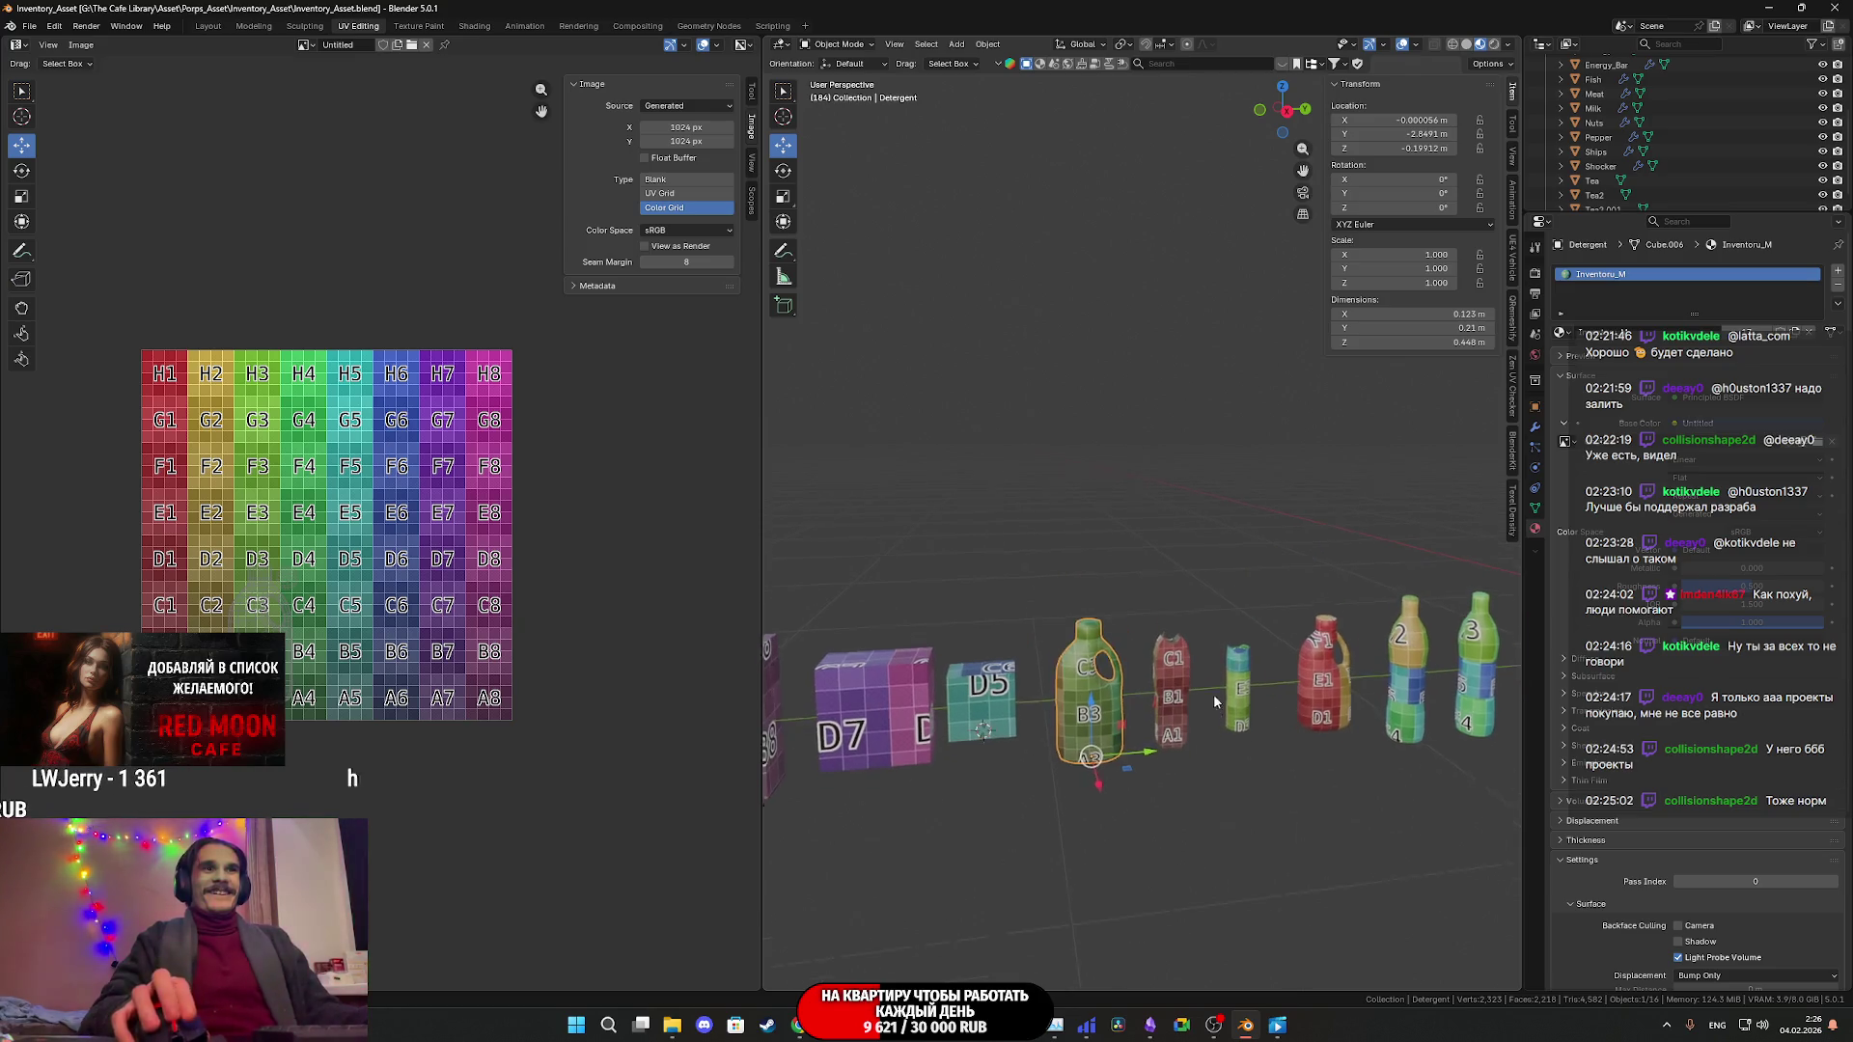
{"action": "scroll", "coordinate": [1067, 627], "scroll_direction": "down", "scroll_amount": 3}
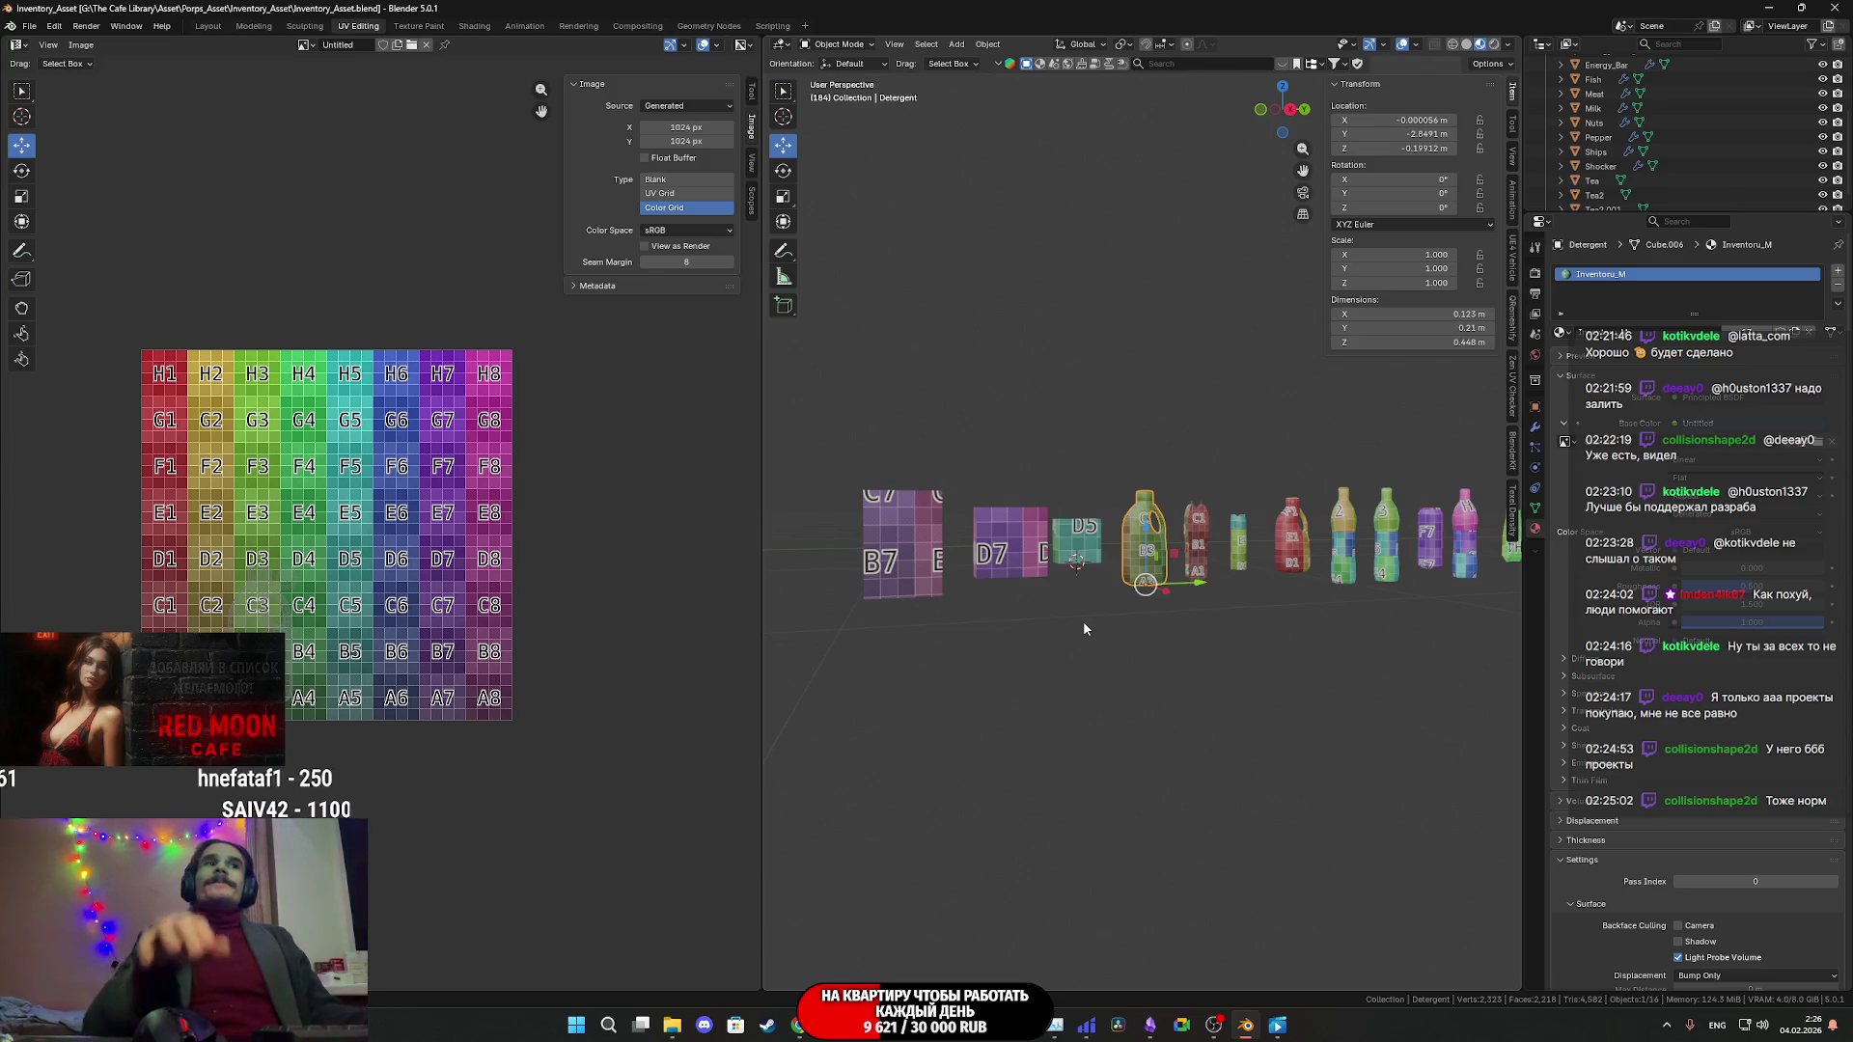
{"action": "mouse_move", "coordinate": [1082, 628]}
{"action": "middle_mouse_down", "text": "shift"}
{"action": "mouse_move", "coordinate": [1156, 631]}
{"action": "mouse_move", "coordinate": [1085, 656]}
{"action": "mouse_move", "coordinate": [1095, 620]}
{"action": "mouse_move", "coordinate": [1304, 648]}
{"action": "middle_mouse_up", "text": "shift"}
{"action": "left_click", "coordinate": [1225, 637]}
{"action": "scroll", "coordinate": [1273, 675], "scroll_direction": "down", "scroll_amount": 3}
{"action": "scroll", "coordinate": [1216, 705], "scroll_direction": "up", "scroll_amount": 4}
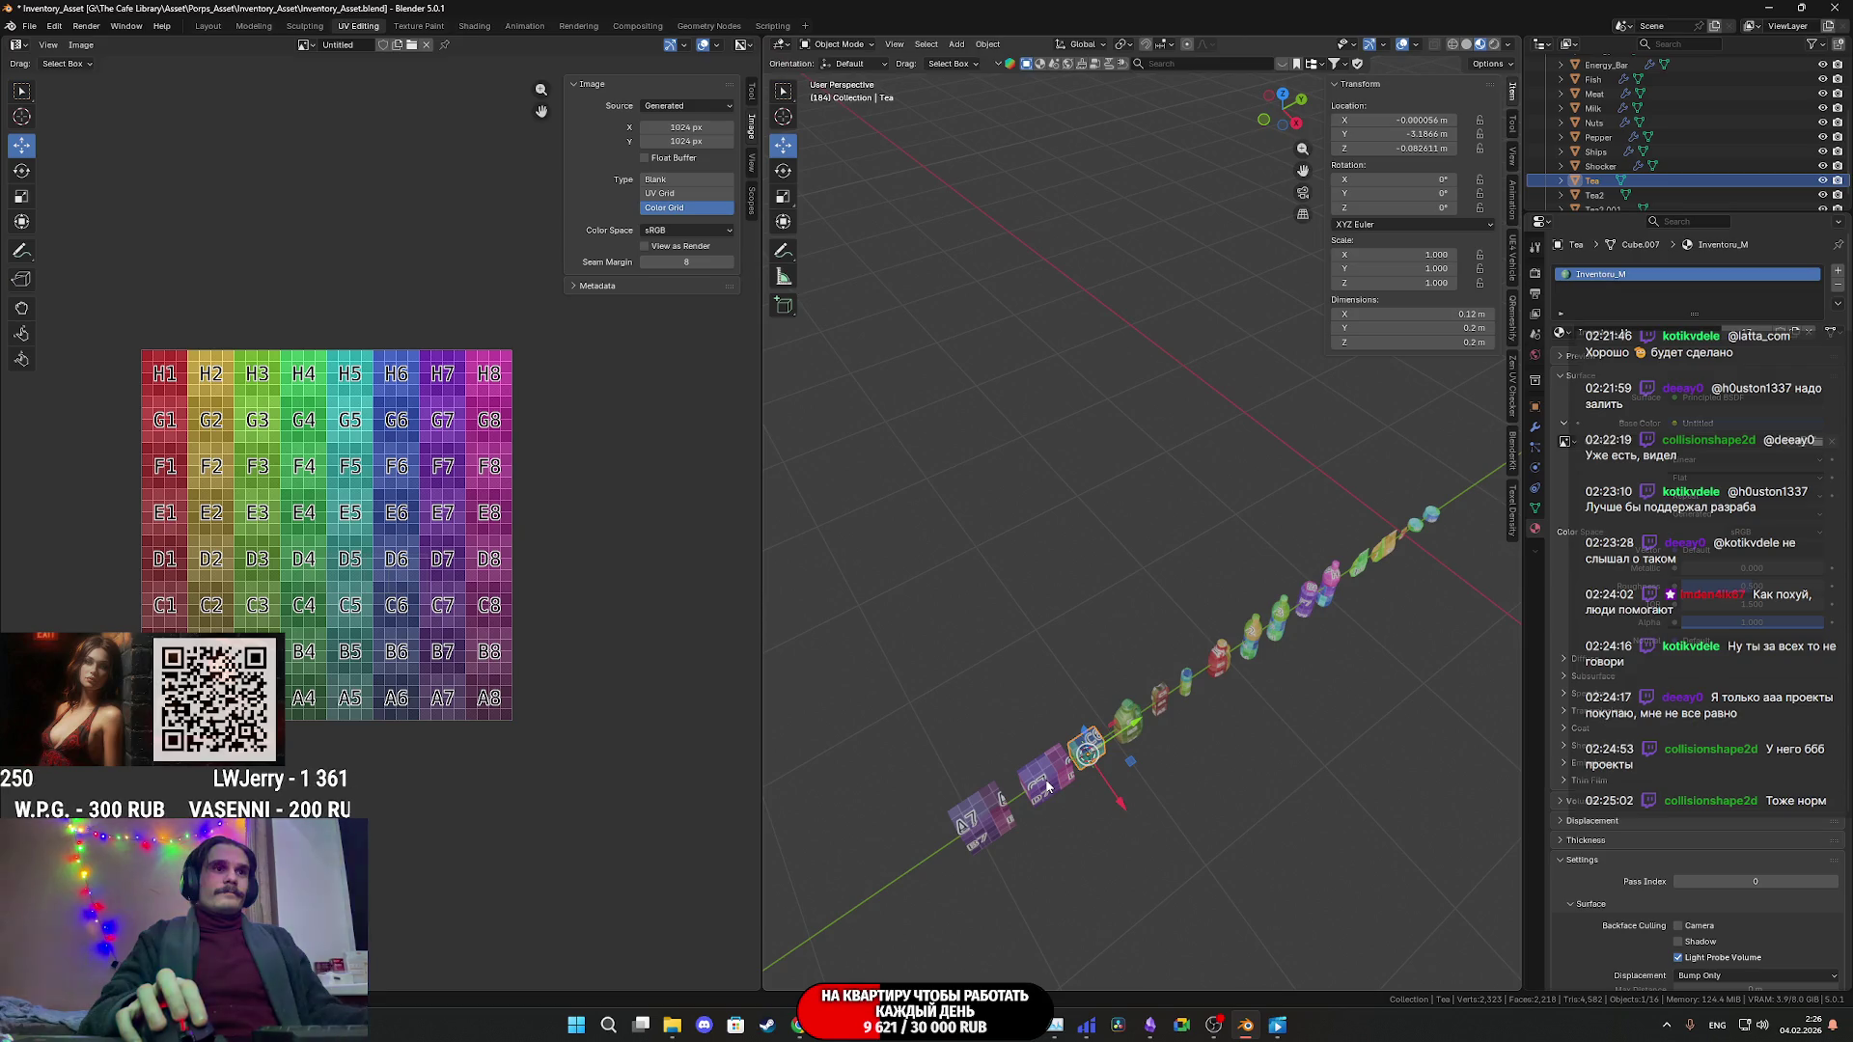
- Move the three tea cubes up above the bottles and slide Tea2 left beside them
{"action": "left_click", "coordinate": [1041, 794], "text": "shift"}
{"action": "middle_click_drag", "start_coordinate": [1042, 794], "coordinate": [1051, 829], "text": "shift"}
{"action": "mouse_move", "coordinate": [1052, 830]}
{"action": "left_mouse_down"}
{"action": "mouse_move", "coordinate": [1370, 569]}
{"action": "mouse_move", "coordinate": [1403, 577]}
{"action": "left_mouse_up"}
{"action": "middle_click_drag", "start_coordinate": [1403, 577], "coordinate": [1370, 613]}
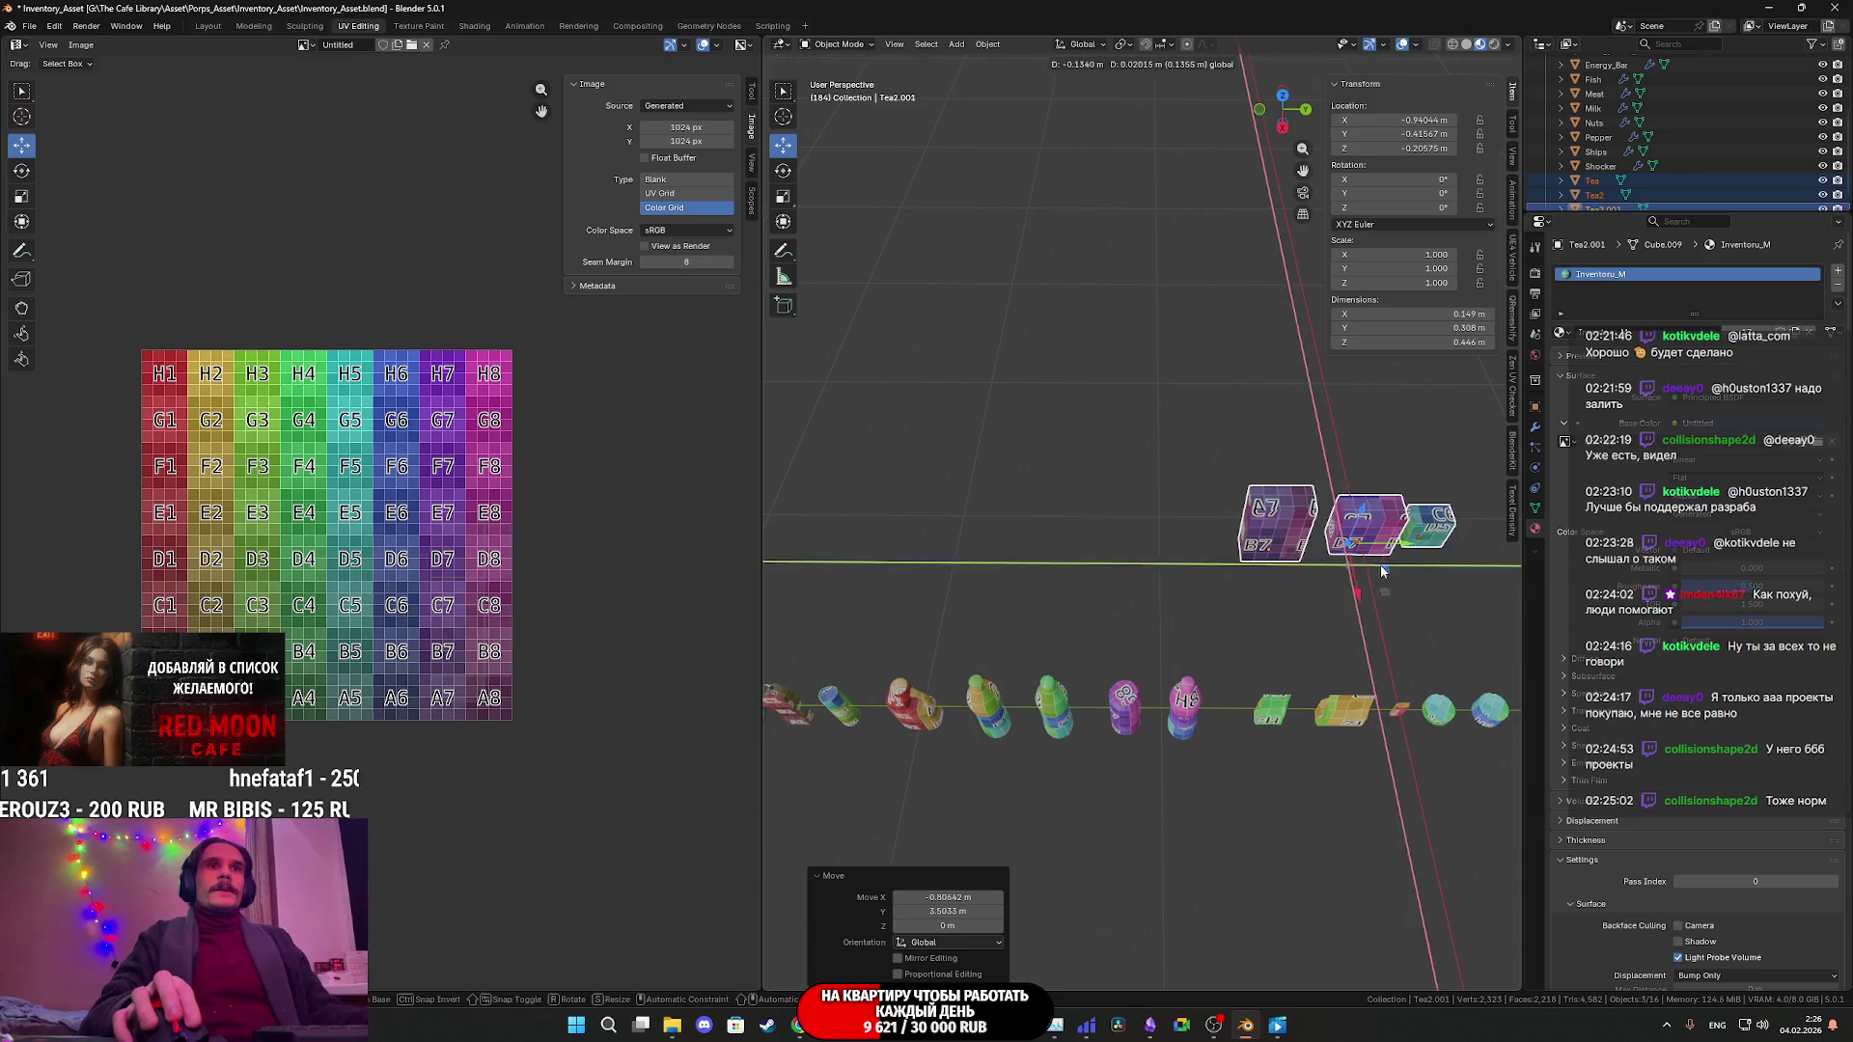
{"action": "left_click", "coordinate": [1389, 563]}
{"action": "mouse_move", "coordinate": [1408, 554]}
{"action": "left_mouse_down"}
{"action": "mouse_move", "coordinate": [1304, 543]}
{"action": "mouse_move", "coordinate": [1183, 568]}
{"action": "left_mouse_up"}
- Select Tea2.001, begin renaming it in the Outliner, and switch to the browser
{"action": "left_click", "coordinate": [1313, 540]}
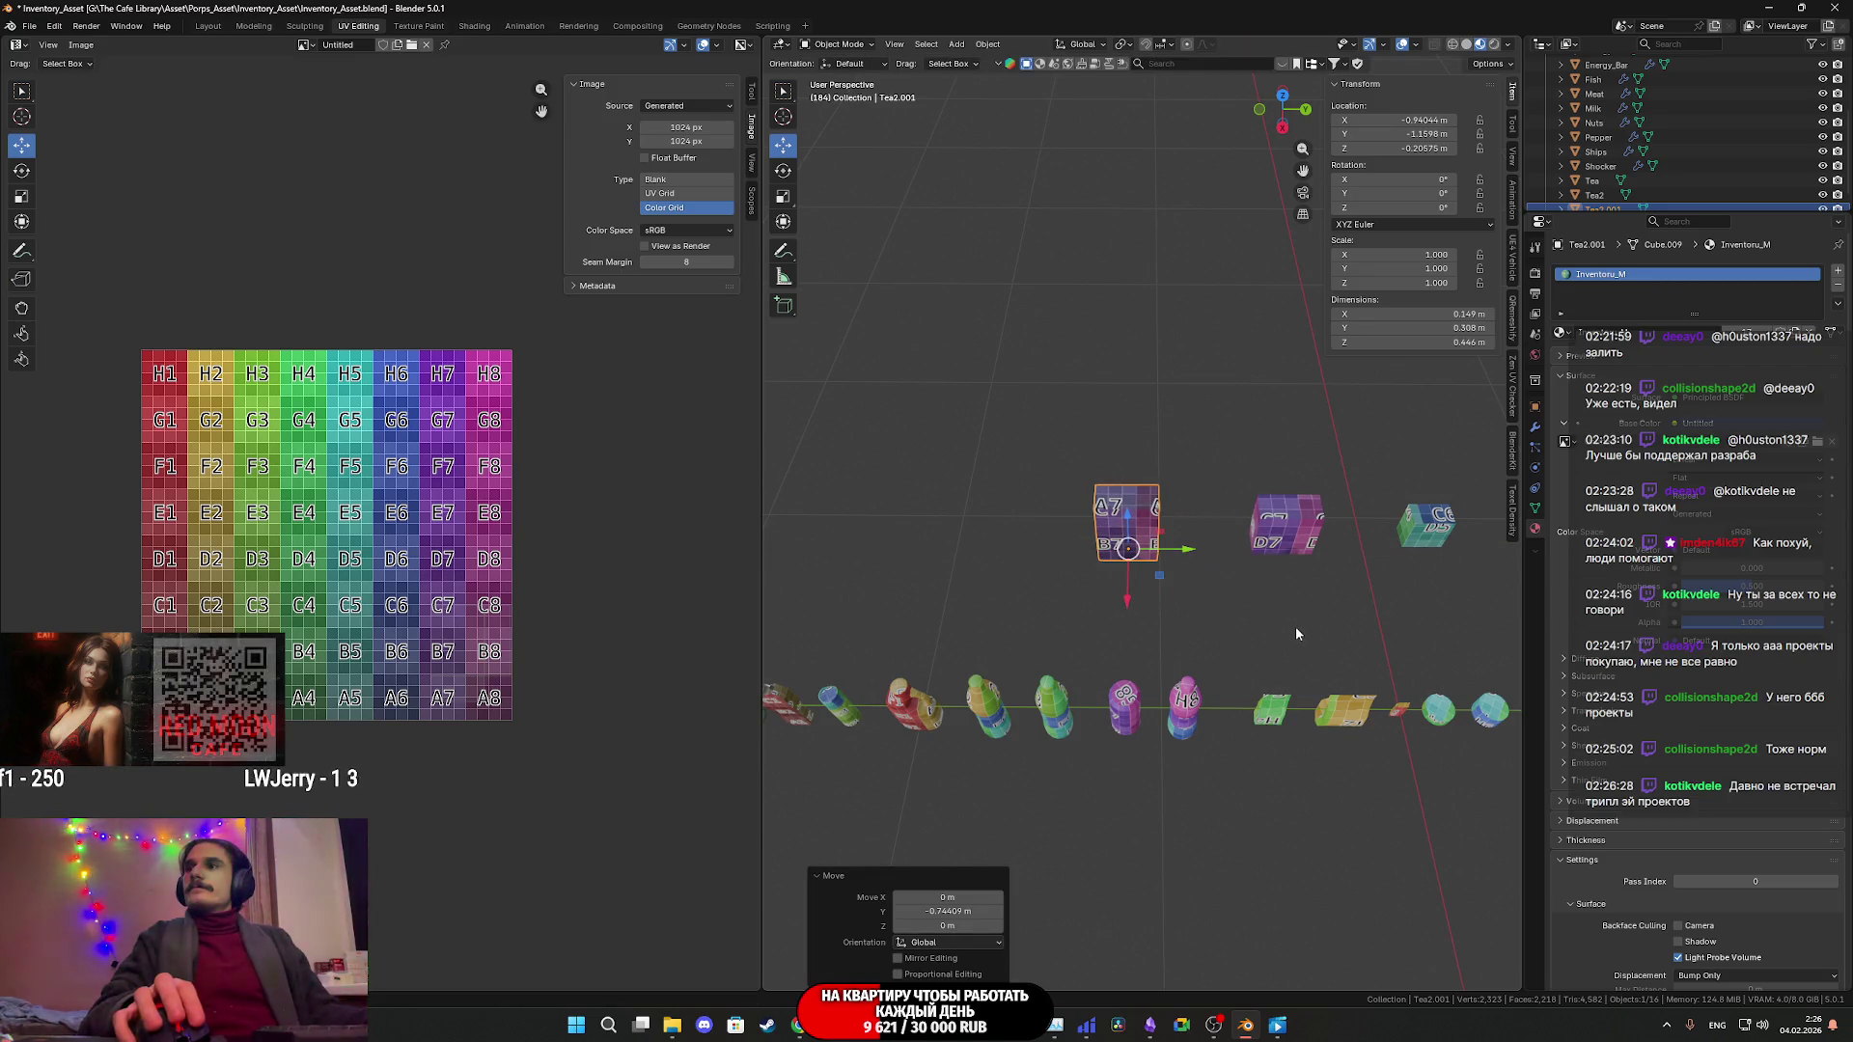
{"action": "mouse_move", "coordinate": [1287, 618]}
{"action": "middle_mouse_down"}
{"action": "mouse_move", "coordinate": [1233, 547]}
{"action": "mouse_move", "coordinate": [1235, 685]}
{"action": "mouse_move", "coordinate": [964, 182]}
{"action": "middle_mouse_up"}
{"action": "scroll", "coordinate": [1125, 454], "scroll_direction": "down", "scroll_amount": 5}
{"action": "mouse_move", "coordinate": [1125, 463]}
{"action": "middle_mouse_down"}
{"action": "mouse_move", "coordinate": [1135, 531]}
{"action": "mouse_move", "coordinate": [1090, 497]}
{"action": "middle_mouse_up"}
{"action": "scroll", "coordinate": [1135, 536], "scroll_direction": "up", "scroll_amount": 2}
{"action": "scroll", "coordinate": [1624, 193], "scroll_direction": "down", "scroll_amount": 1}
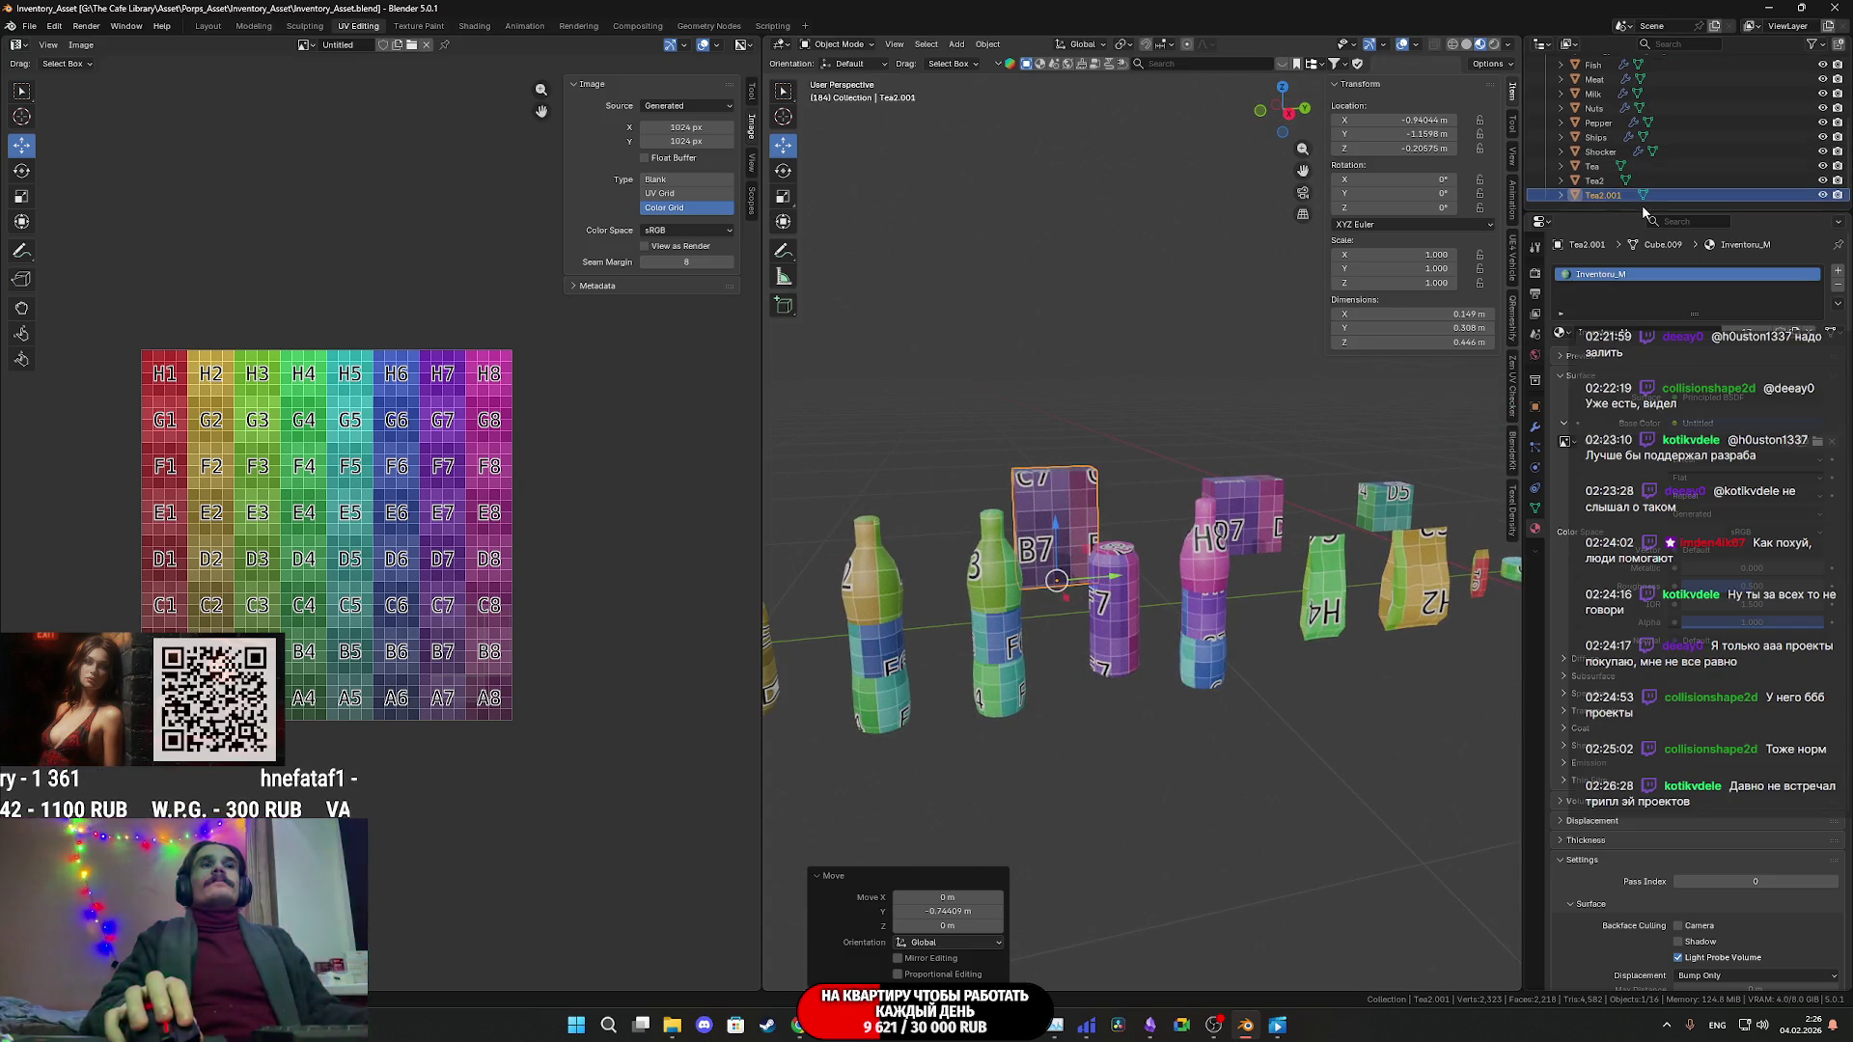
{"action": "double_click", "coordinate": [1602, 195]}
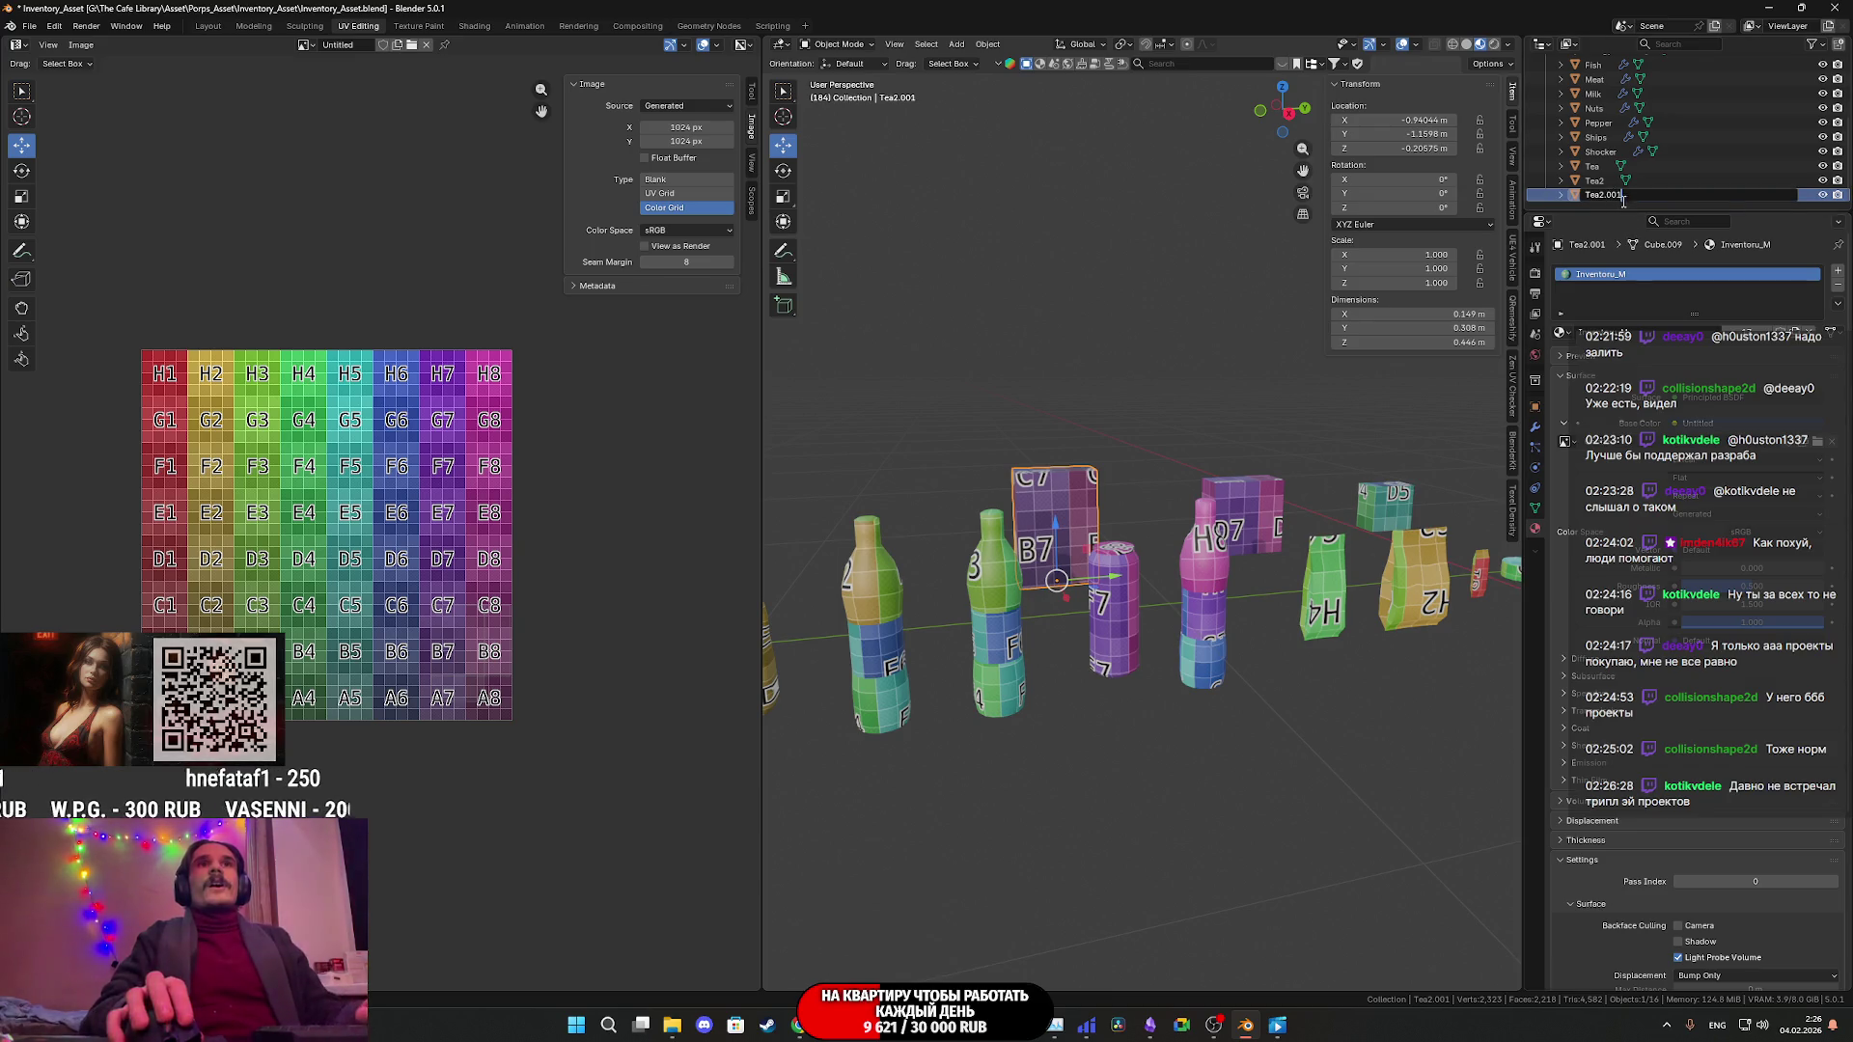
{"action": "left_click", "coordinate": [799, 1025]}
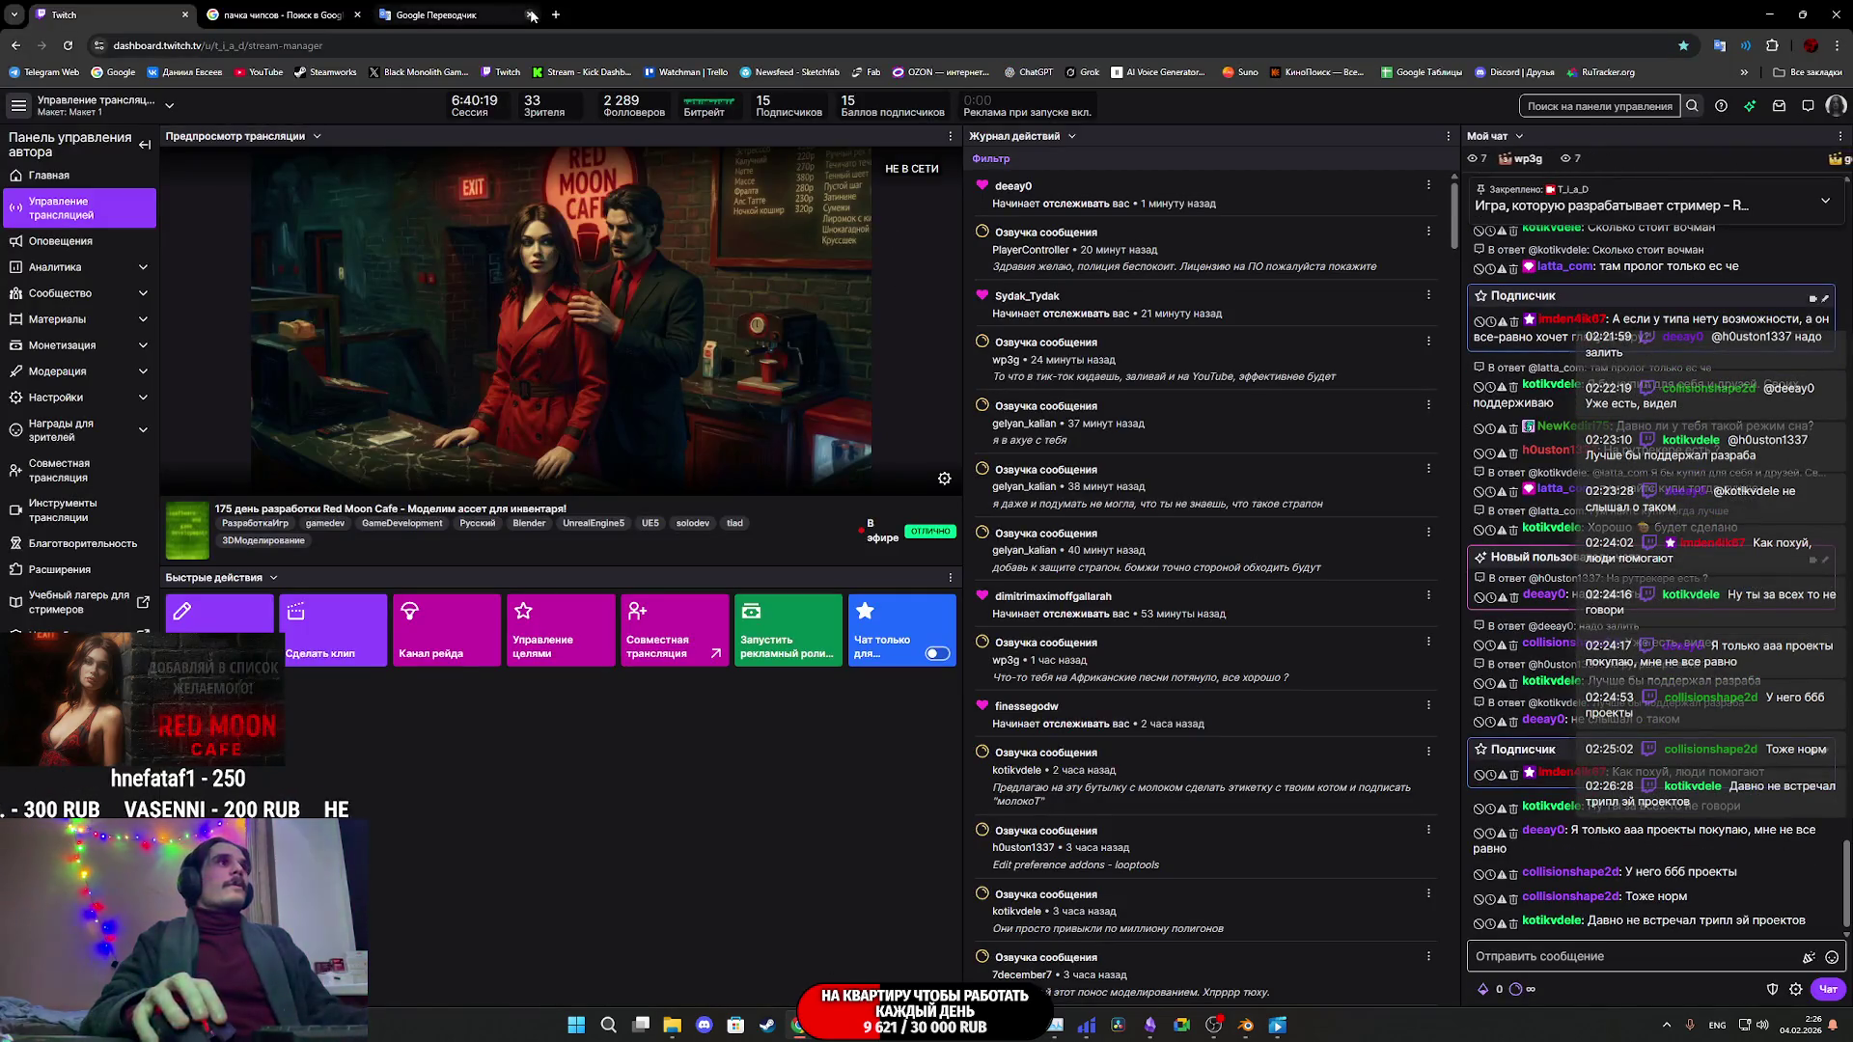
- Translate Каша from Russian to English (Porridge) in Google Translate, then return to Blender
{"action": "left_click", "coordinate": [439, 14]}
{"action": "left_click", "coordinate": [894, 238]}
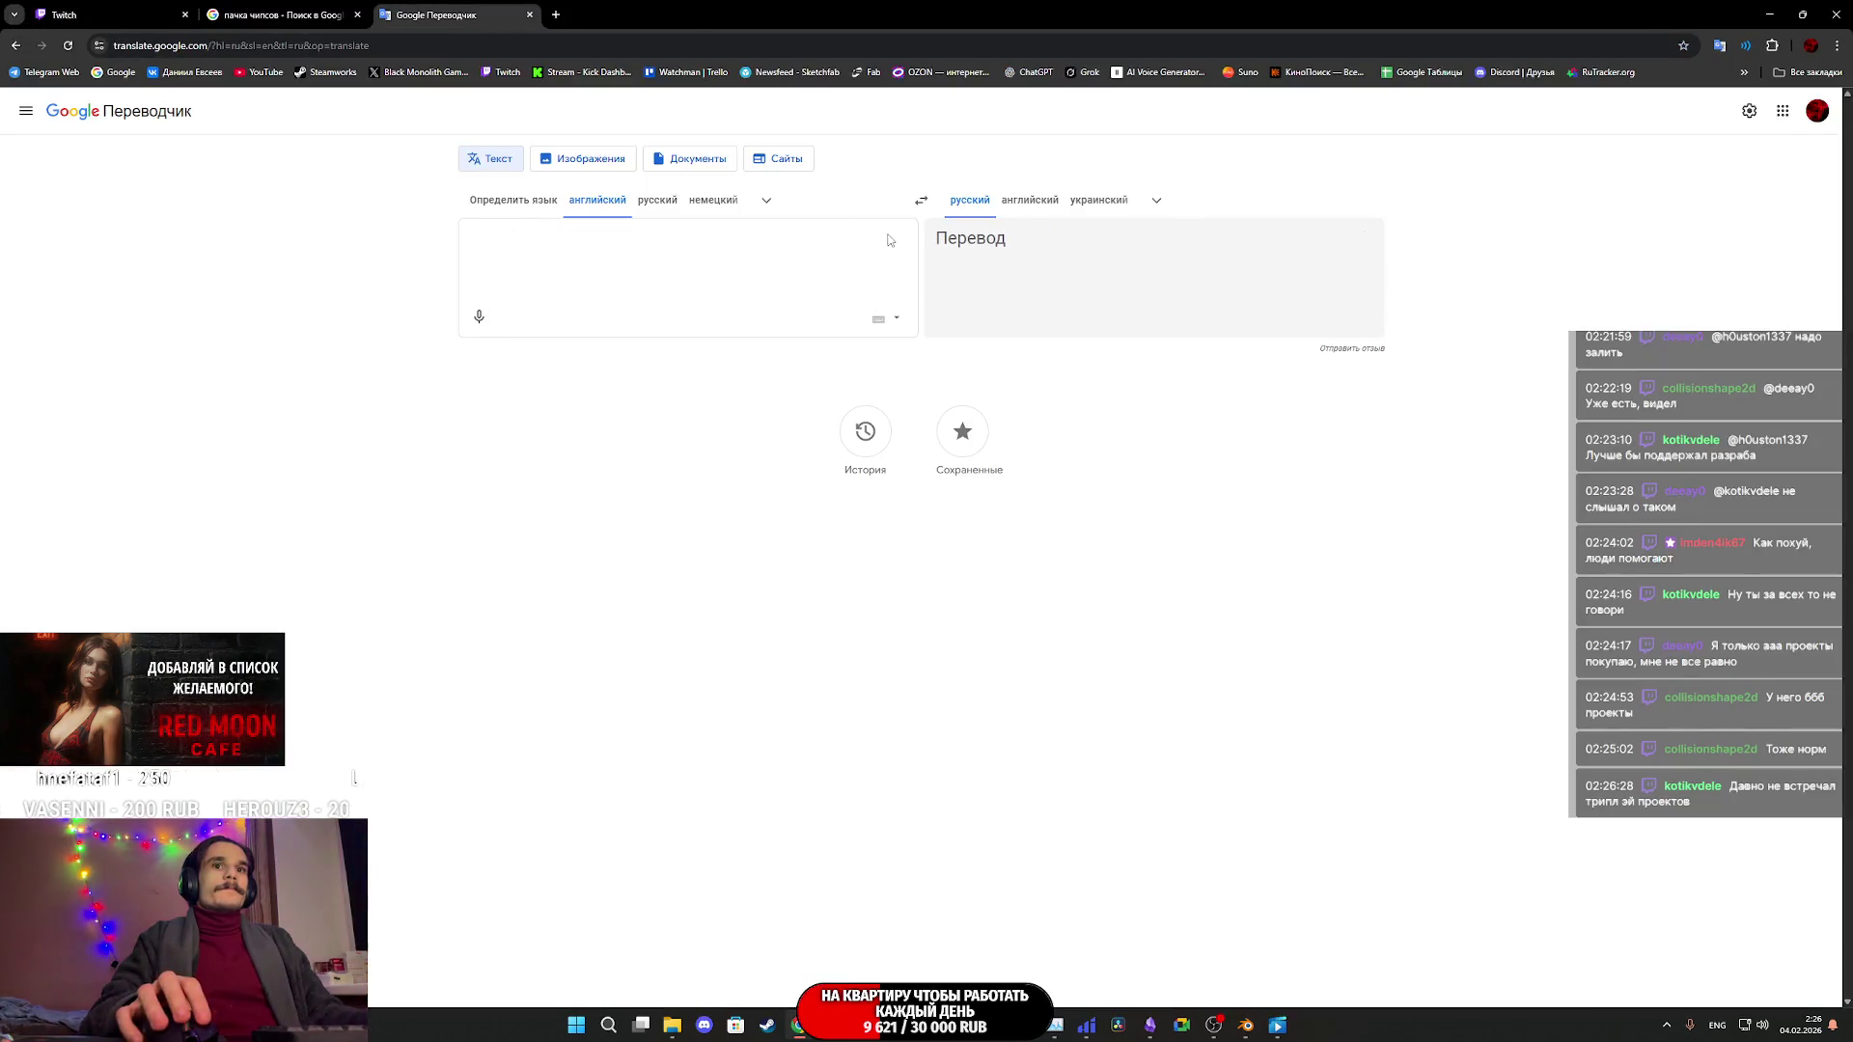
{"action": "left_click", "coordinate": [923, 204]}
{"action": "key", "text": "alt+shift"}
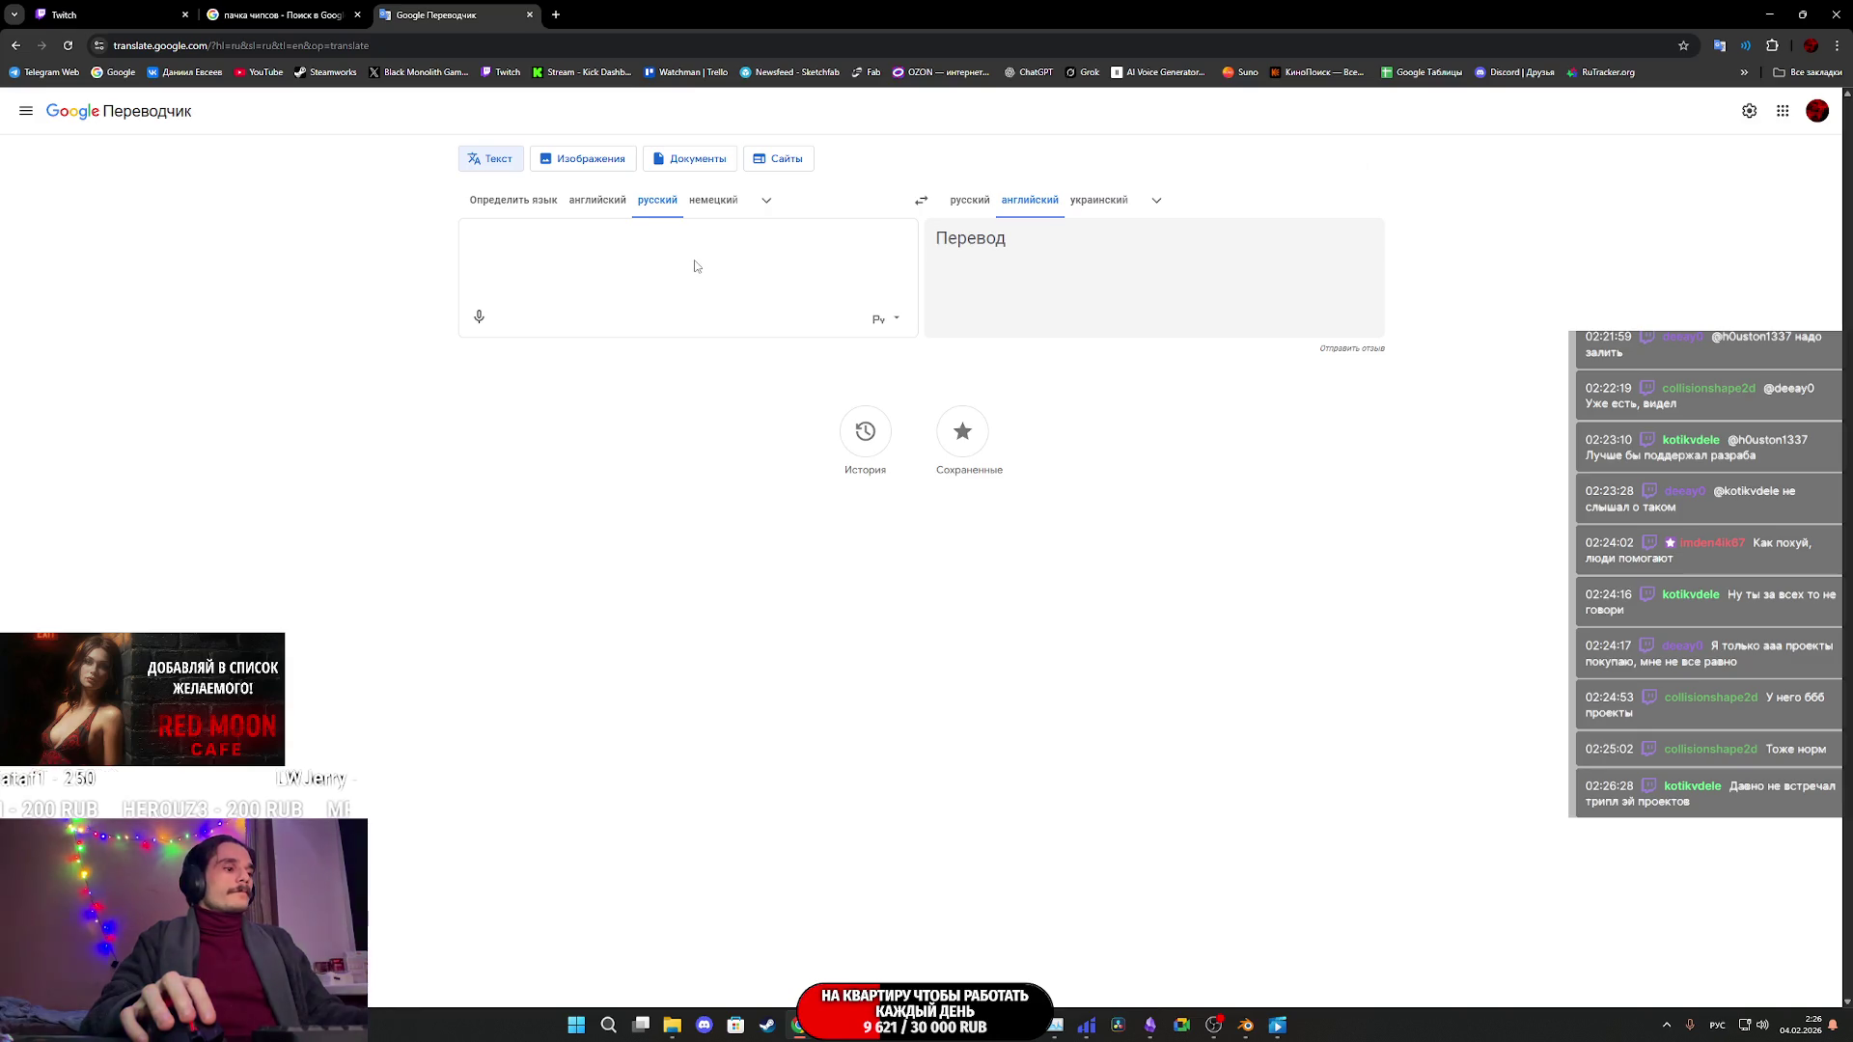
{"action": "type", "text": "Каша"}
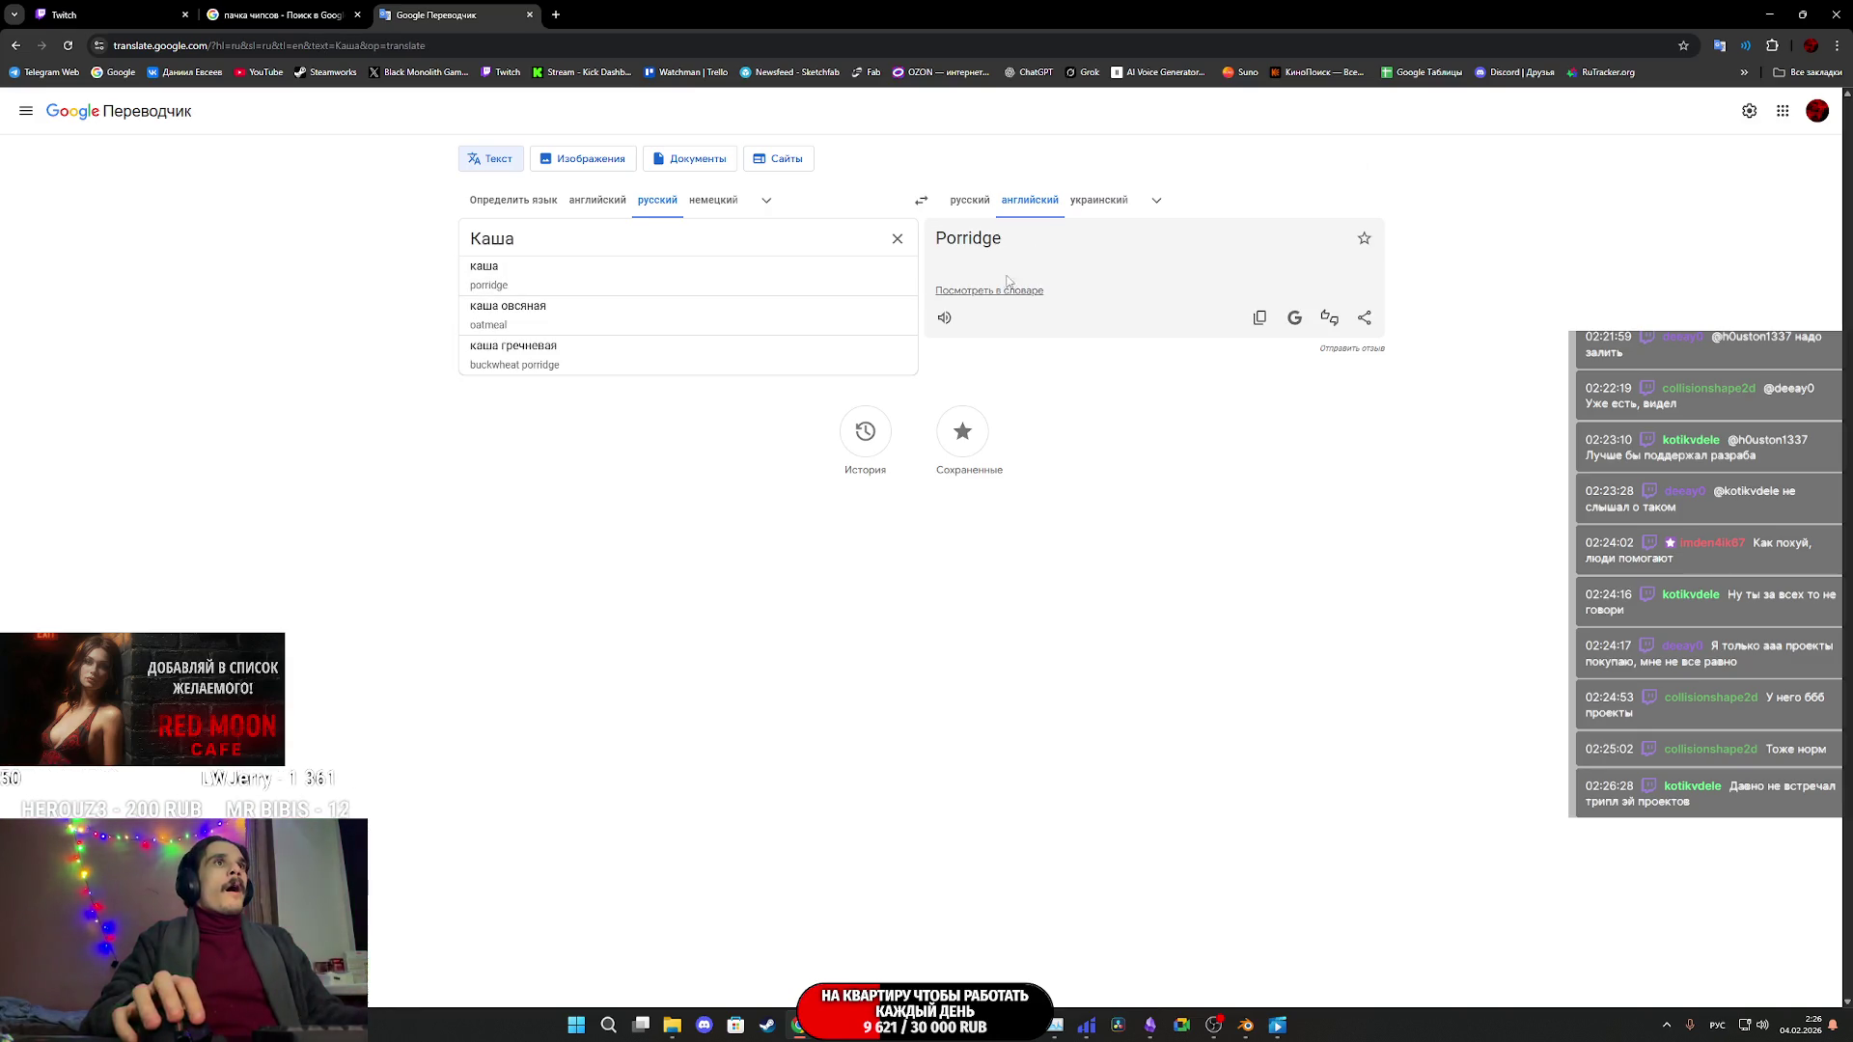
{"action": "left_click", "coordinate": [1260, 317]}
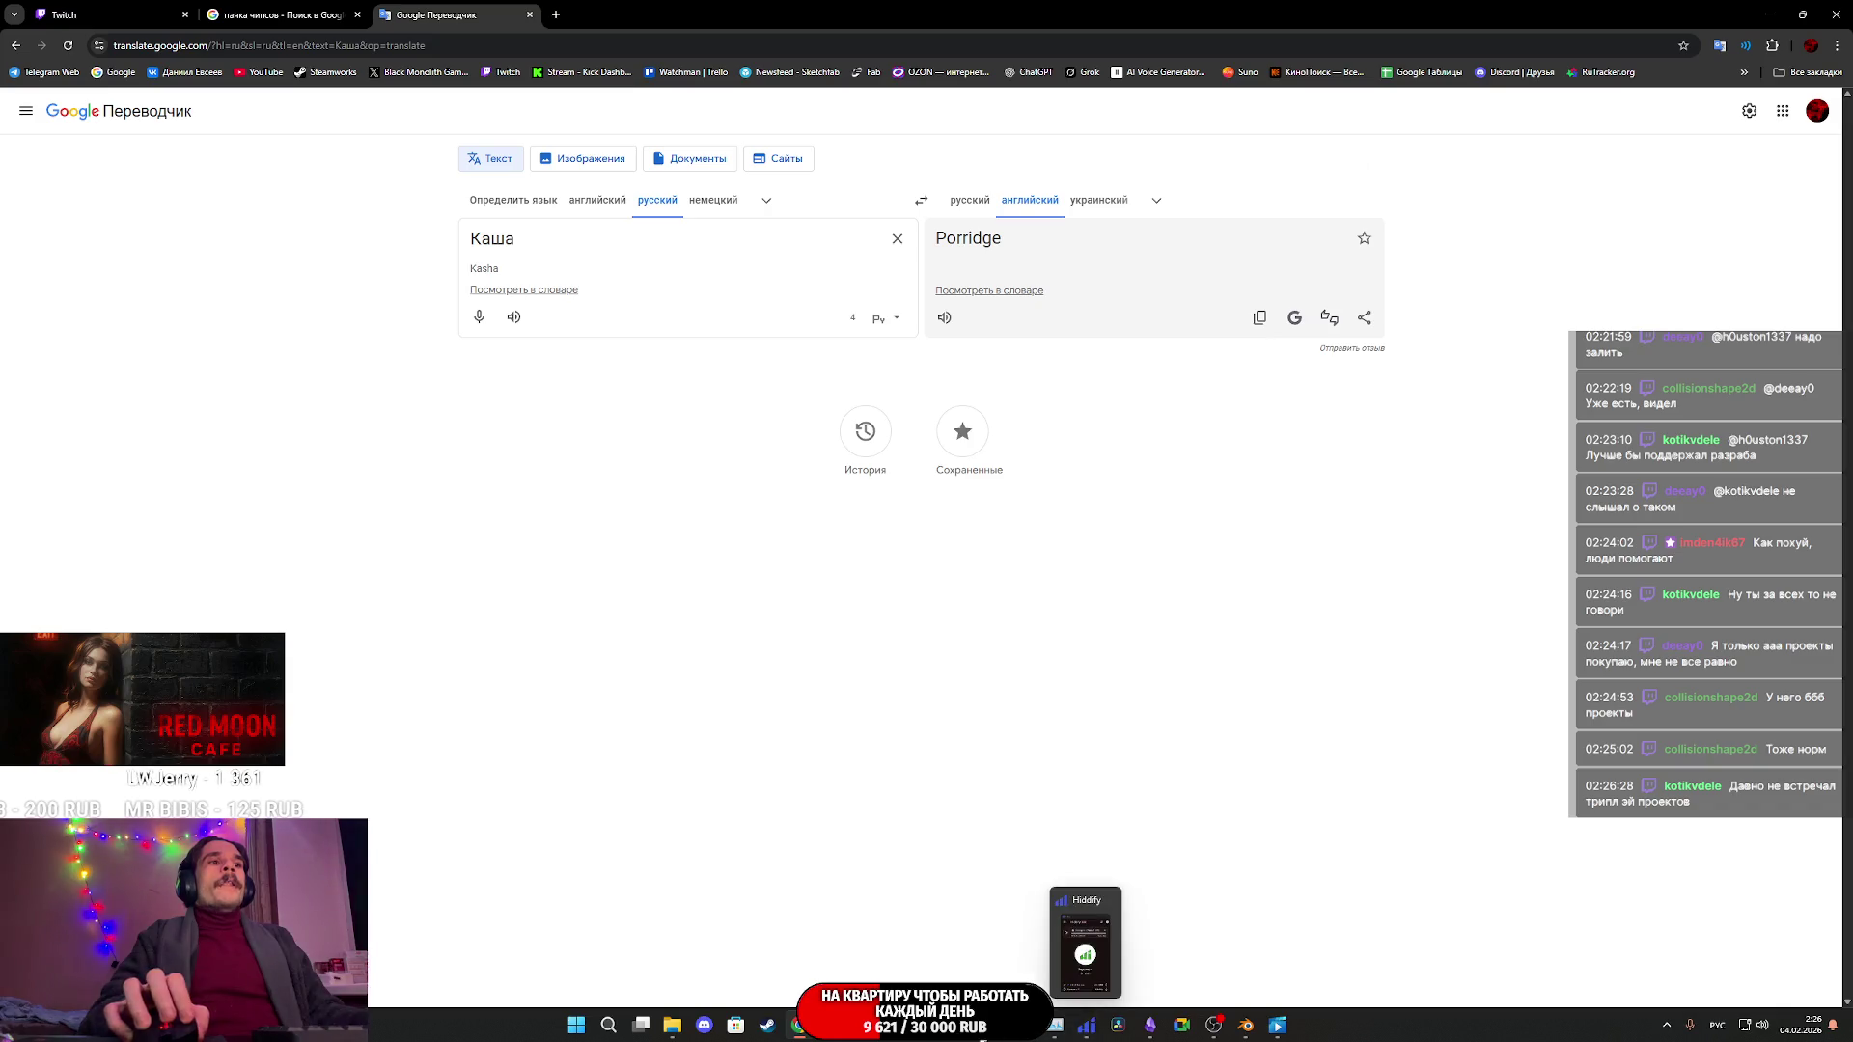
{"action": "left_click", "coordinate": [1245, 1025]}
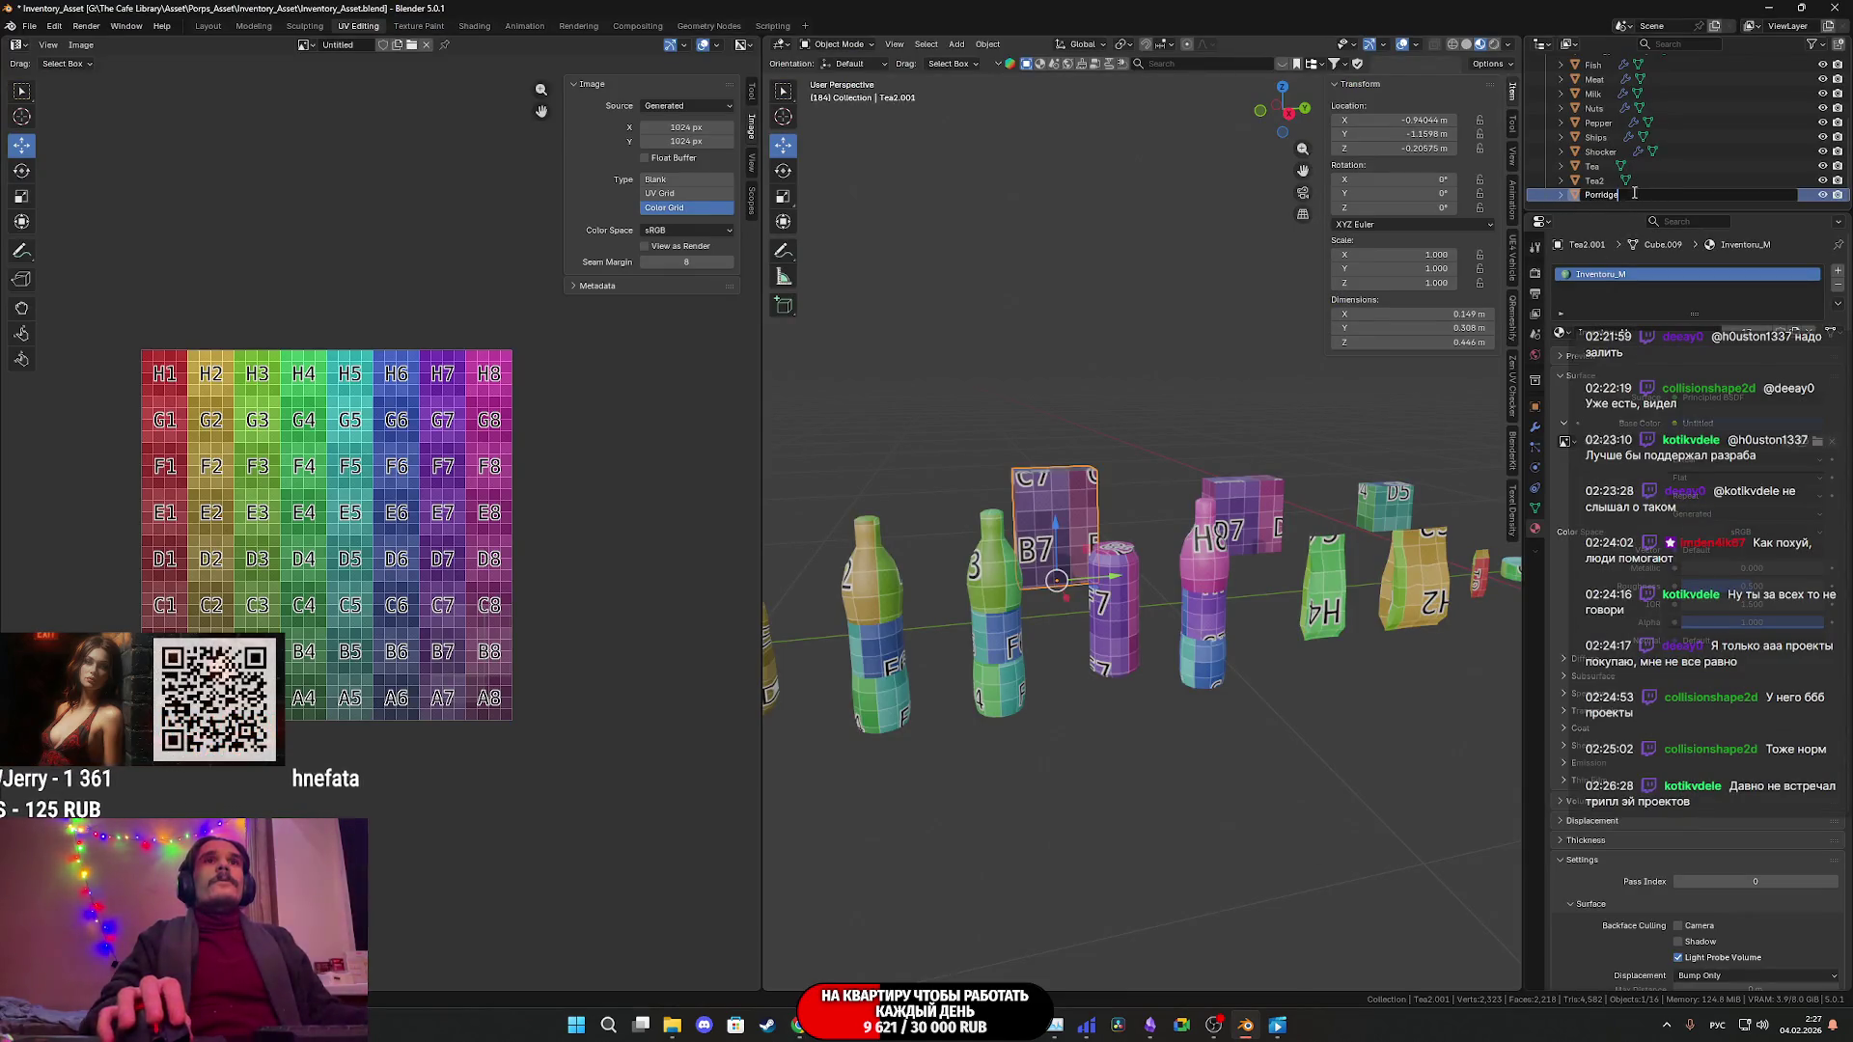
- Confirm the name Porridge for Tea2.001, save the file, and return to the translation page
{"action": "key", "text": "Return"}
{"action": "middle_click_drag", "start_coordinate": [1208, 490], "coordinate": [1189, 506]}
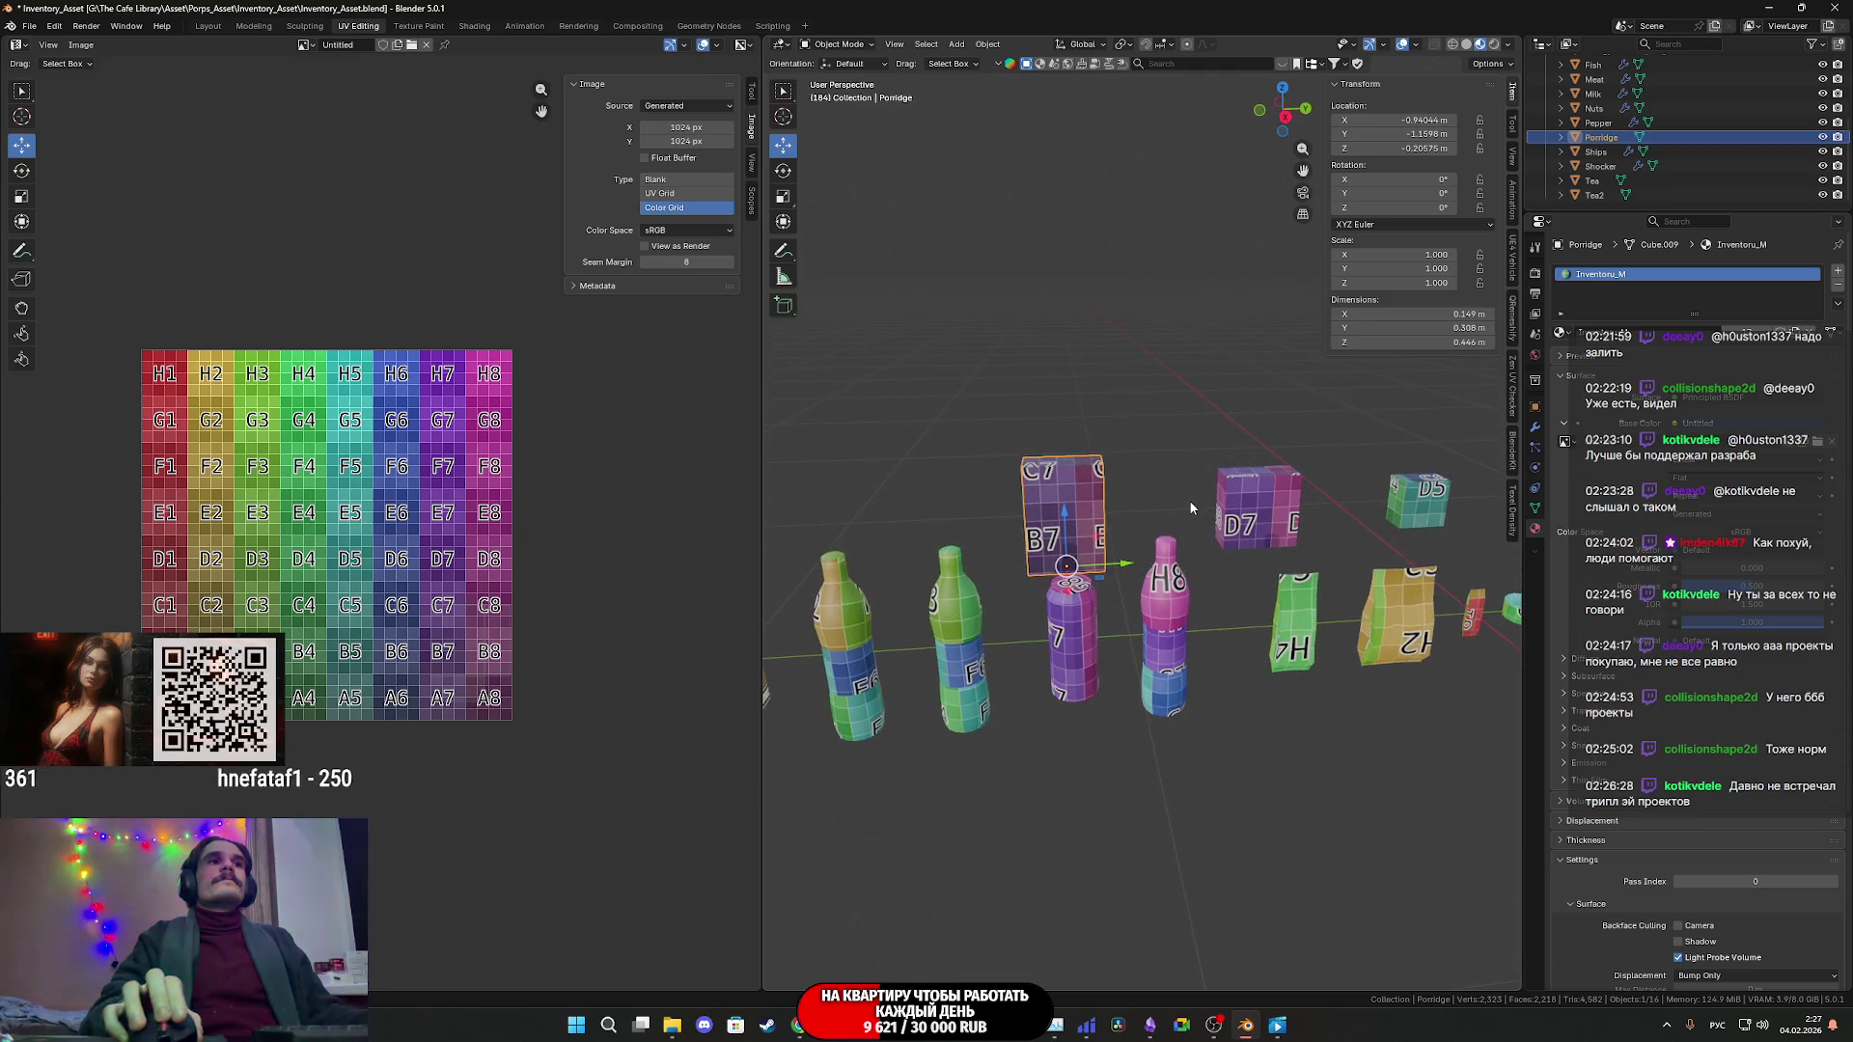
{"action": "key", "text": "ctrl+s"}
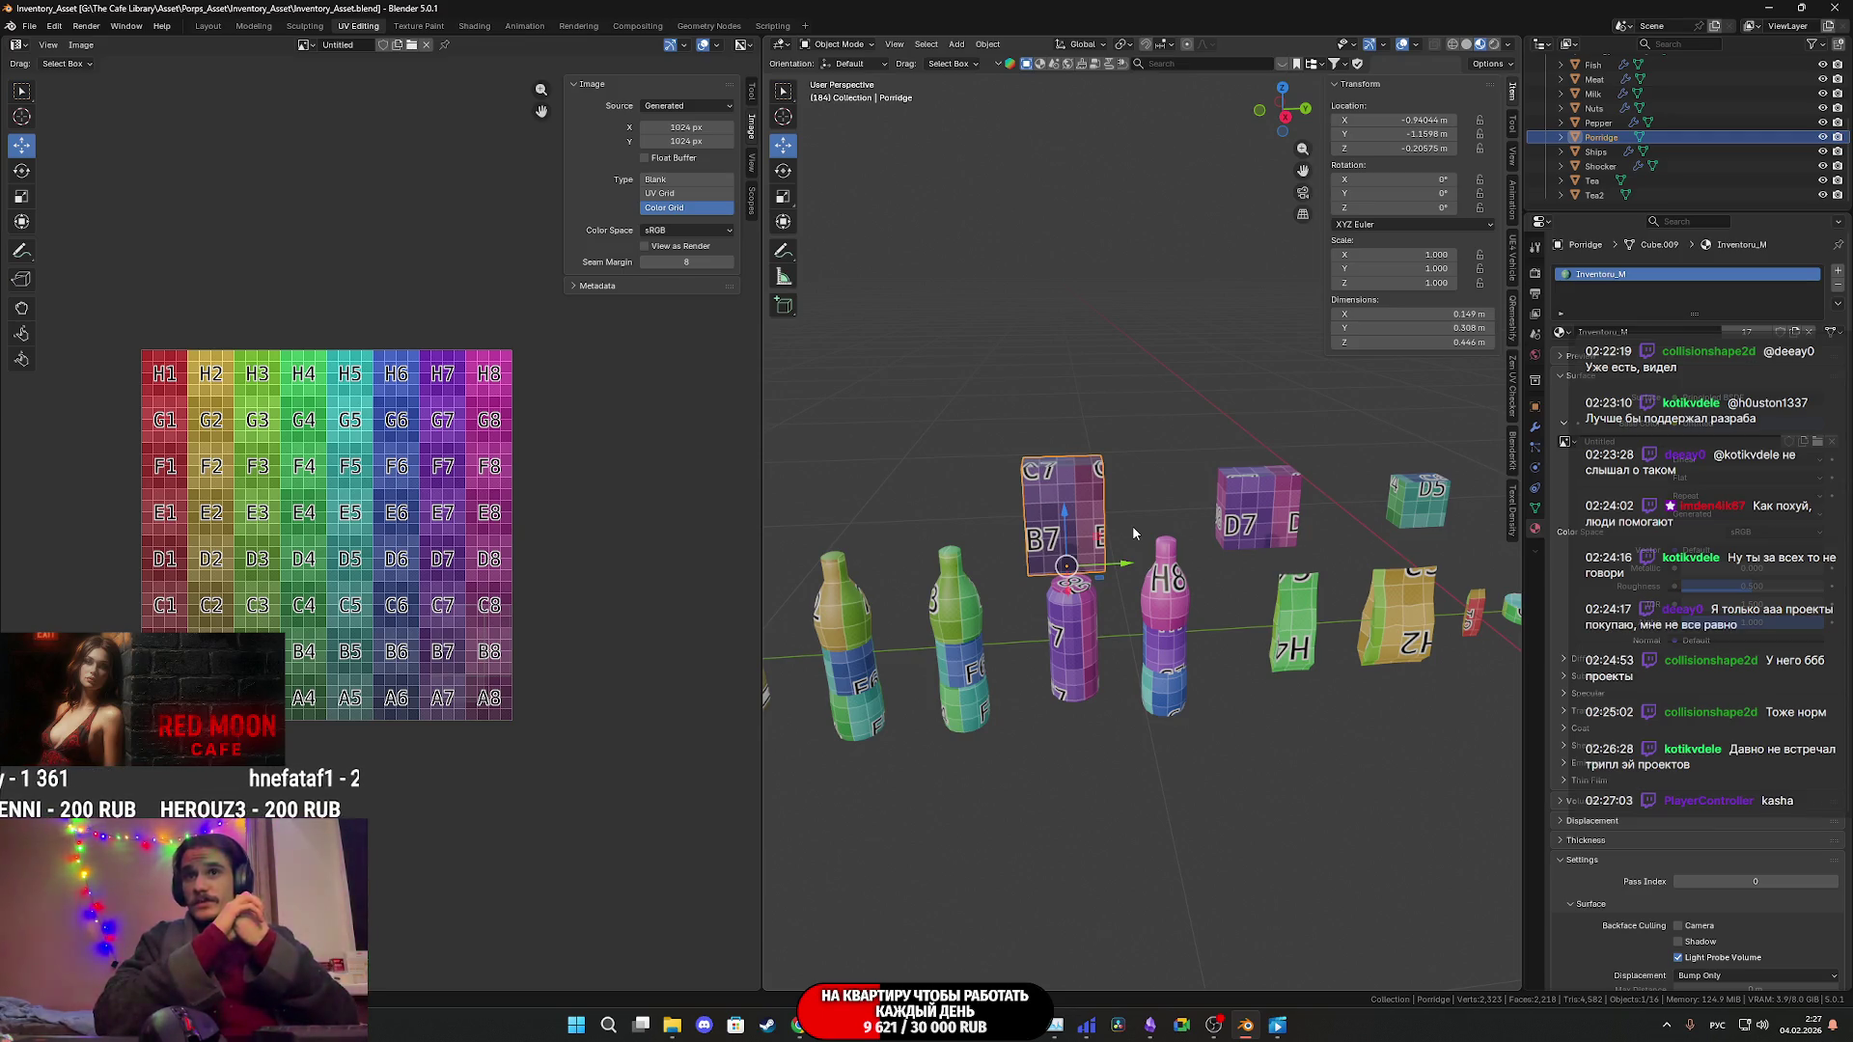
{"action": "left_click", "coordinate": [799, 1025]}
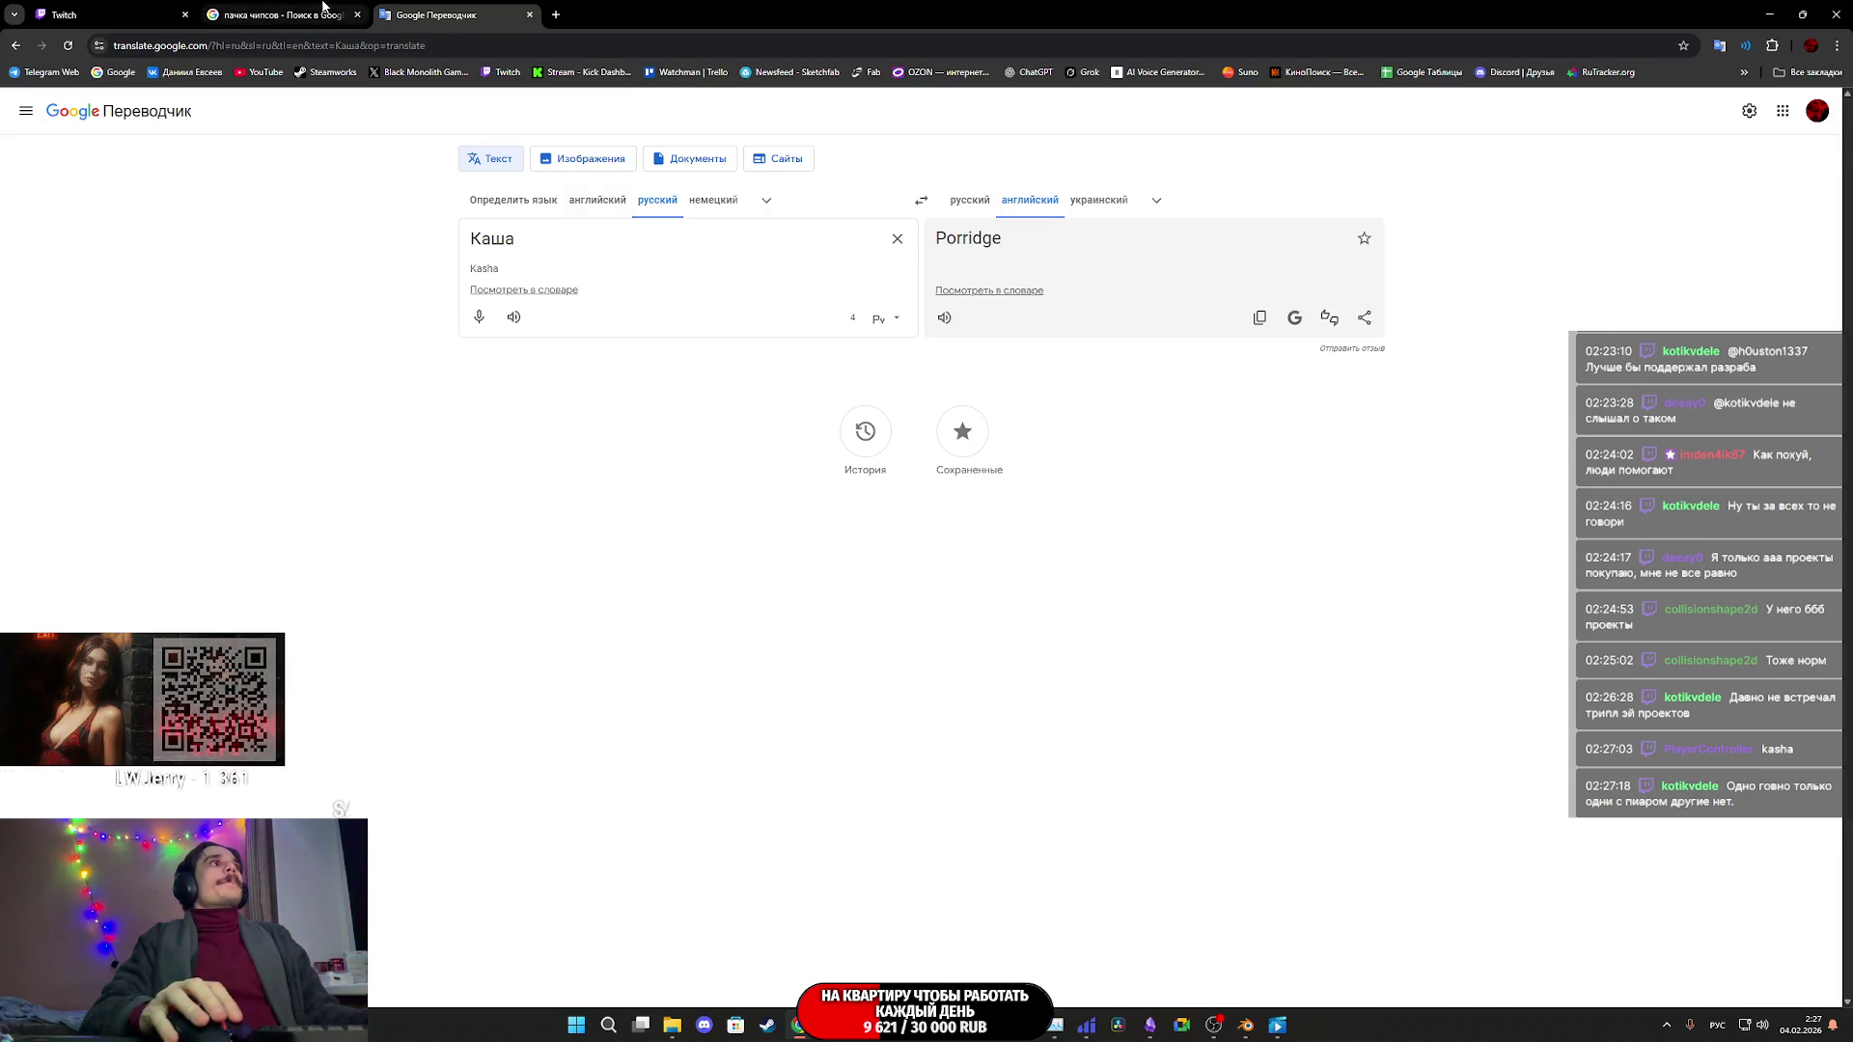
- Show the Twitch stream manager dashboard to read the live chat, then go to another browser tab
{"action": "left_click", "coordinate": [280, 12]}
{"action": "left_click", "coordinate": [132, 7]}
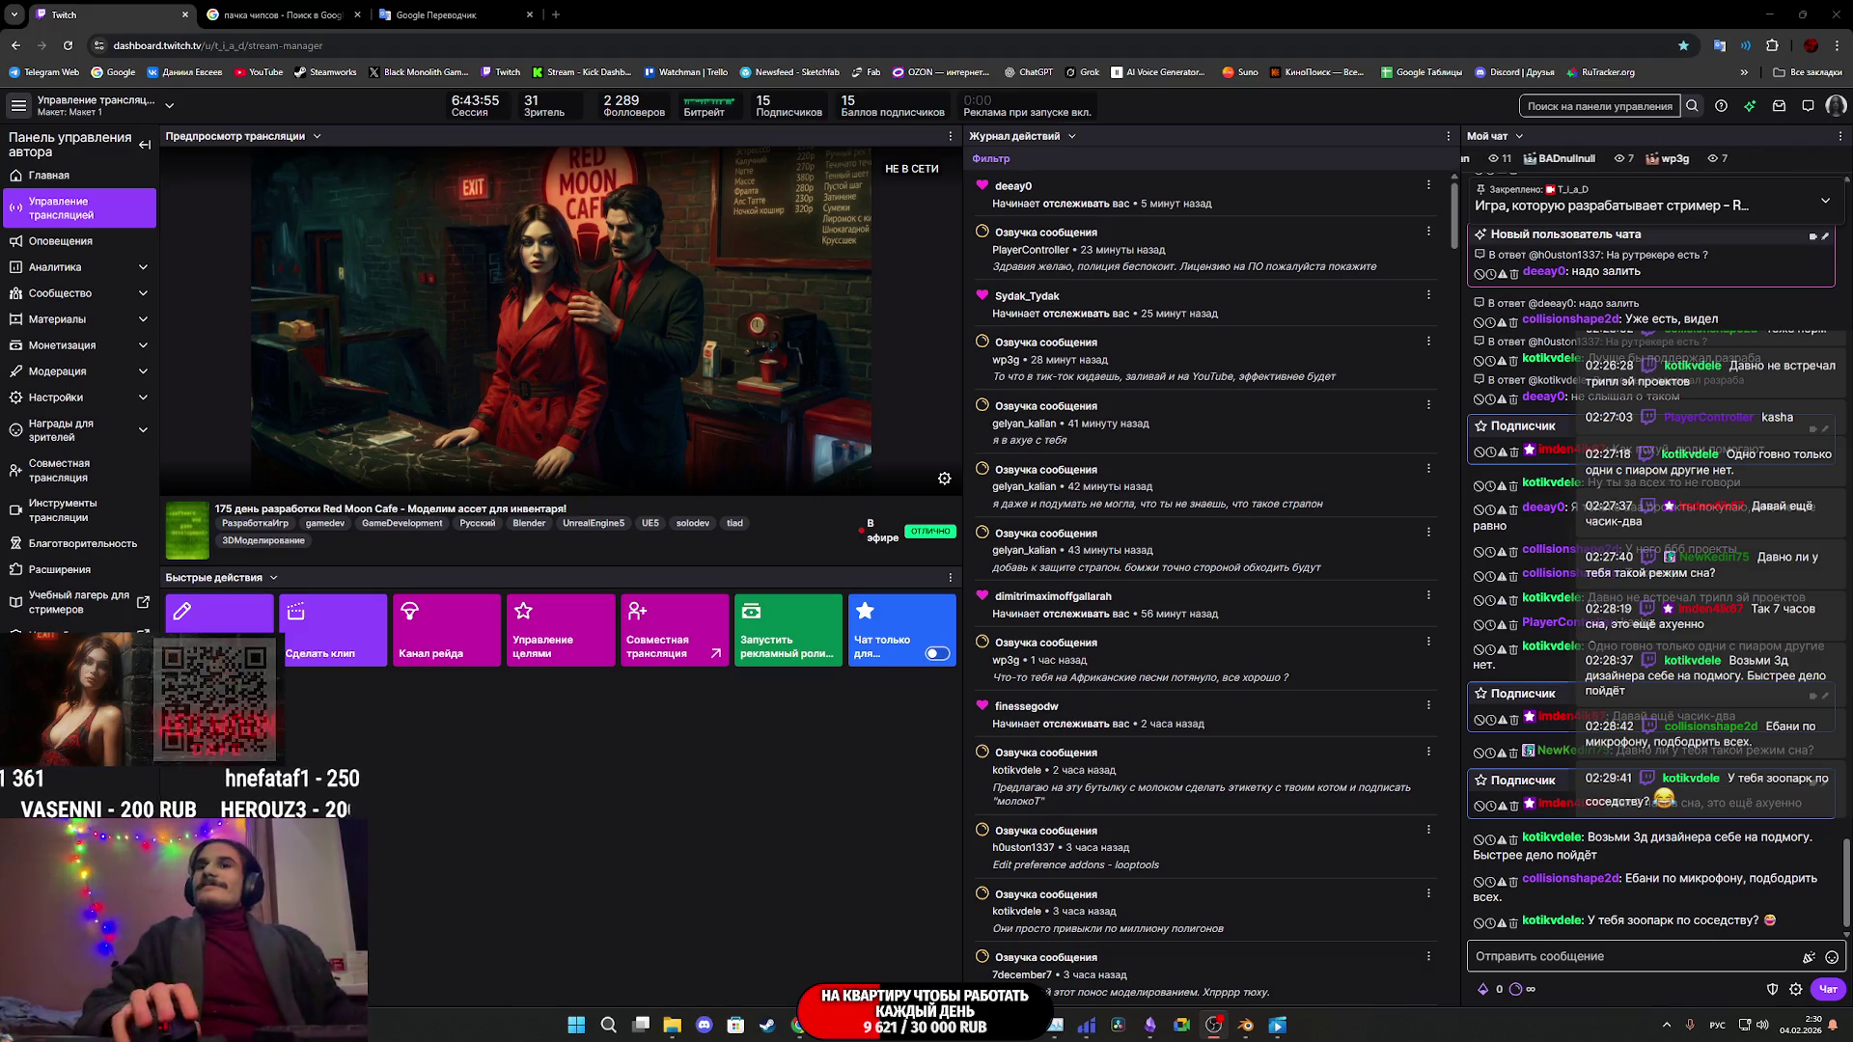
{"action": "mouse_move", "coordinate": [1283, 1032]}
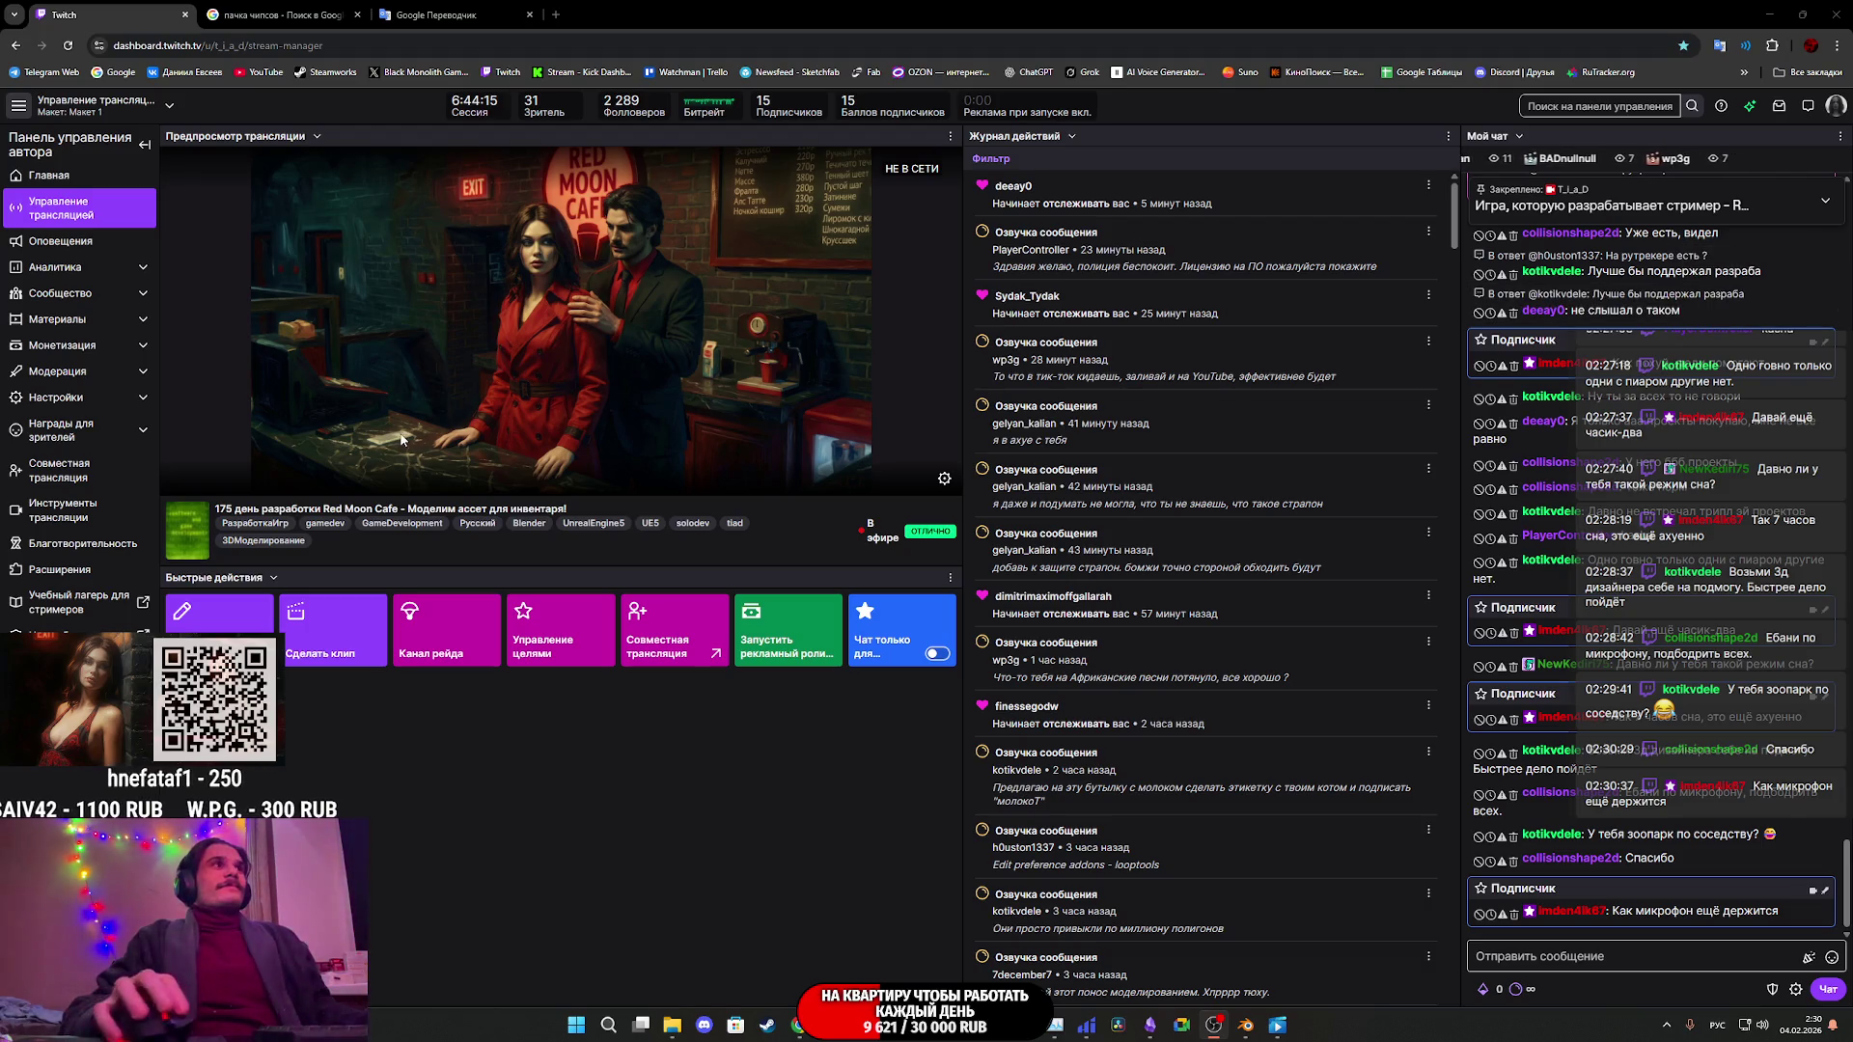
{"action": "left_click", "coordinate": [453, 13]}
- Leave the chip-pack image results and bring back the Twitch stream manager dashboard
{"action": "left_click", "coordinate": [297, 6]}
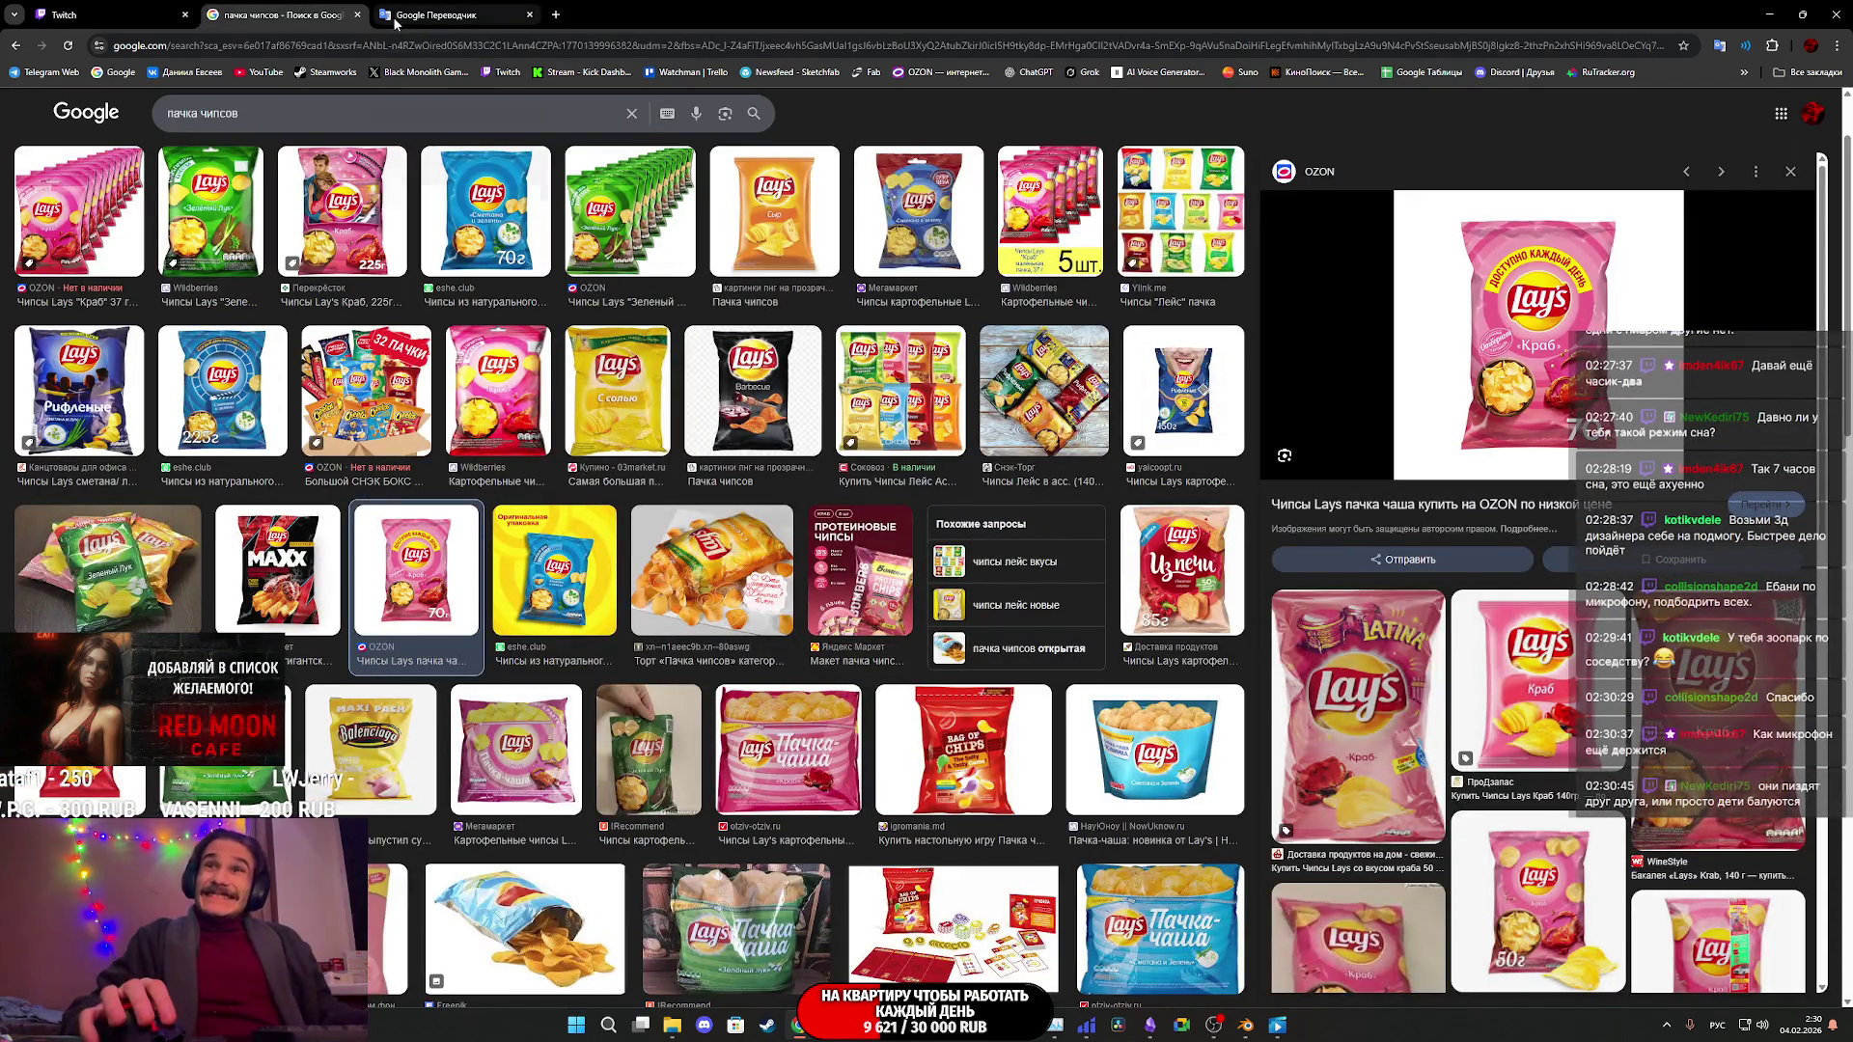
{"action": "left_click", "coordinate": [113, 6]}
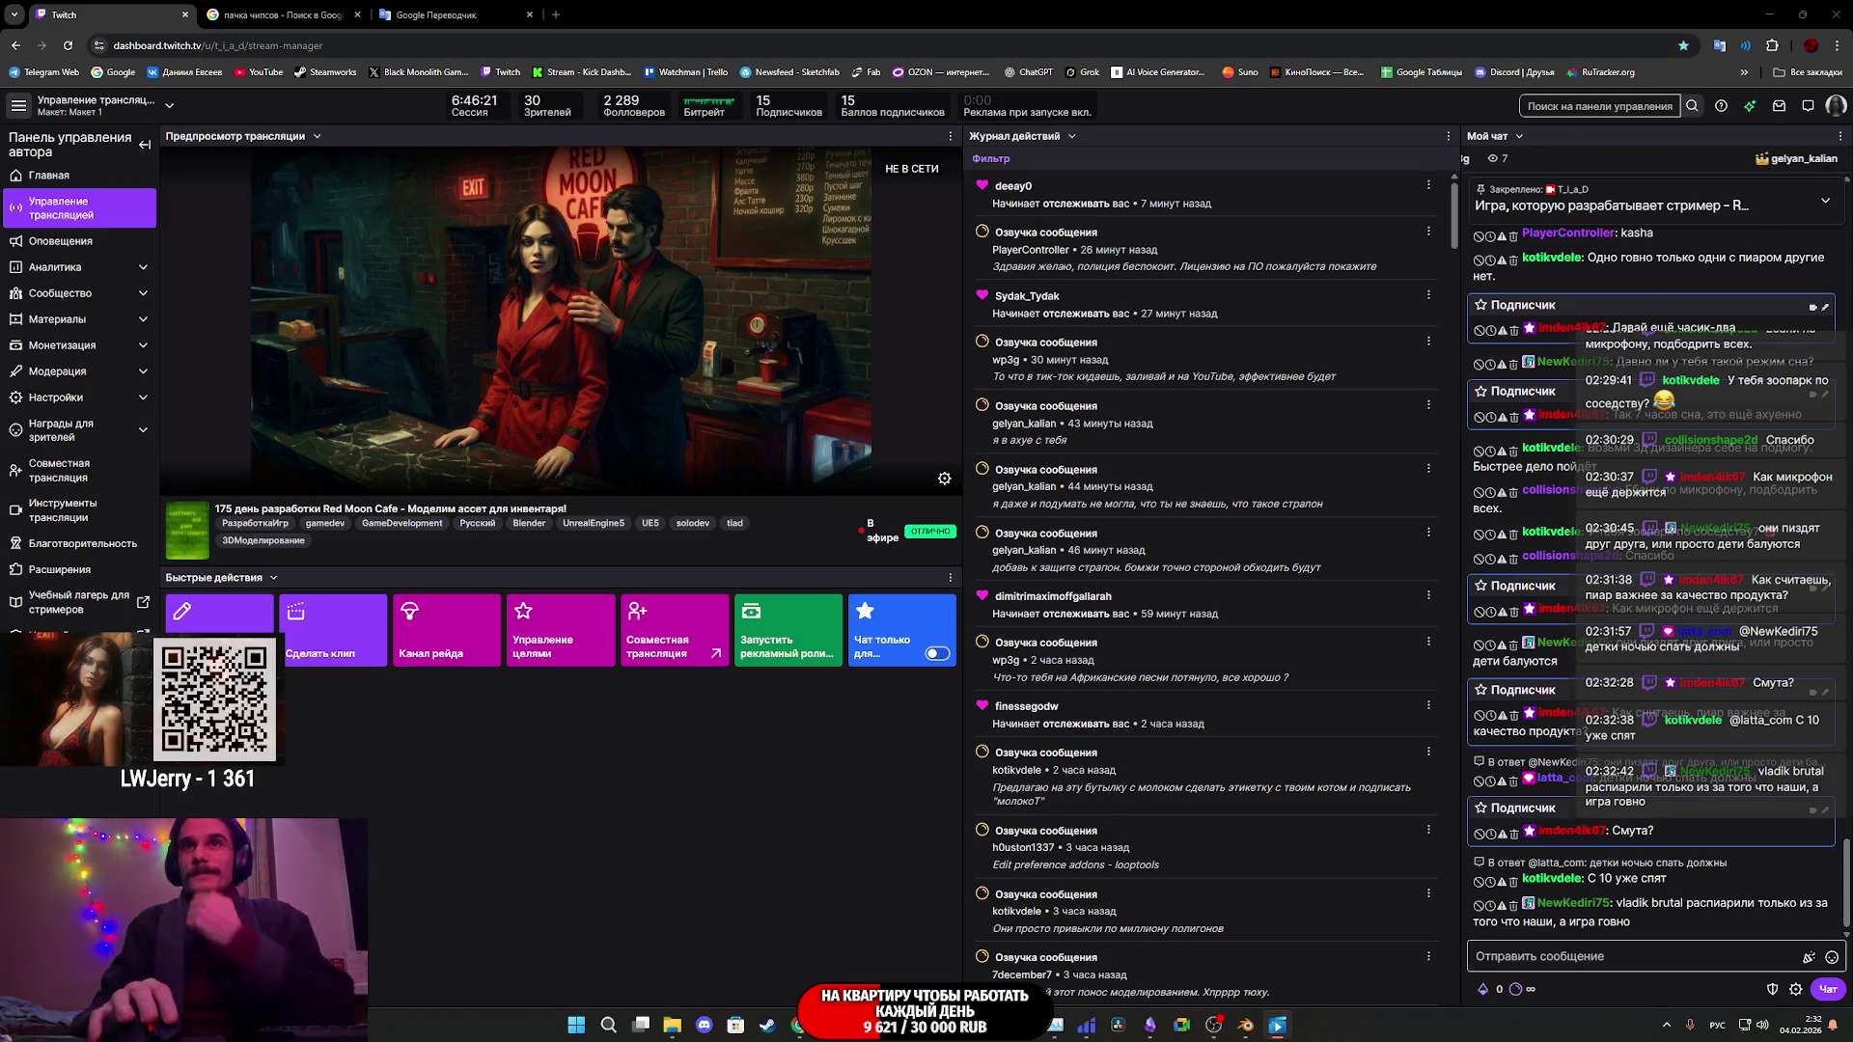
{"action": "key", "text": "alt+Tab"}
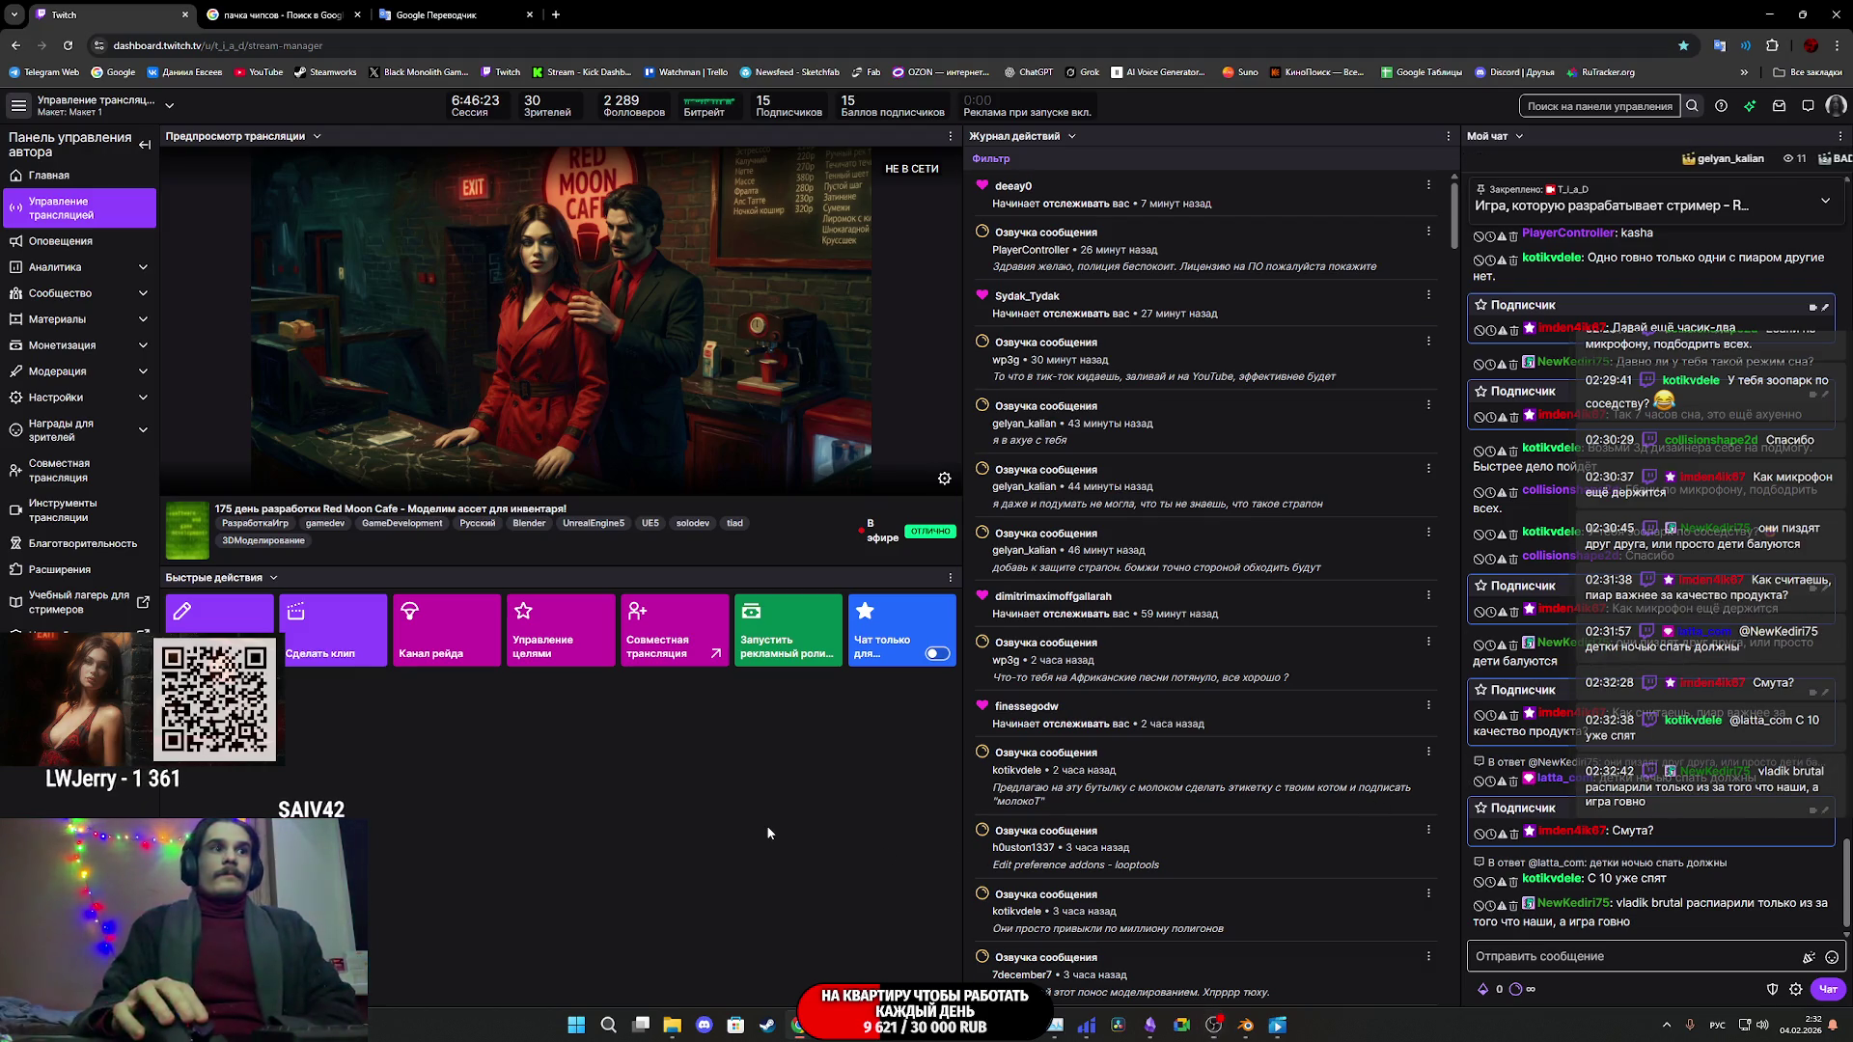
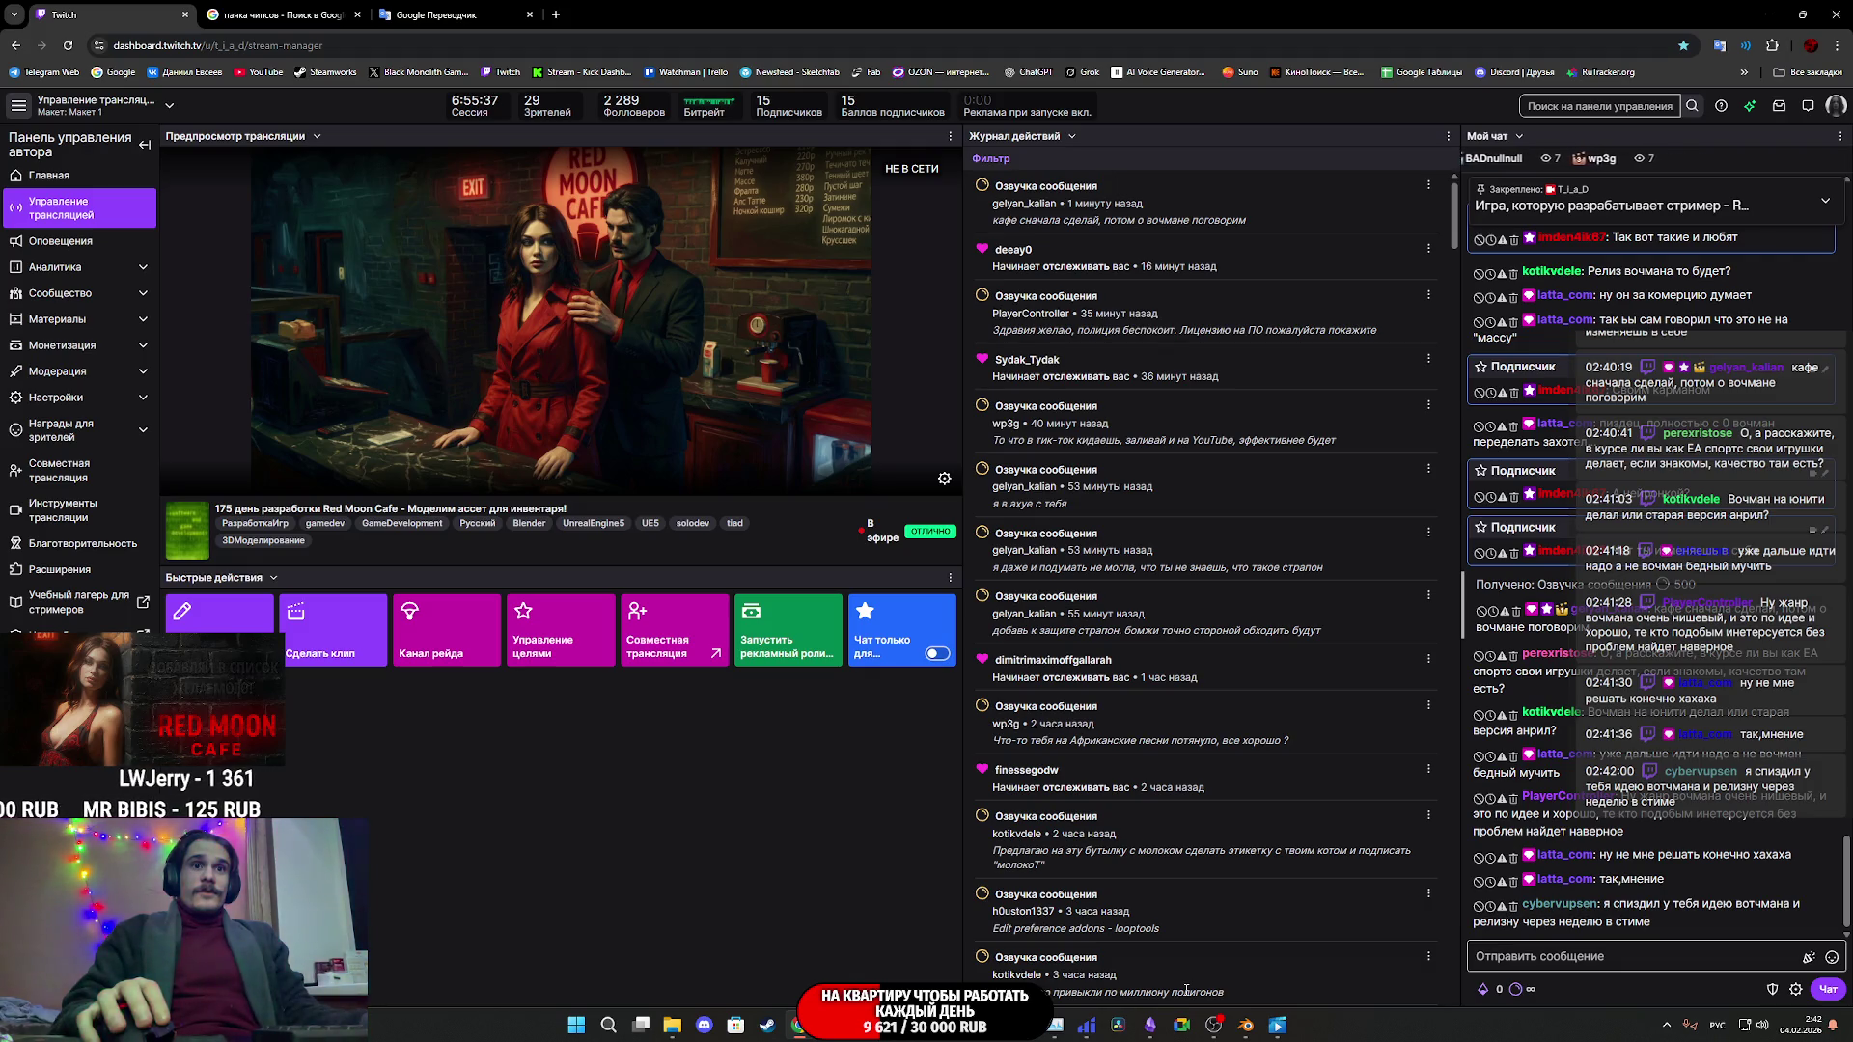
- Switch from the Twitch dashboard to the Blender inventory props scene
{"action": "left_click", "coordinate": [1254, 1031]}
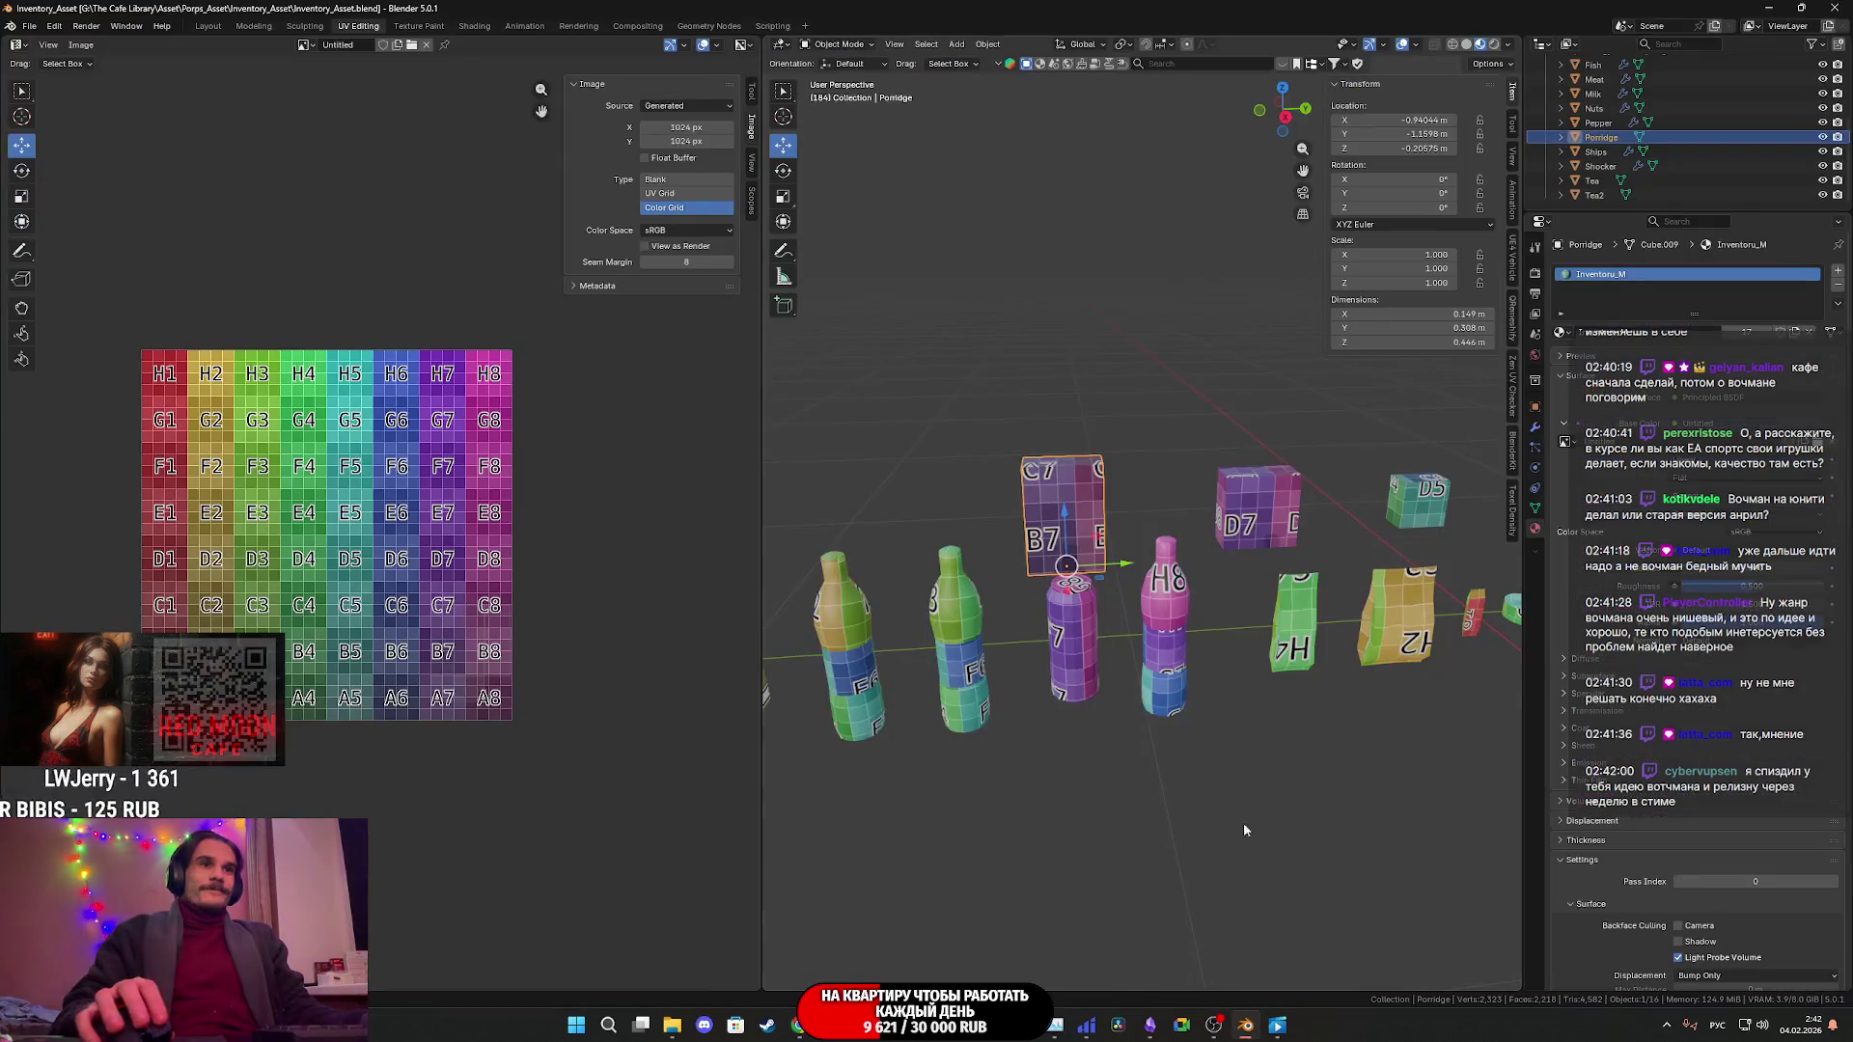
- Save the inventory props file and zoom in on the textured prop row
{"action": "key", "text": "ctrl+s"}
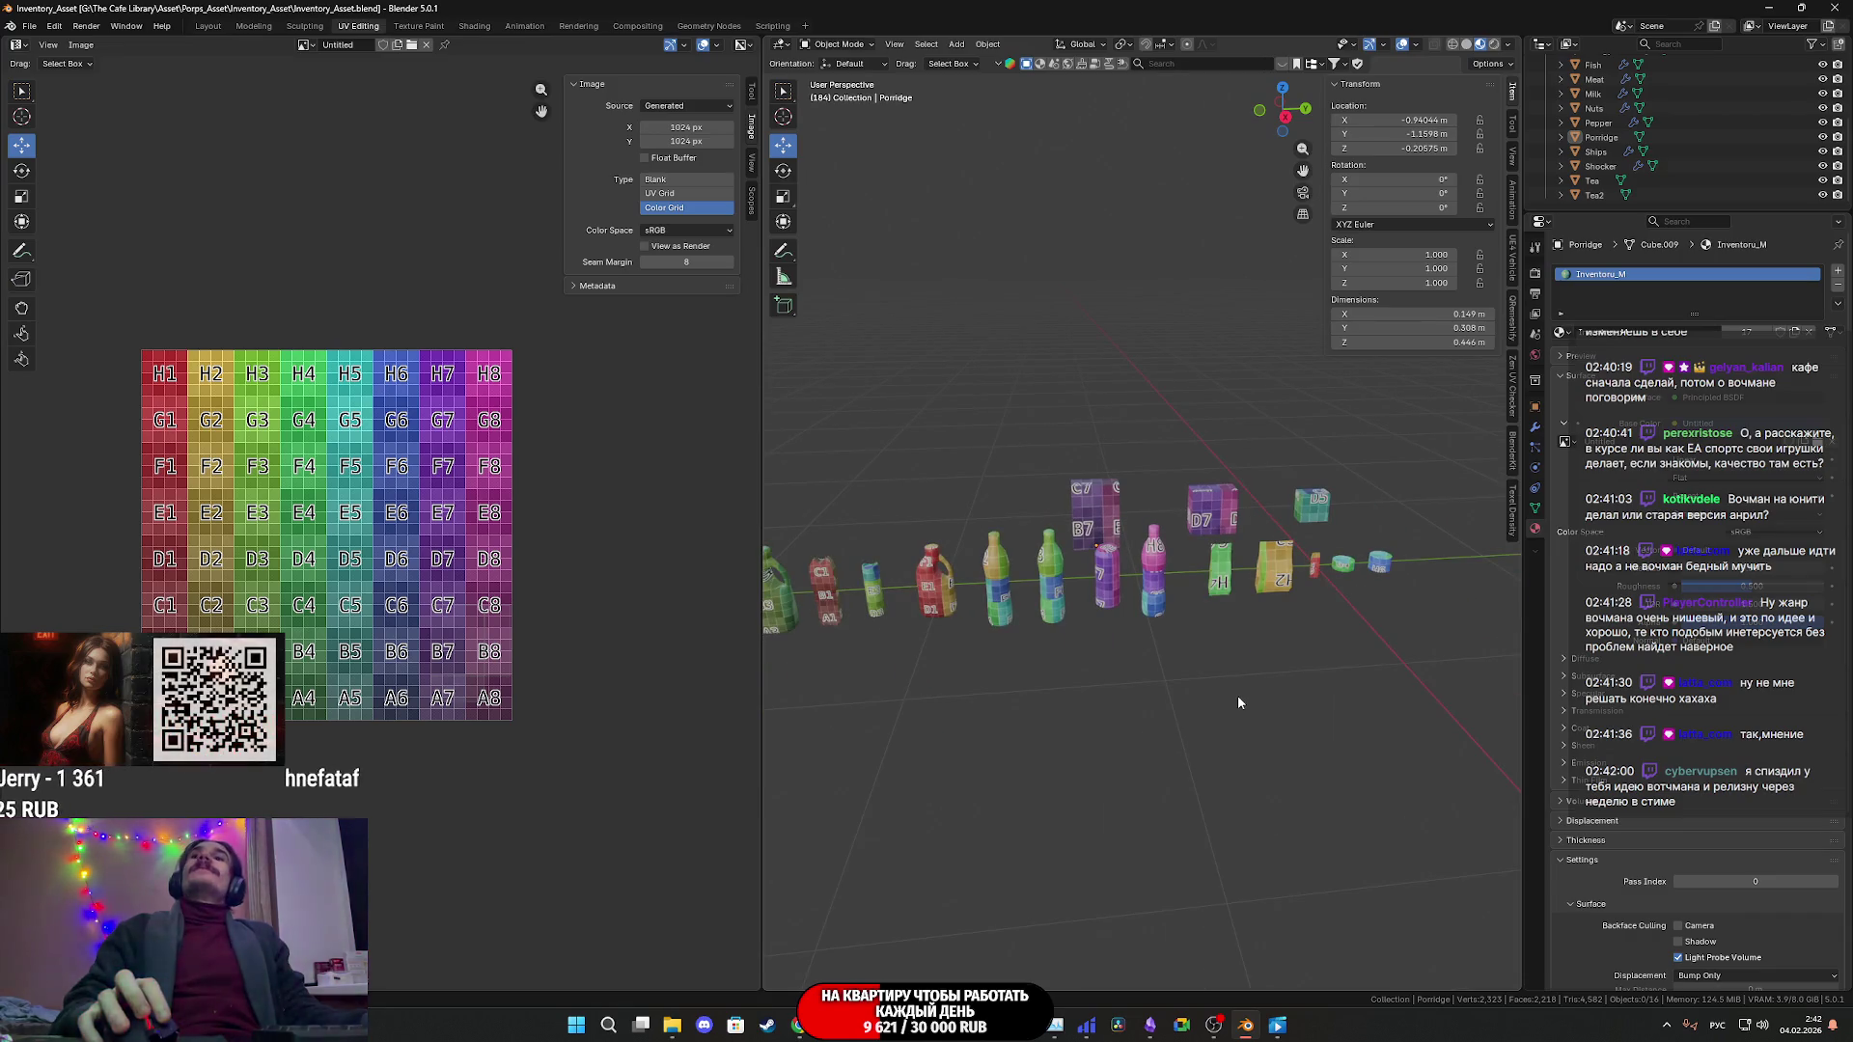
{"action": "scroll", "coordinate": [1237, 696], "scroll_direction": "up", "scroll_amount": 5}
{"action": "scroll", "coordinate": [1237, 704], "scroll_direction": "down", "scroll_amount": 4}
{"action": "mouse_move", "coordinate": [1231, 711]}
{"action": "middle_mouse_down", "text": "shift"}
{"action": "mouse_move", "coordinate": [1322, 739]}
{"action": "mouse_move", "coordinate": [1182, 770]}
{"action": "middle_mouse_up", "text": "shift"}
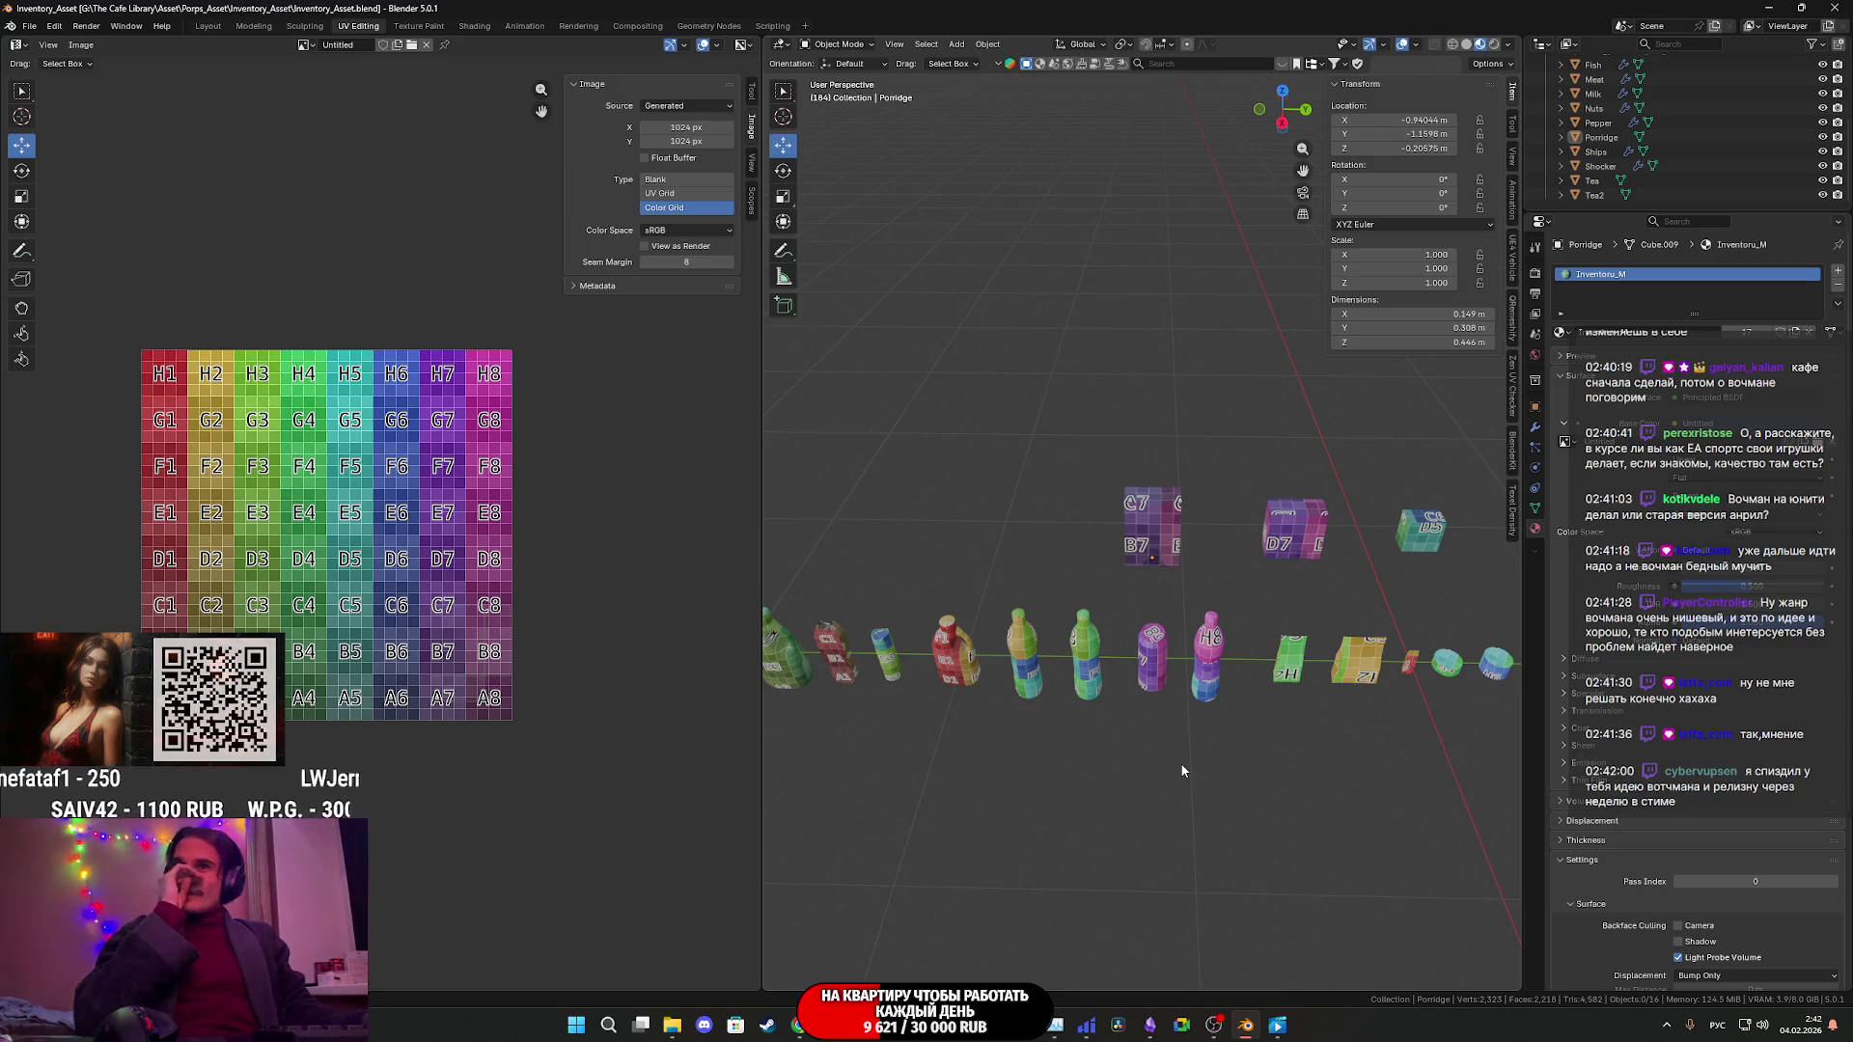
{"action": "scroll", "coordinate": [1184, 768], "scroll_direction": "up", "scroll_amount": 1}
{"action": "scroll", "coordinate": [1186, 762], "scroll_direction": "down", "scroll_amount": 3}
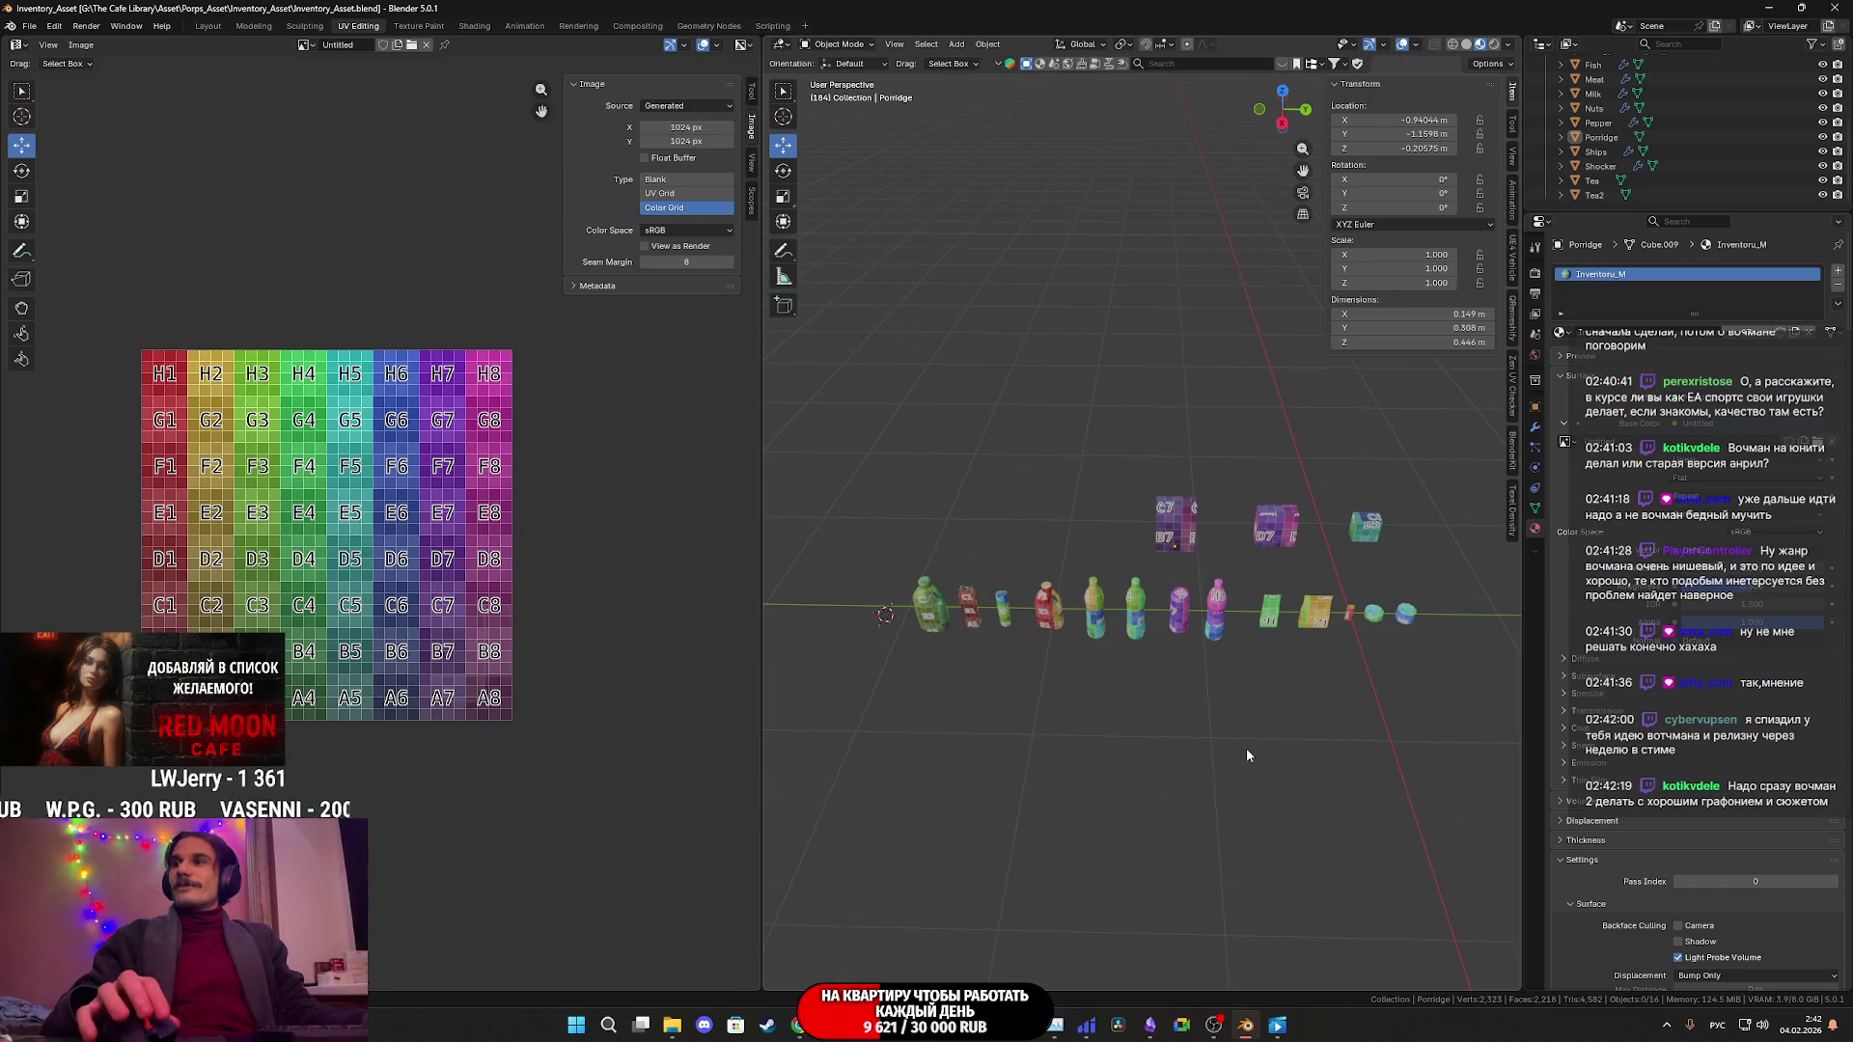
- Orbit around the prop row, then bring up the Twitch stream manager in Chrome
{"action": "scroll", "coordinate": [1246, 755], "scroll_direction": "up", "scroll_amount": 2}
{"action": "middle_click_drag", "start_coordinate": [1246, 755], "coordinate": [1268, 715]}
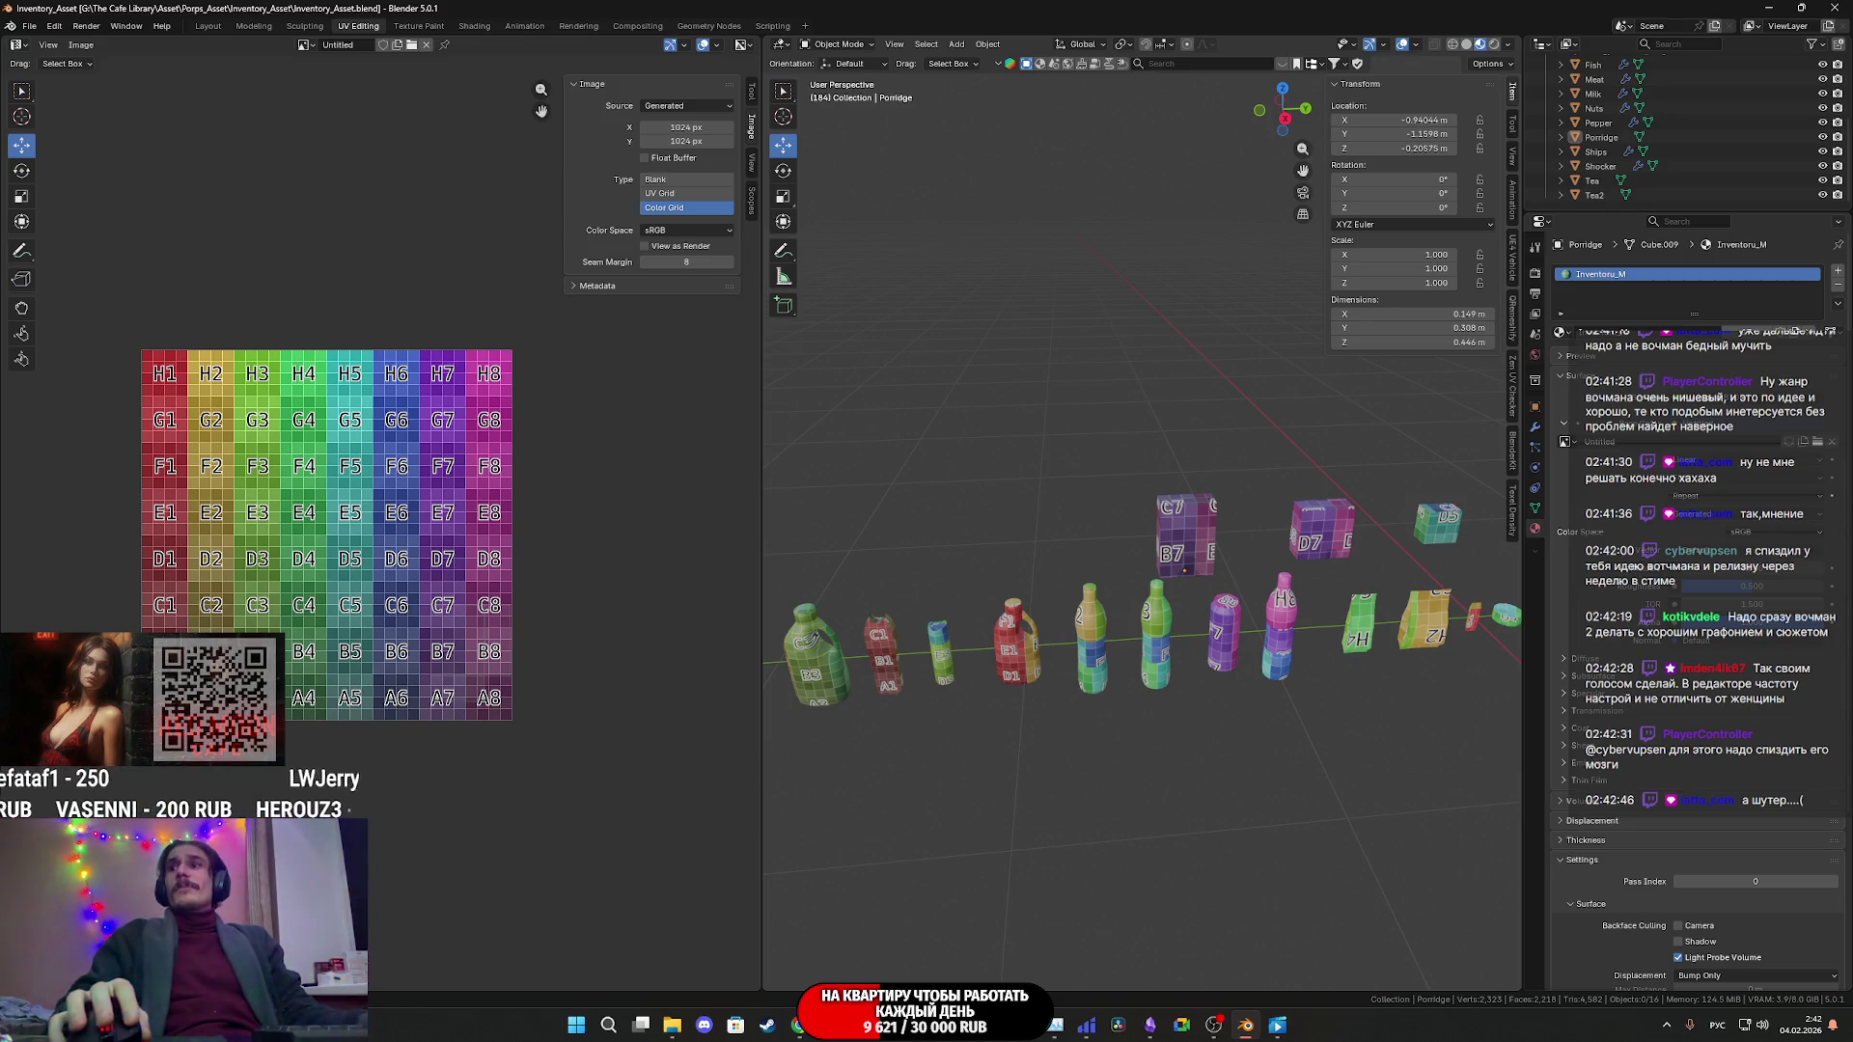
{"action": "key", "text": "alt+Tab"}
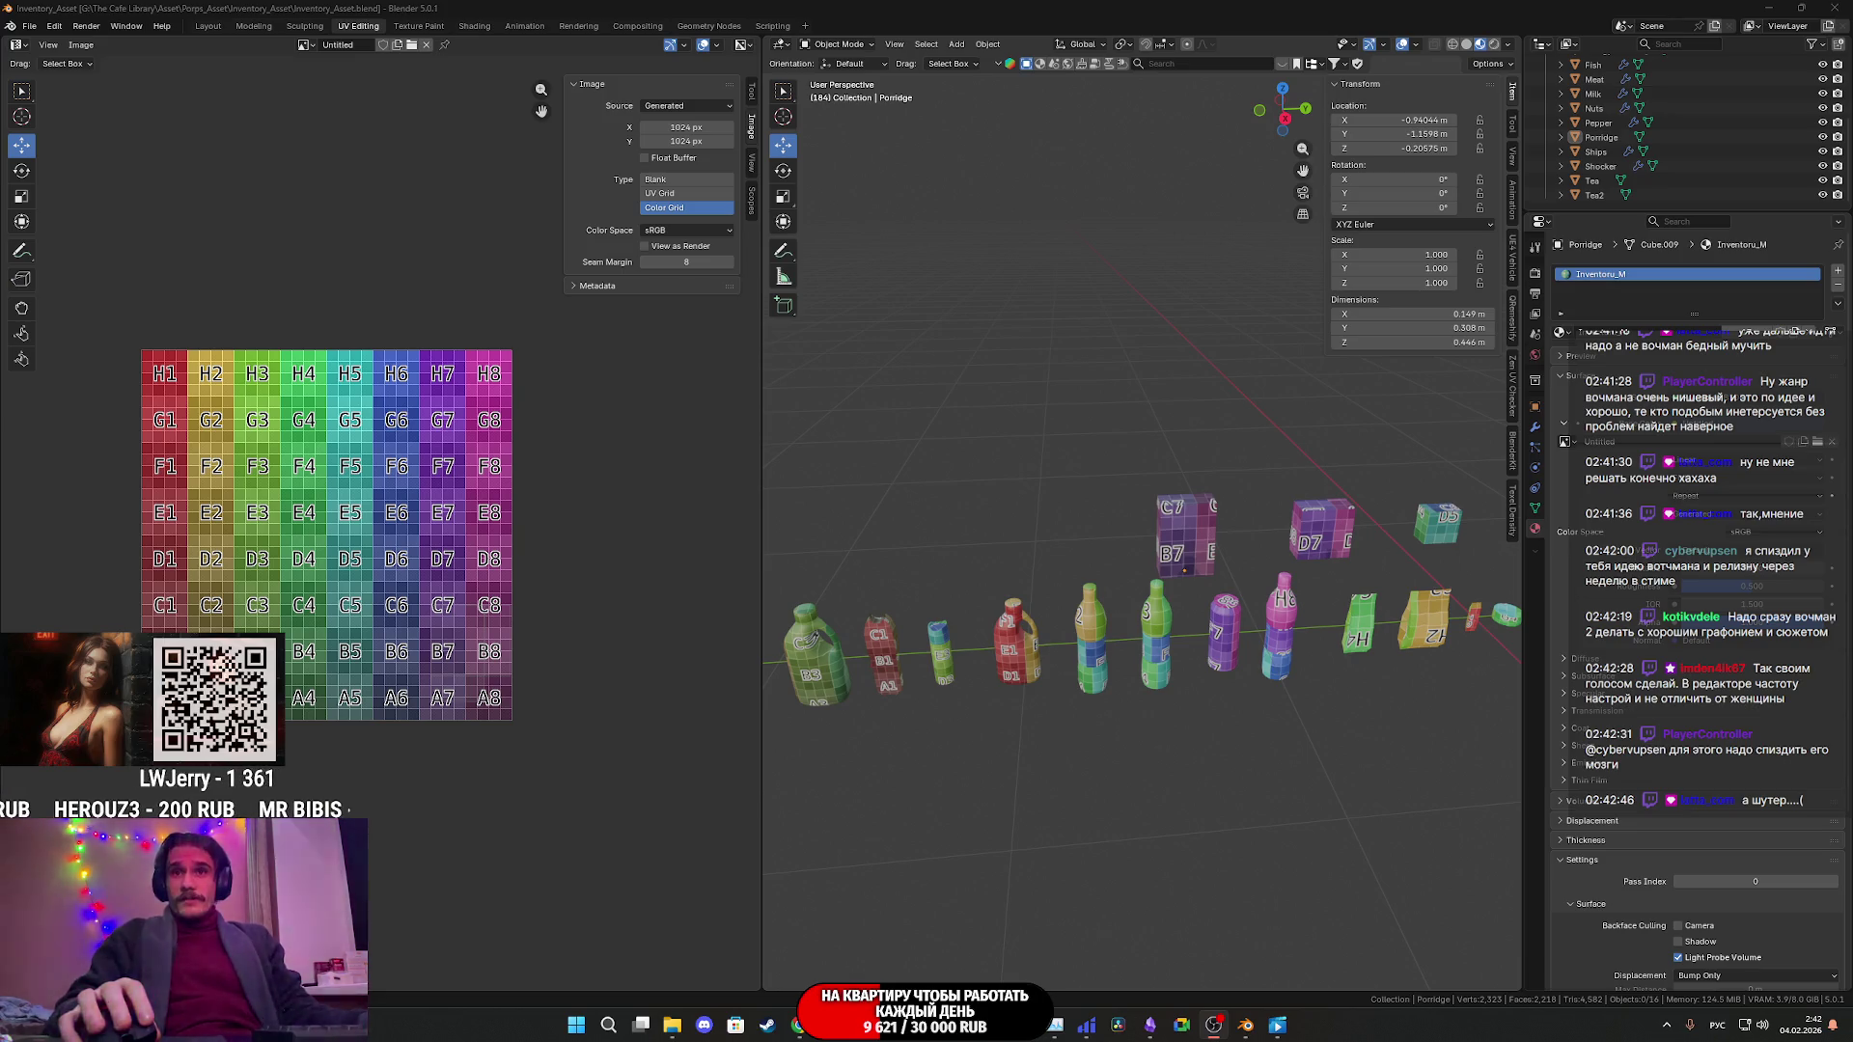
{"action": "left_click", "coordinate": [799, 1024]}
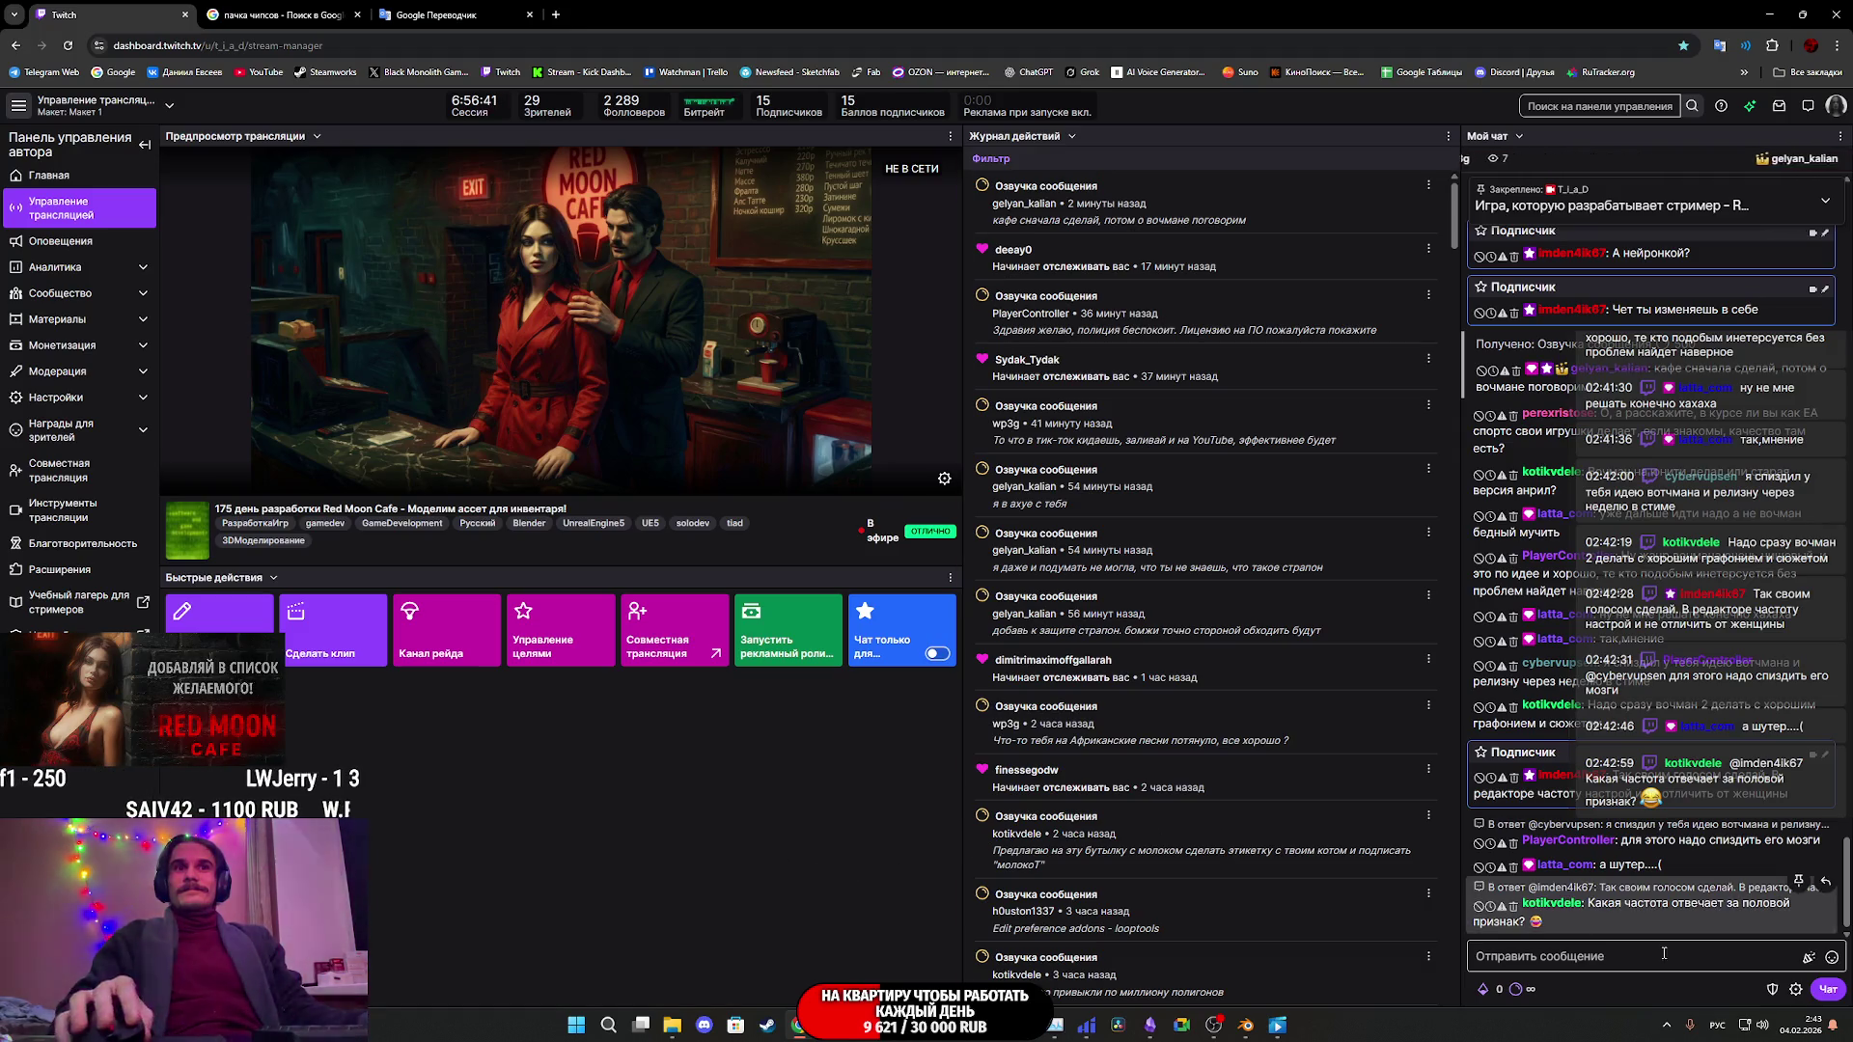
- Glance at the inventory modelling plan notes, then return to Blender and select all props
{"action": "mouse_move", "coordinate": [1675, 918]}
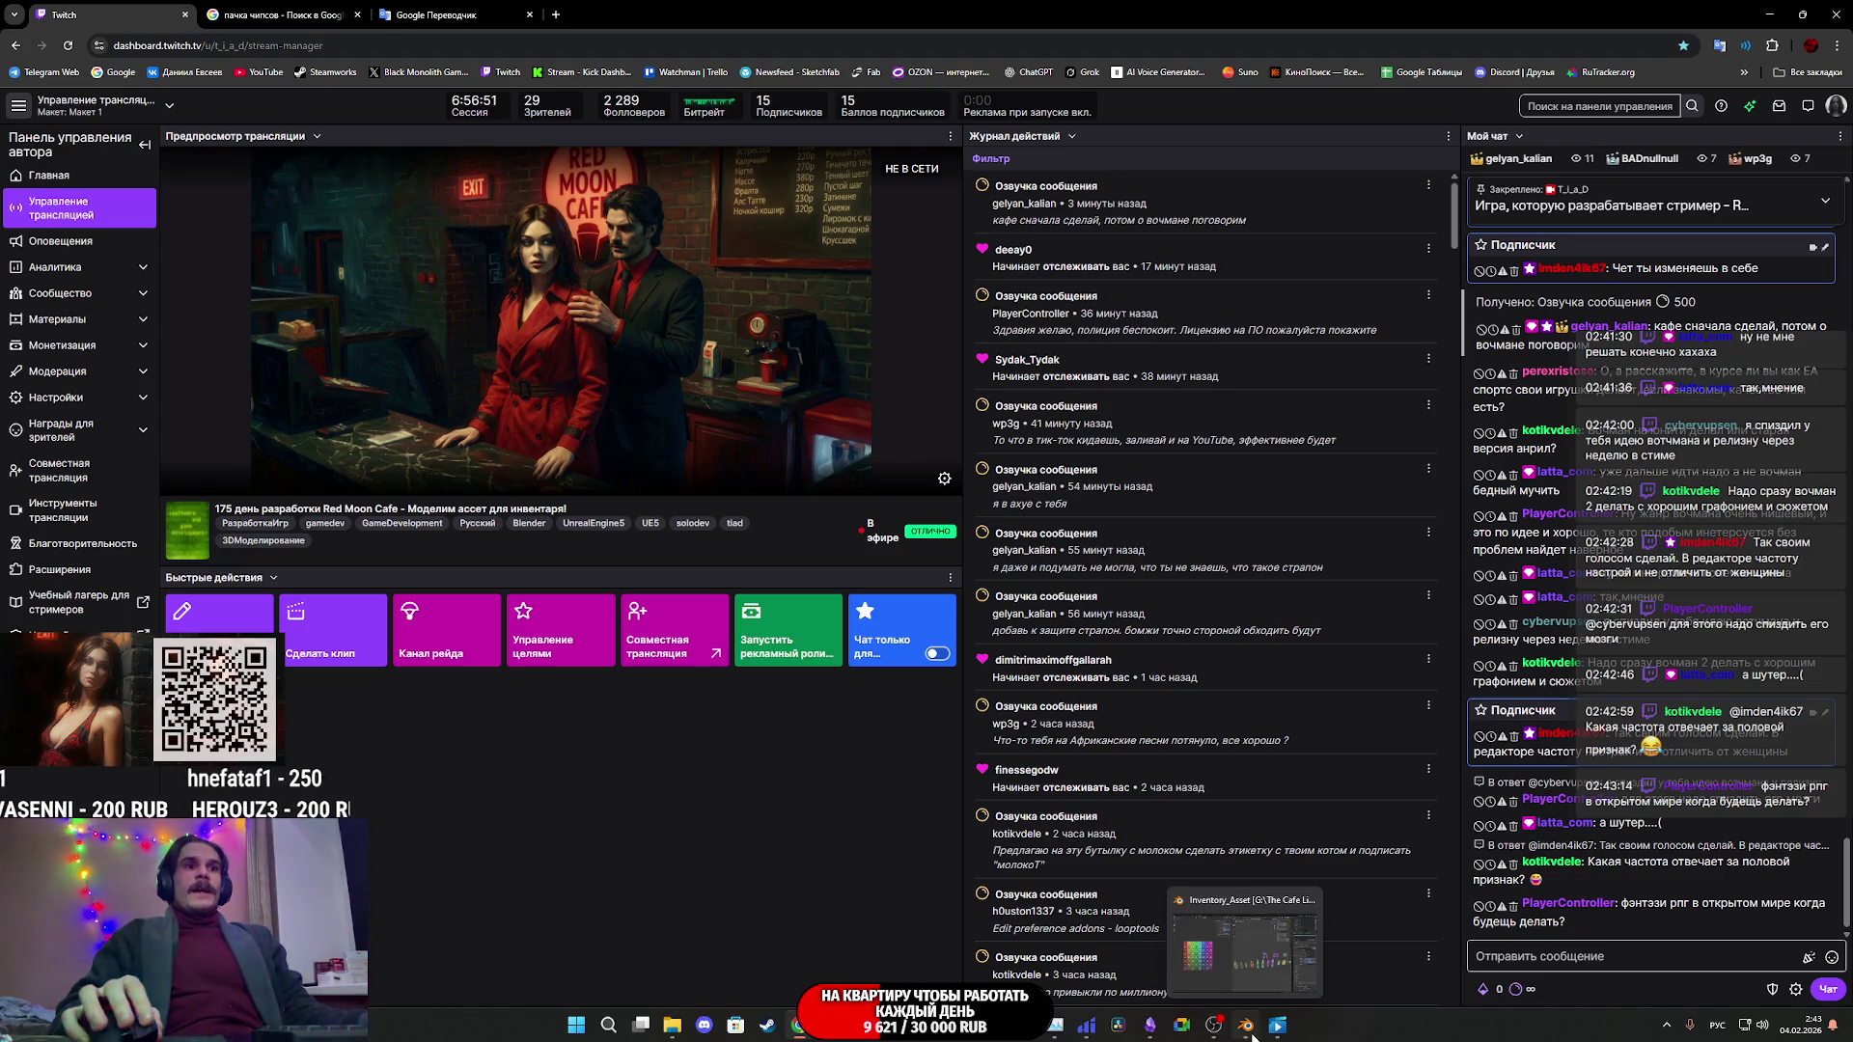
{"action": "left_click", "coordinate": [1157, 1029]}
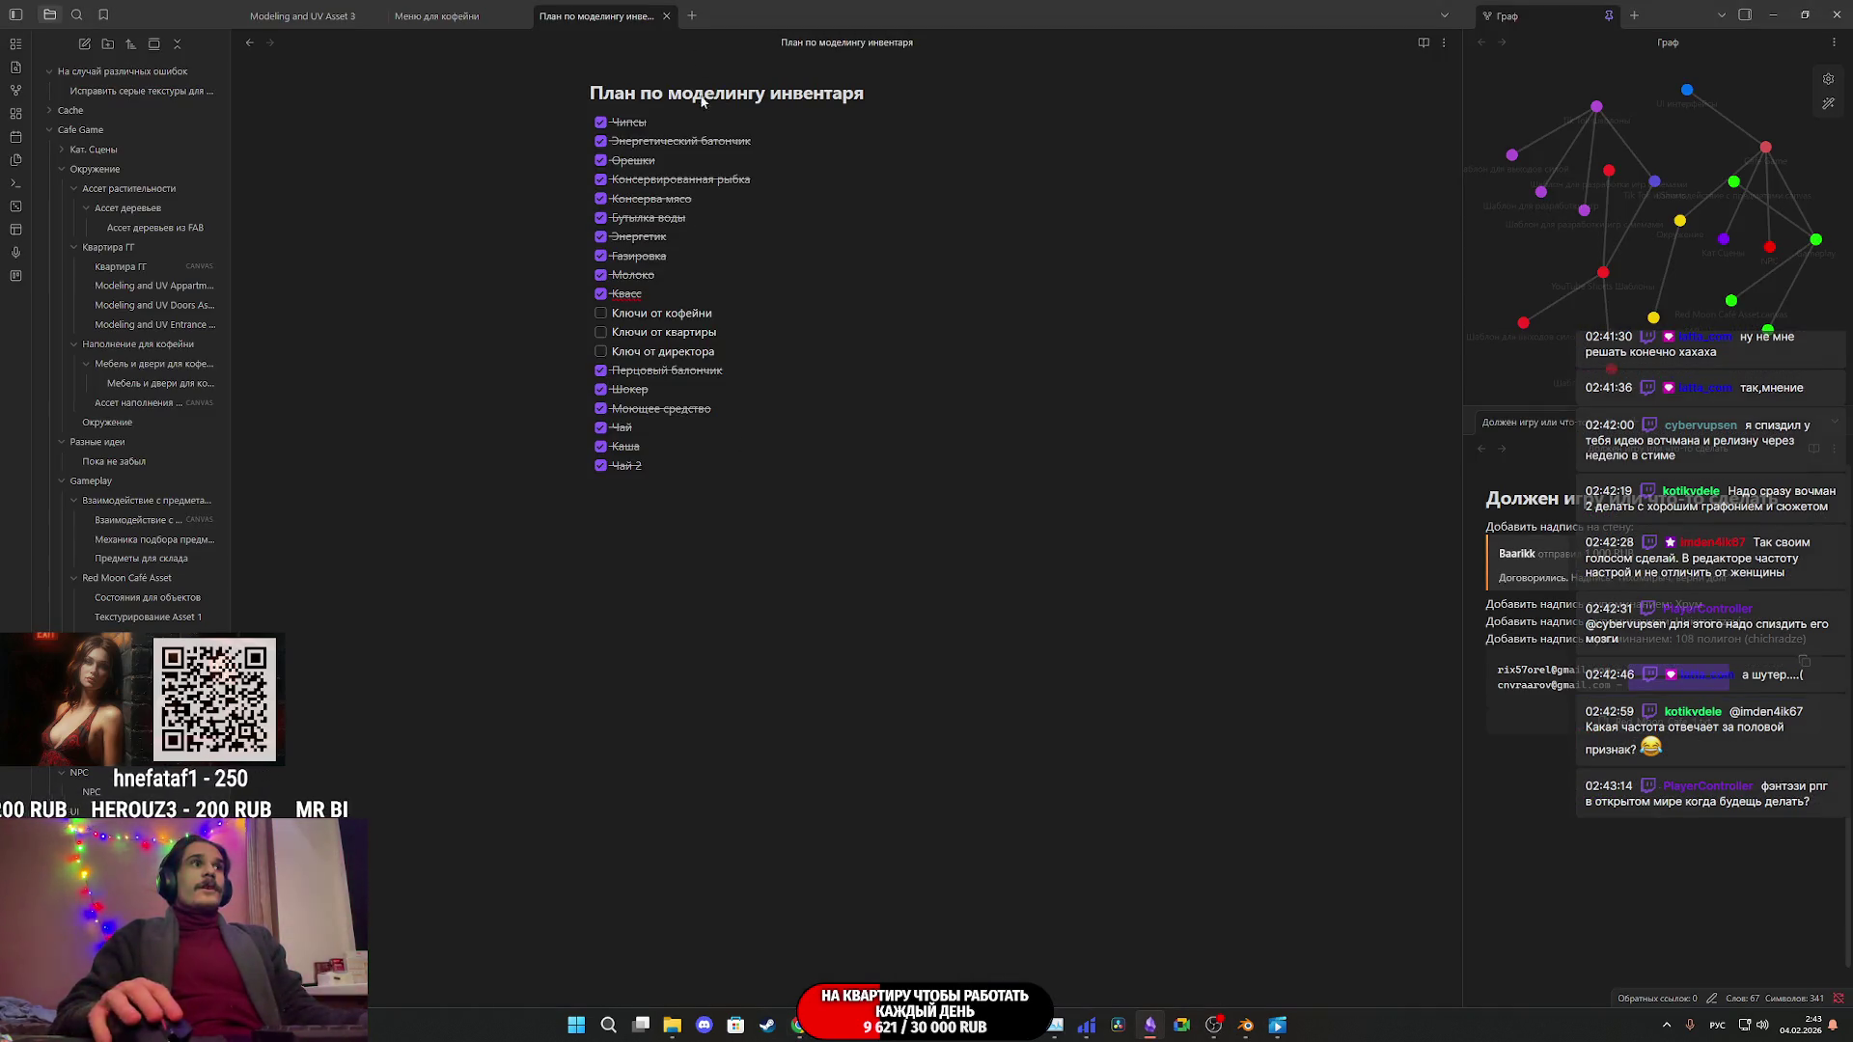
{"action": "left_click", "coordinate": [1246, 1026]}
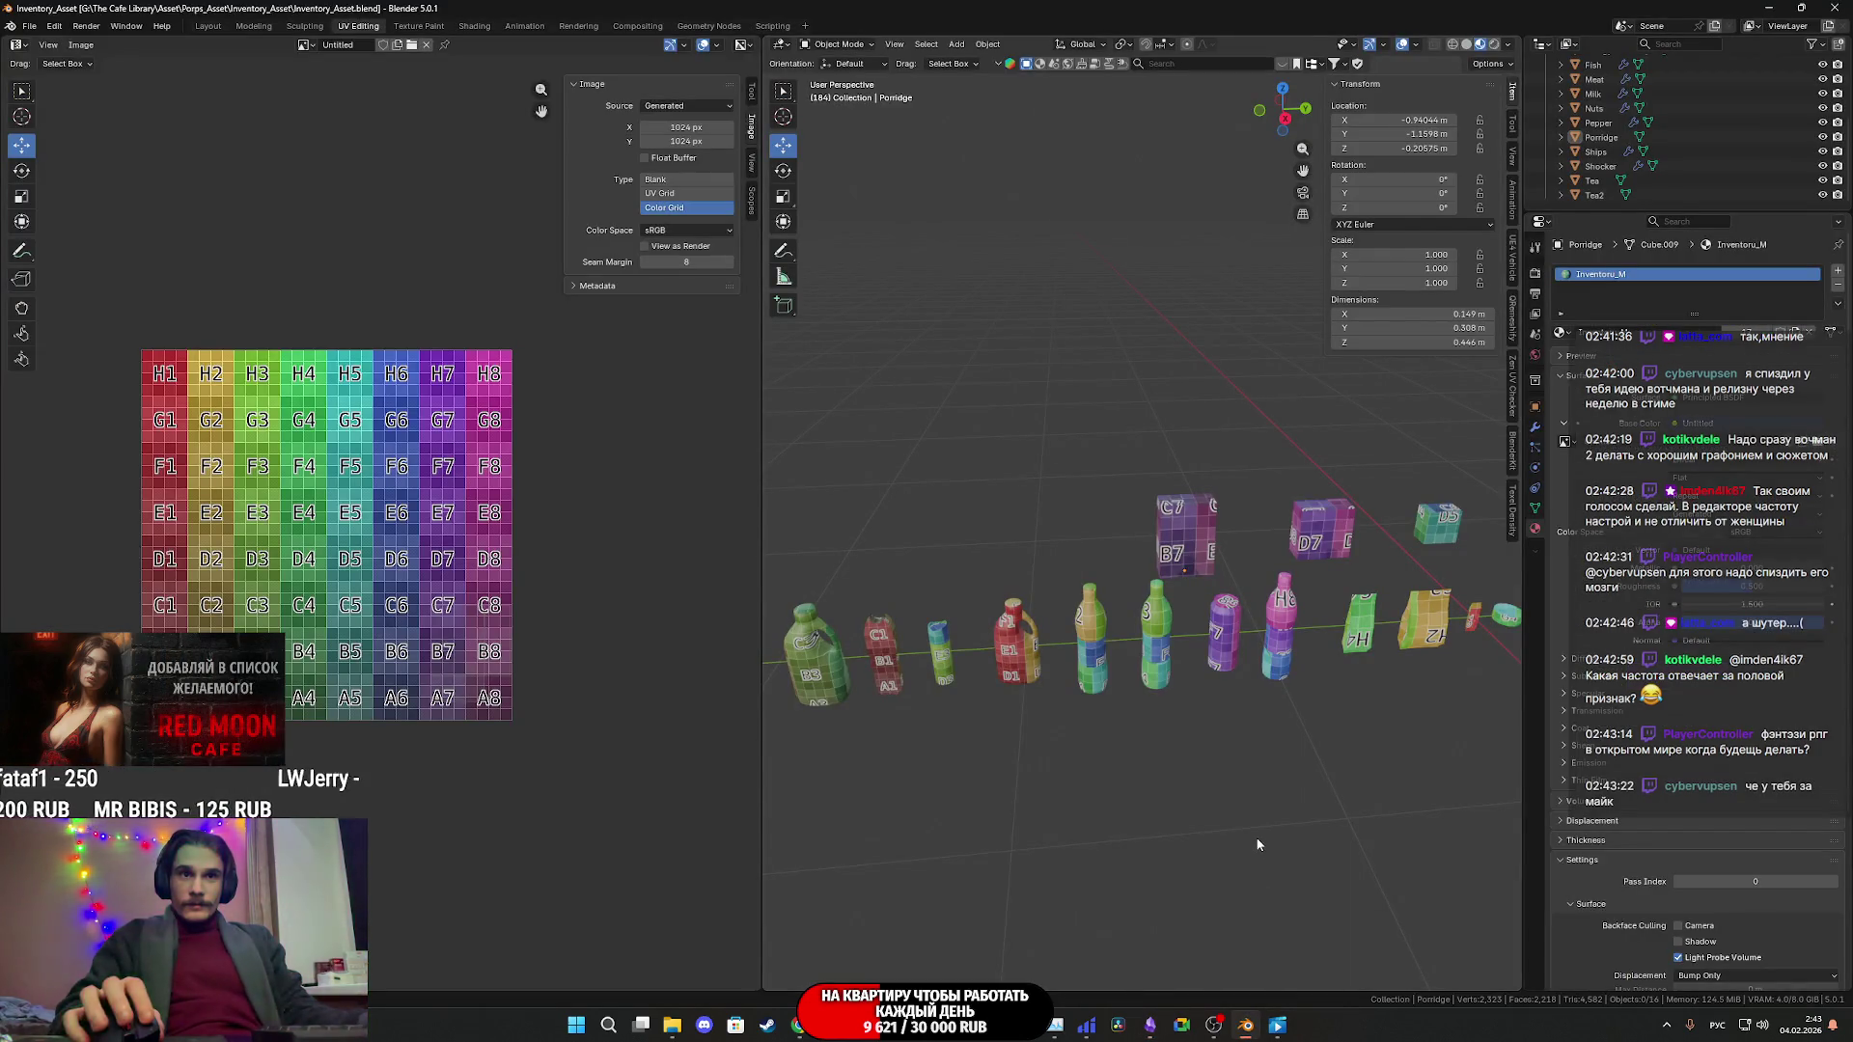
{"action": "scroll", "coordinate": [1211, 768], "scroll_direction": "down", "scroll_amount": 5}
{"action": "scroll", "coordinate": [1206, 737], "scroll_direction": "up", "scroll_amount": 5}
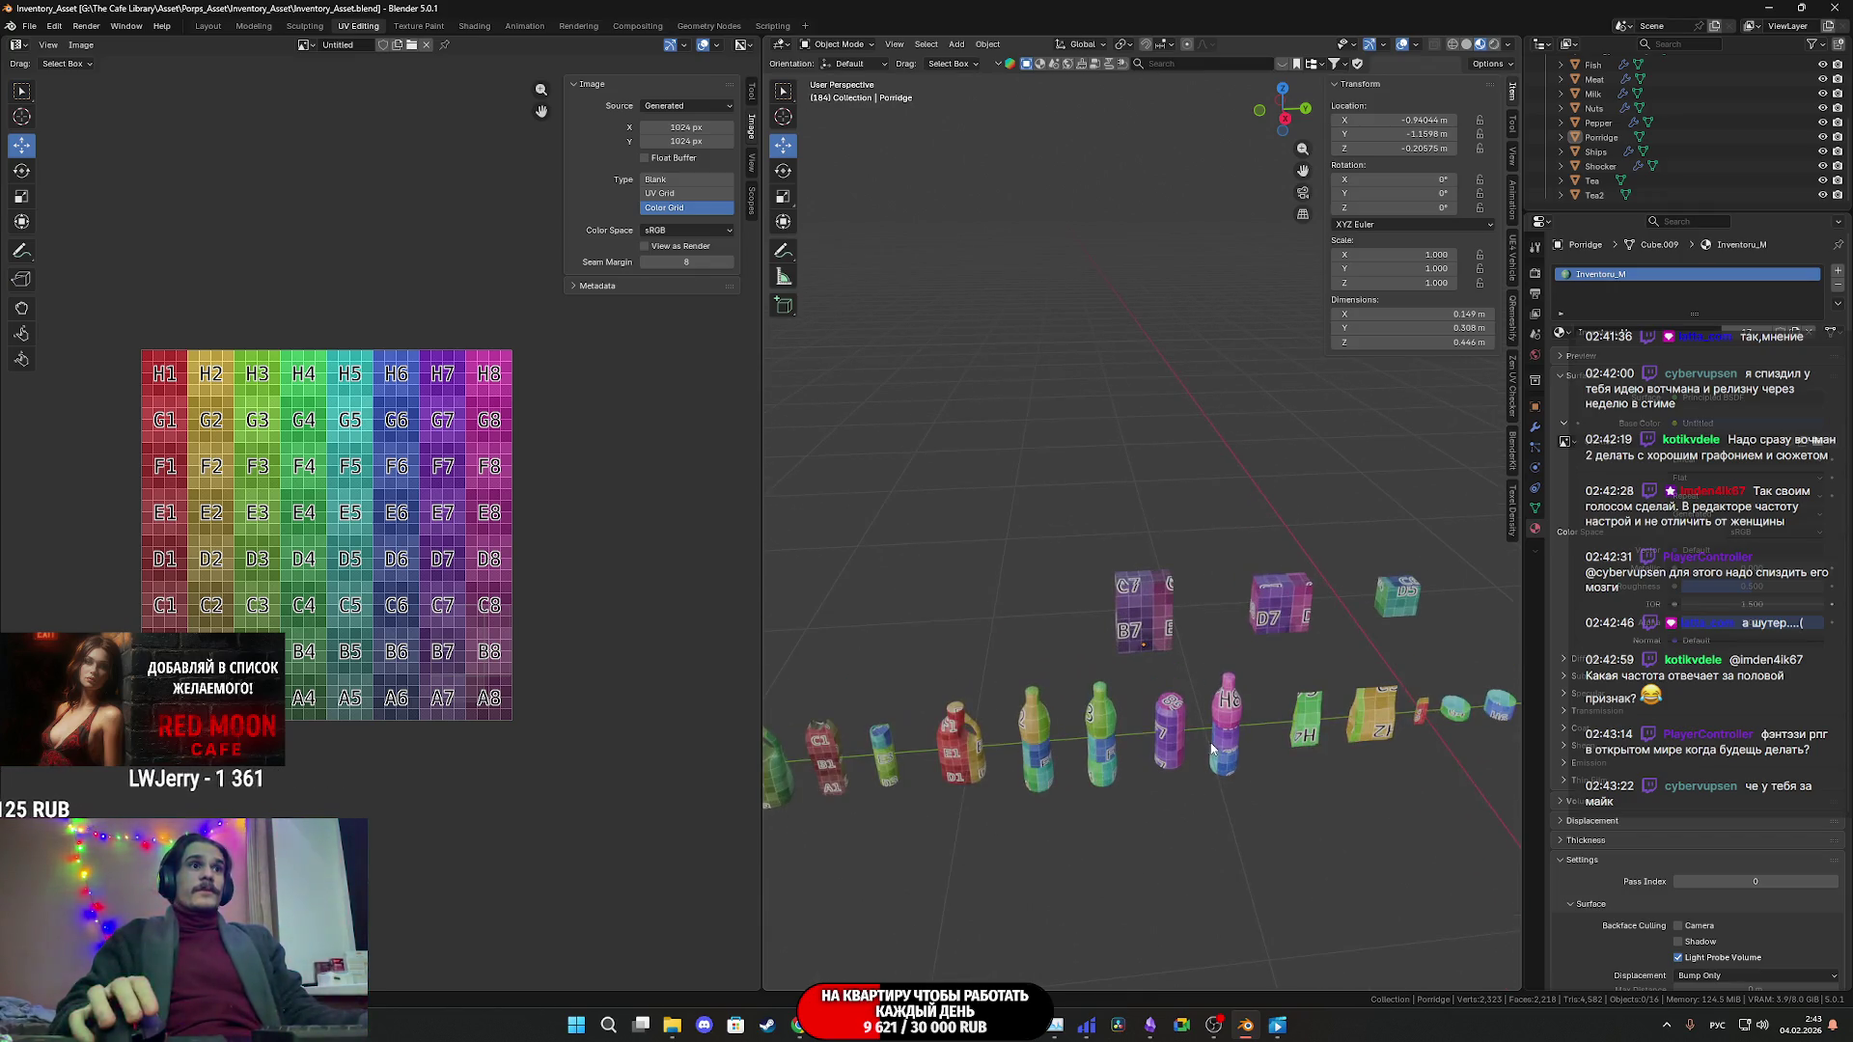
{"action": "key", "text": "a"}
{"action": "scroll", "coordinate": [559, 627], "scroll_direction": "up", "scroll_amount": 3}
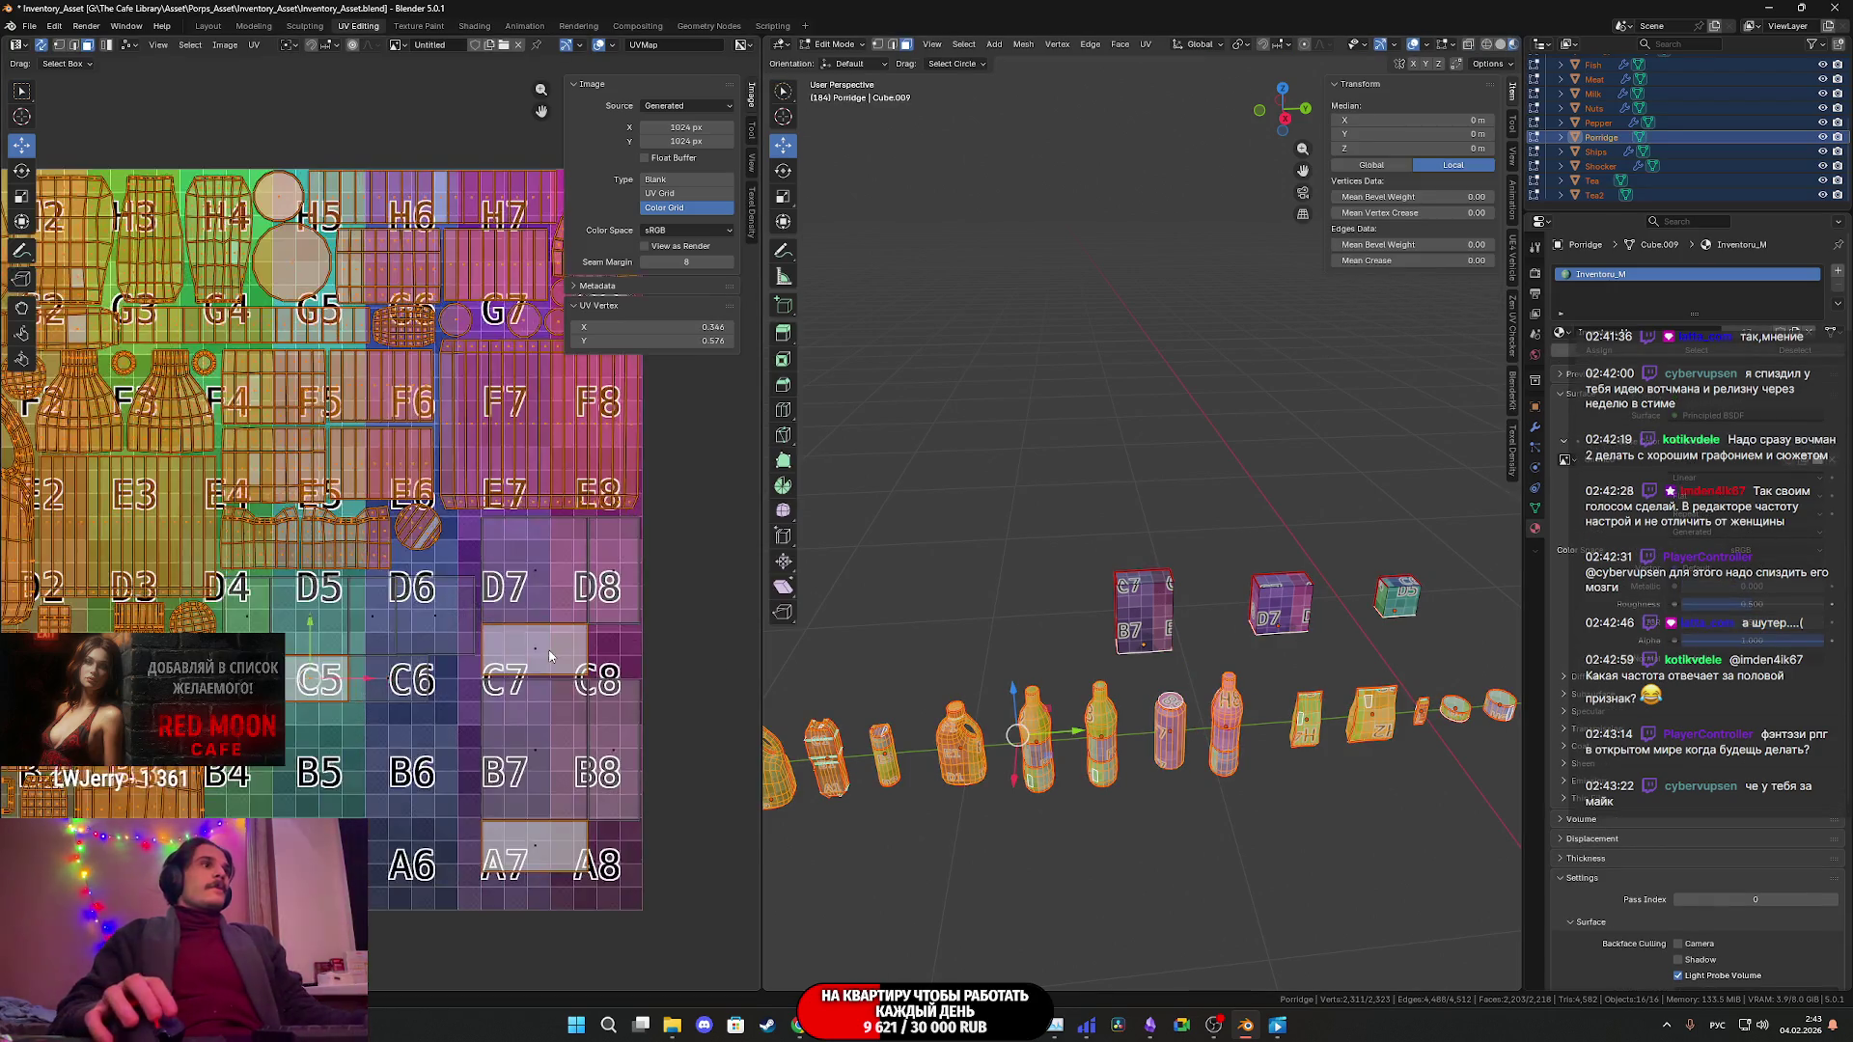
- Select all UV islands and pan across the shared checker atlas to review them
{"action": "middle_click_drag", "start_coordinate": [559, 628], "coordinate": [484, 537]}
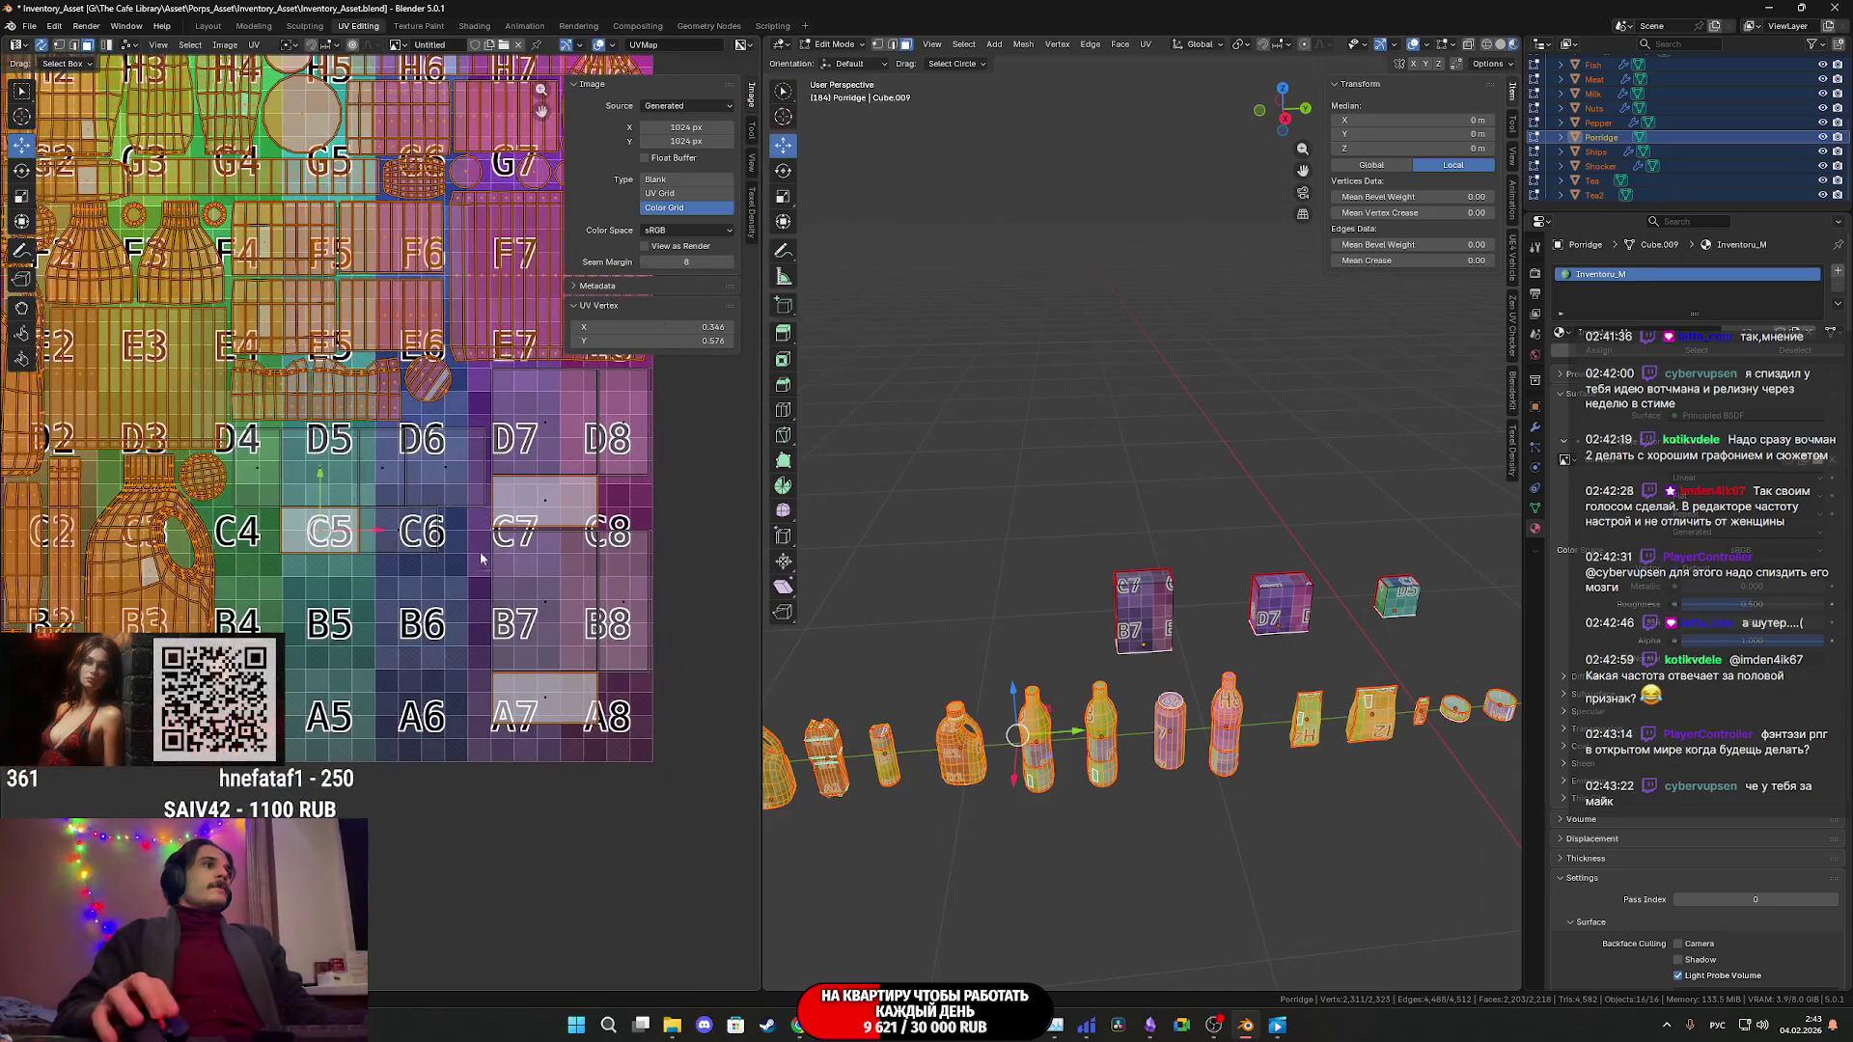
{"action": "key", "text": "a"}
{"action": "mouse_move", "coordinate": [417, 628]}
{"action": "middle_mouse_down"}
{"action": "mouse_move", "coordinate": [492, 516]}
{"action": "mouse_move", "coordinate": [465, 563]}
{"action": "middle_mouse_up"}
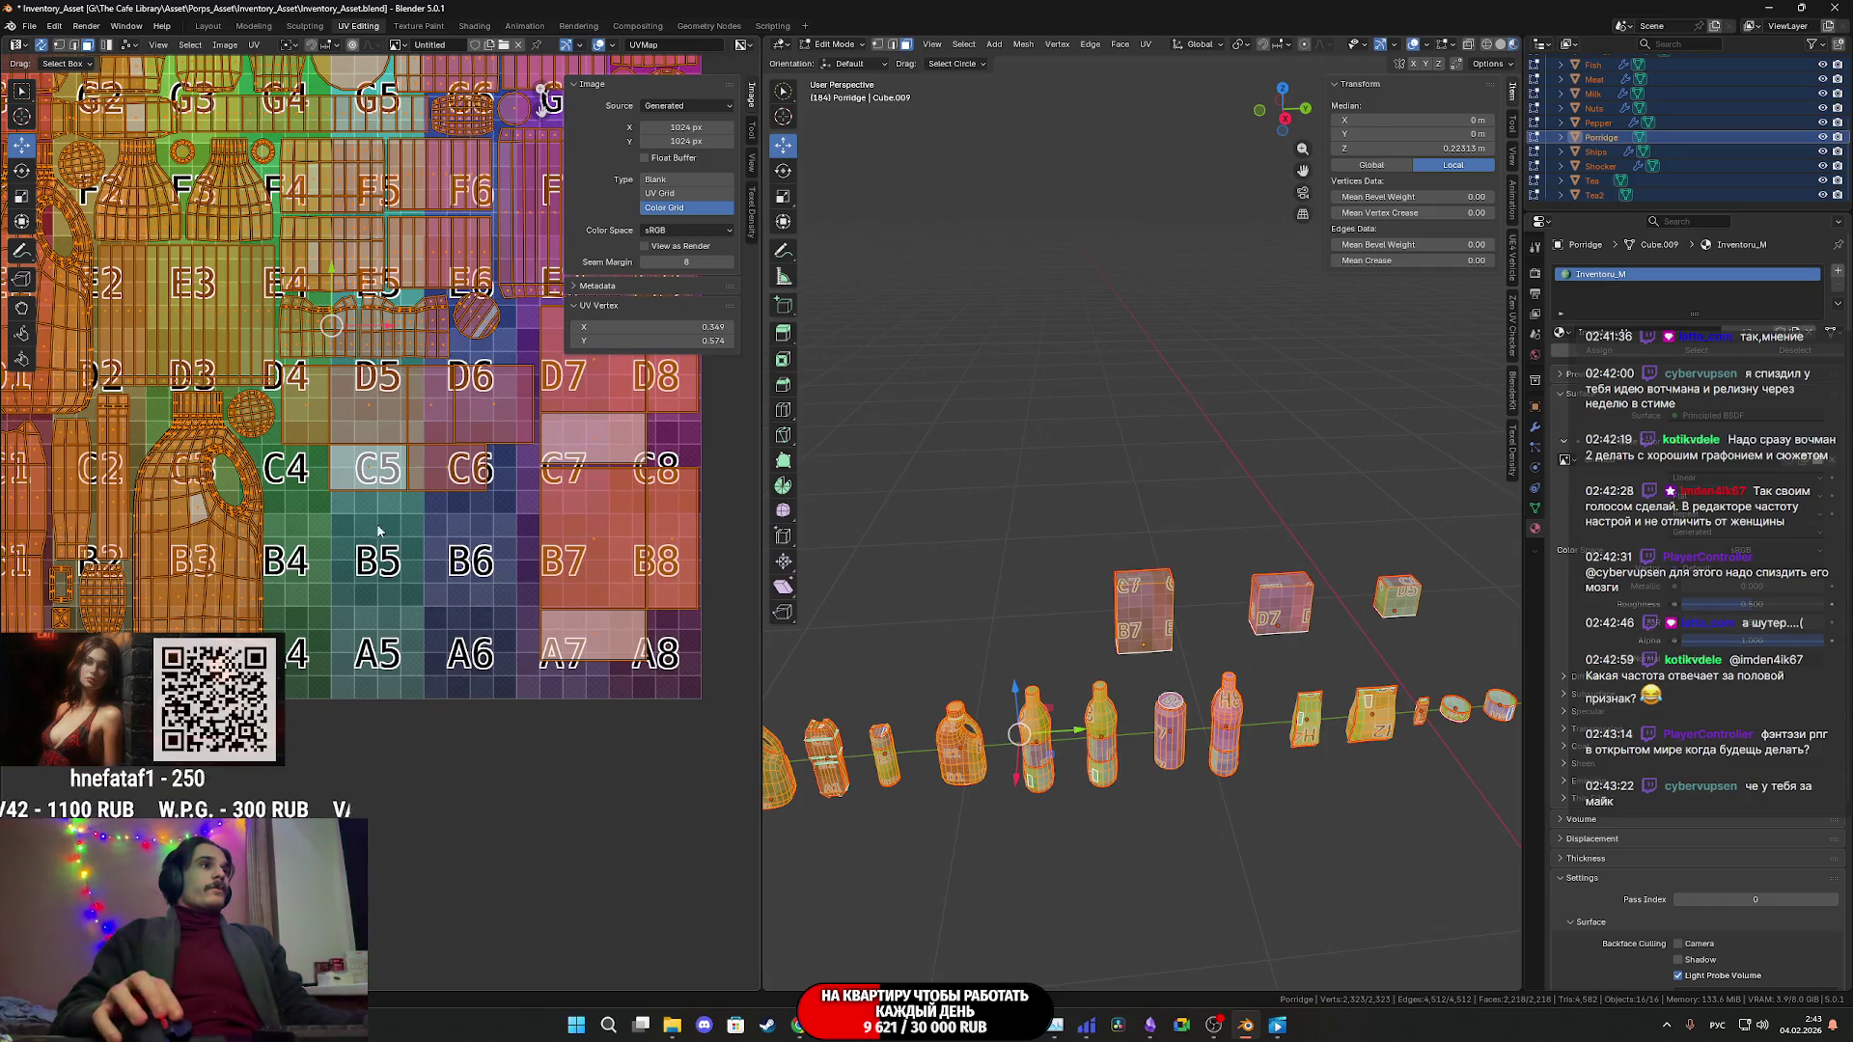
{"action": "middle_click_drag", "start_coordinate": [489, 628], "coordinate": [412, 636]}
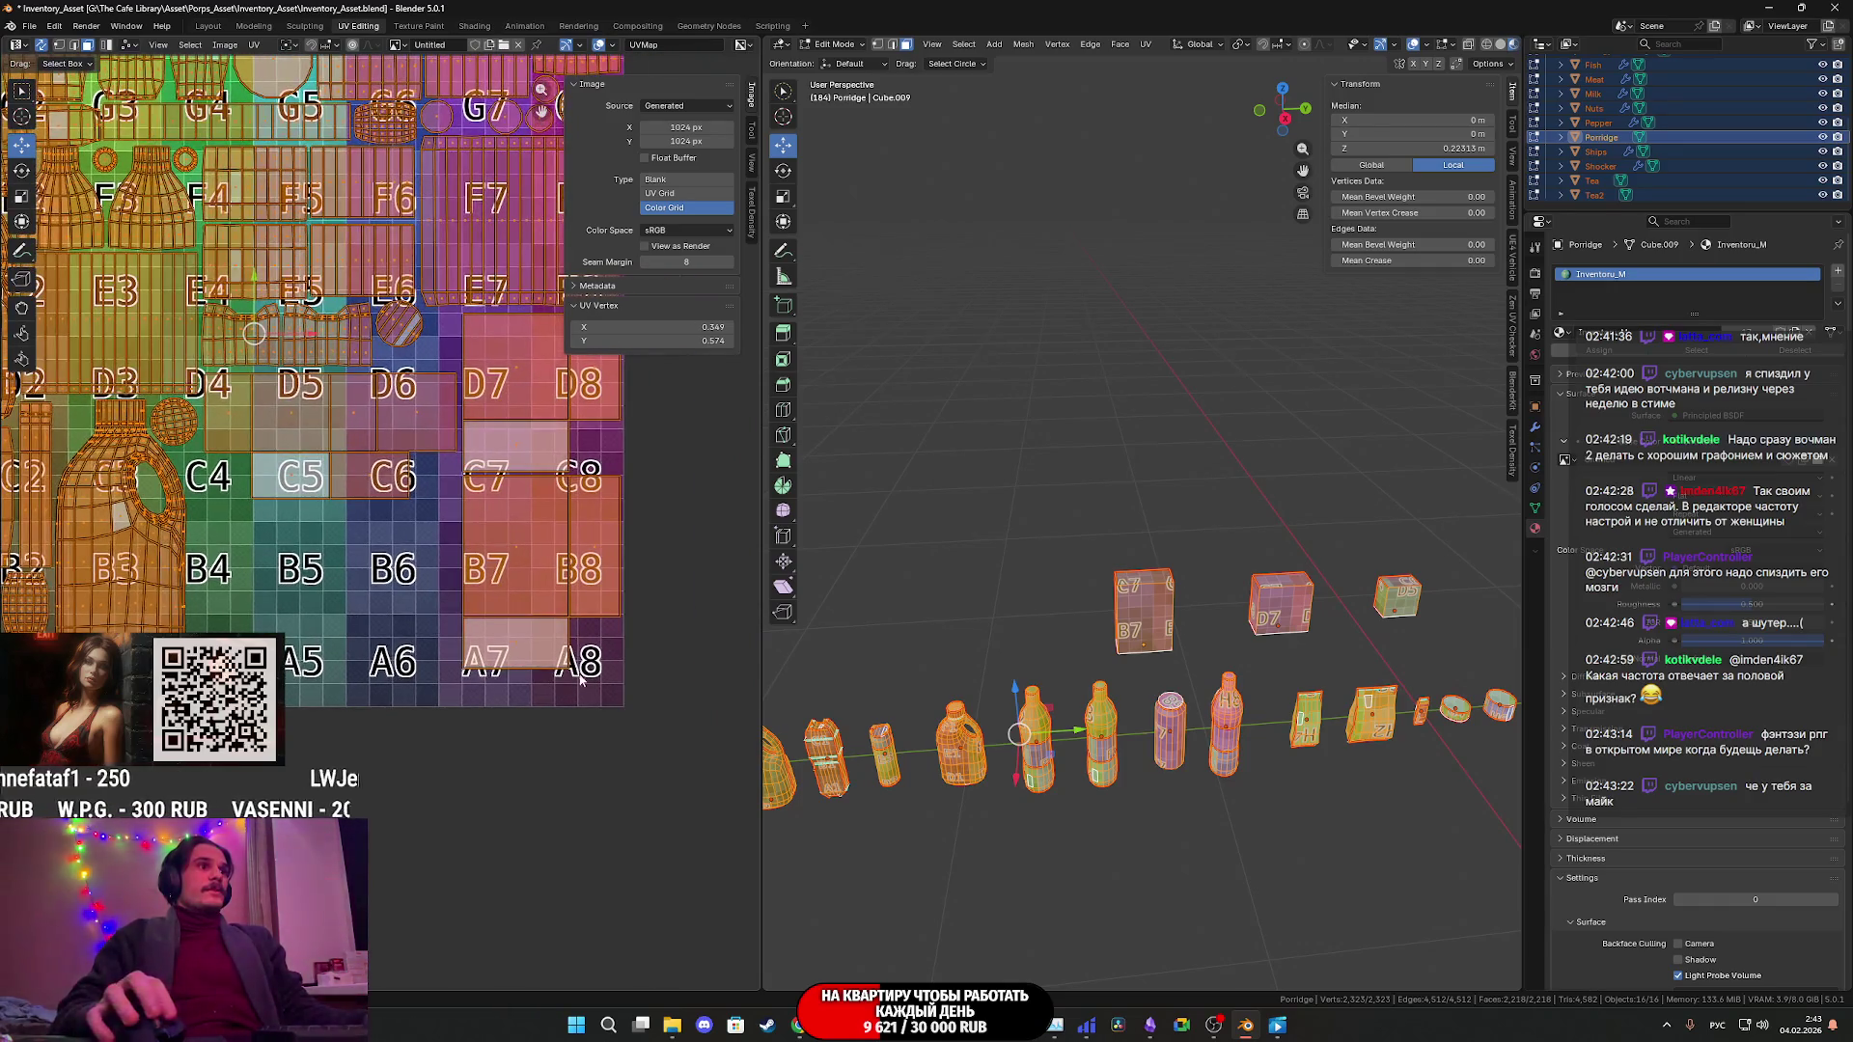
{"action": "mouse_move", "coordinate": [285, 562]}
{"action": "middle_mouse_down"}
{"action": "mouse_move", "coordinate": [524, 610]}
{"action": "mouse_move", "coordinate": [481, 666]}
{"action": "middle_mouse_up"}
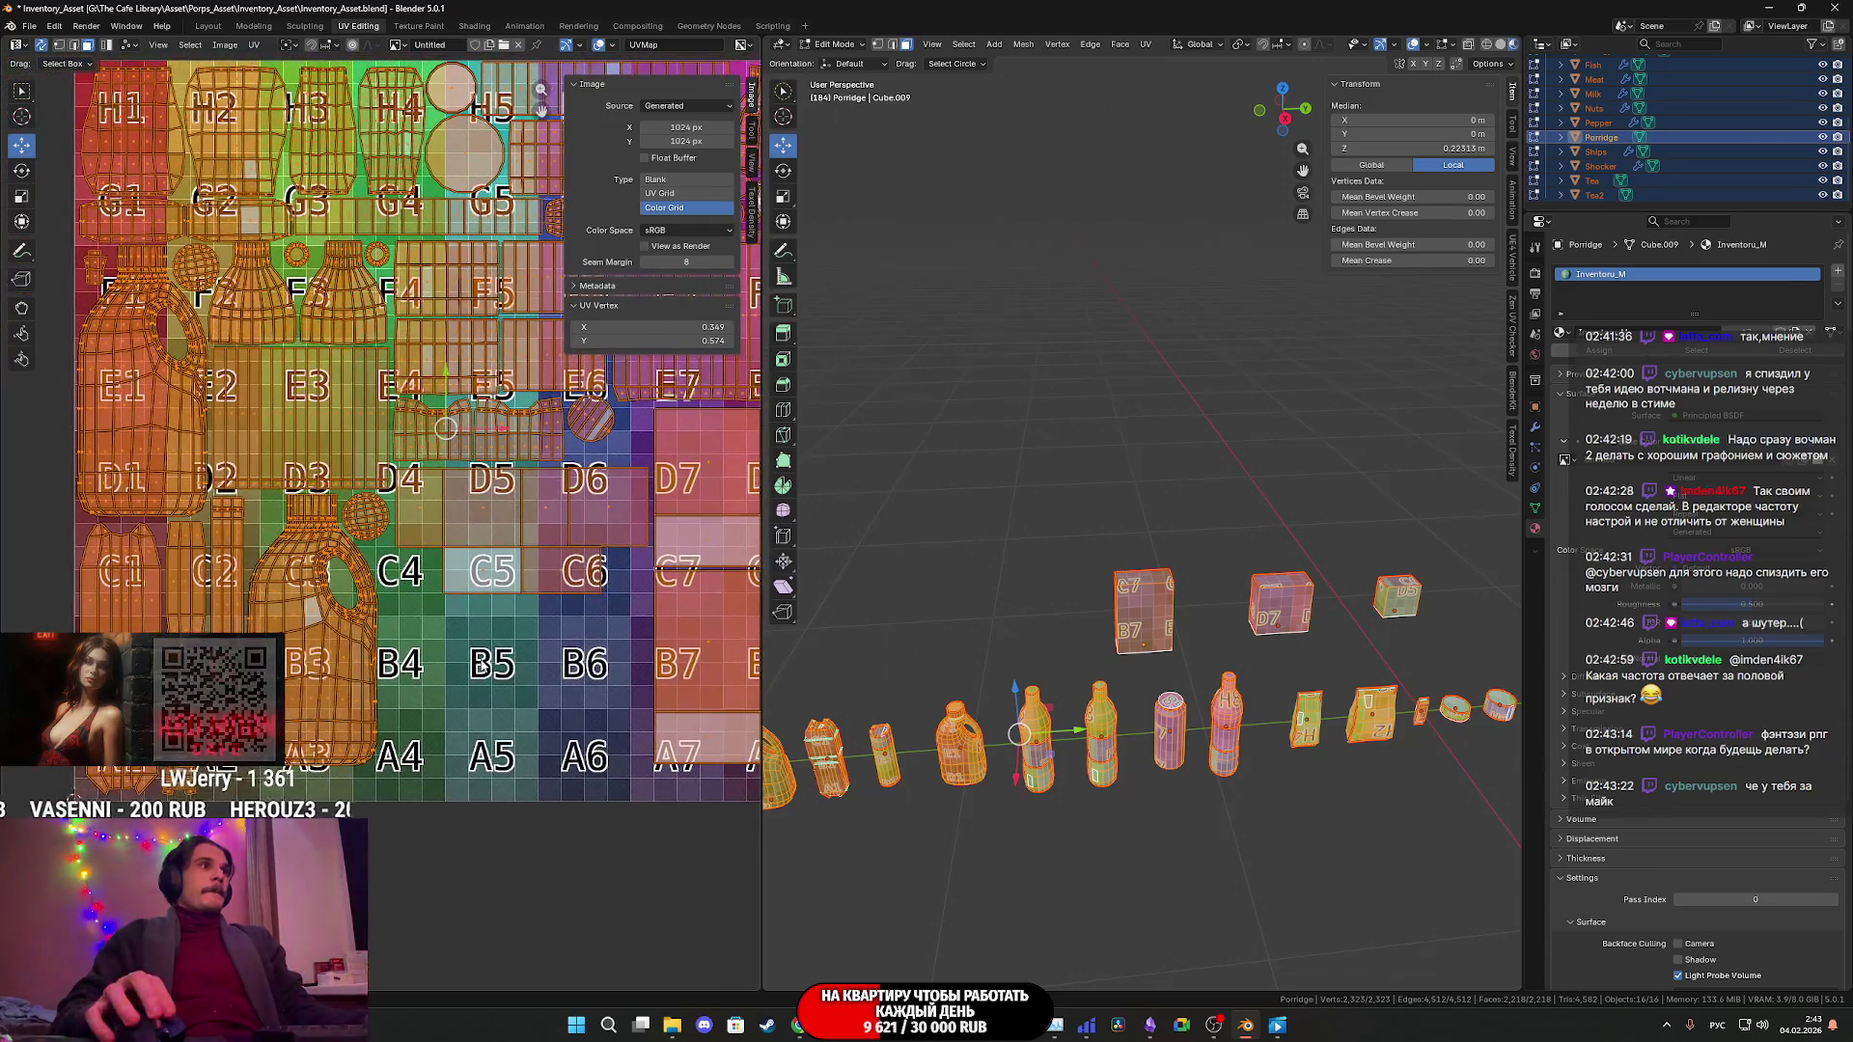
- Zoom over the atlas, return to Object Mode and save the file
{"action": "scroll", "coordinate": [481, 666], "scroll_direction": "up", "scroll_amount": 3}
{"action": "scroll", "coordinate": [482, 666], "scroll_direction": "down", "scroll_amount": 4}
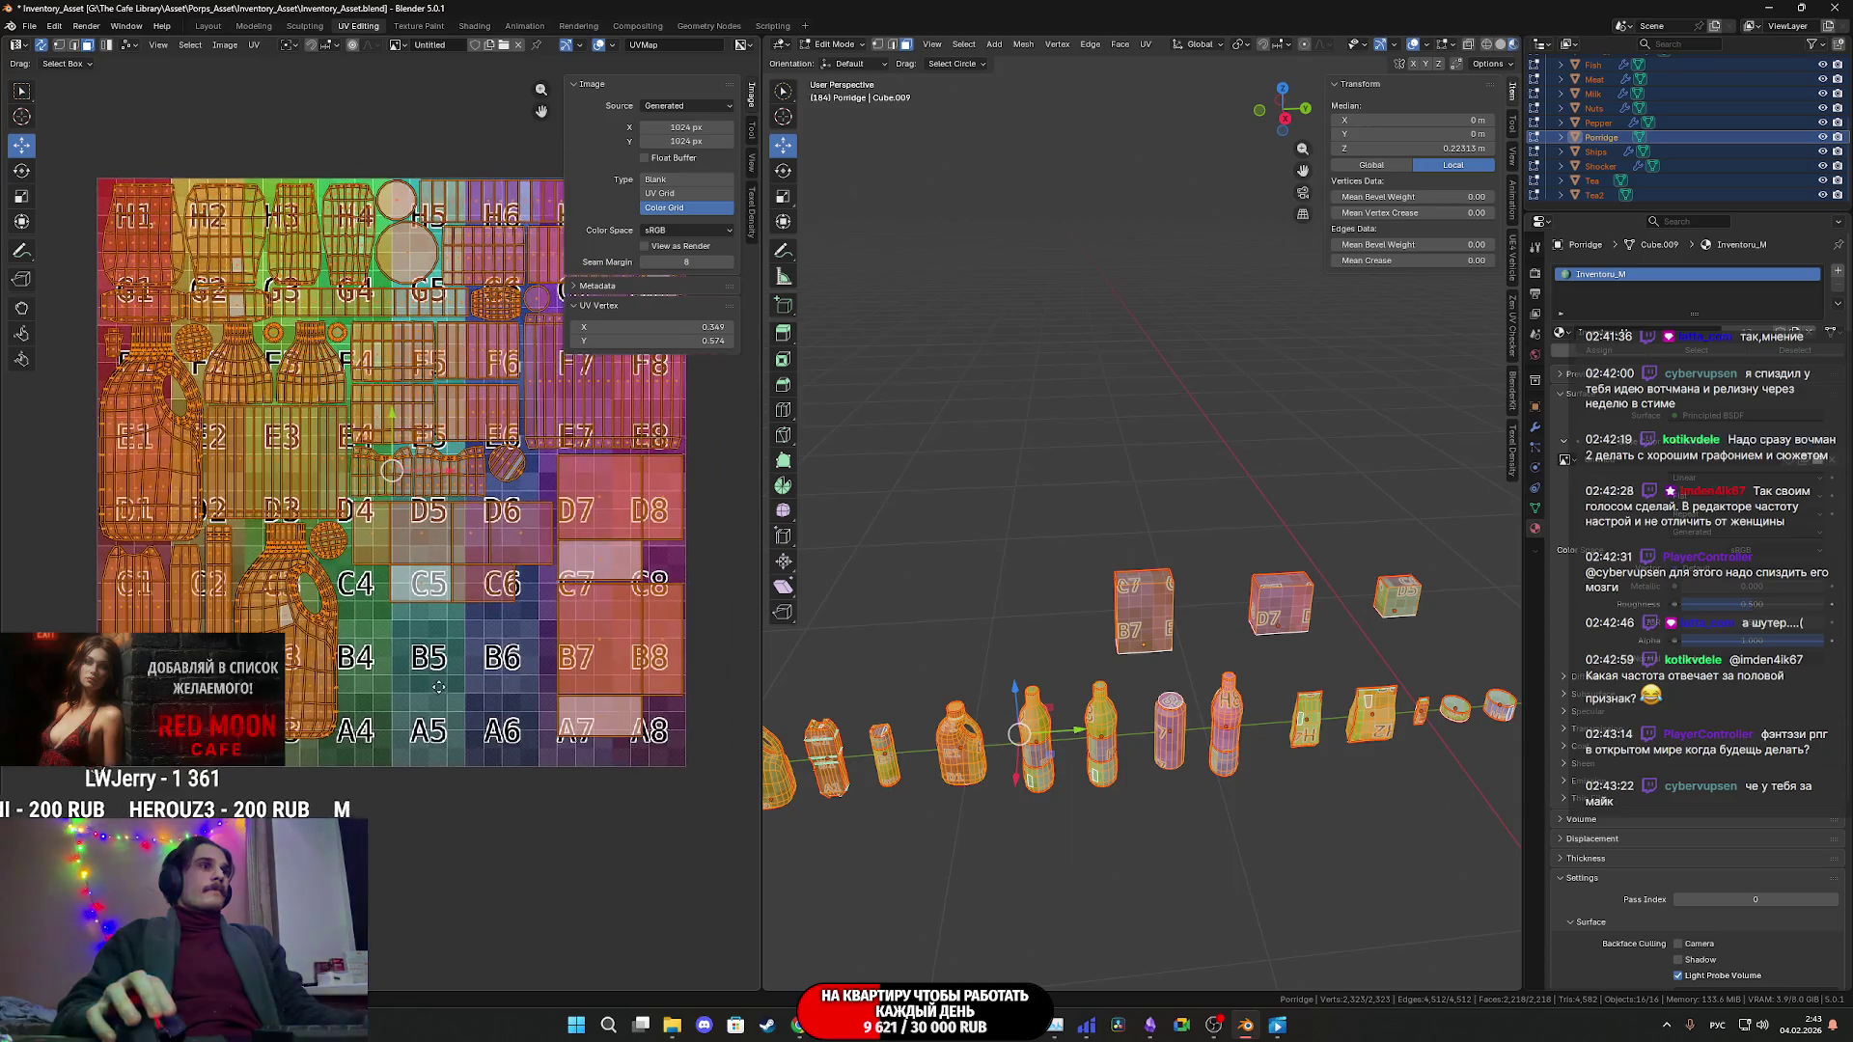
{"action": "key", "text": "Tab"}
{"action": "key", "text": "ctrl+s"}
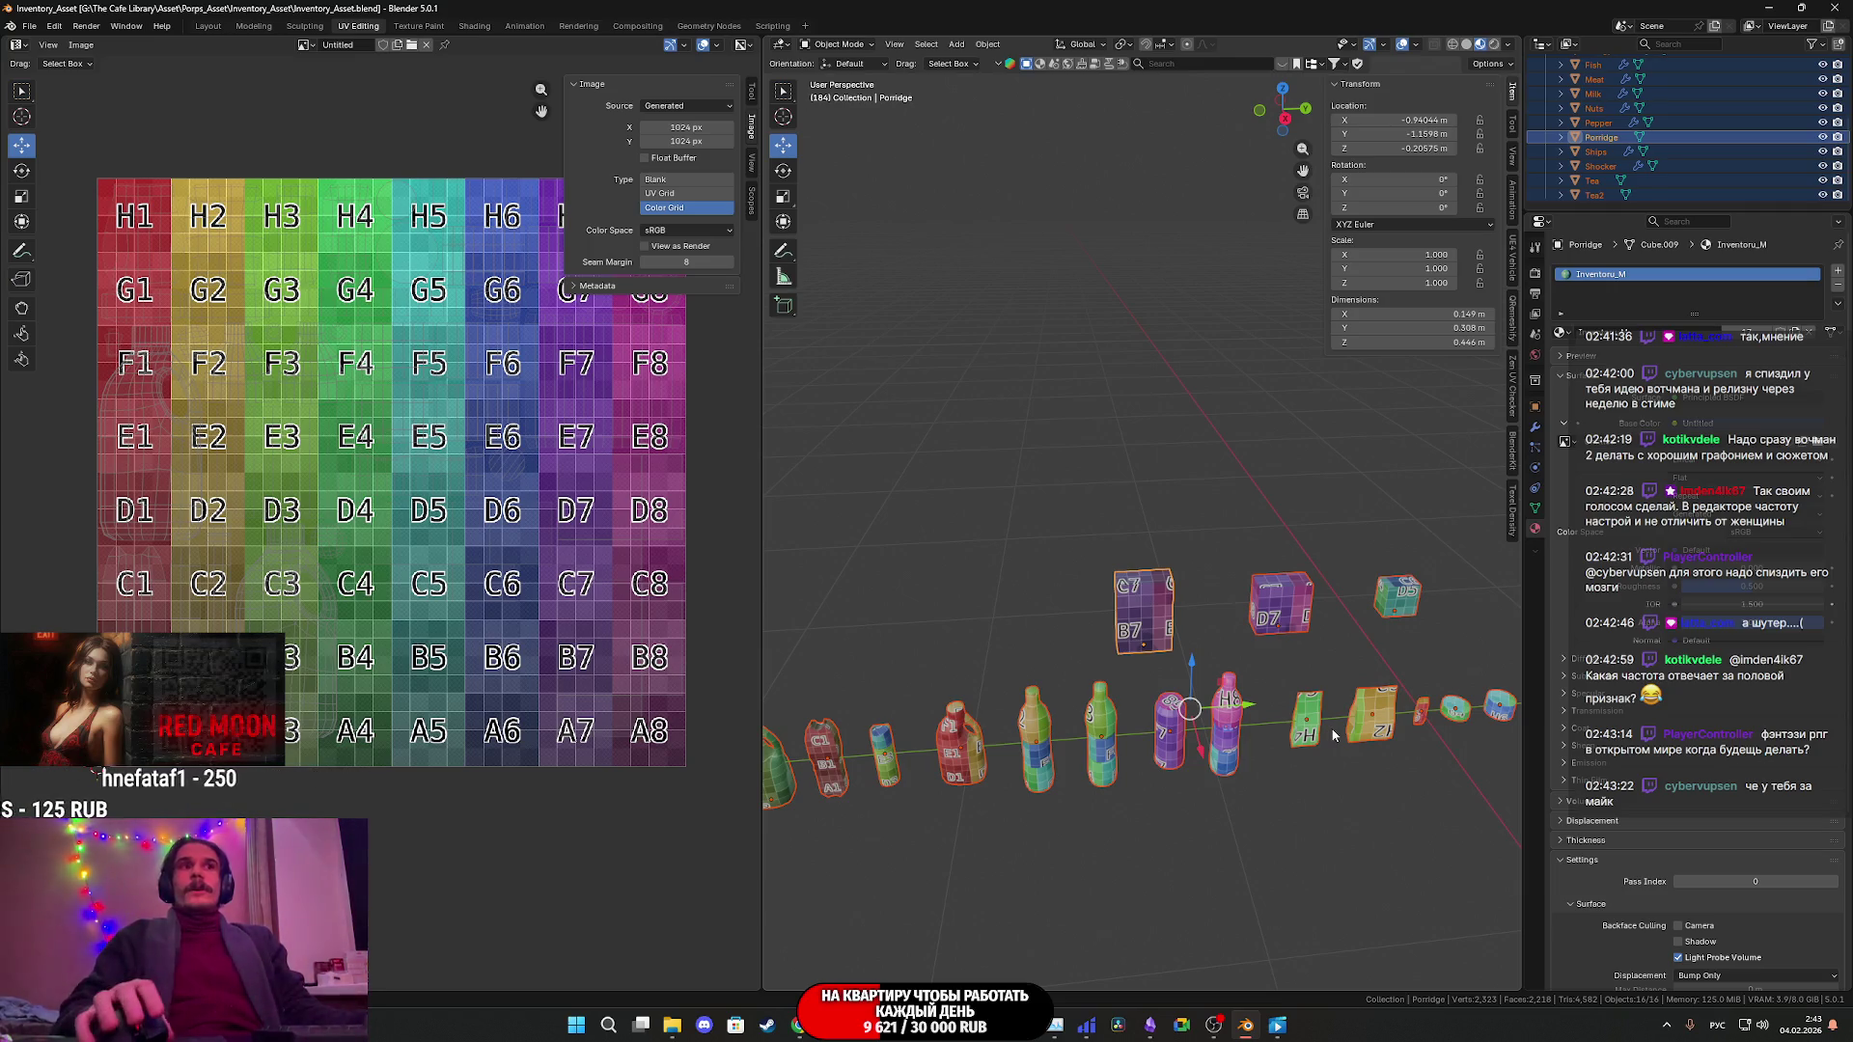
- Deselect all the props and switch to the Obsidian inventory modelling plan
{"action": "scroll", "coordinate": [1293, 704], "scroll_direction": "down", "scroll_amount": 2}
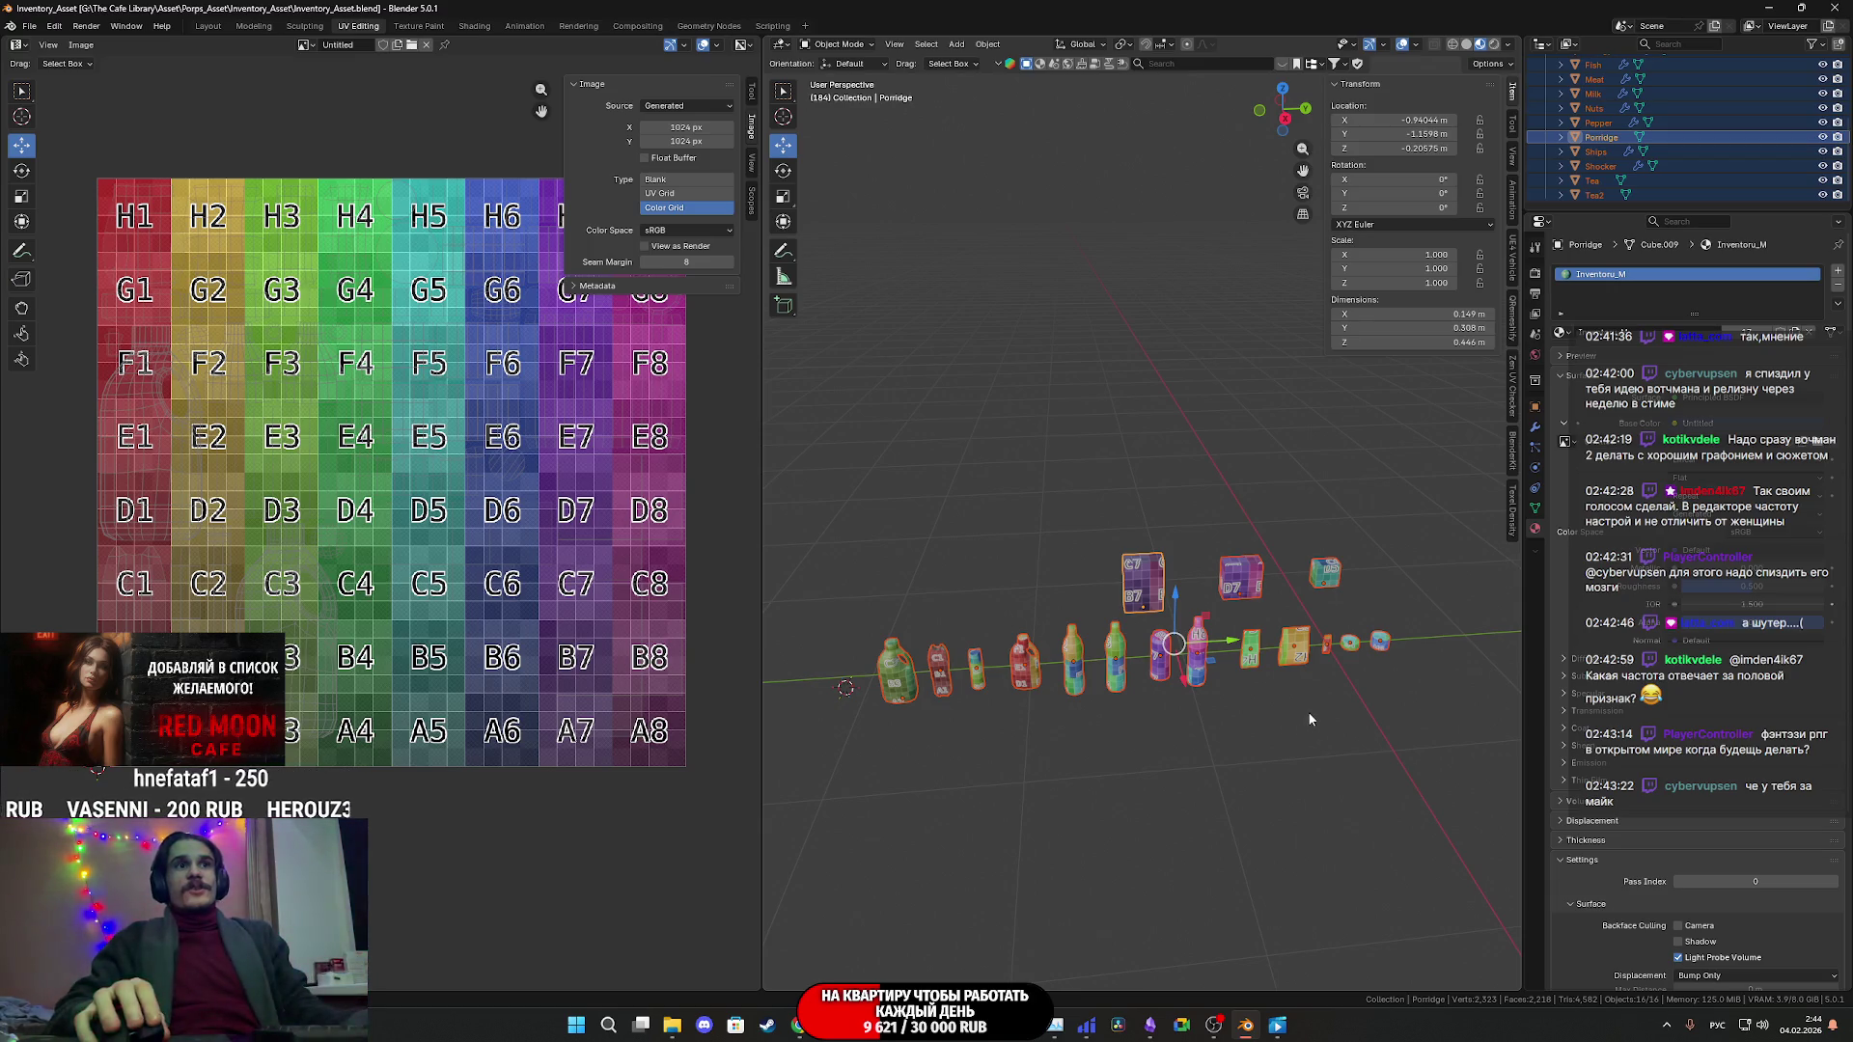
{"action": "left_click", "coordinate": [1312, 709]}
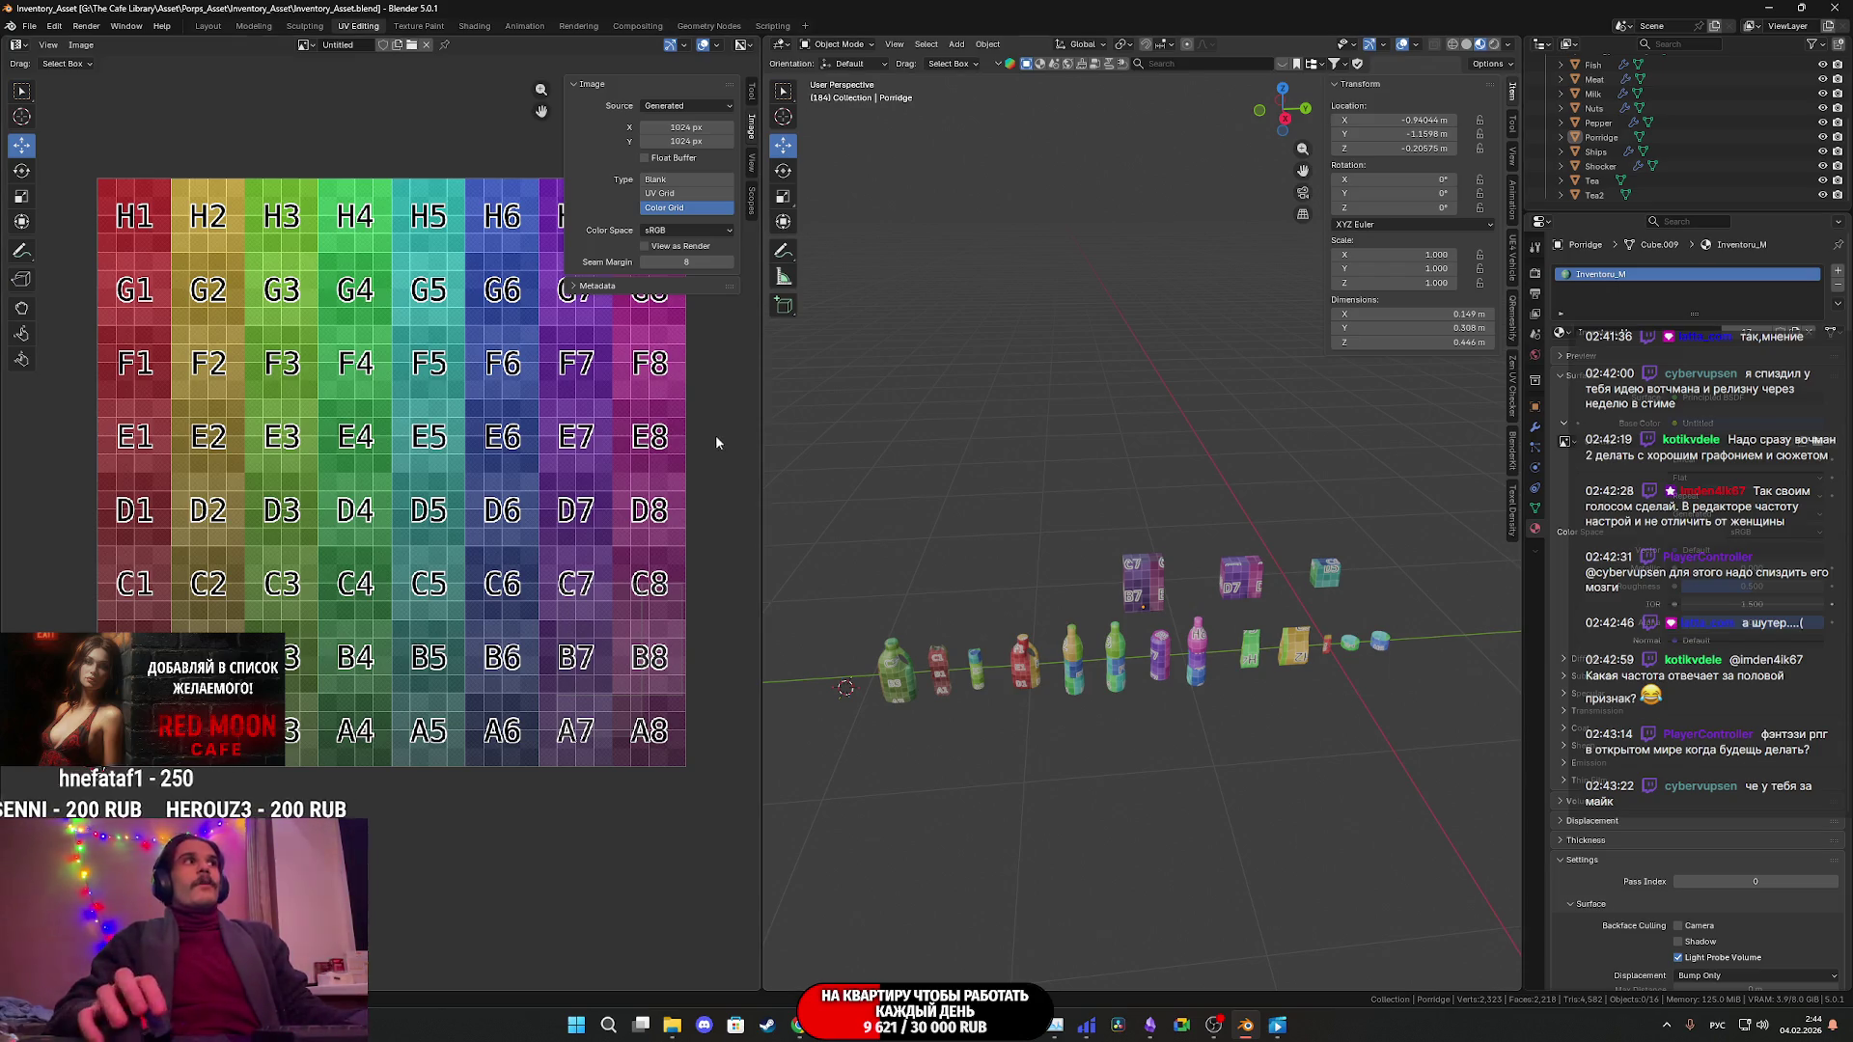
{"action": "key", "text": "alt+Tab"}
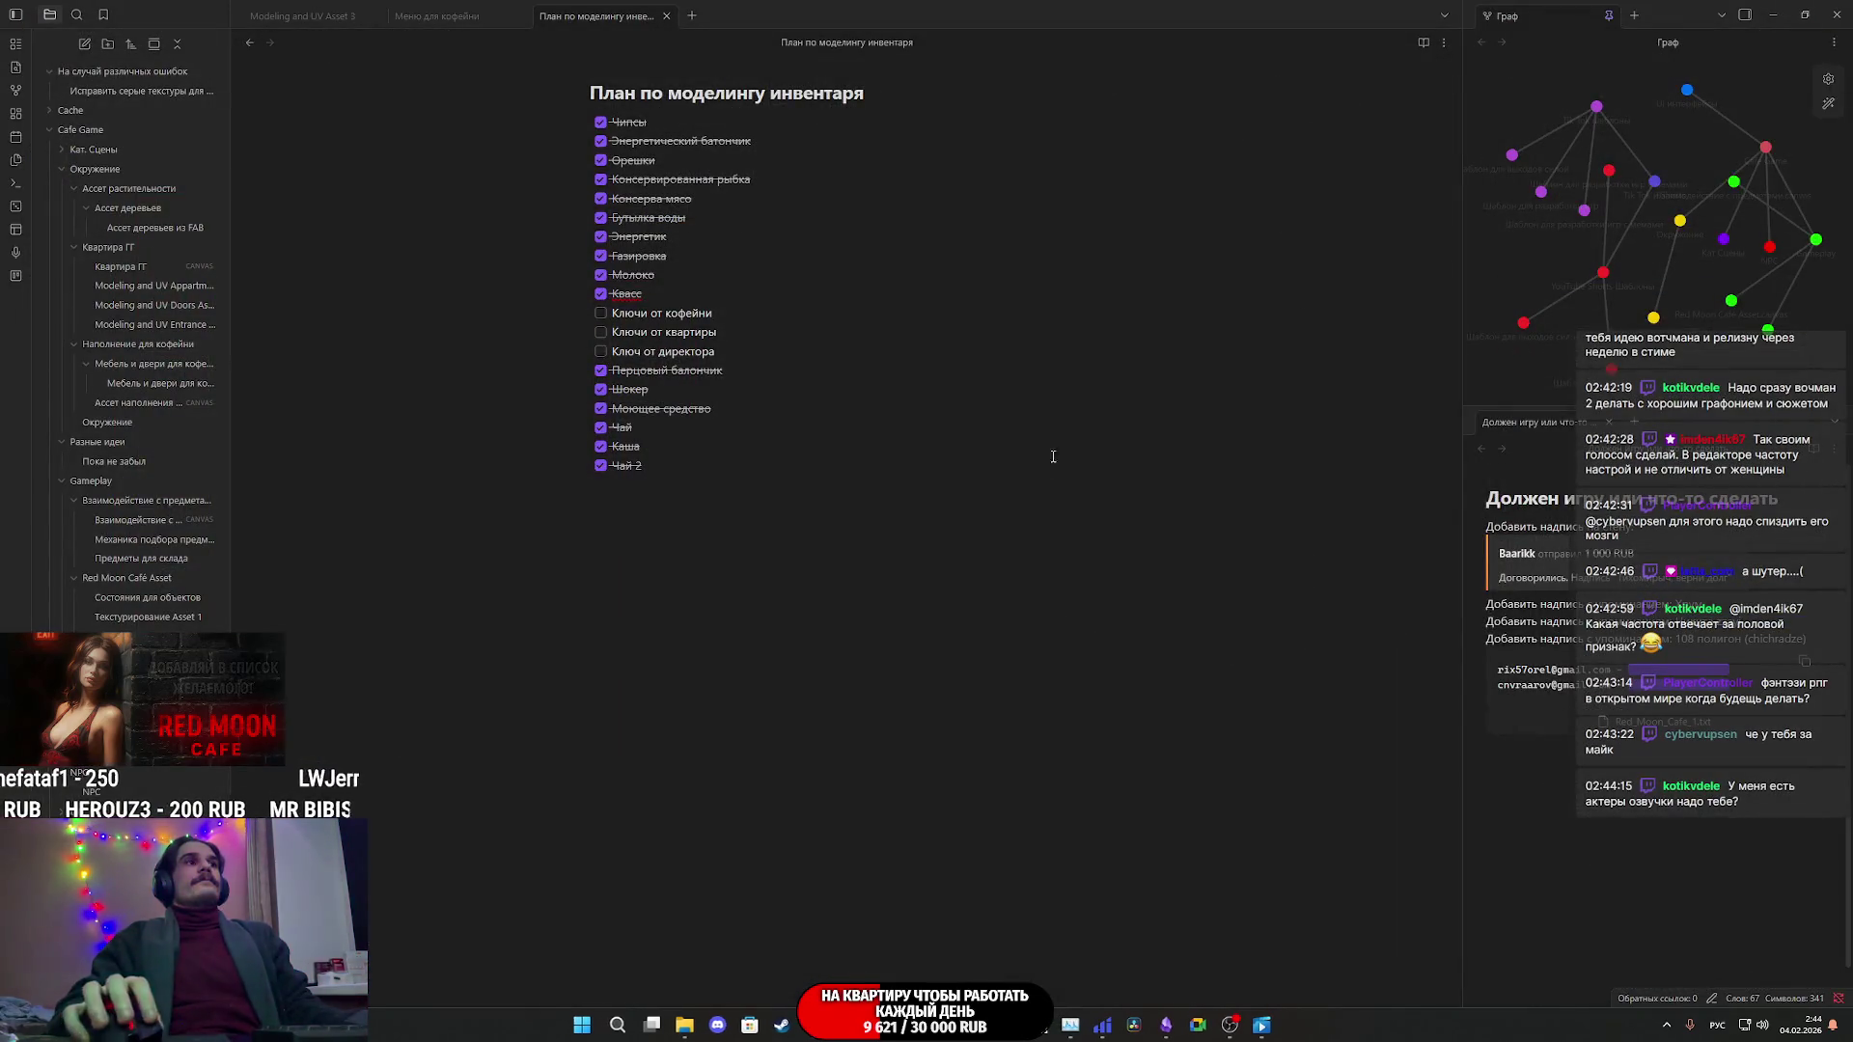
- Switch from the Obsidian notes to the Twitch stream manager in Chrome
{"action": "key", "text": "alt+Tab"}
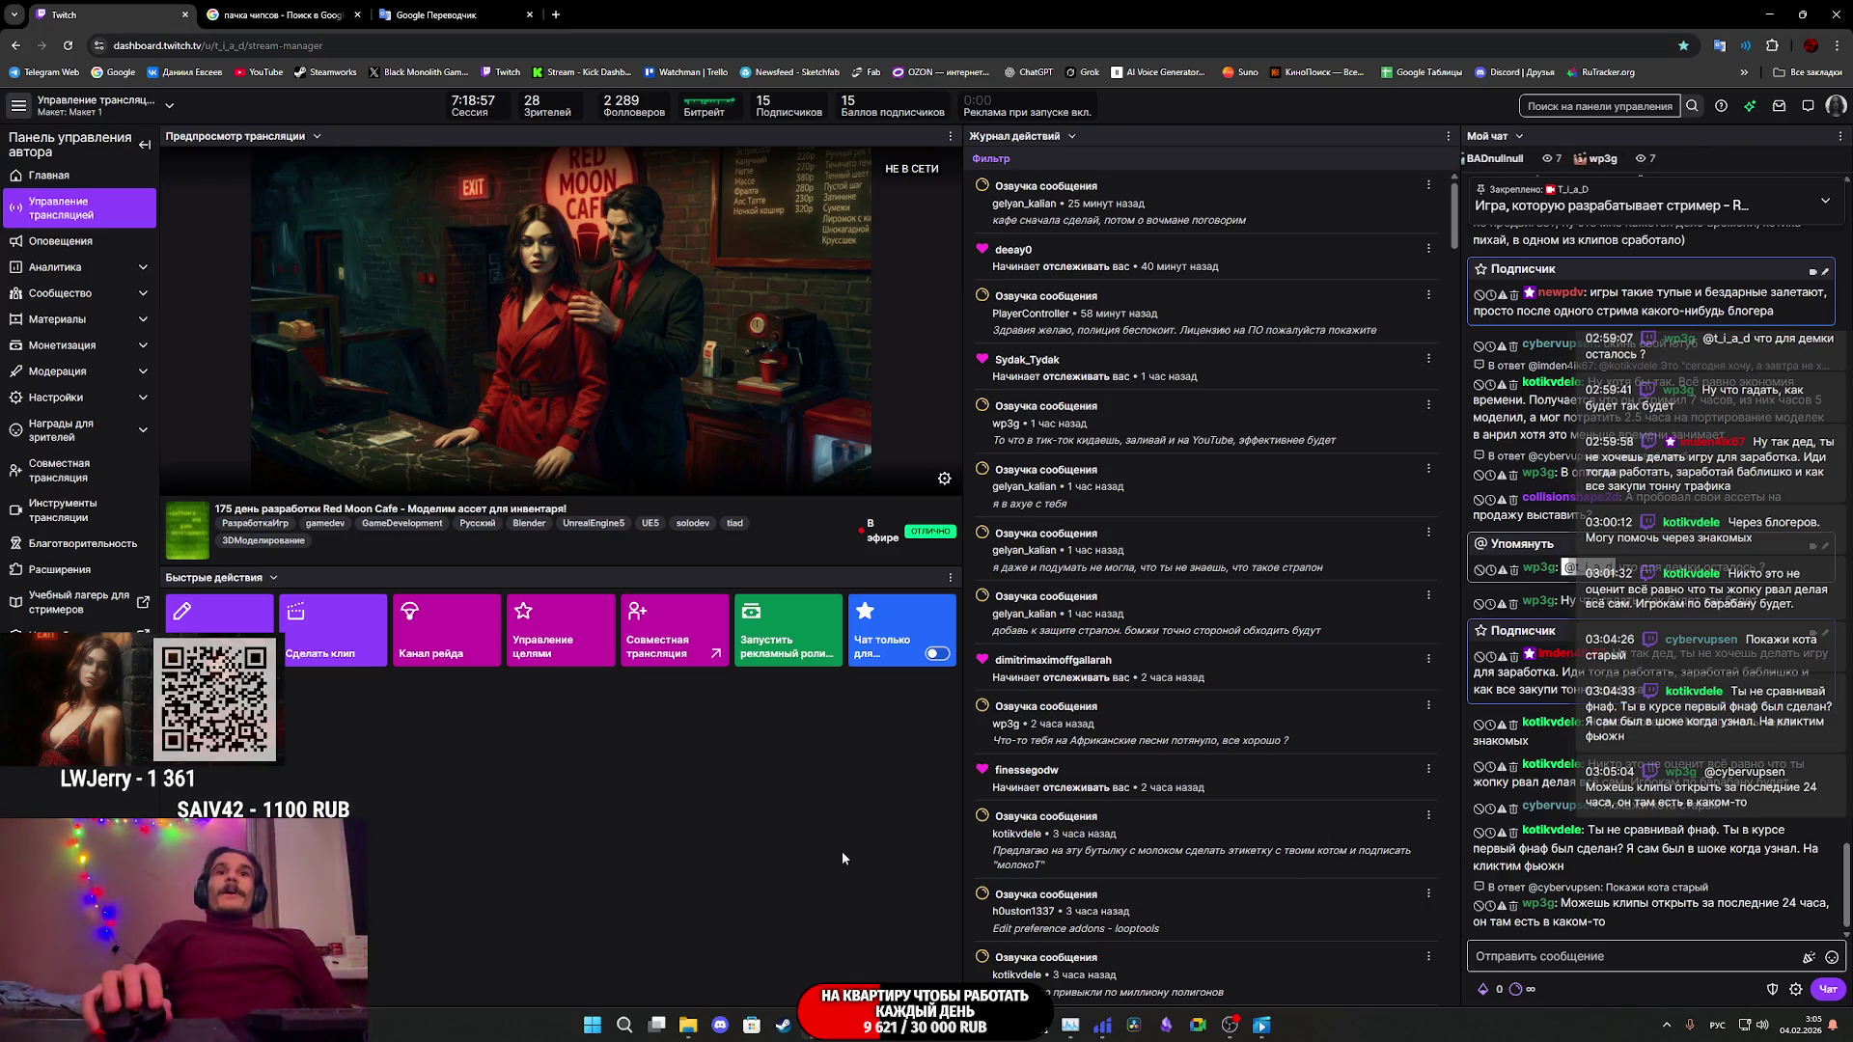
- Close the 'пачка чипсов' image search and Google Translate tabs, keeping the Twitch dashboard
{"action": "left_click", "coordinate": [483, 7]}
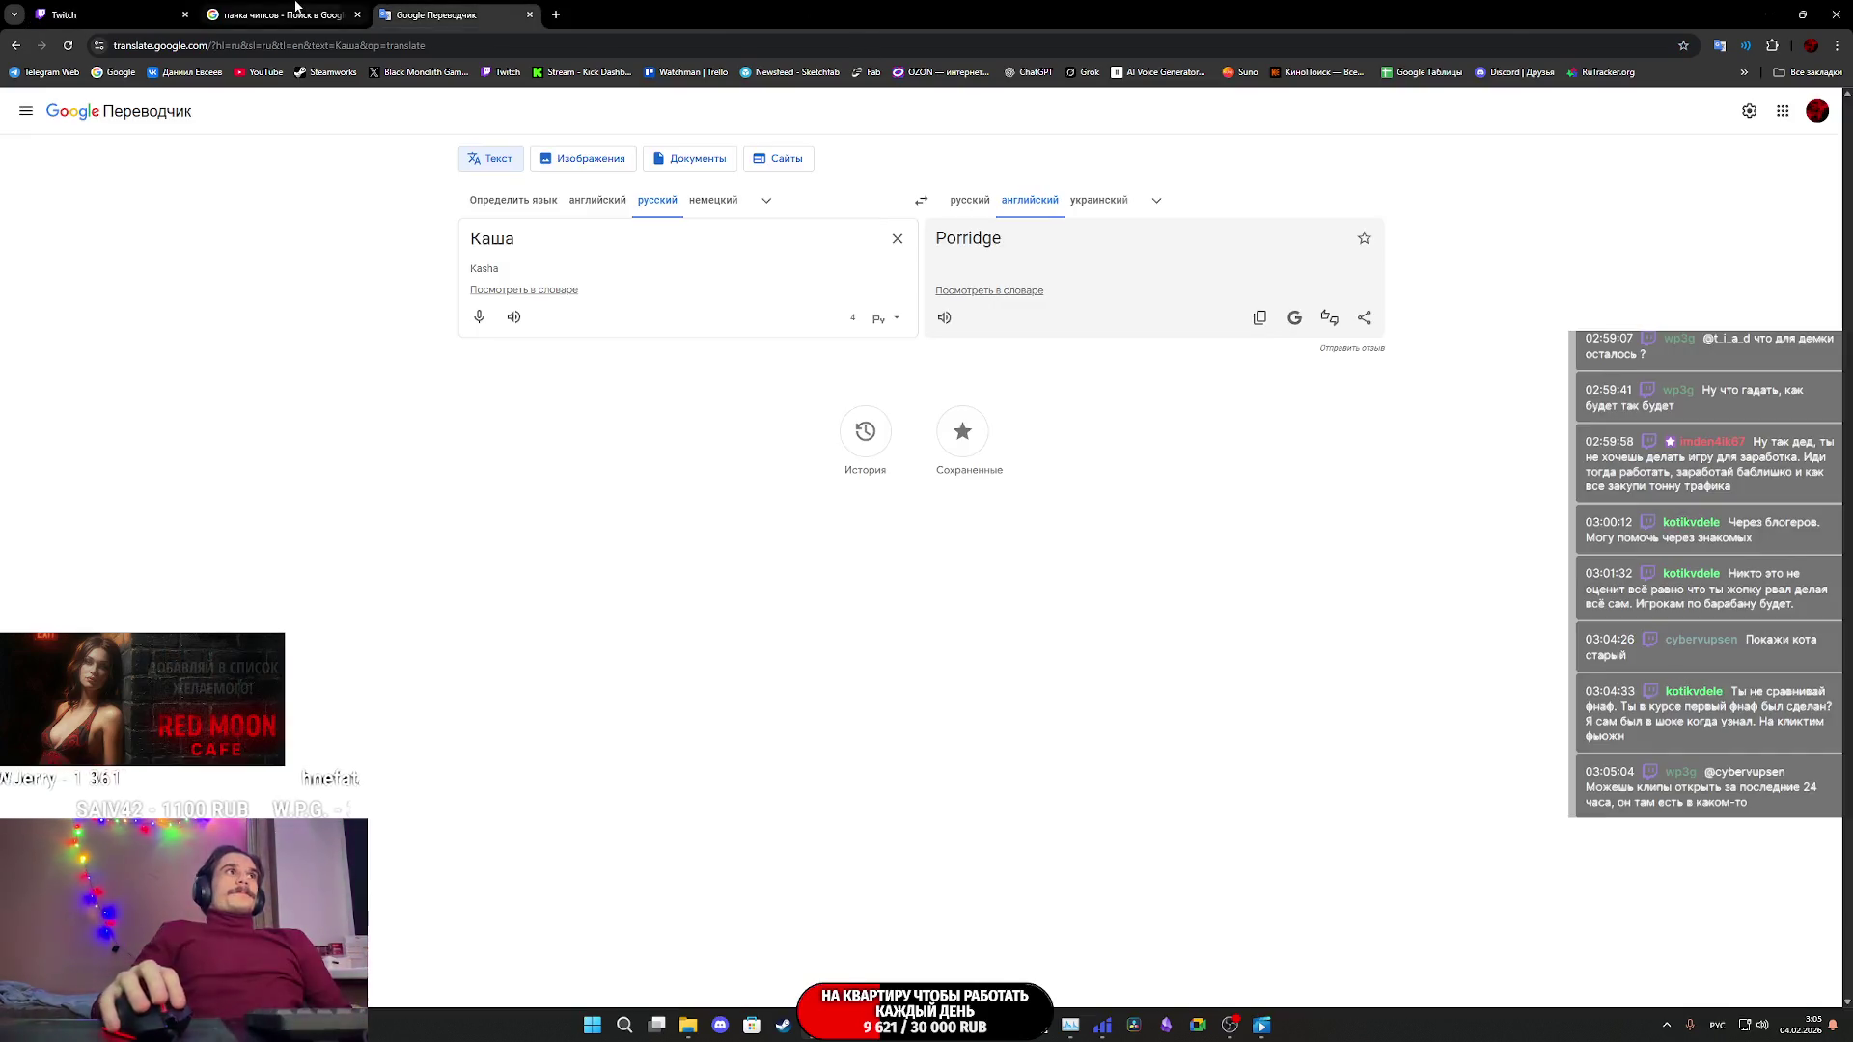
{"action": "left_click", "coordinate": [332, 14]}
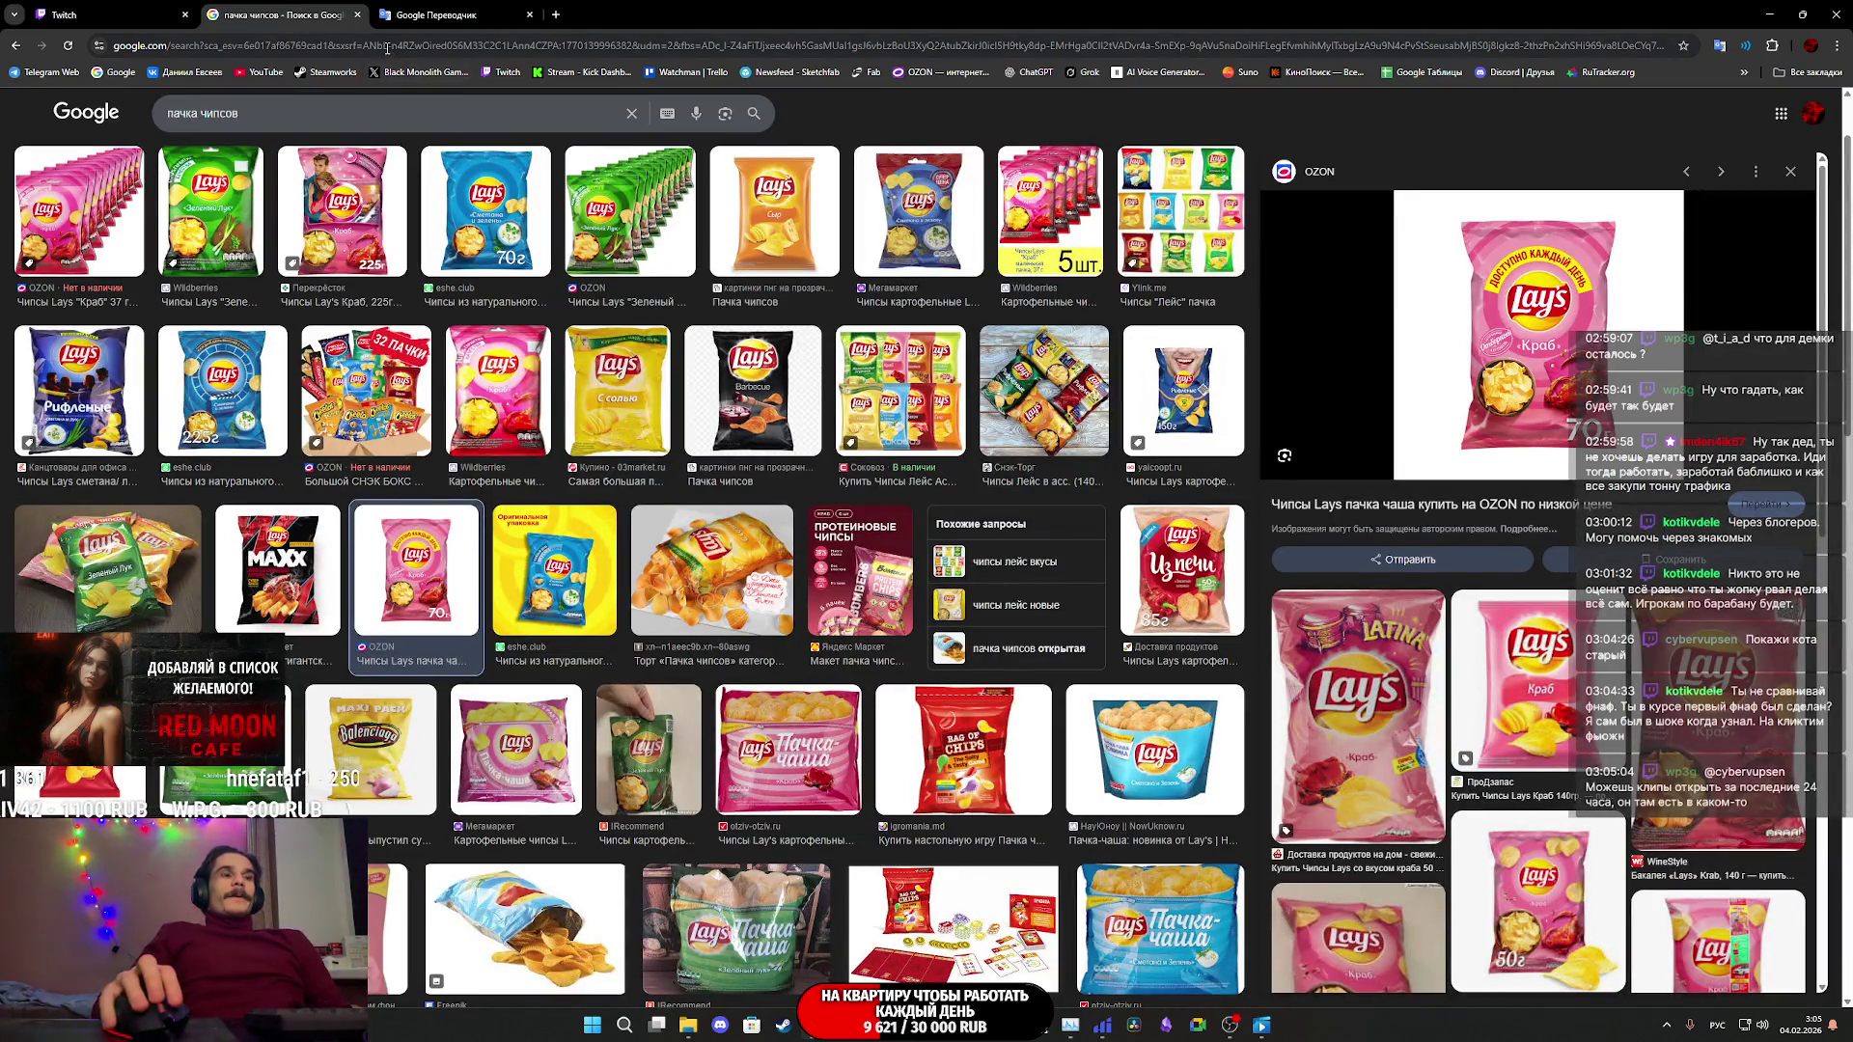
{"action": "middle_click", "coordinate": [262, 8]}
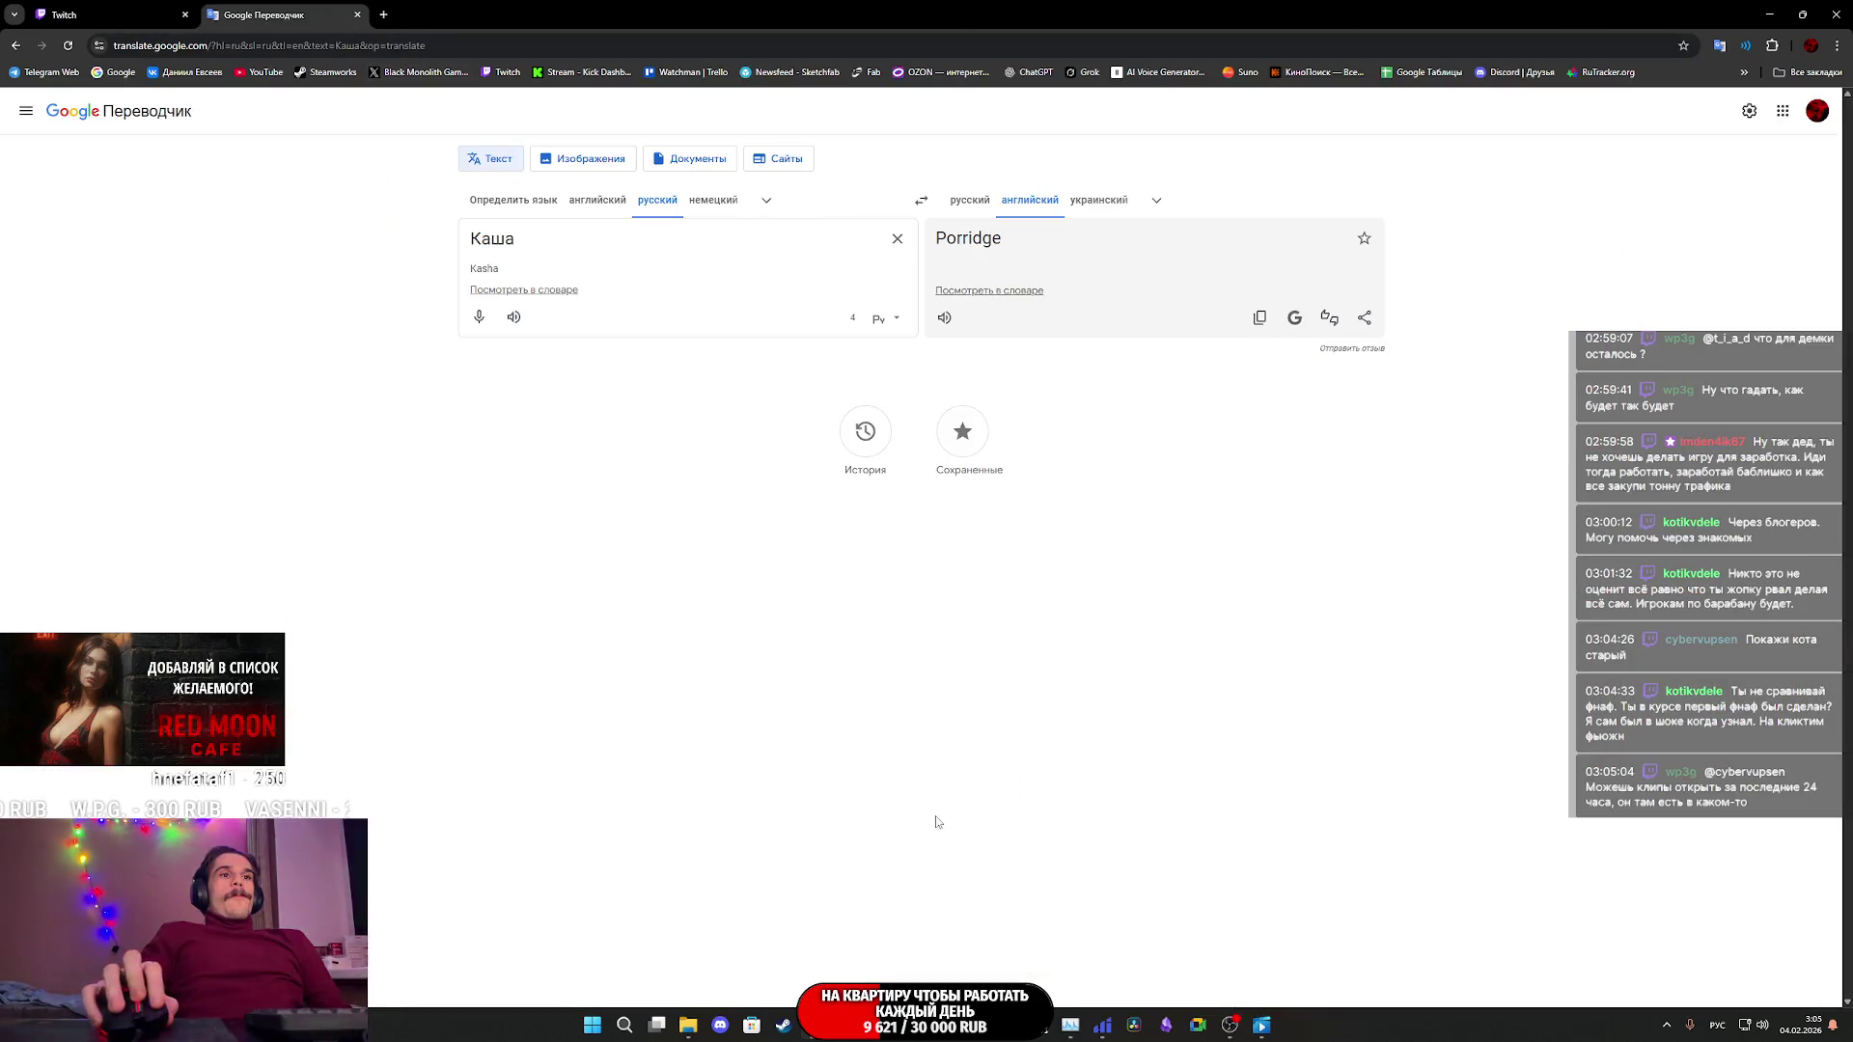
{"action": "left_click", "coordinate": [1103, 1029]}
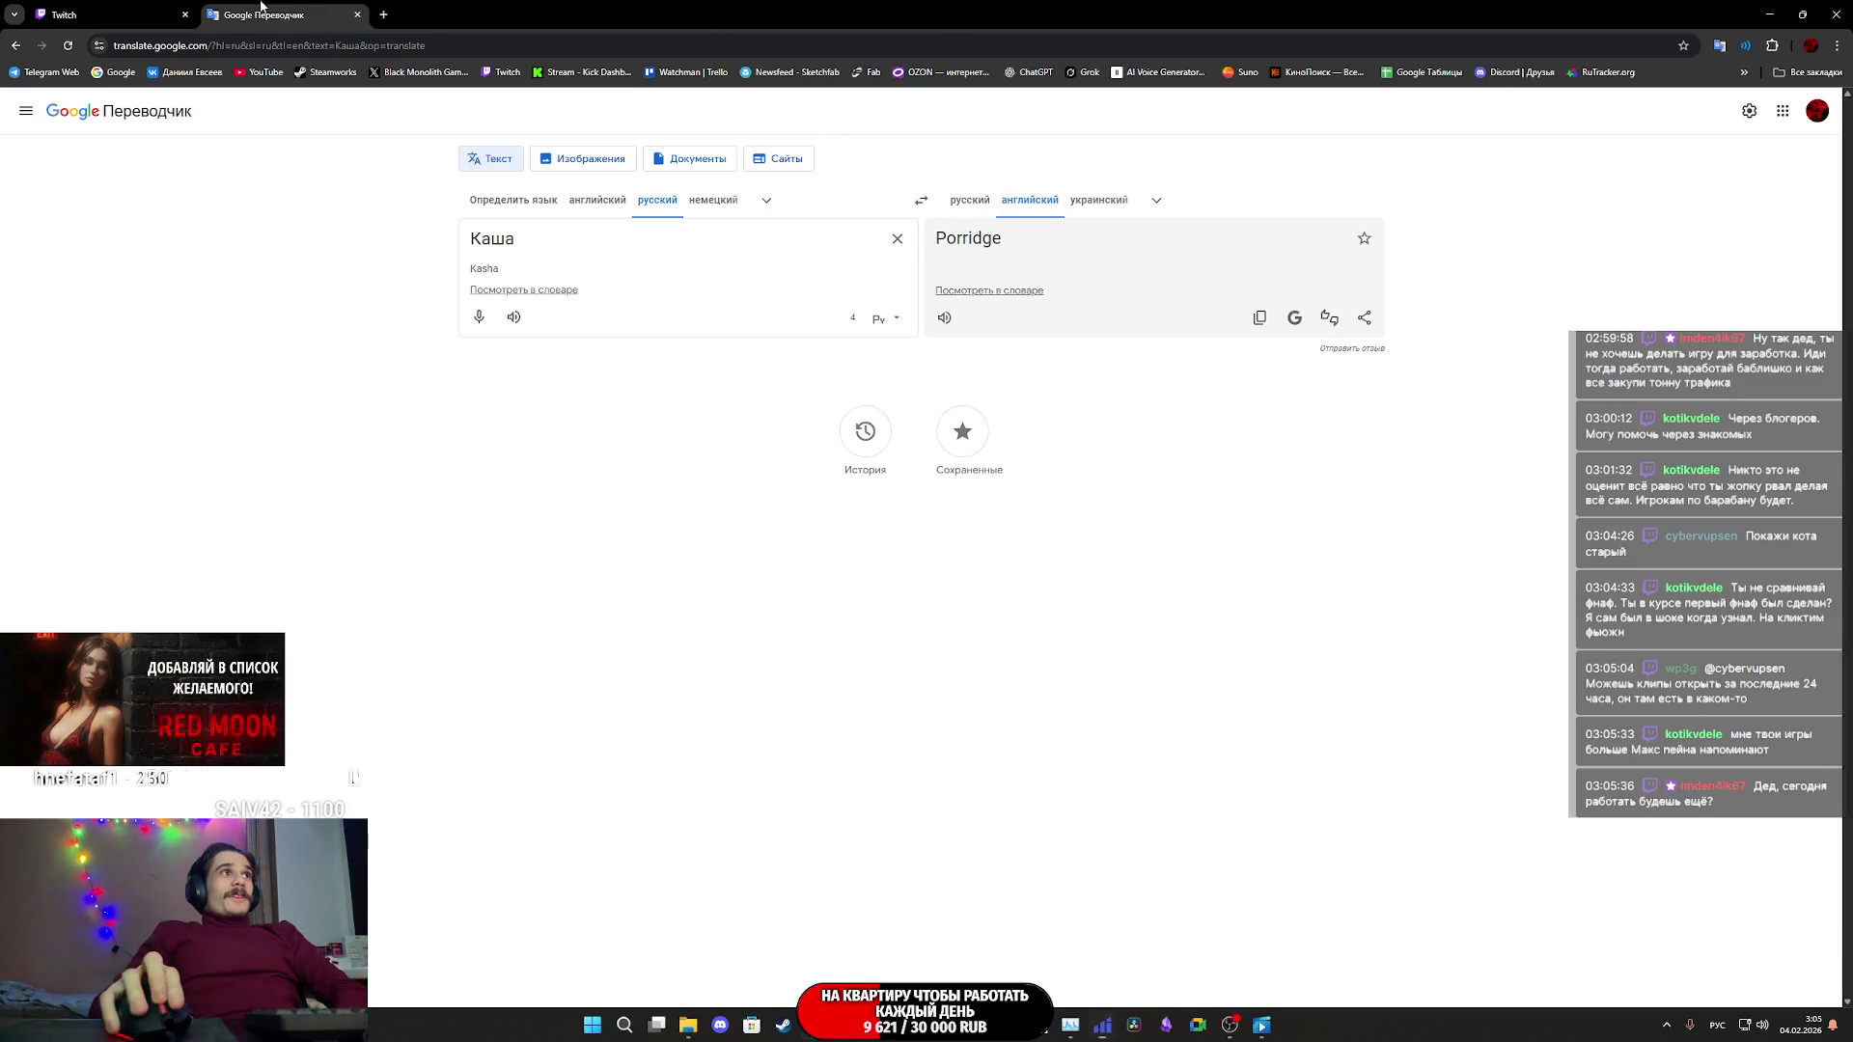
{"action": "middle_click", "coordinate": [270, 10]}
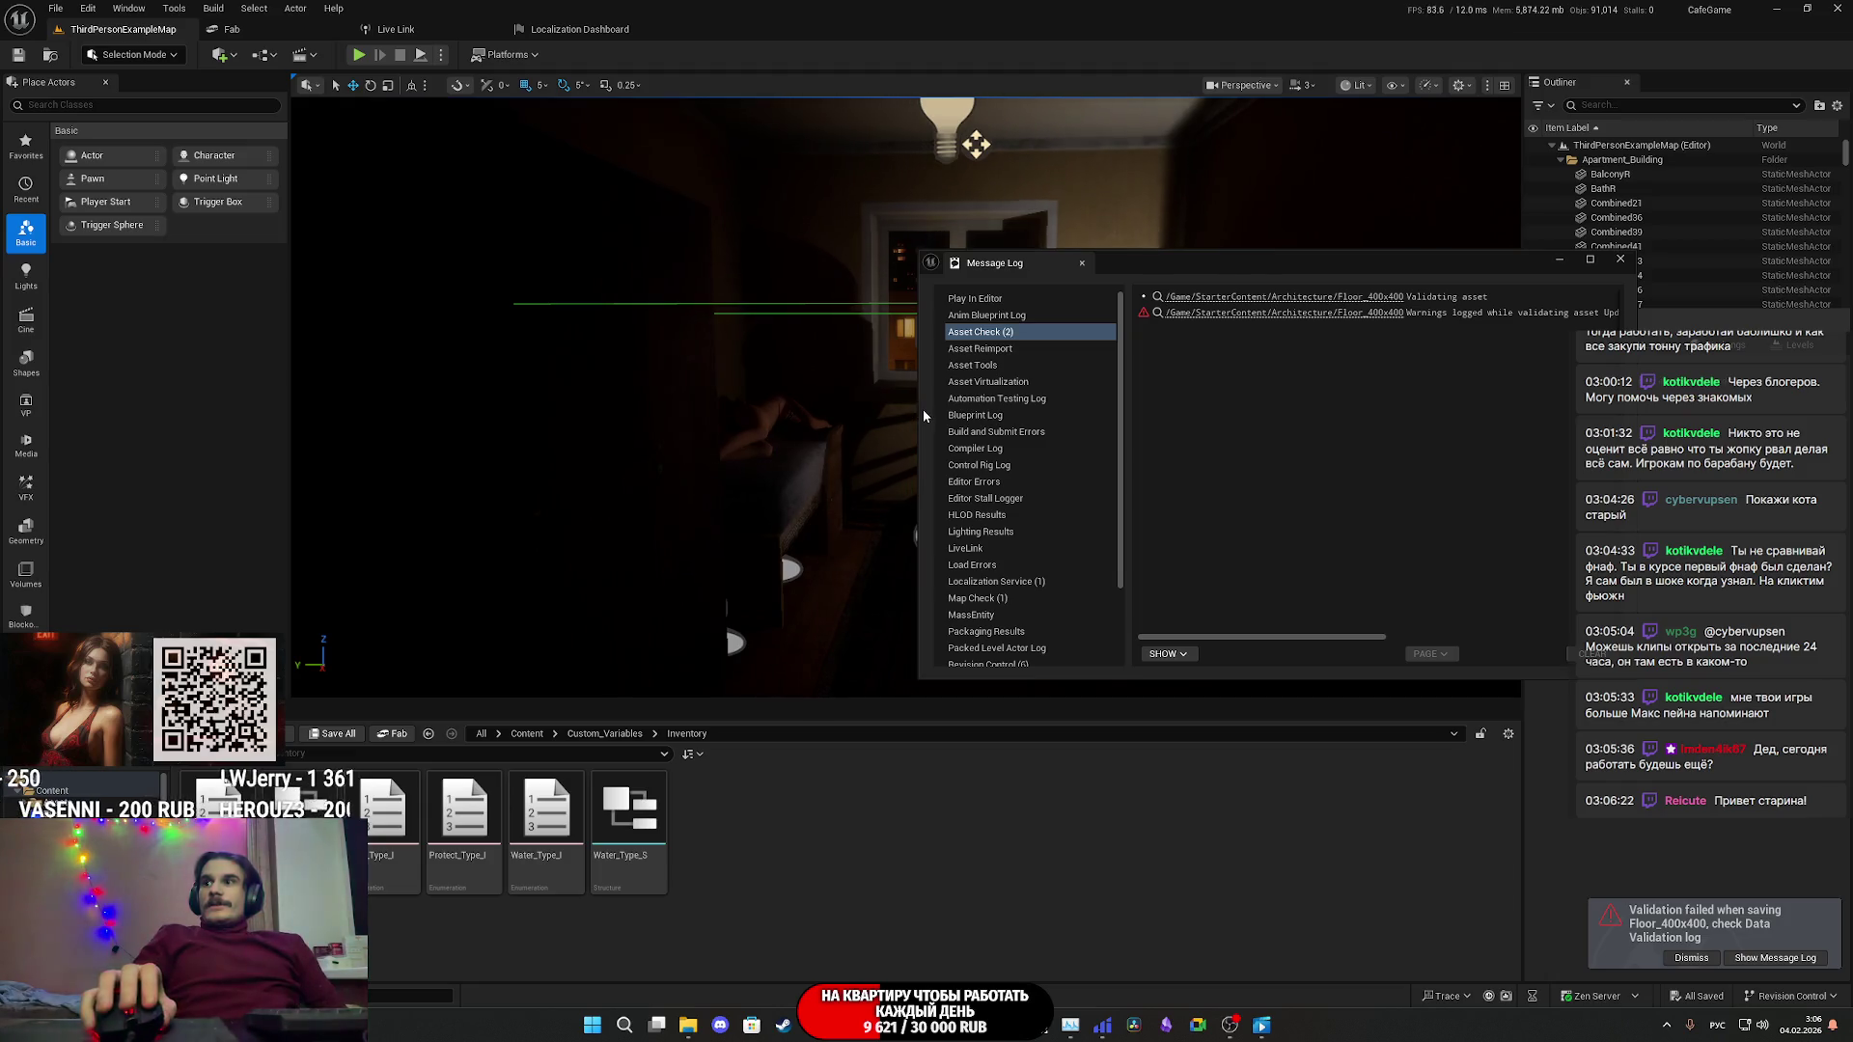
- Close the asset validation Message Log and play-test the CafeGame apartment level
{"action": "left_click", "coordinate": [1620, 258]}
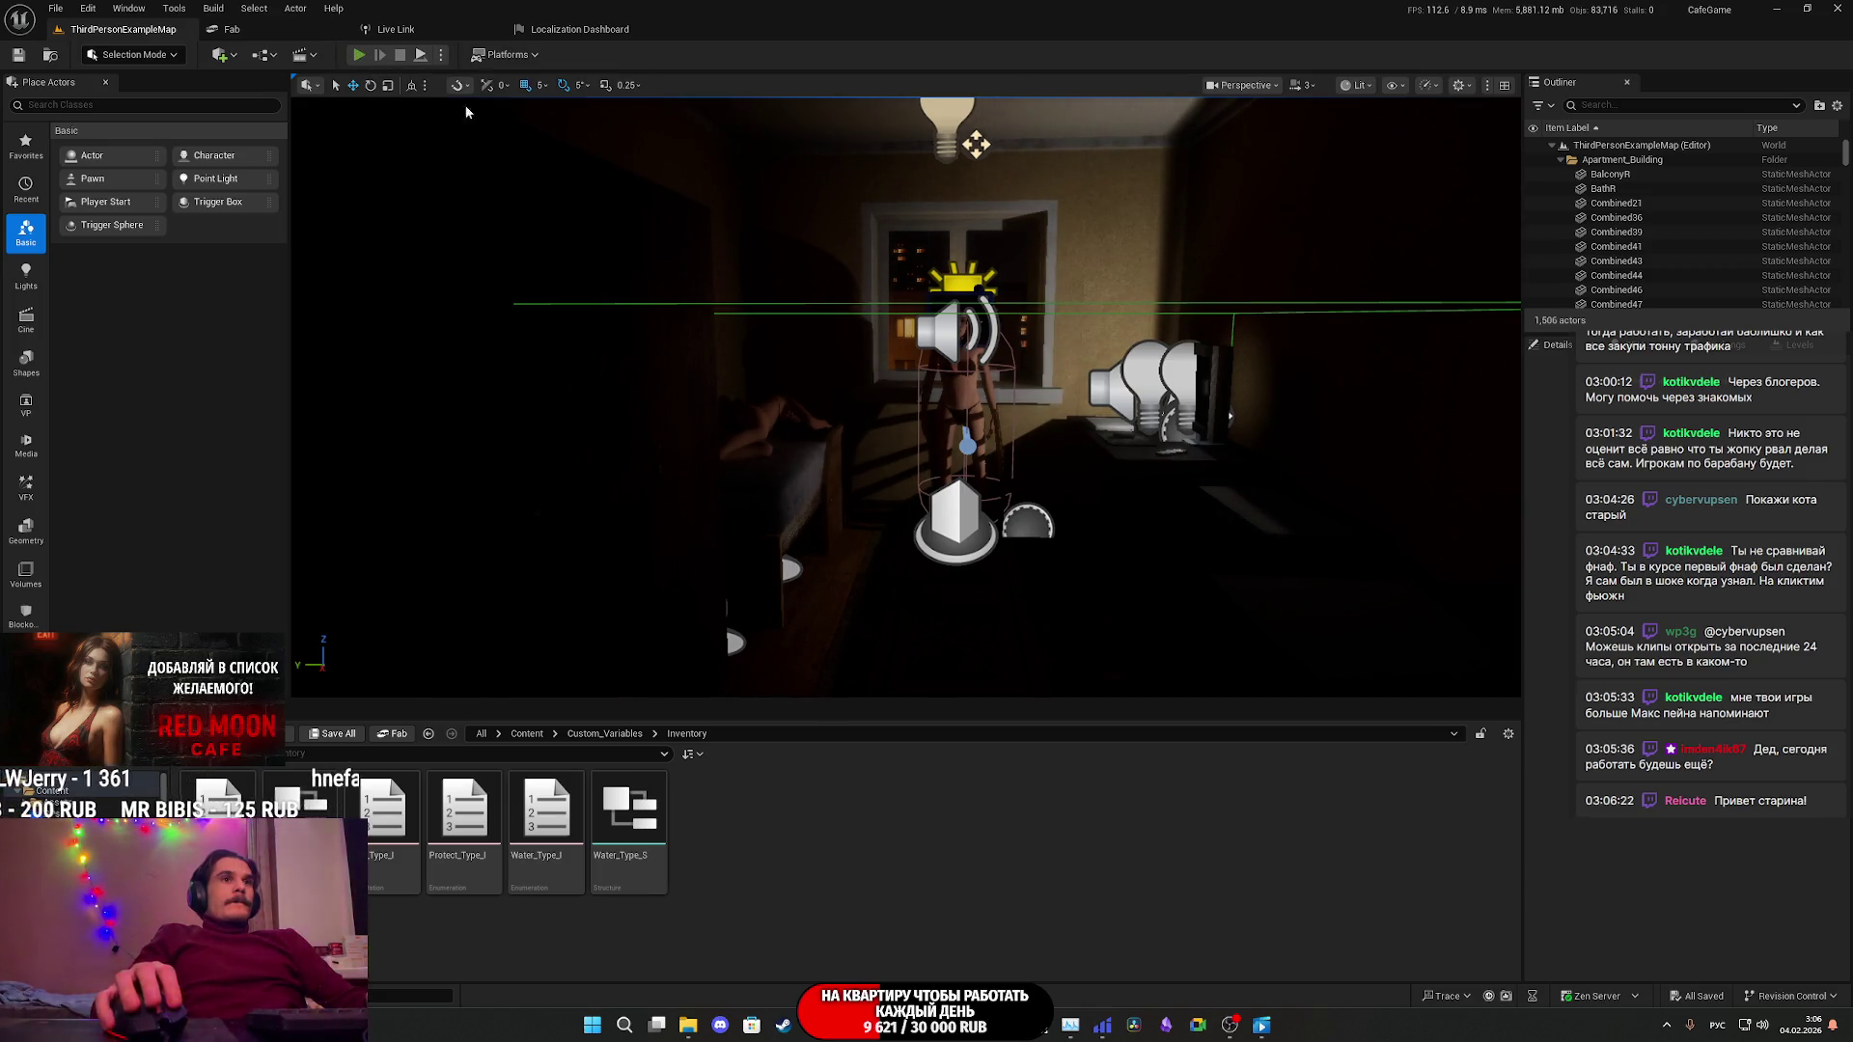
{"action": "key", "text": "F11"}
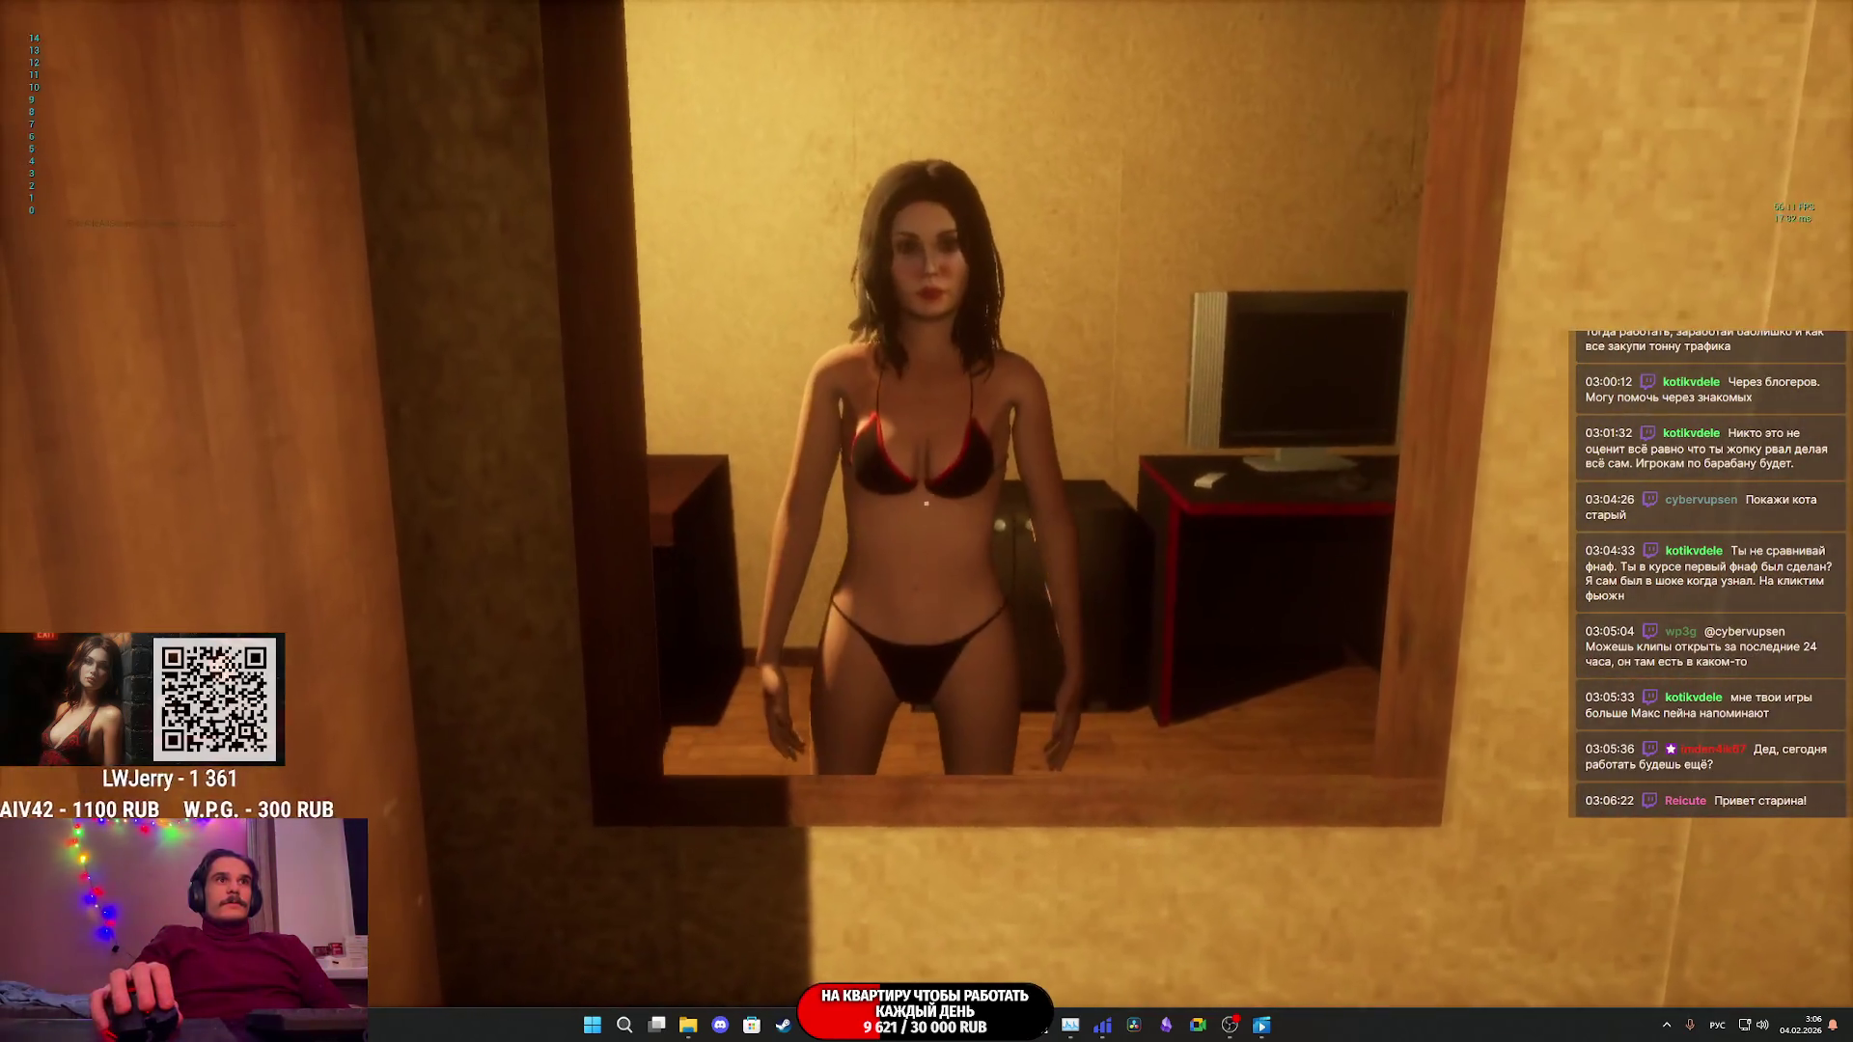
- Walk from the mirror through the hallway and living room up to the TV
{"action": "key", "text": "w"}
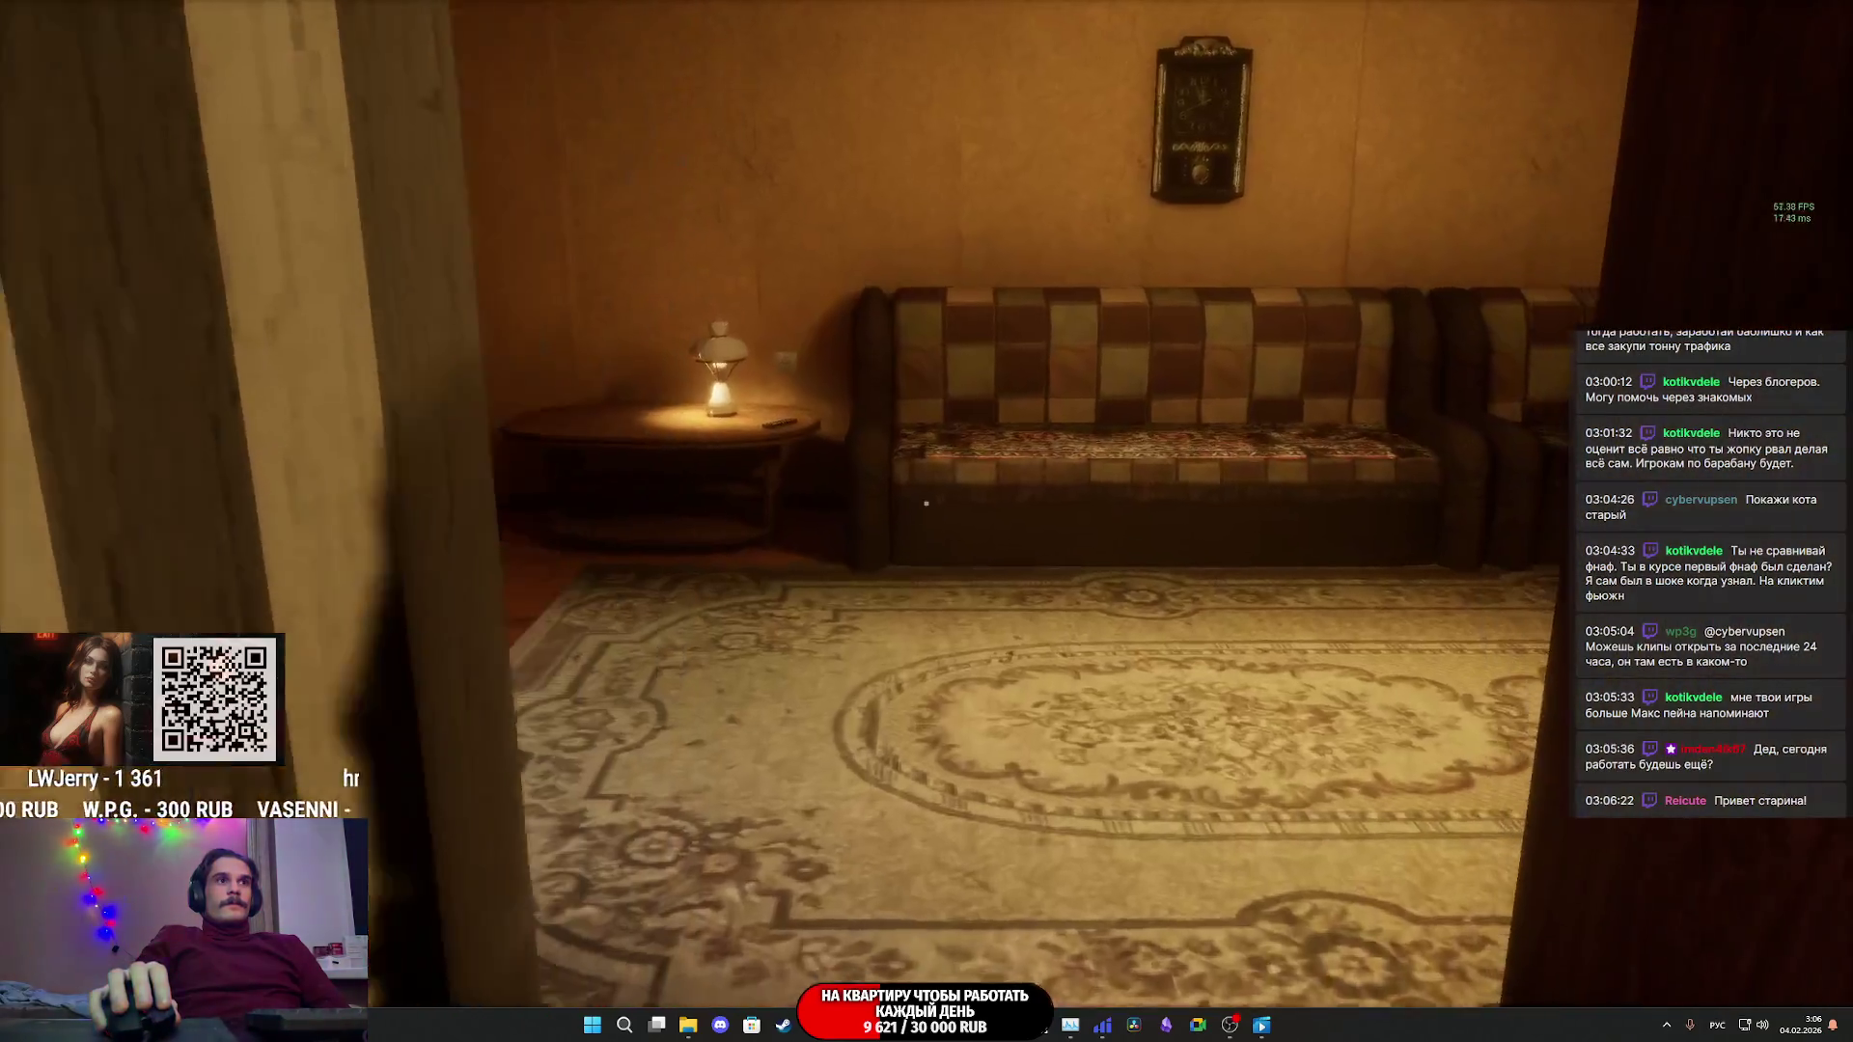
{"action": "key", "text": "w"}
{"action": "key", "text": "w"}
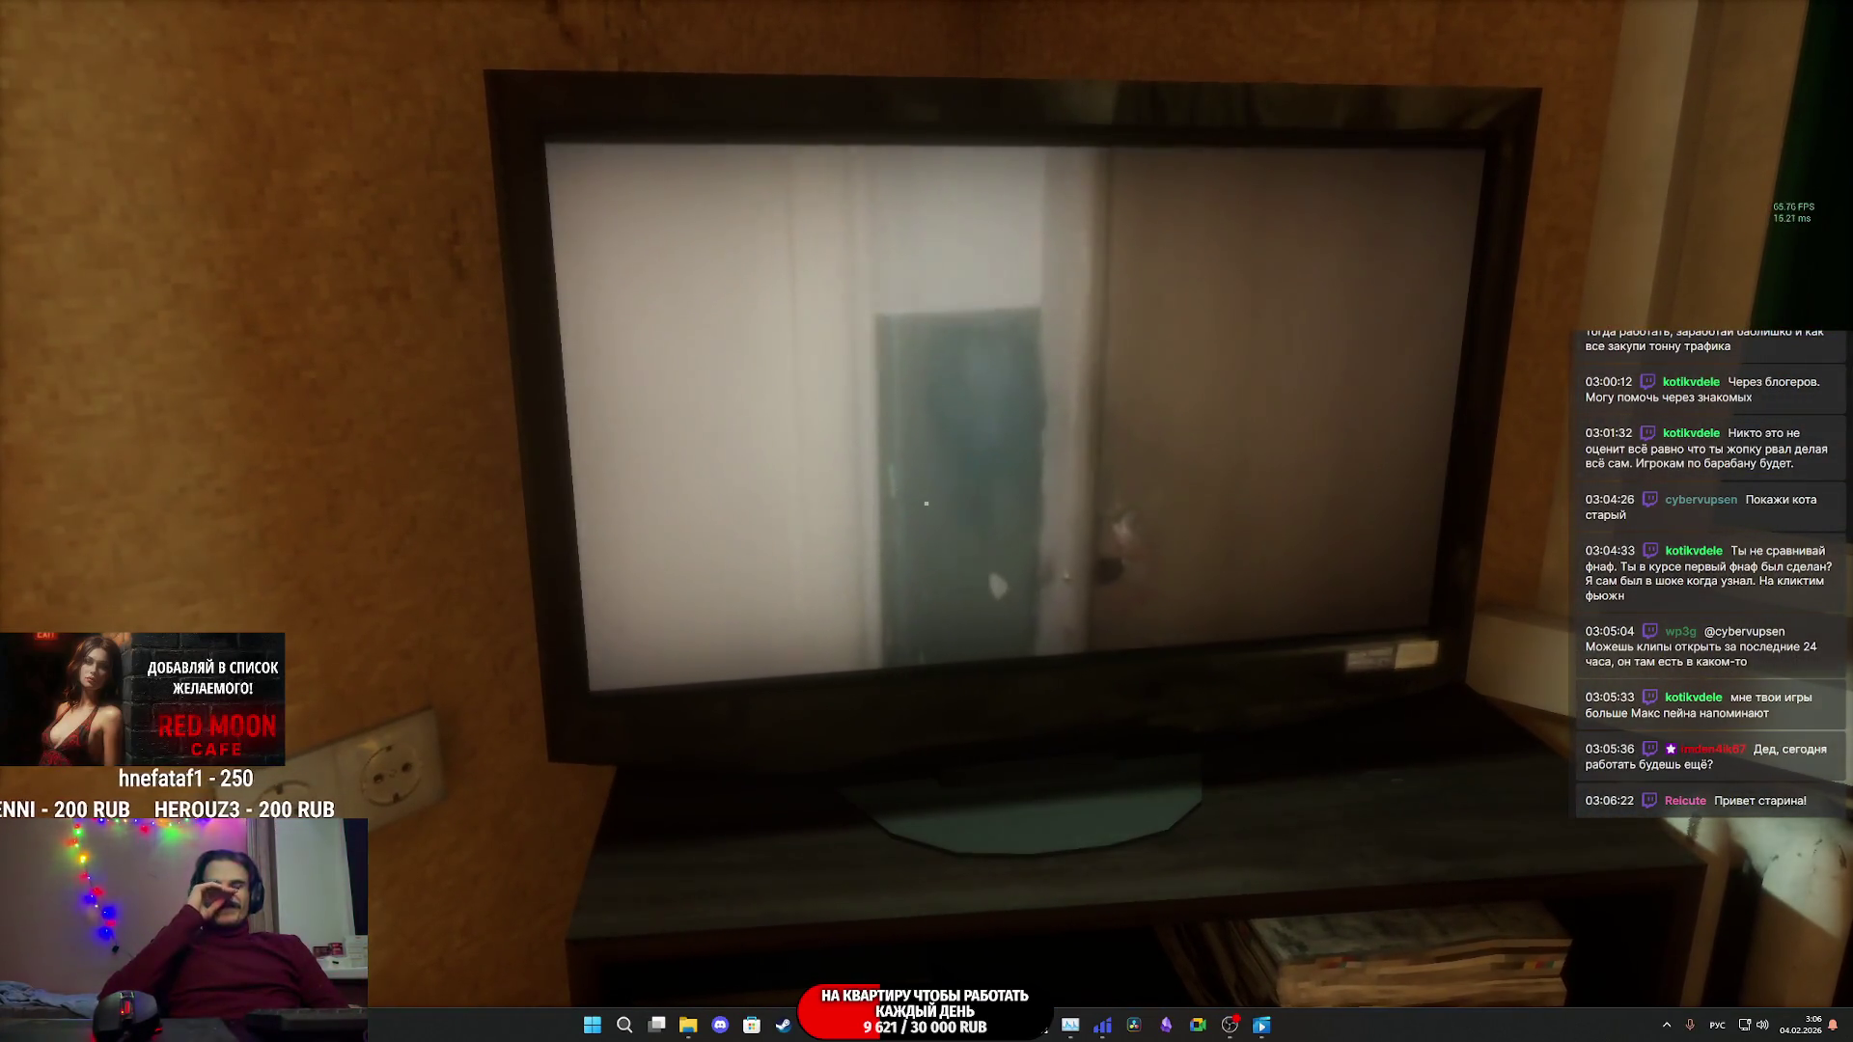
{"action": "key", "text": "s"}
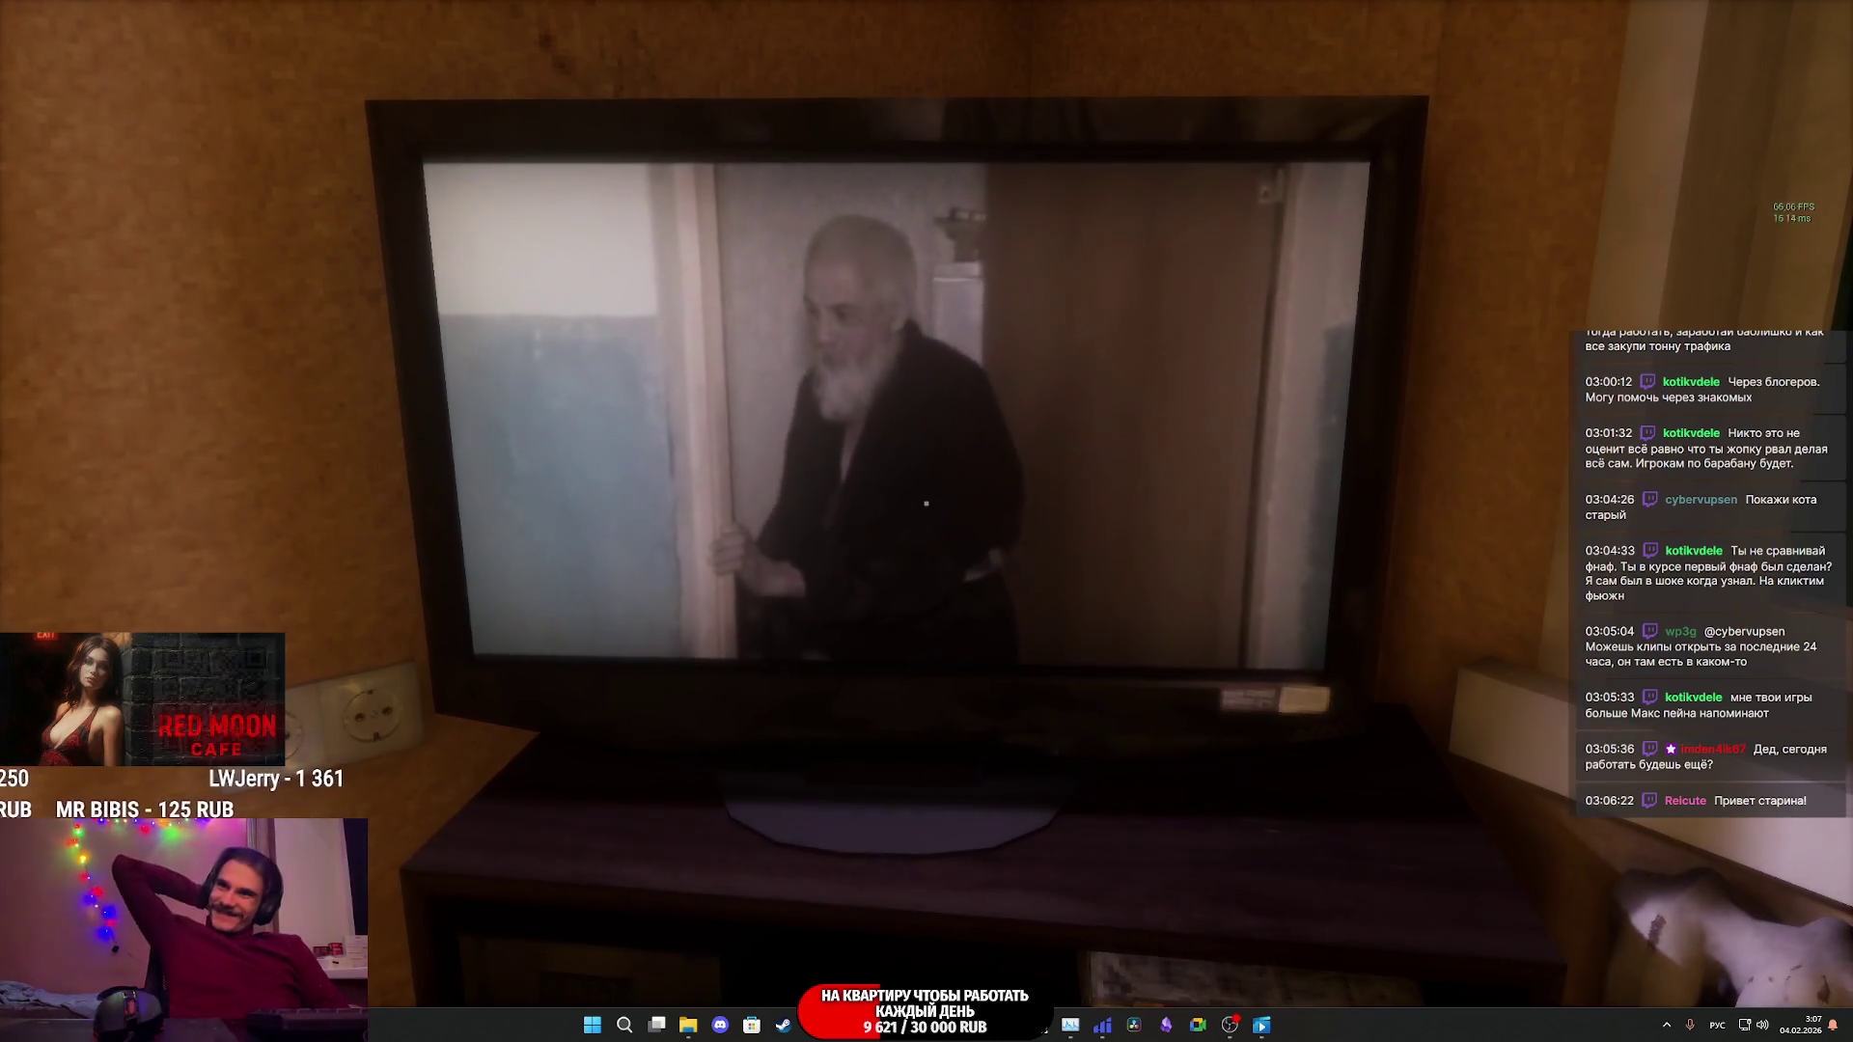
{"action": "key", "text": "s"}
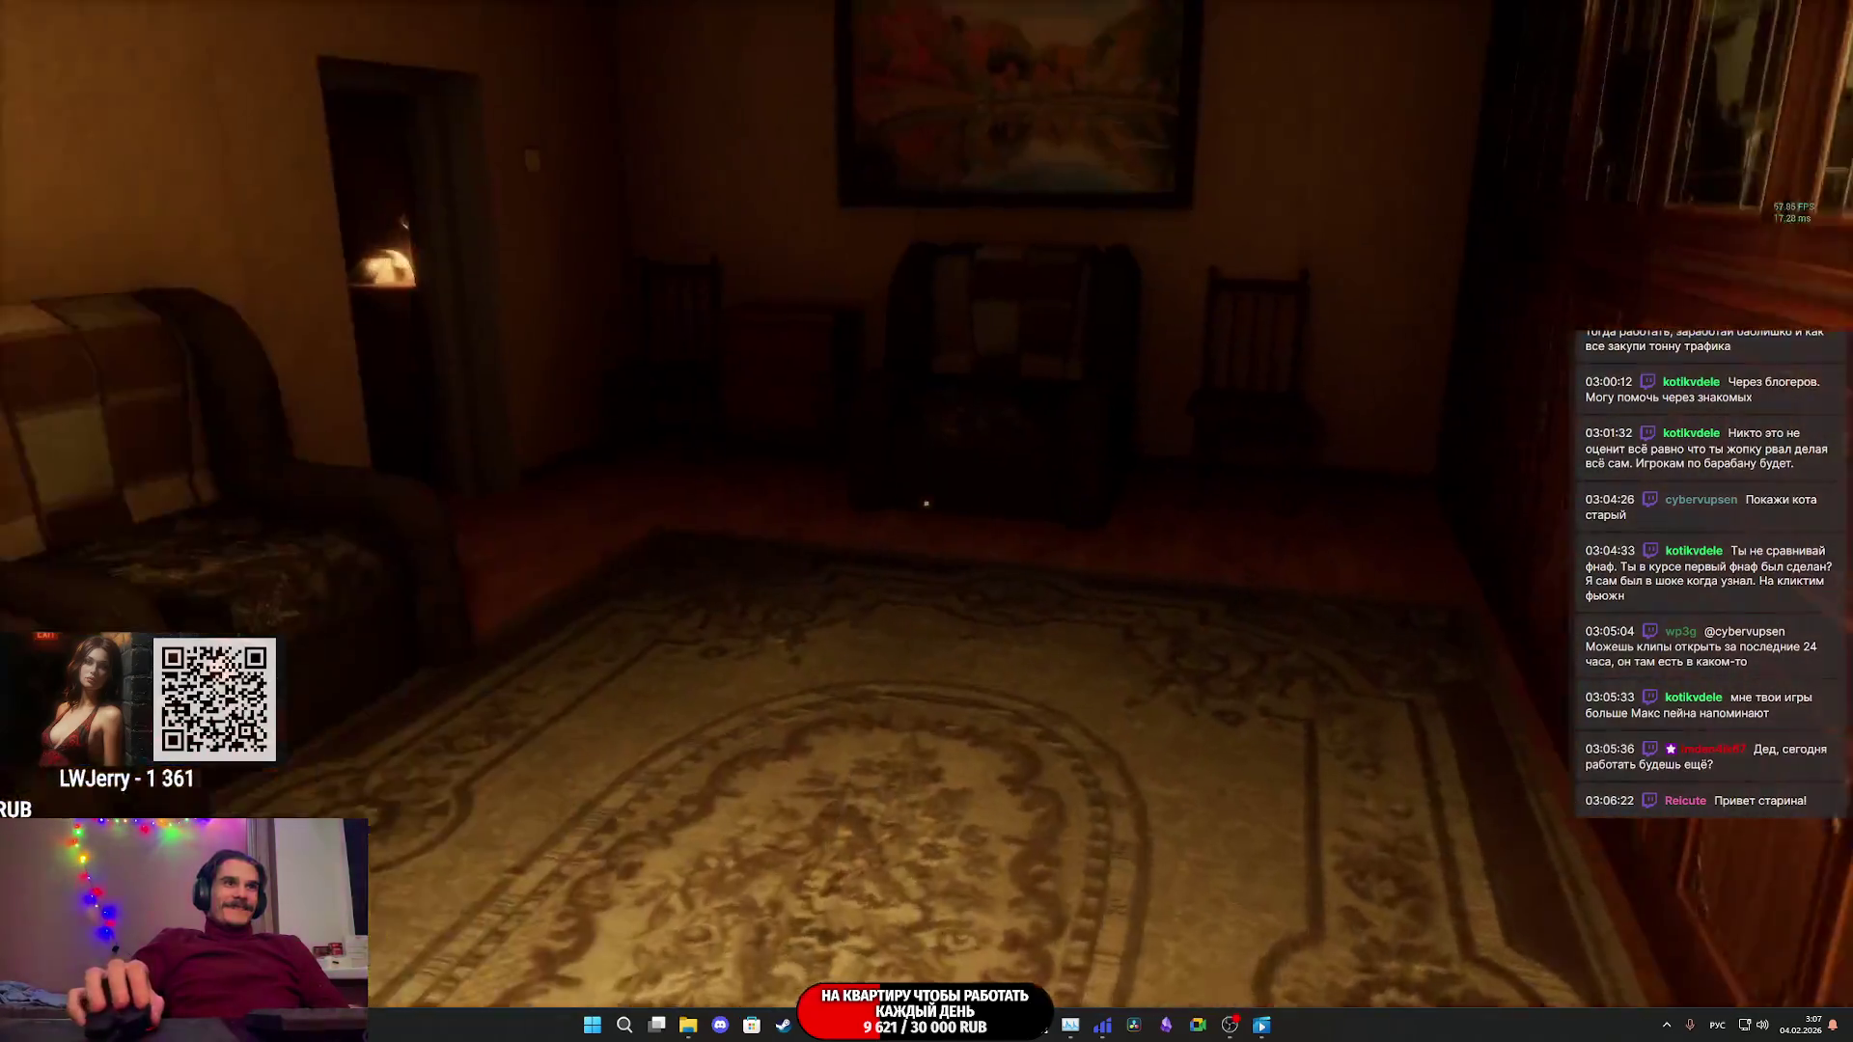
- Inspect the painting and the lamp table, then walk out onto the green balcony
{"action": "key", "text": "w"}
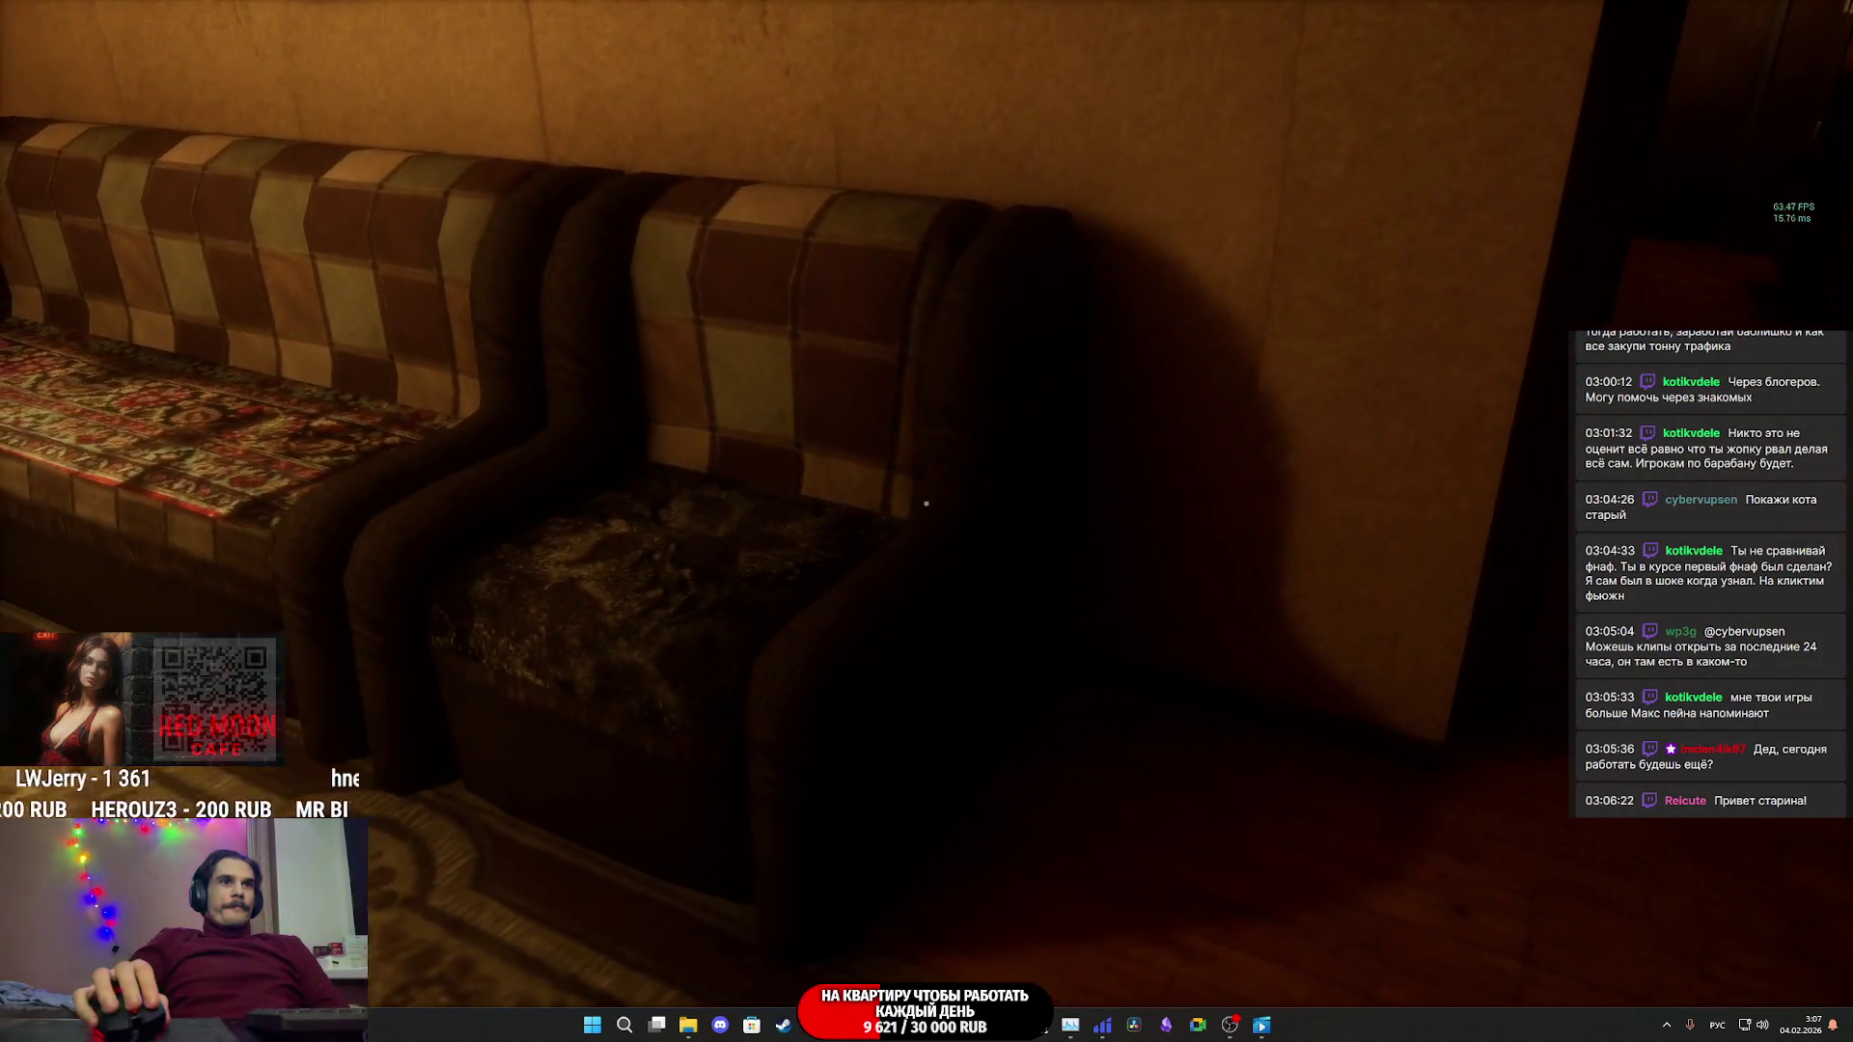
{"action": "key", "text": "w"}
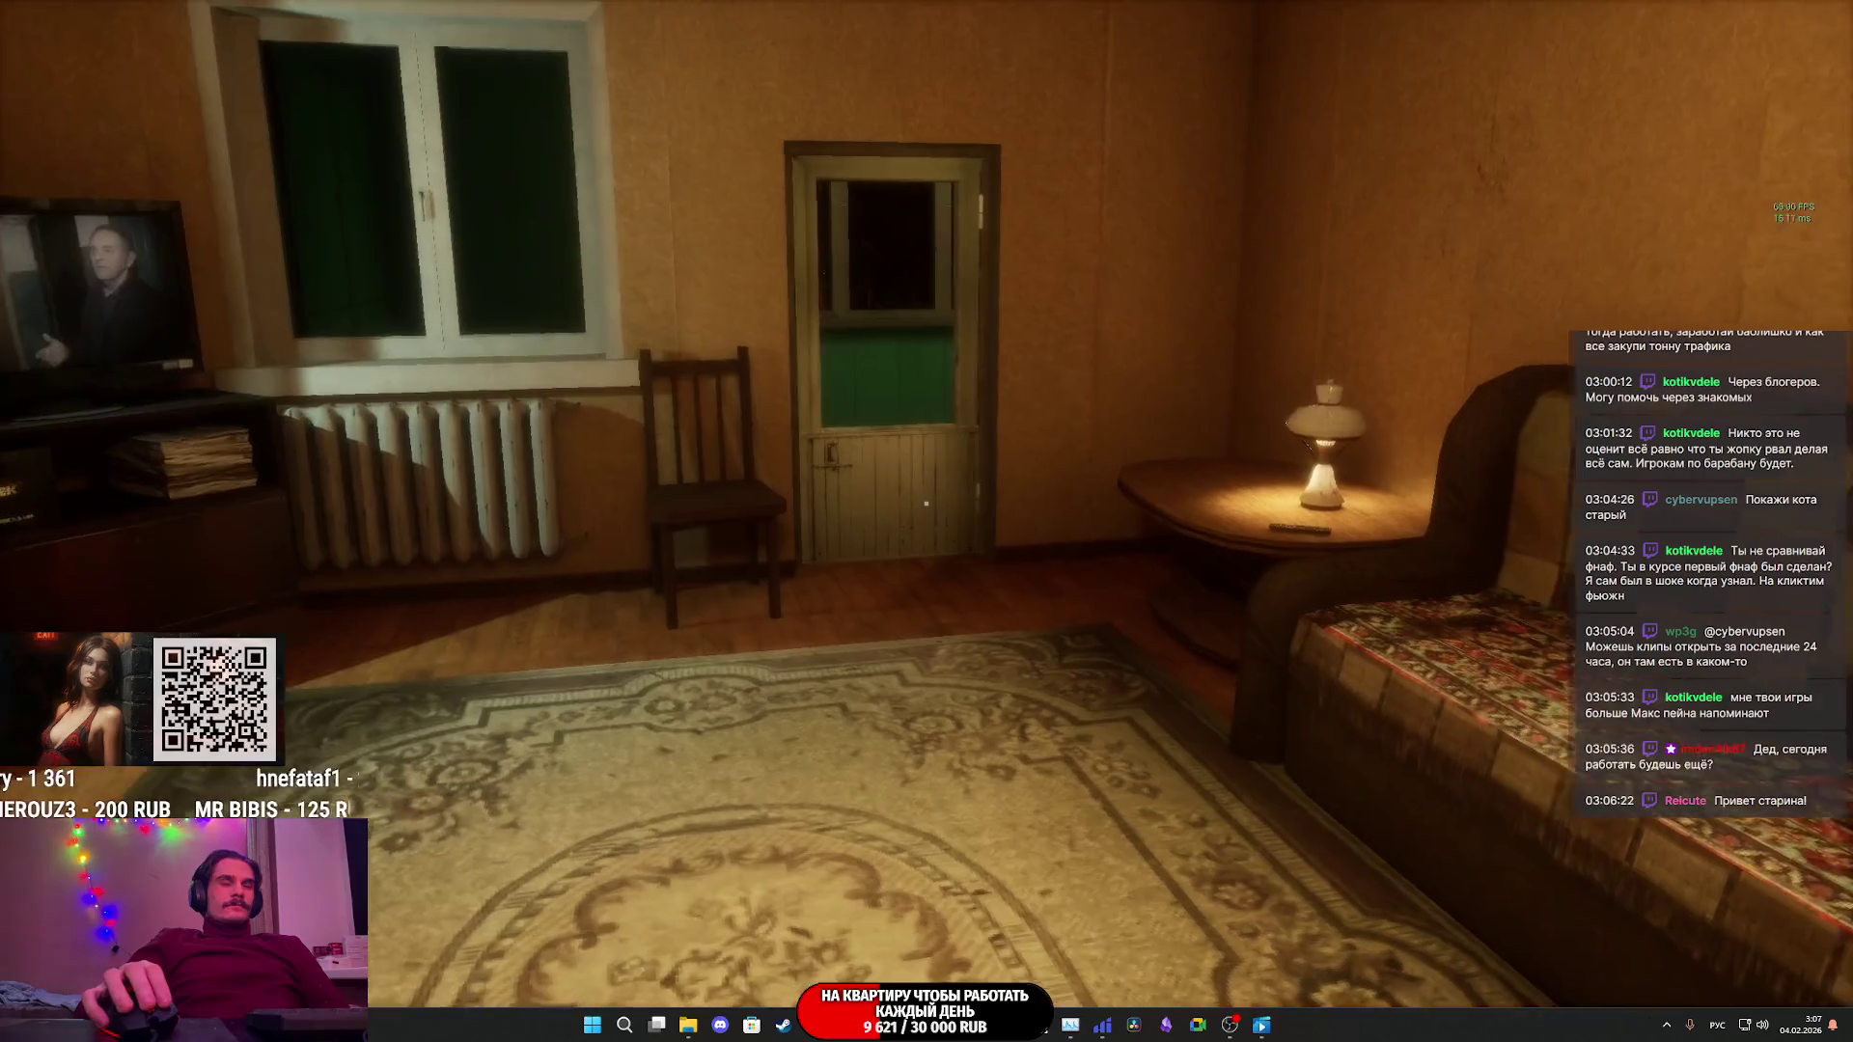
{"action": "key", "text": "w"}
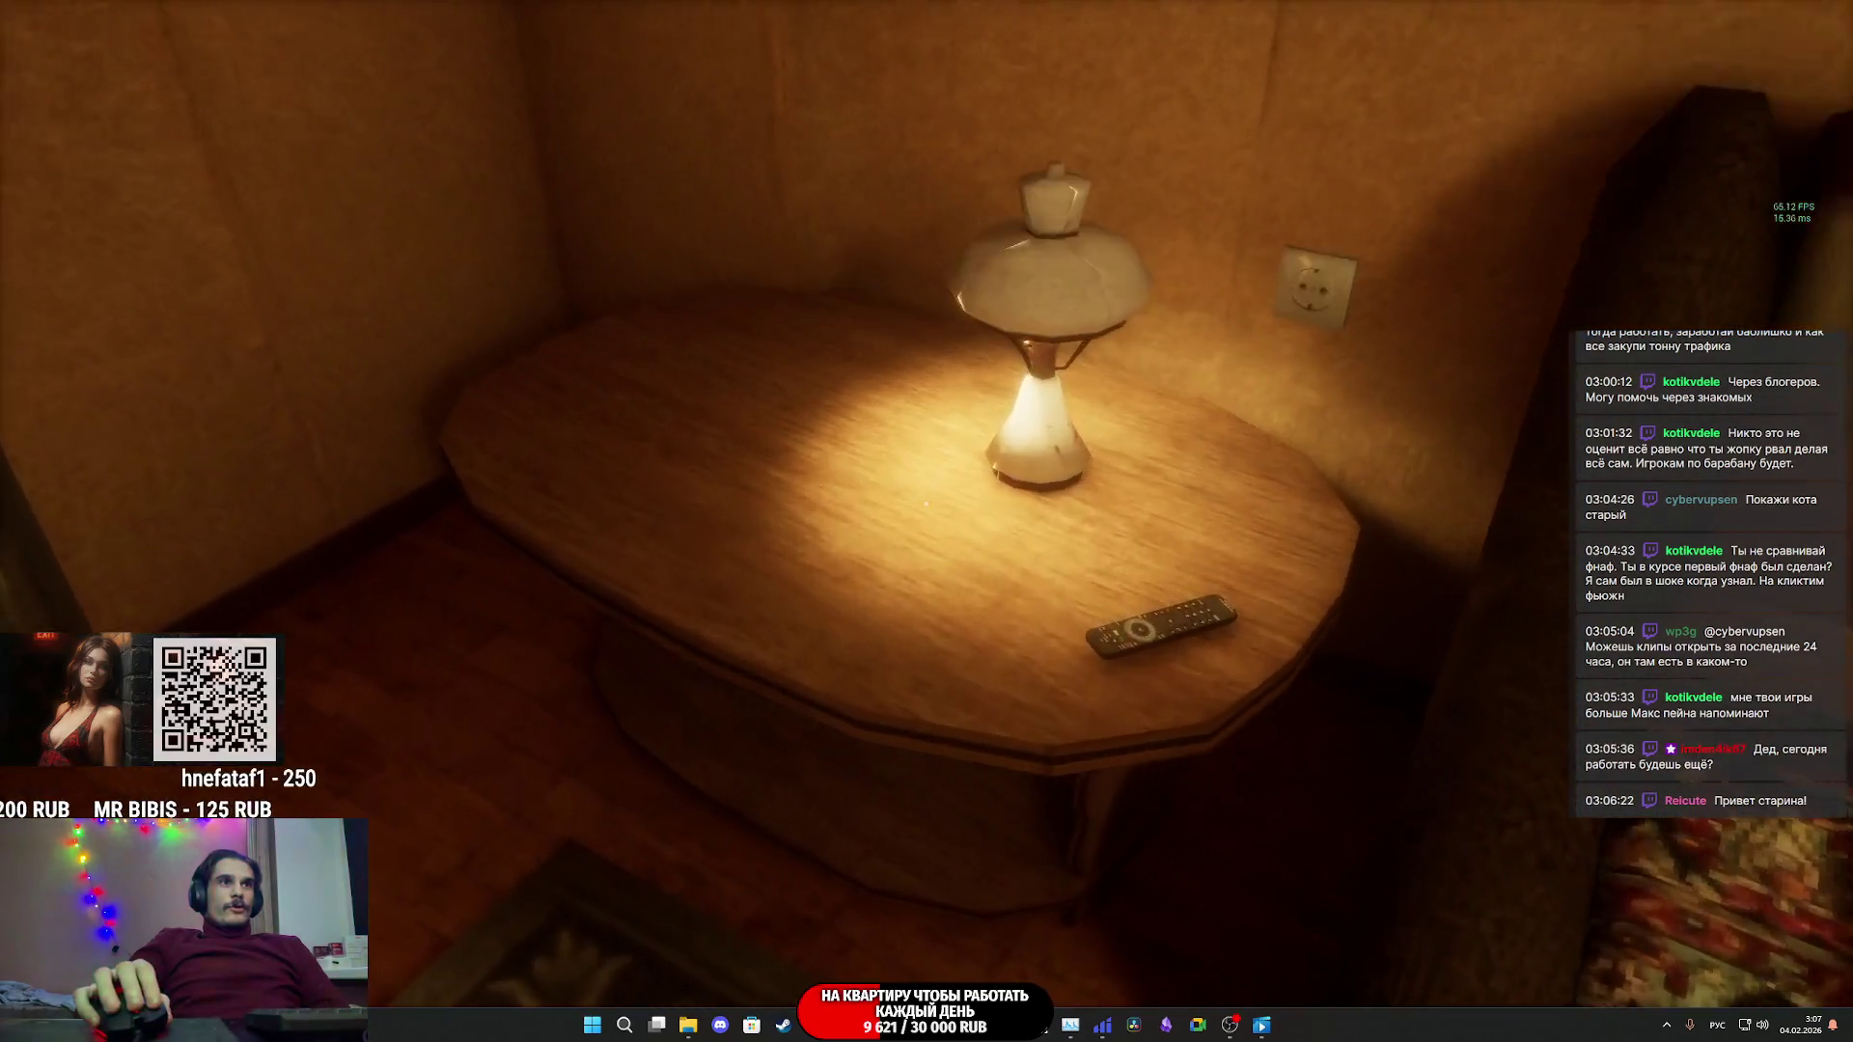
{"action": "key", "text": "w"}
{"action": "key", "text": "w"}
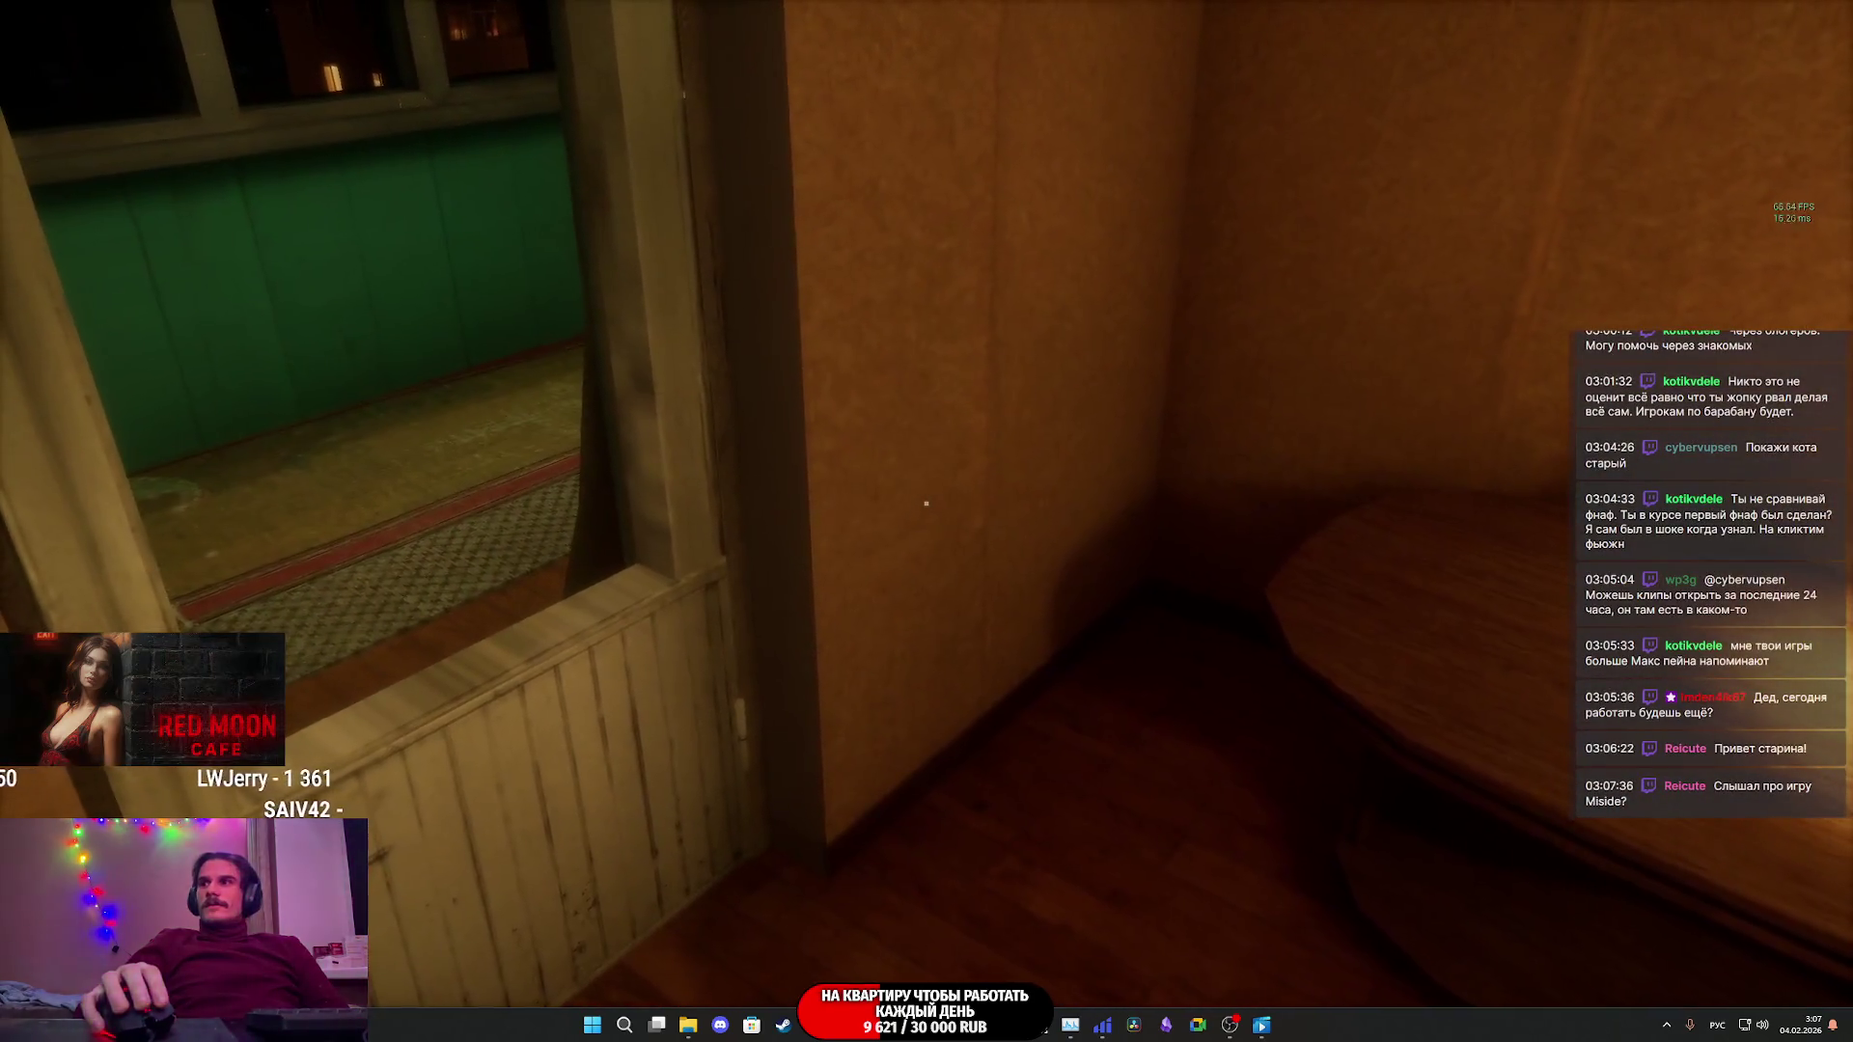
{"action": "key", "text": "w"}
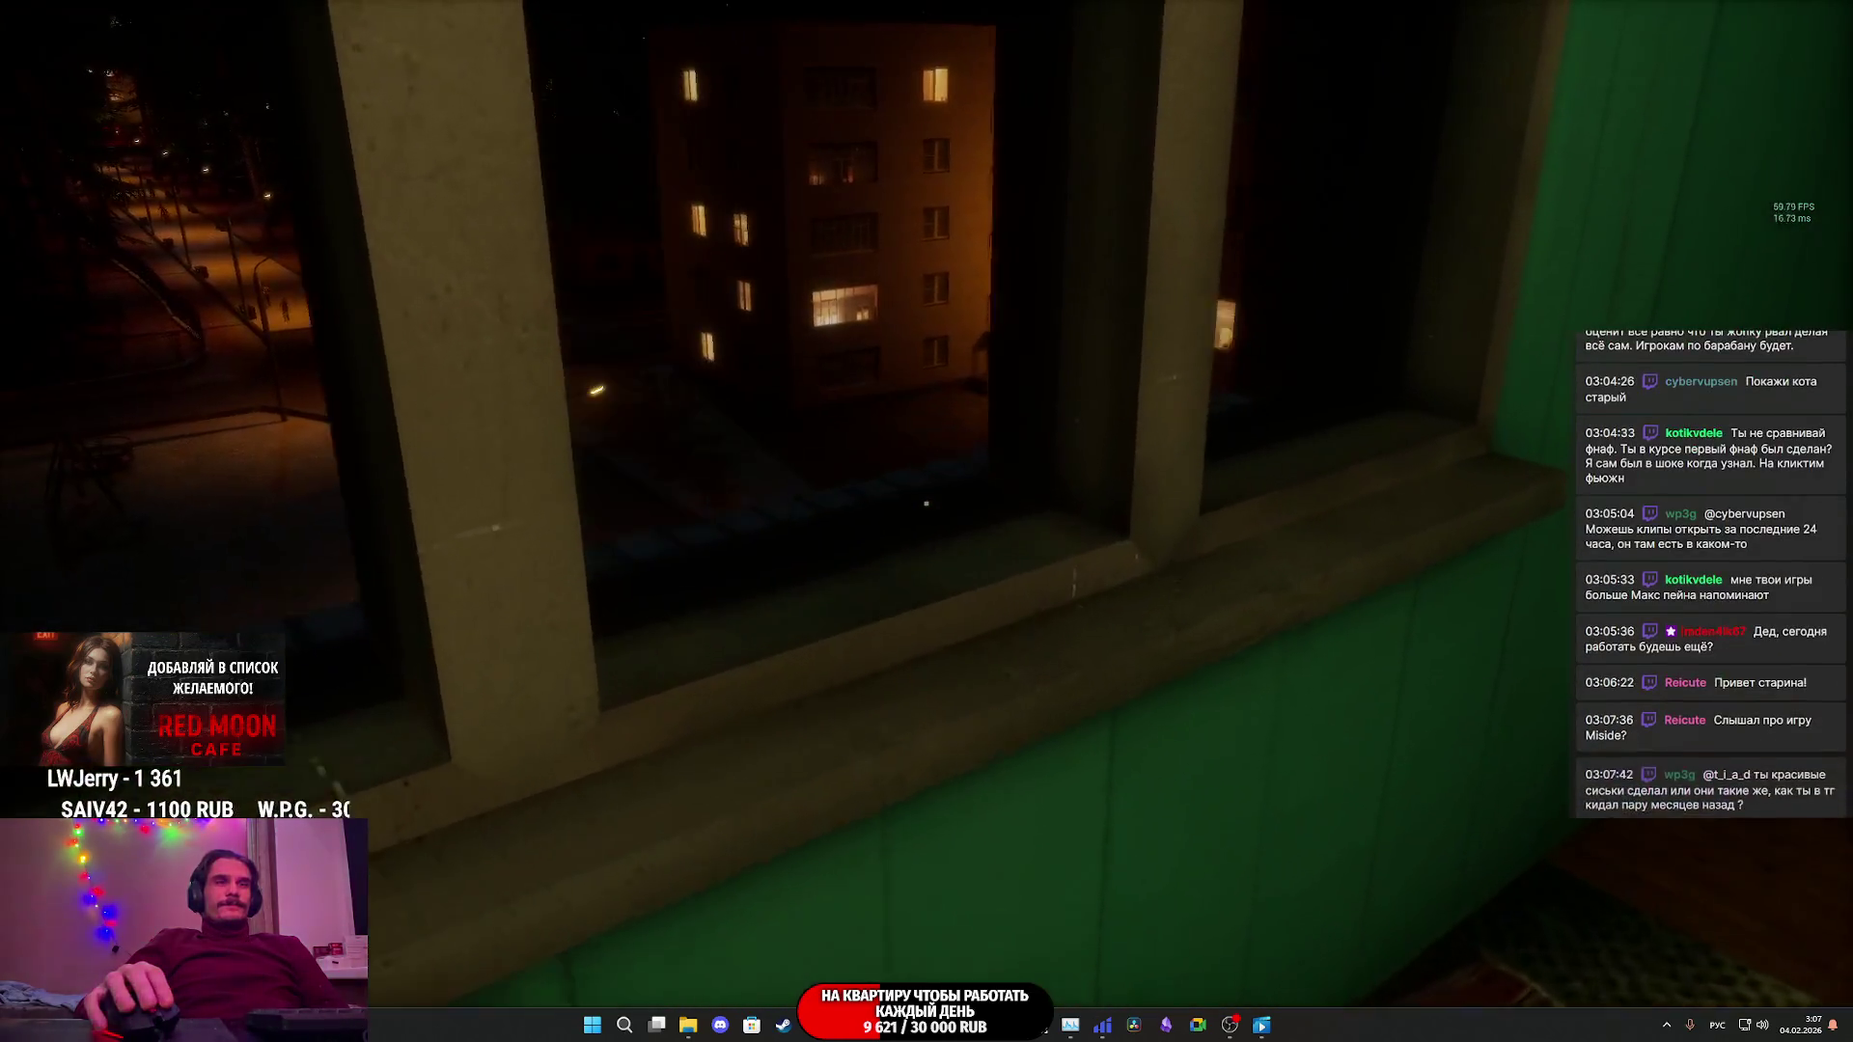
- Explore the green balcony, moving past the green bench up to the night window
{"action": "key", "text": "w"}
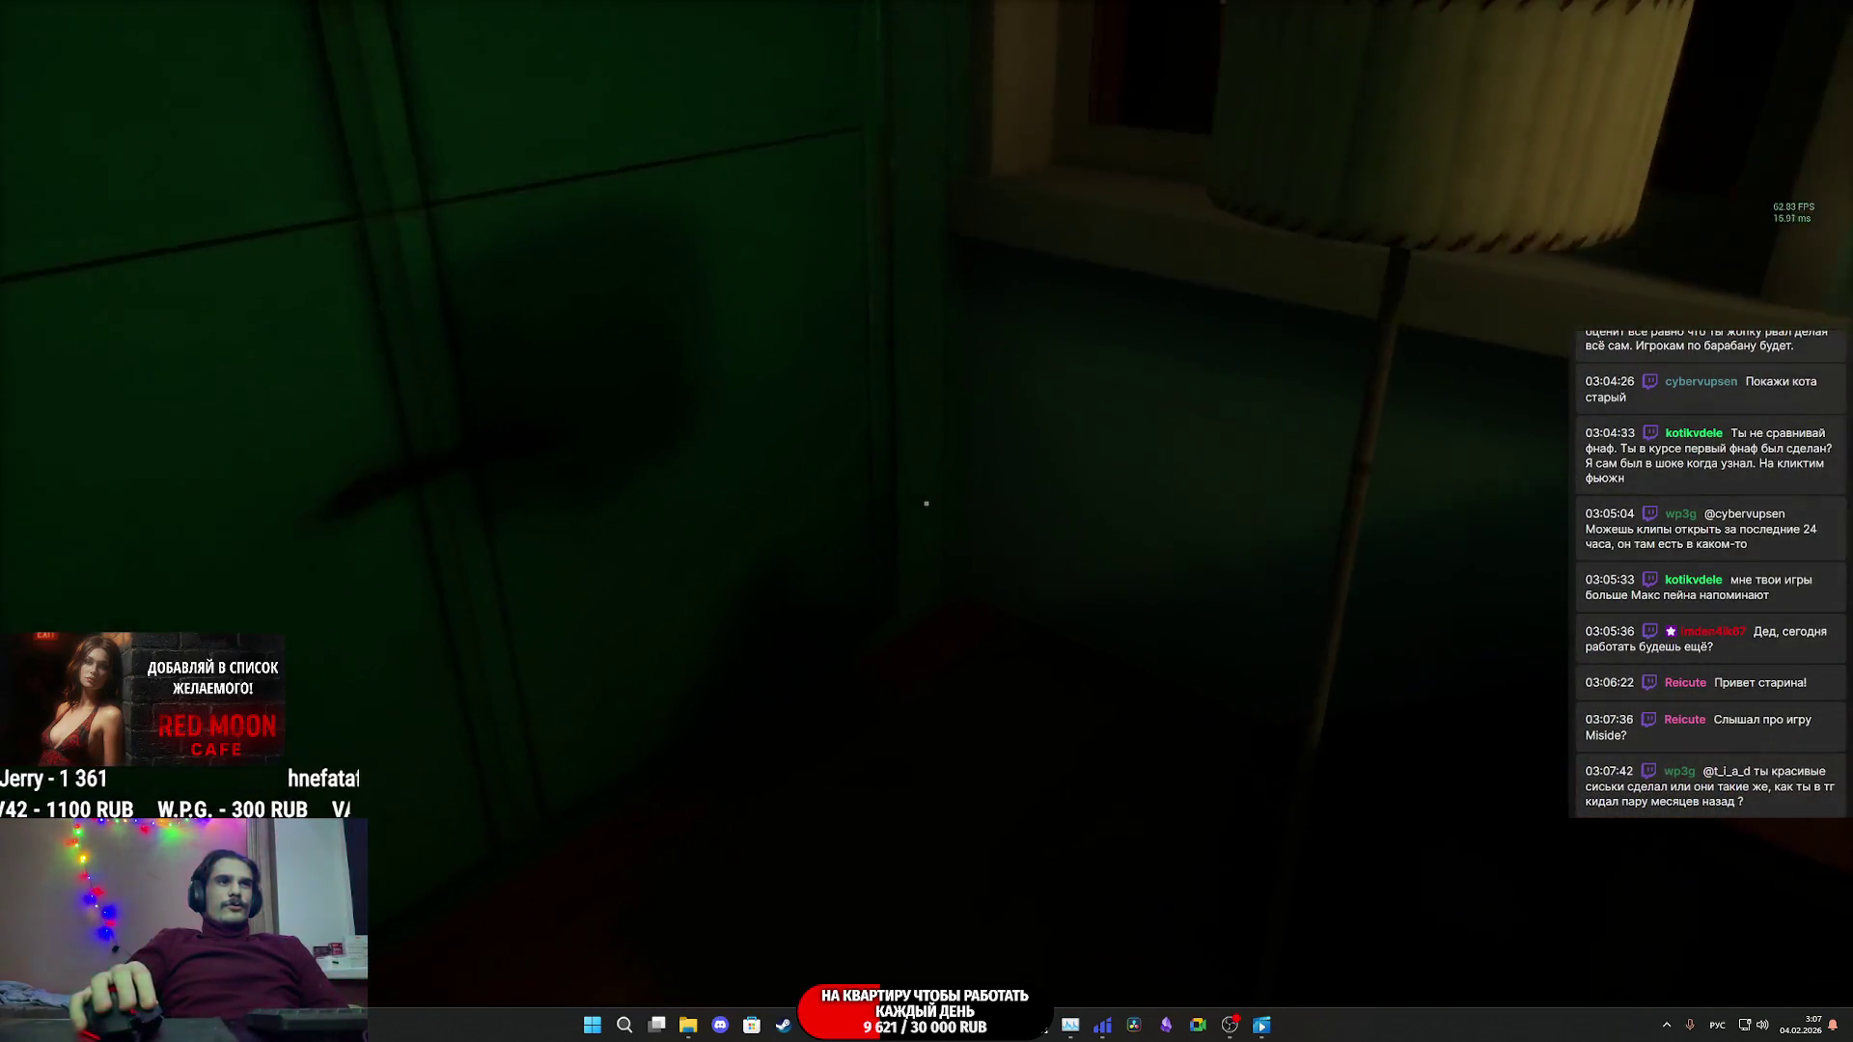
{"action": "key", "text": "w"}
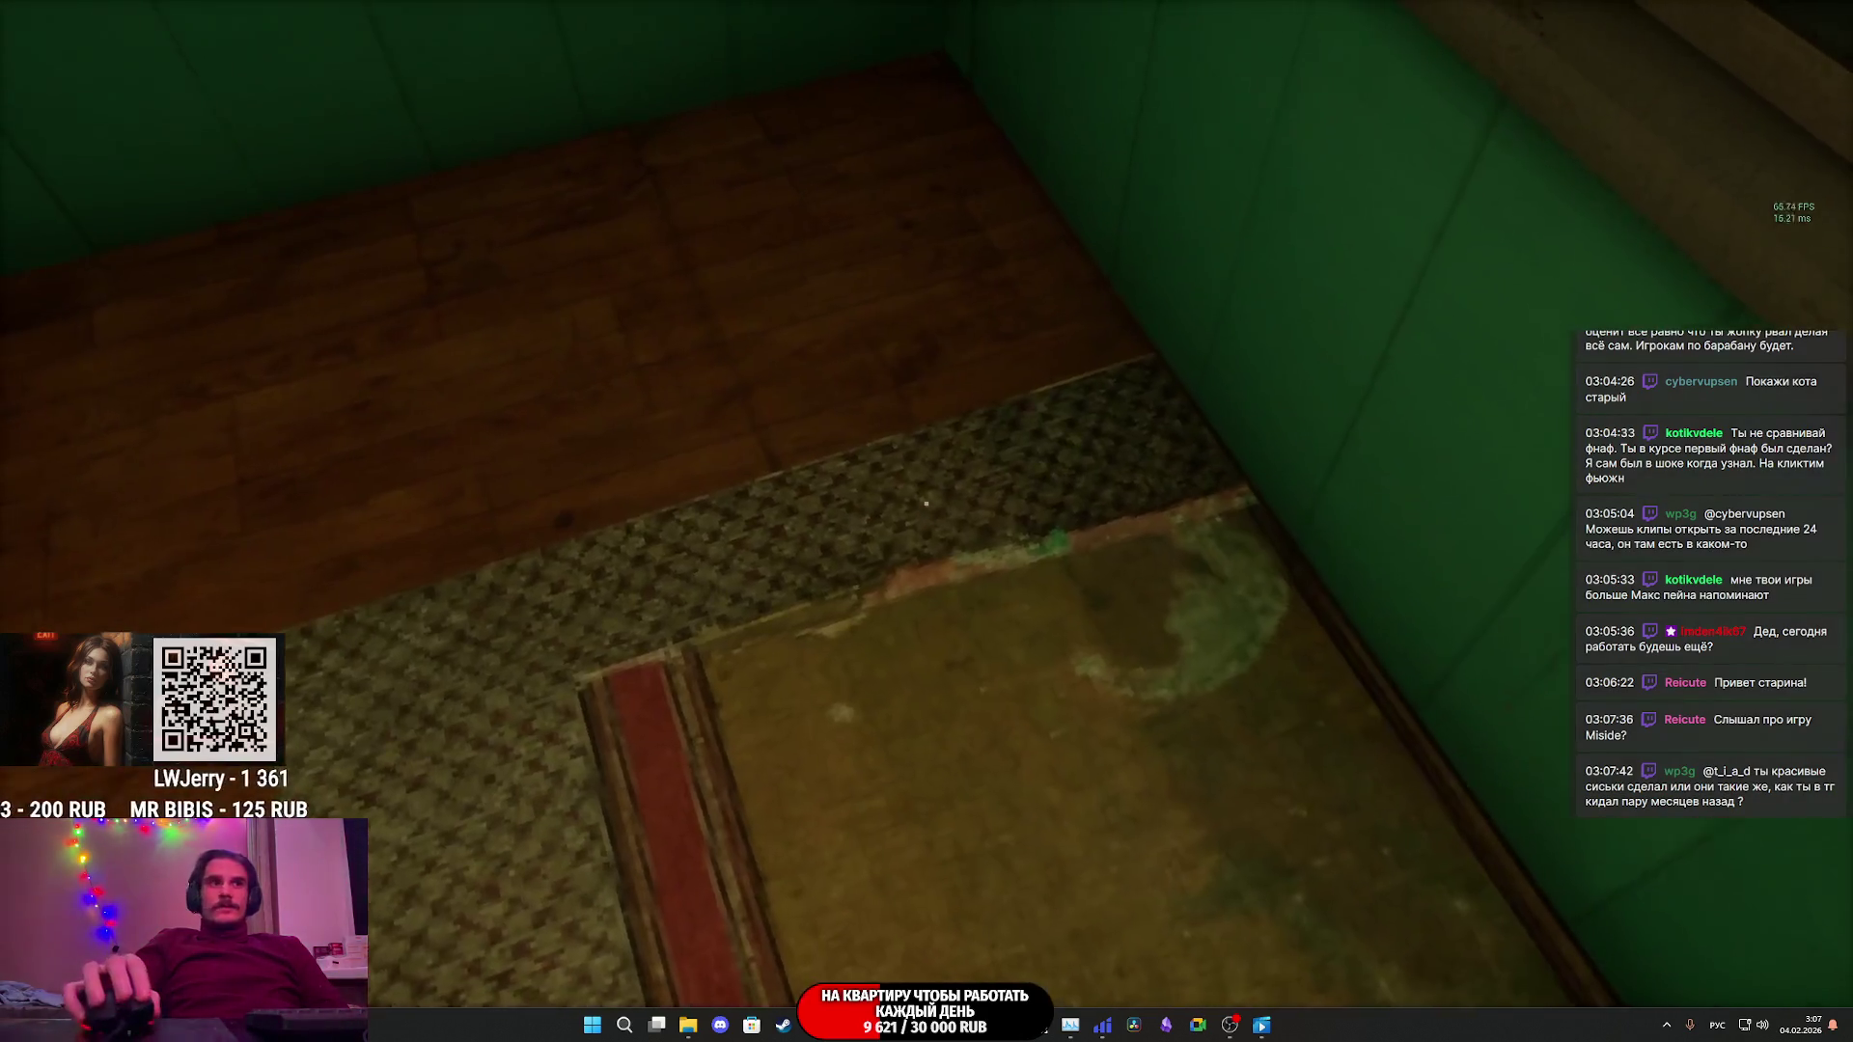
{"action": "key", "text": "w"}
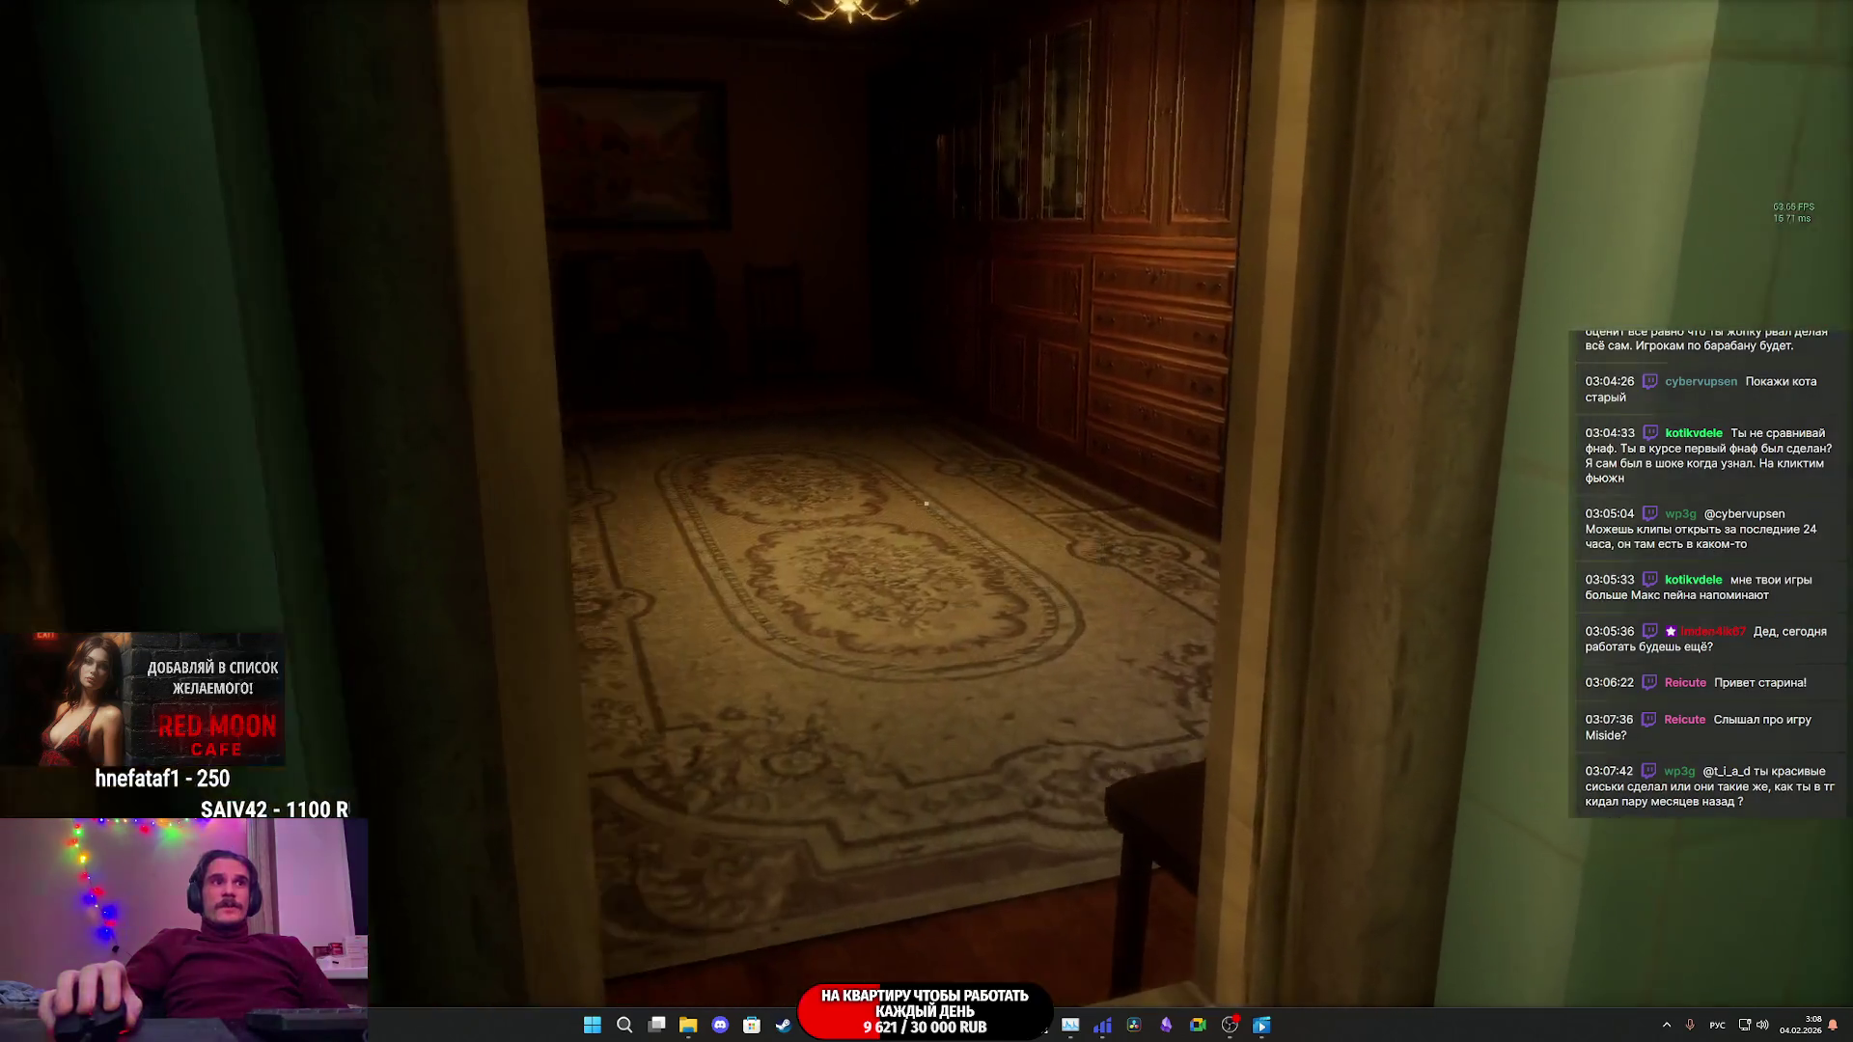
- Walk through the doorway, open the bedroom door with E, and close the closet door
{"action": "key", "text": "w"}
{"action": "key", "text": "w"}
{"action": "key", "text": "e"}
{"action": "key", "text": "w"}
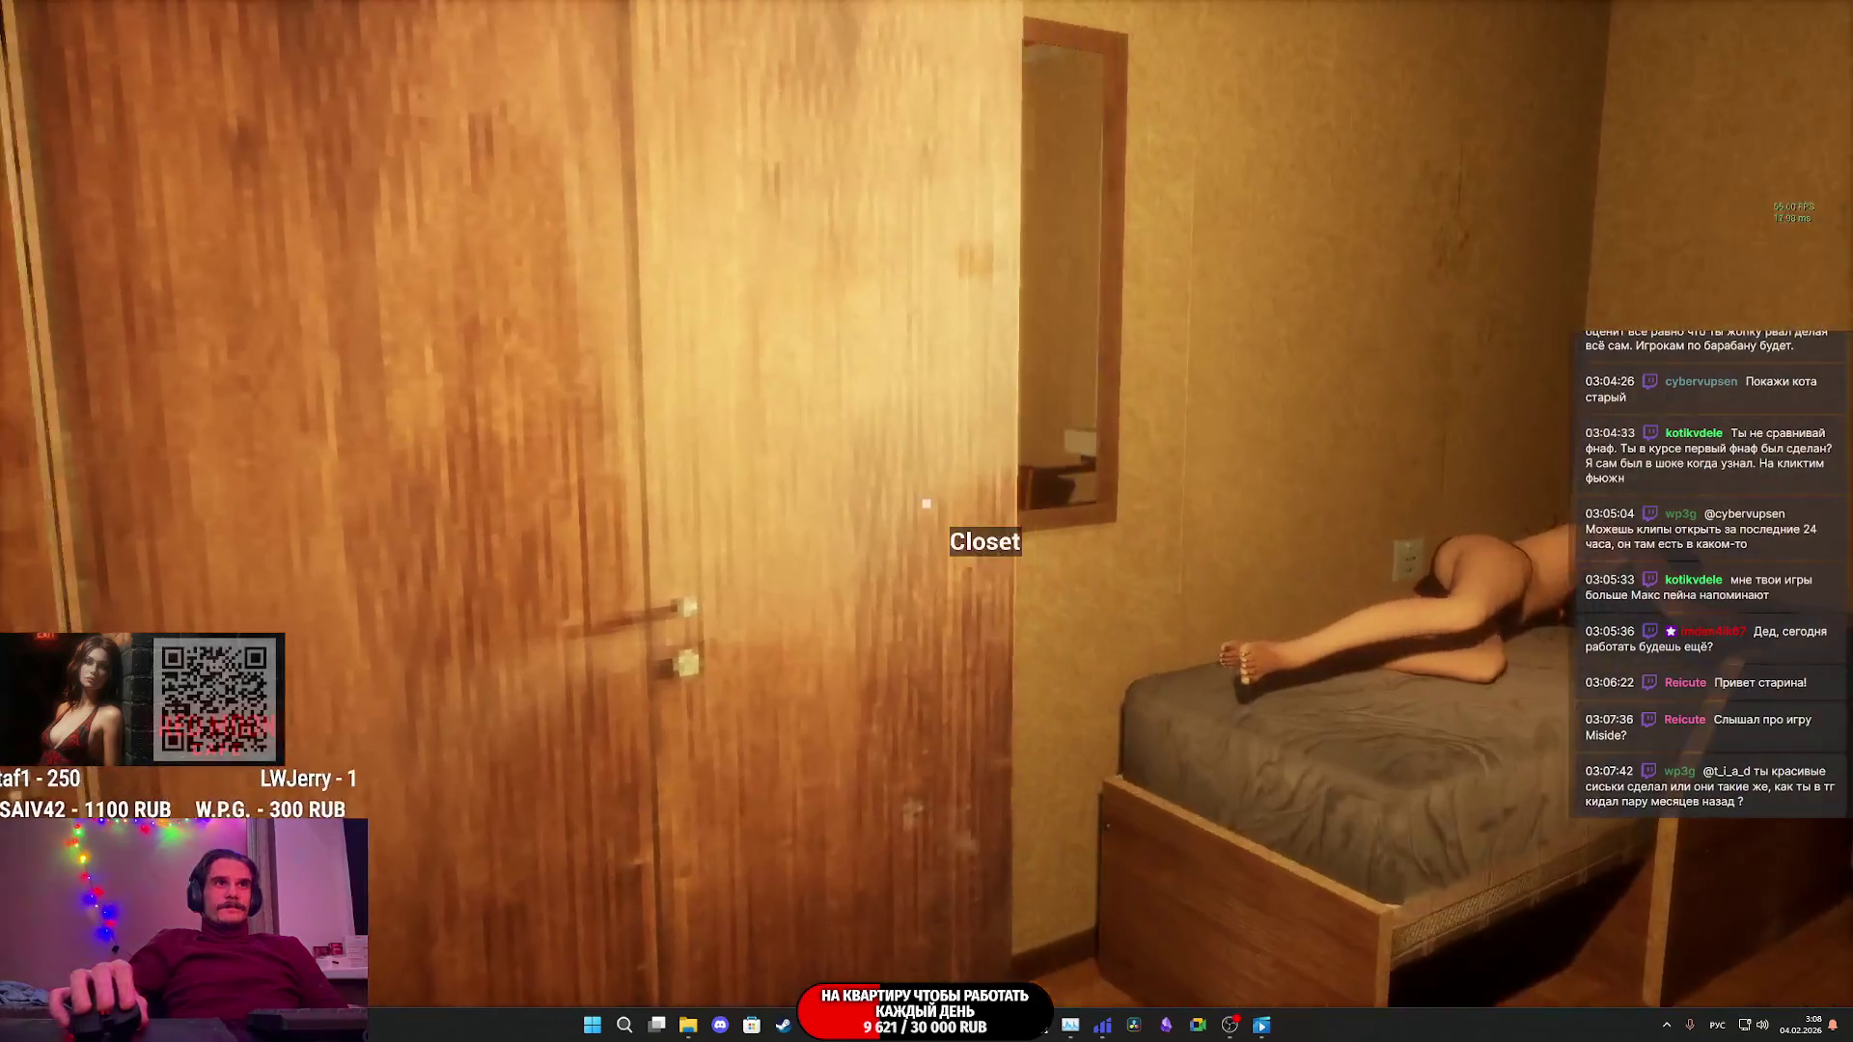
{"action": "key", "text": "w"}
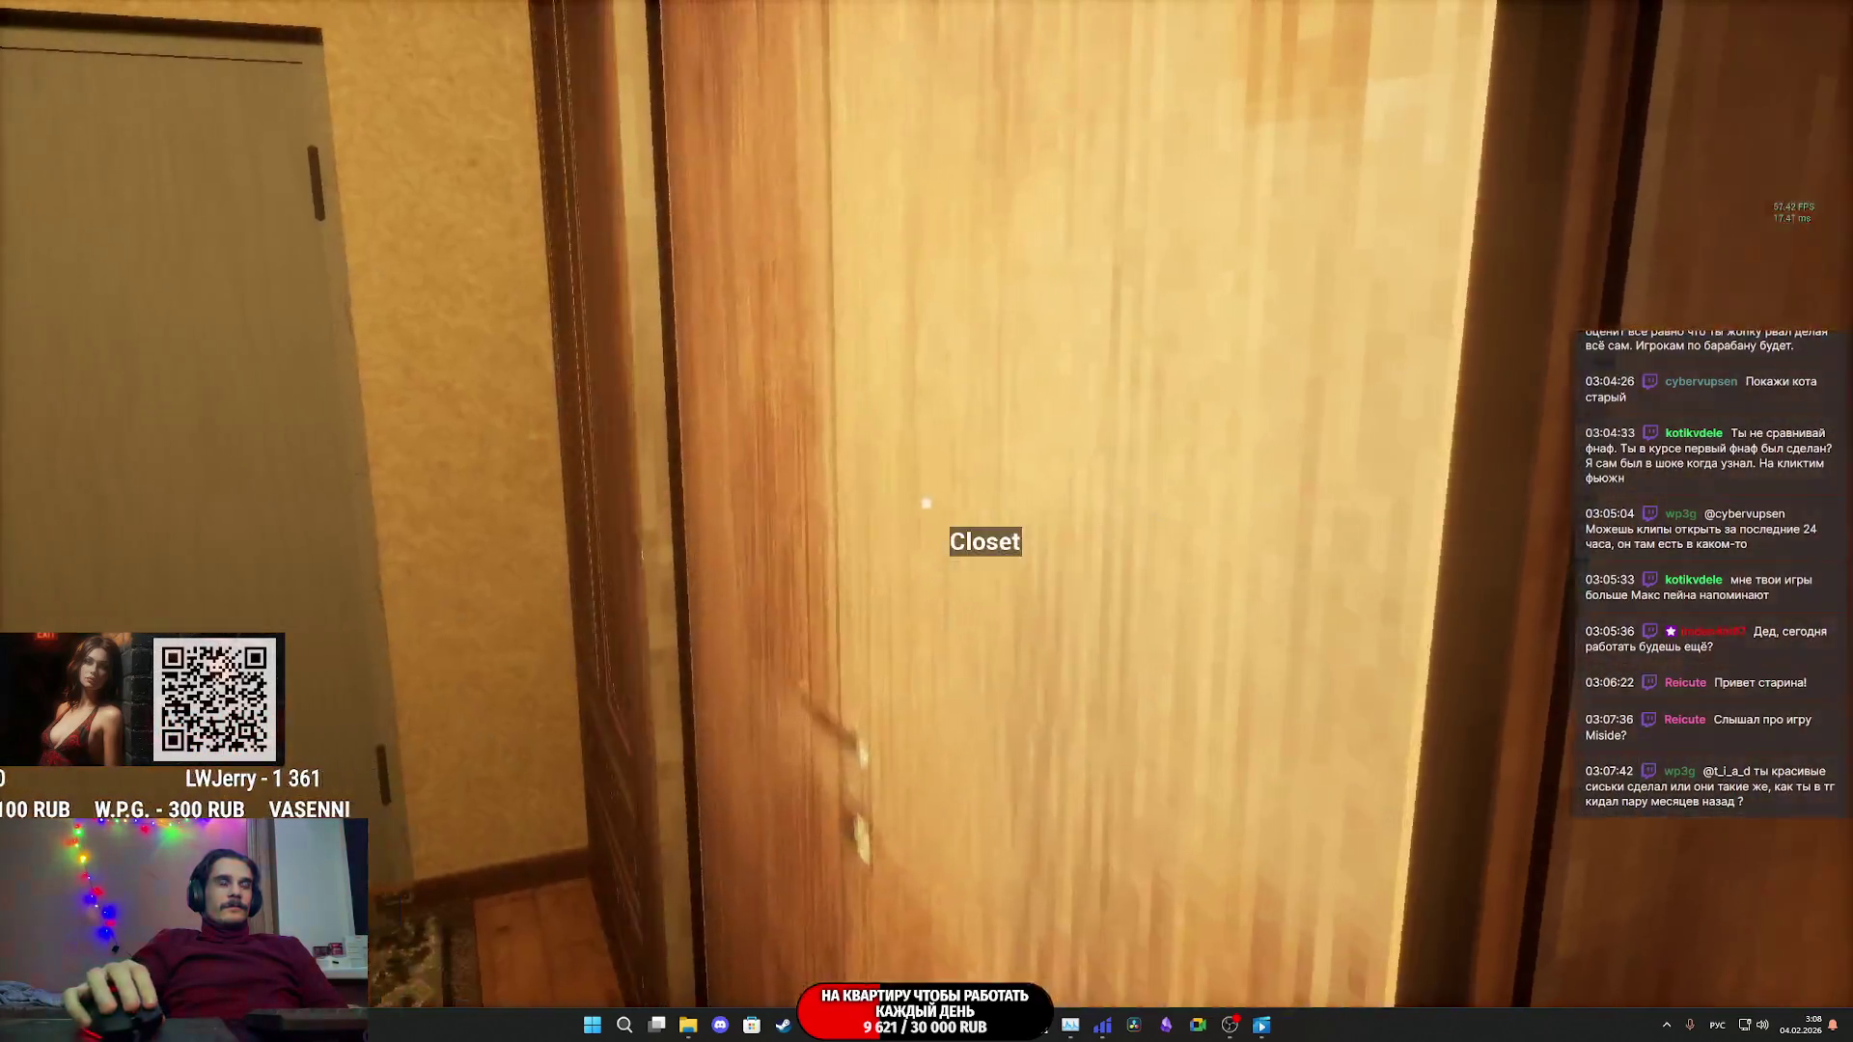
{"action": "key", "text": "e"}
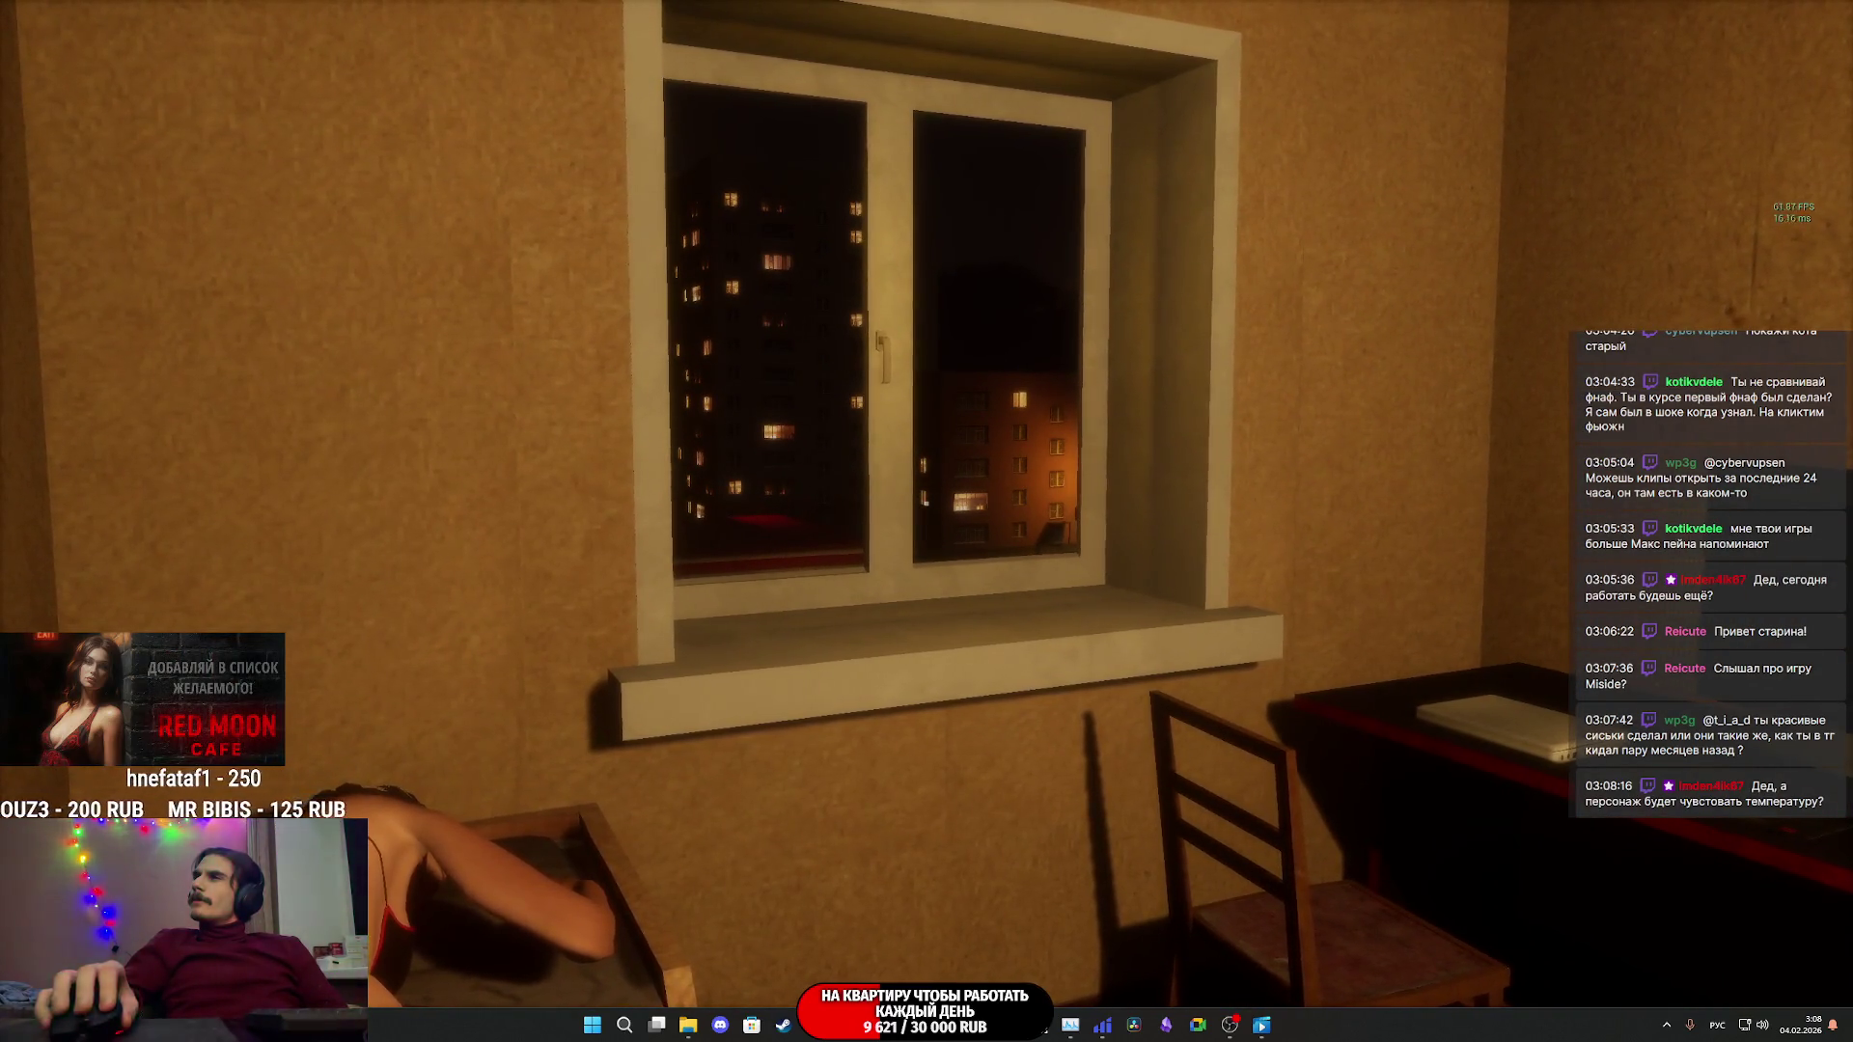
{"action": "key", "text": "w"}
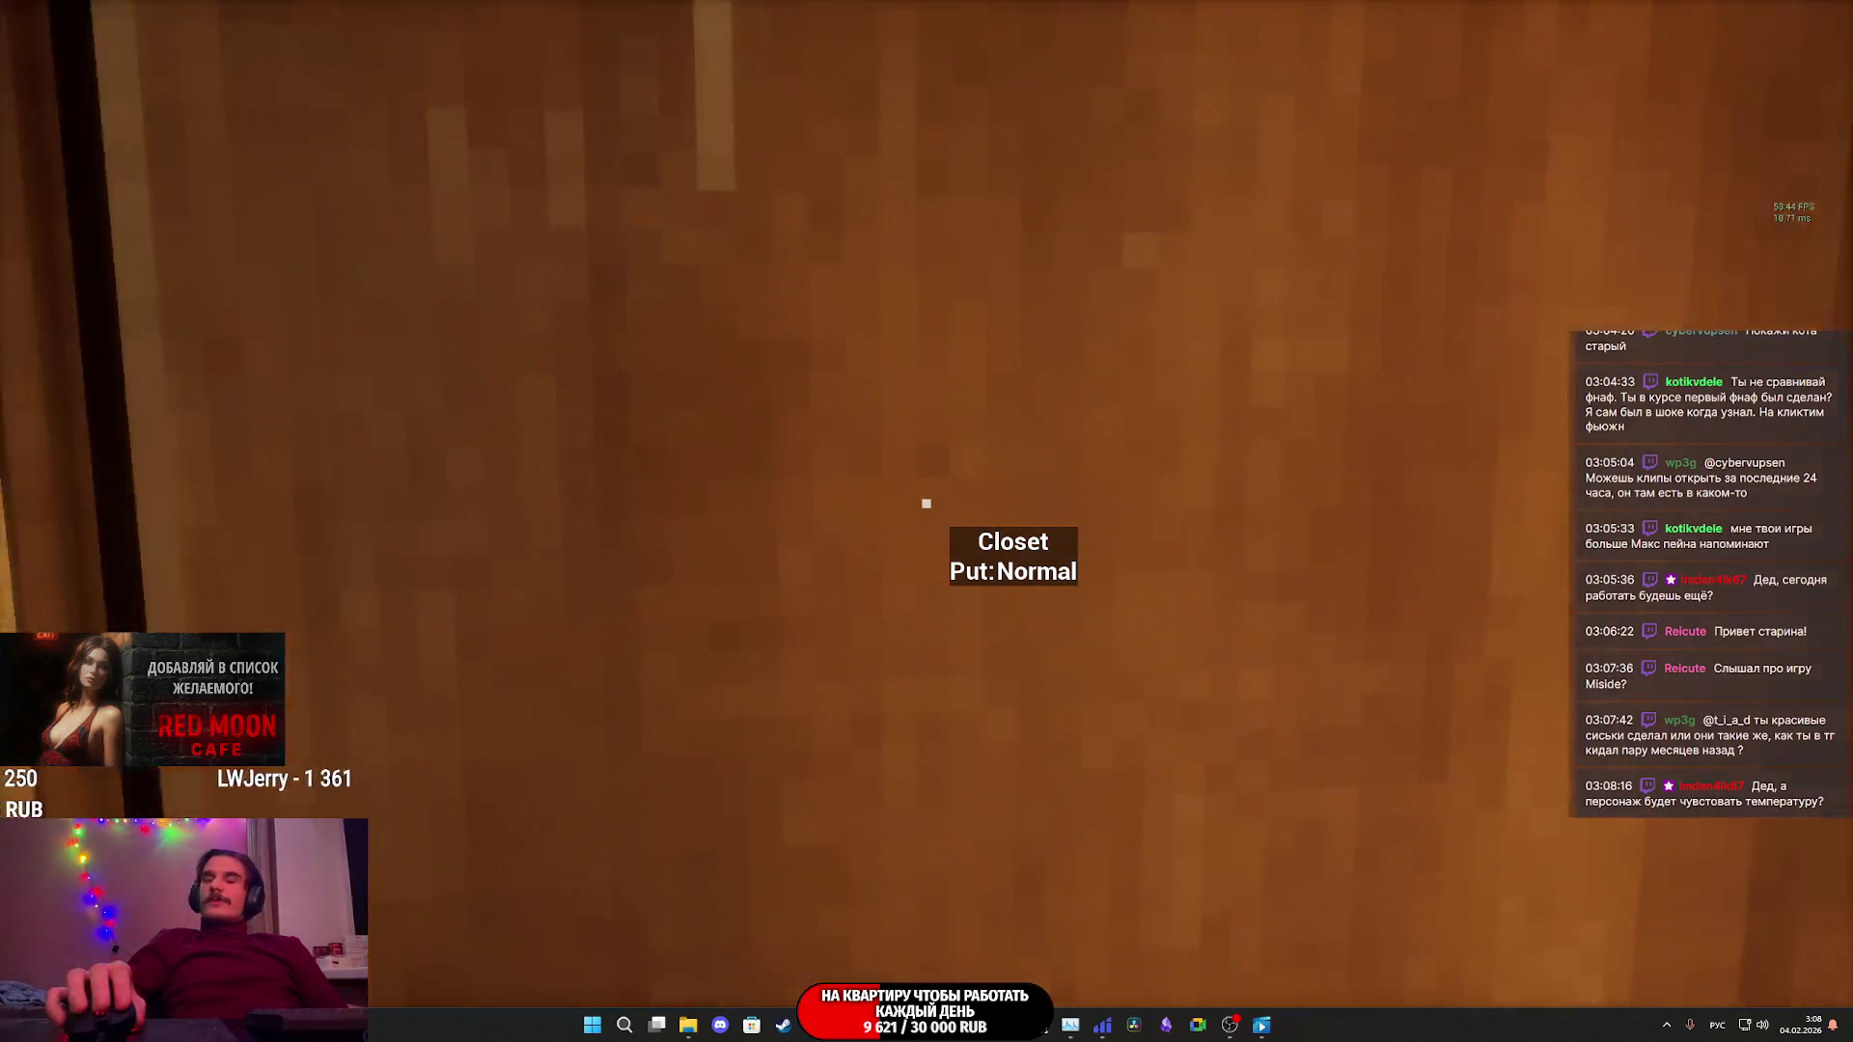
- Go back through the door to the living-room TV, then pause and open Settings
{"action": "key", "text": "w"}
{"action": "key", "text": "e"}
{"action": "key", "text": "w"}
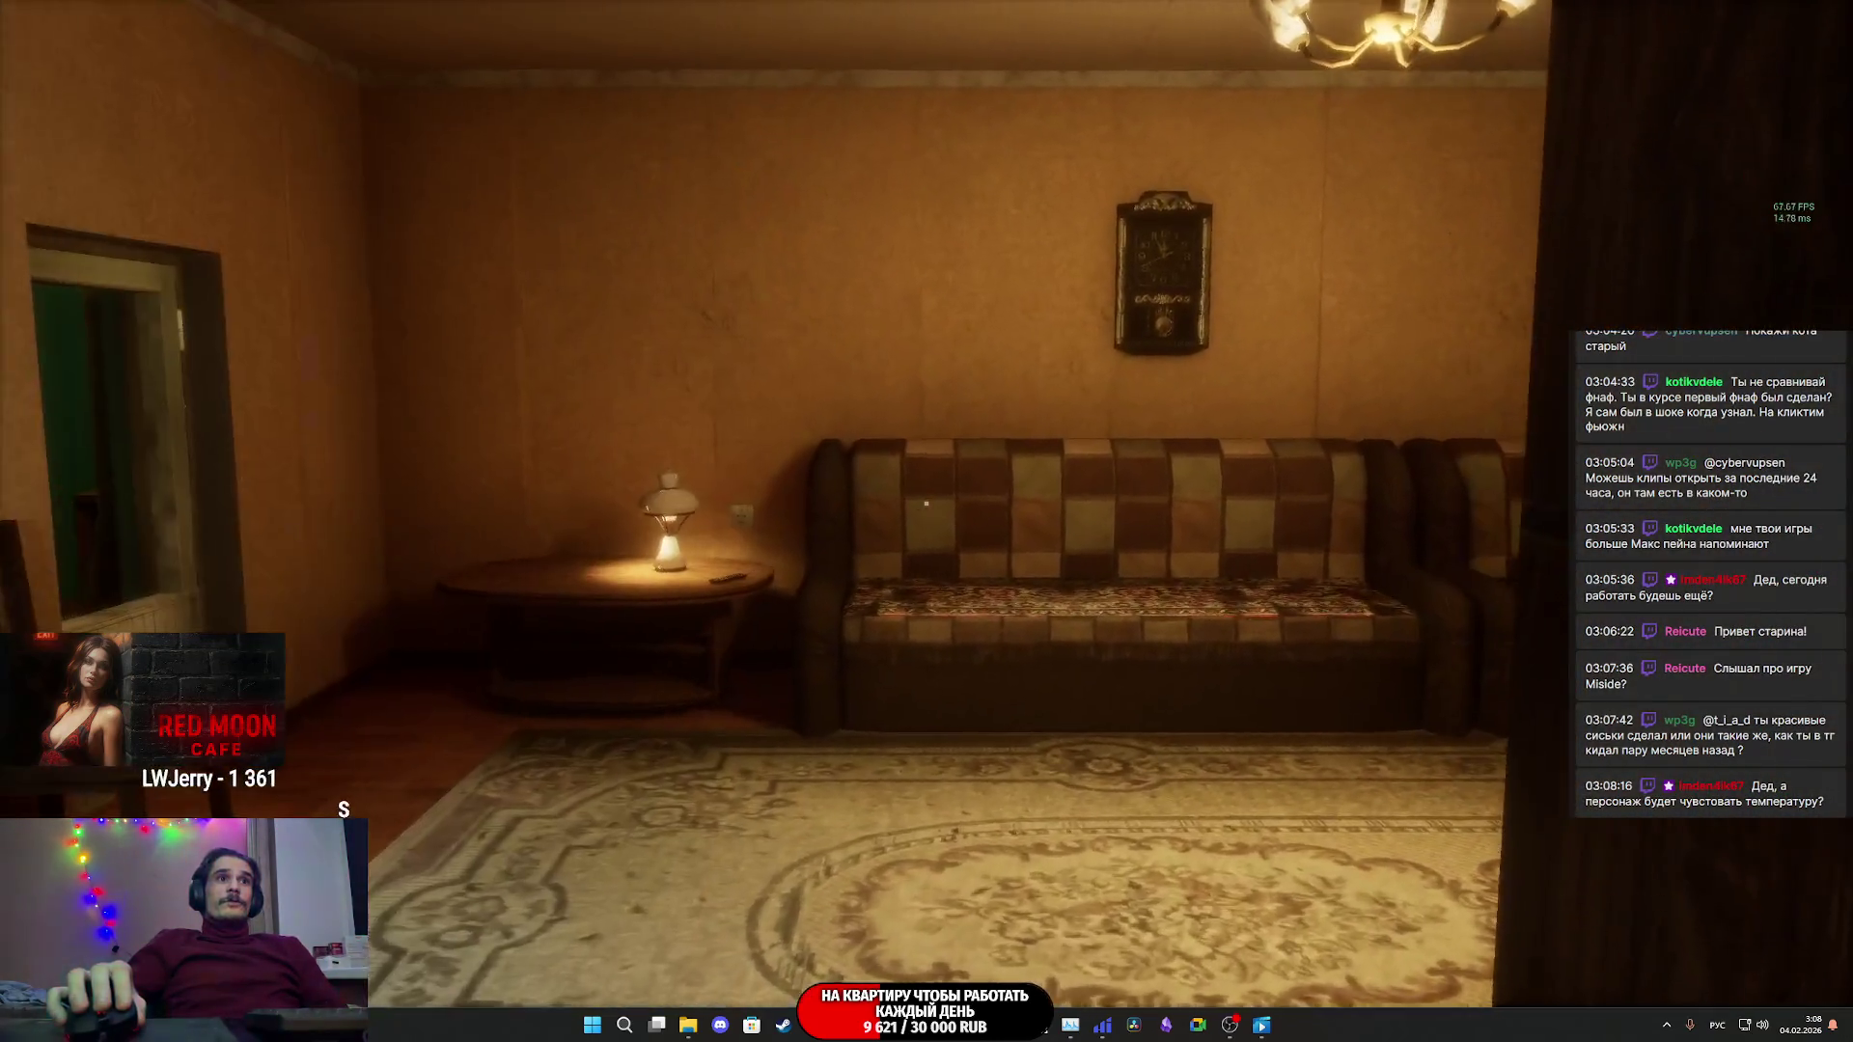
{"action": "key", "text": "w"}
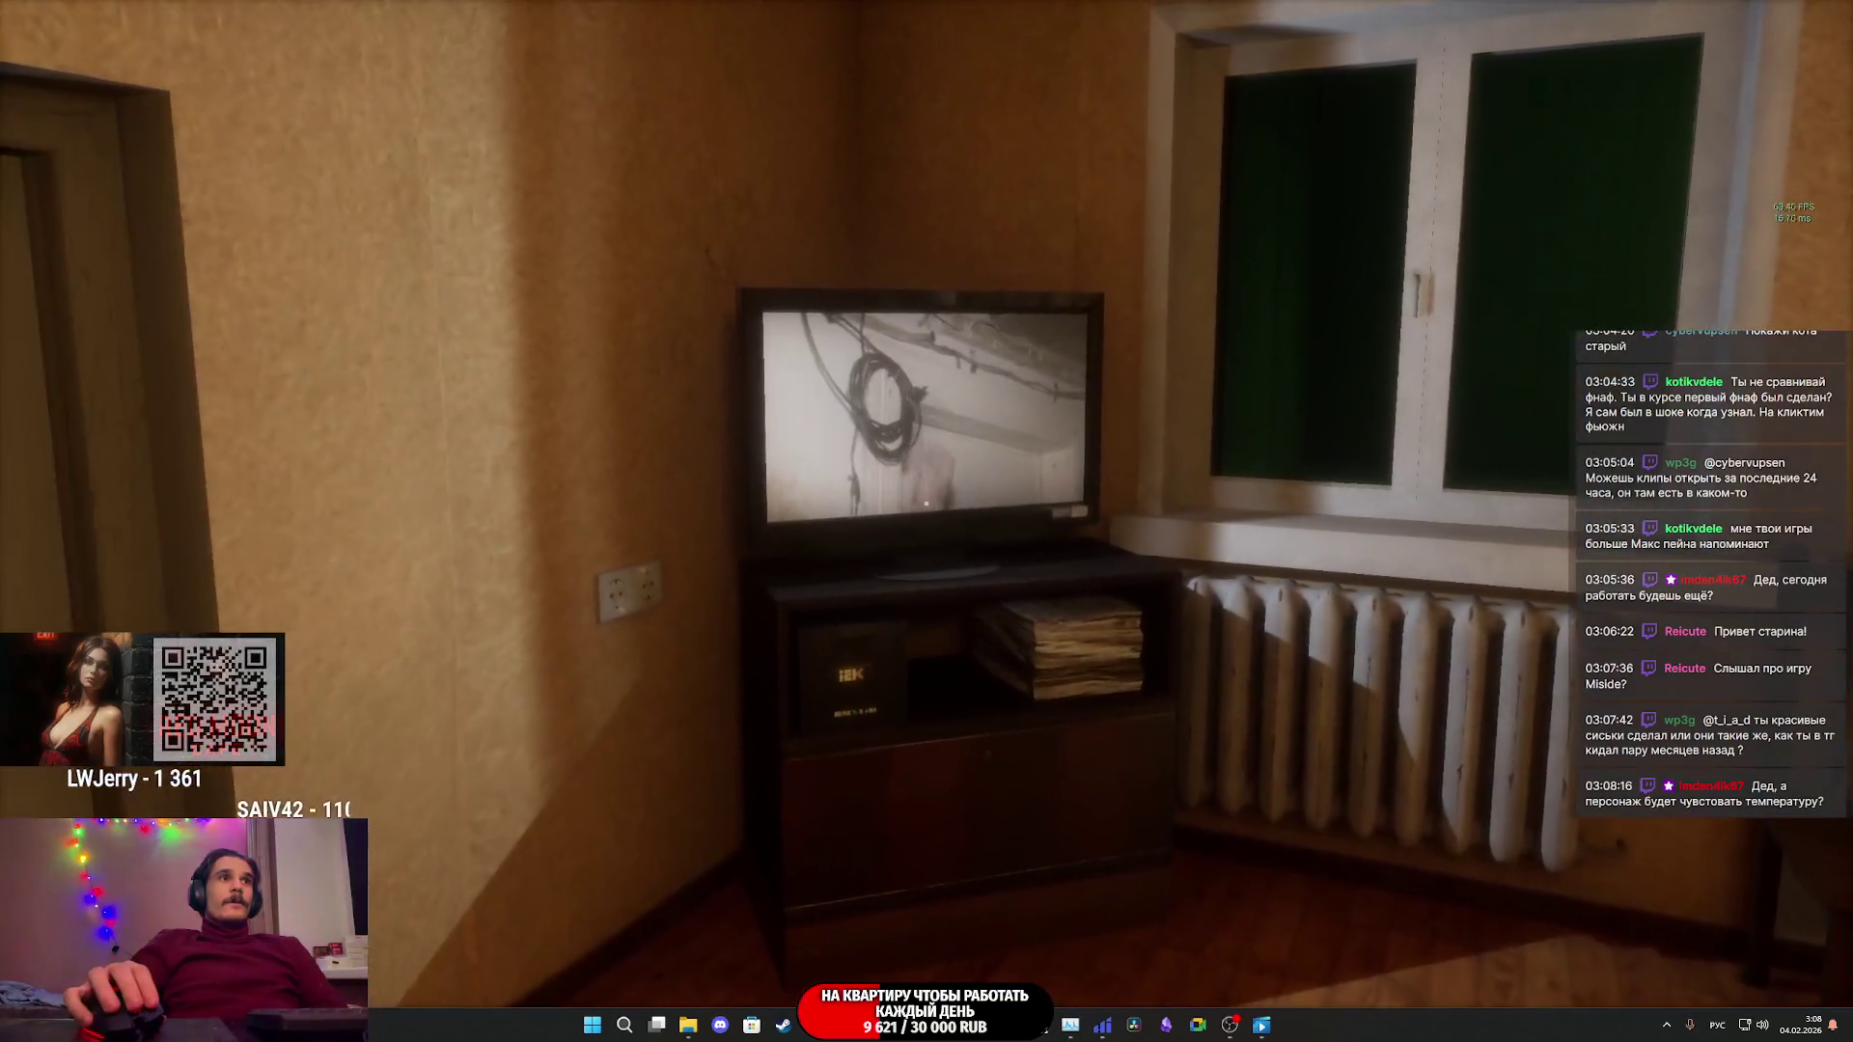
{"action": "key", "text": "s"}
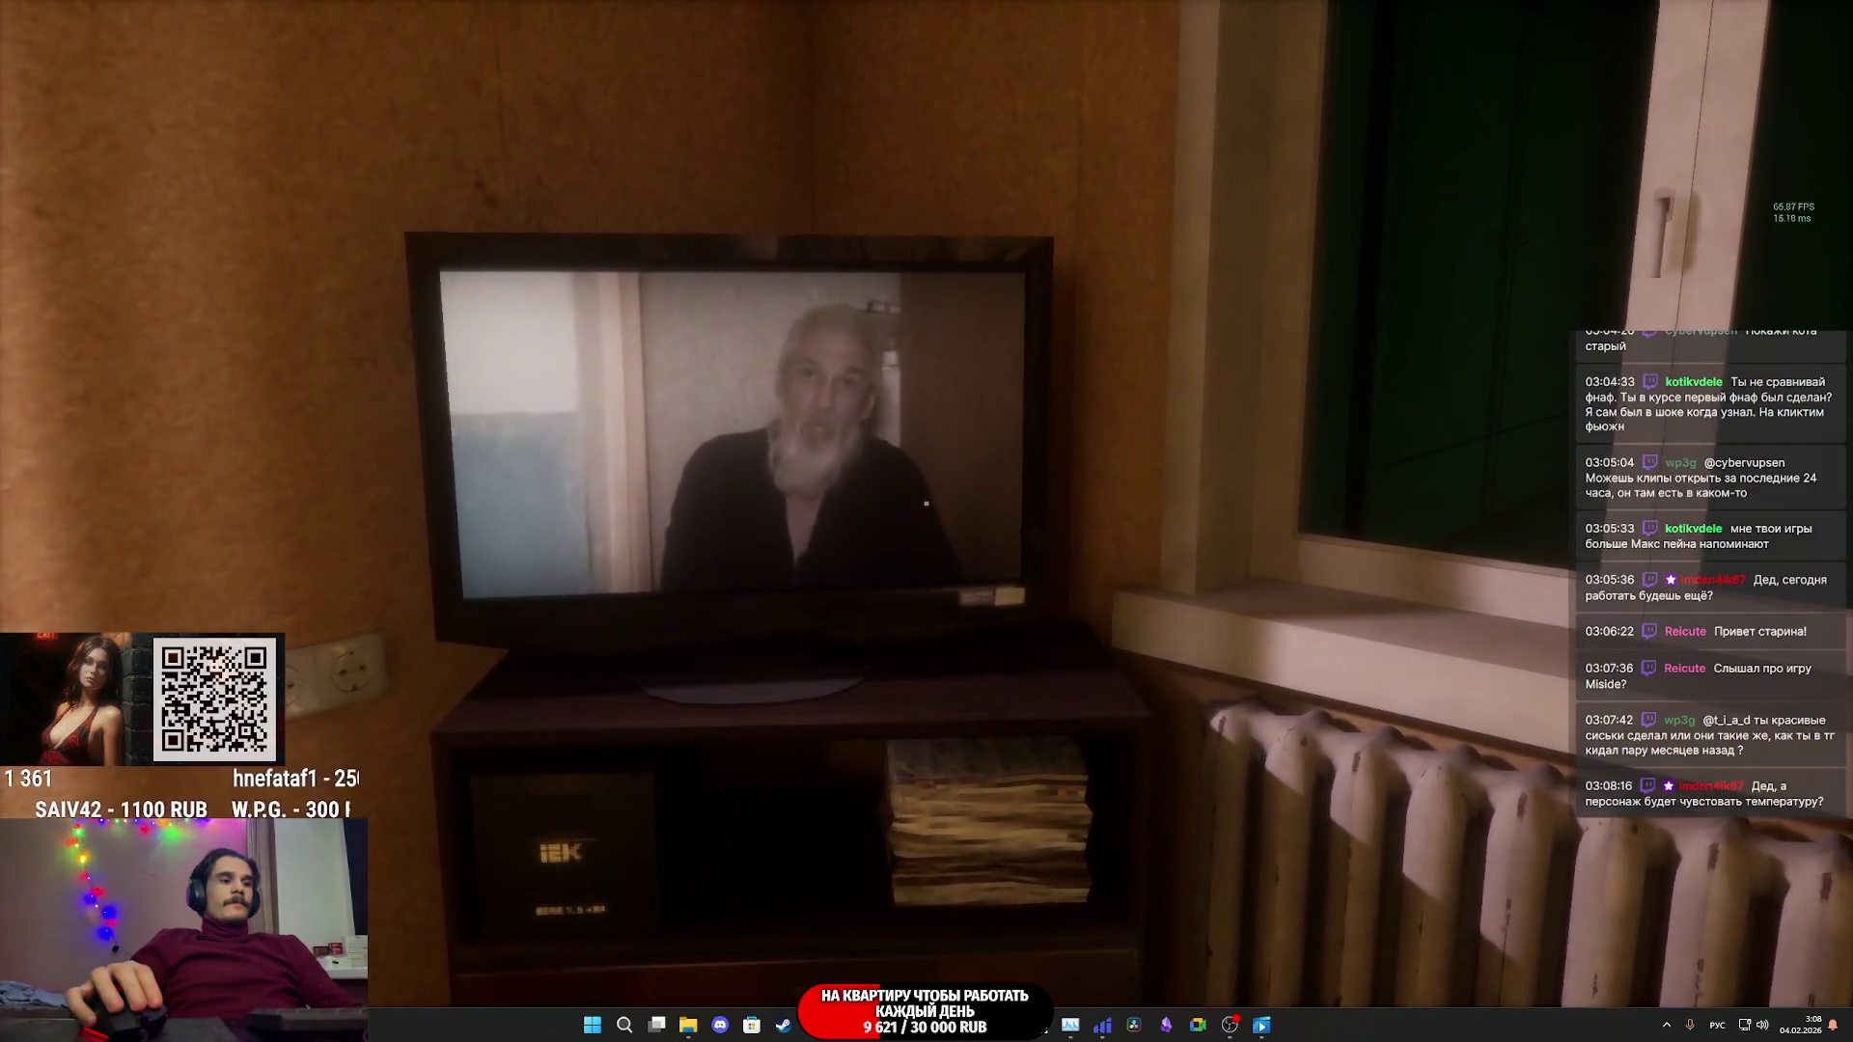
{"action": "key", "text": "Escape"}
{"action": "left_click", "coordinate": [1194, 553]}
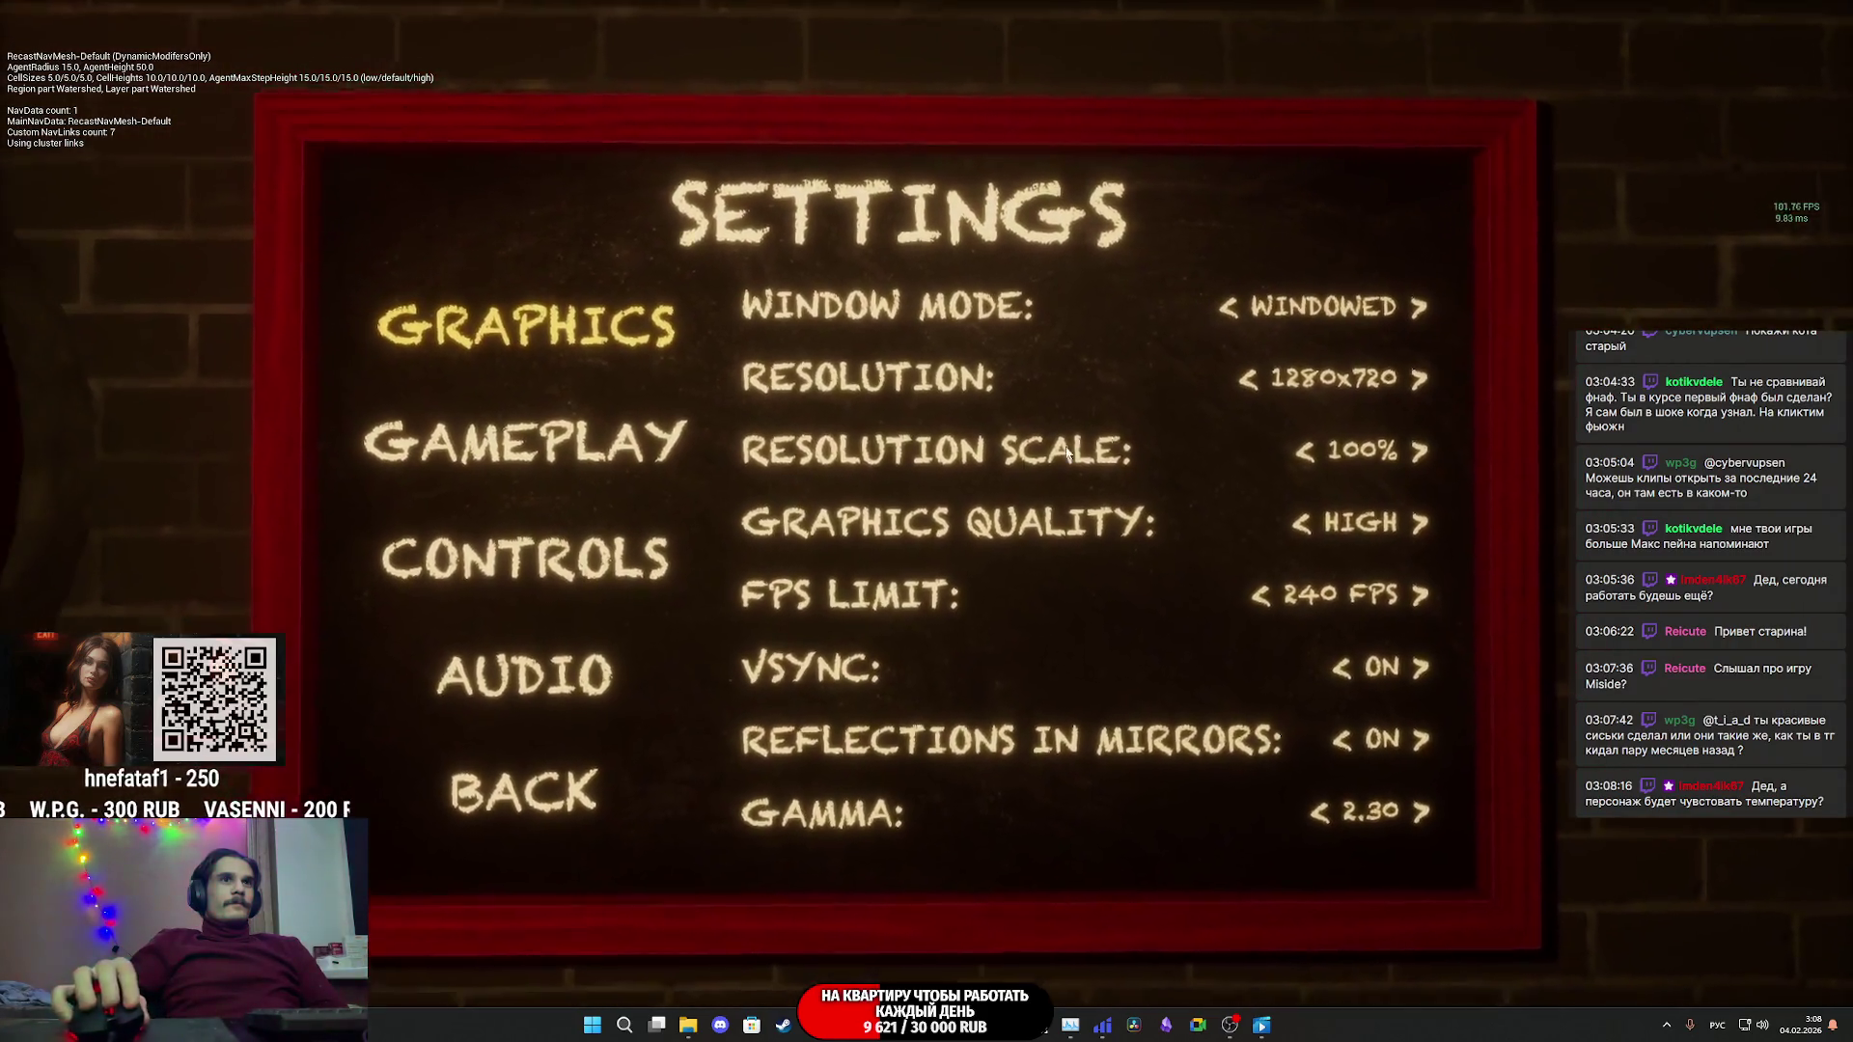
- View the GAMEPLAY settings, then go BACK and choose CONTINUE to resume play
{"action": "left_click", "coordinate": [602, 472]}
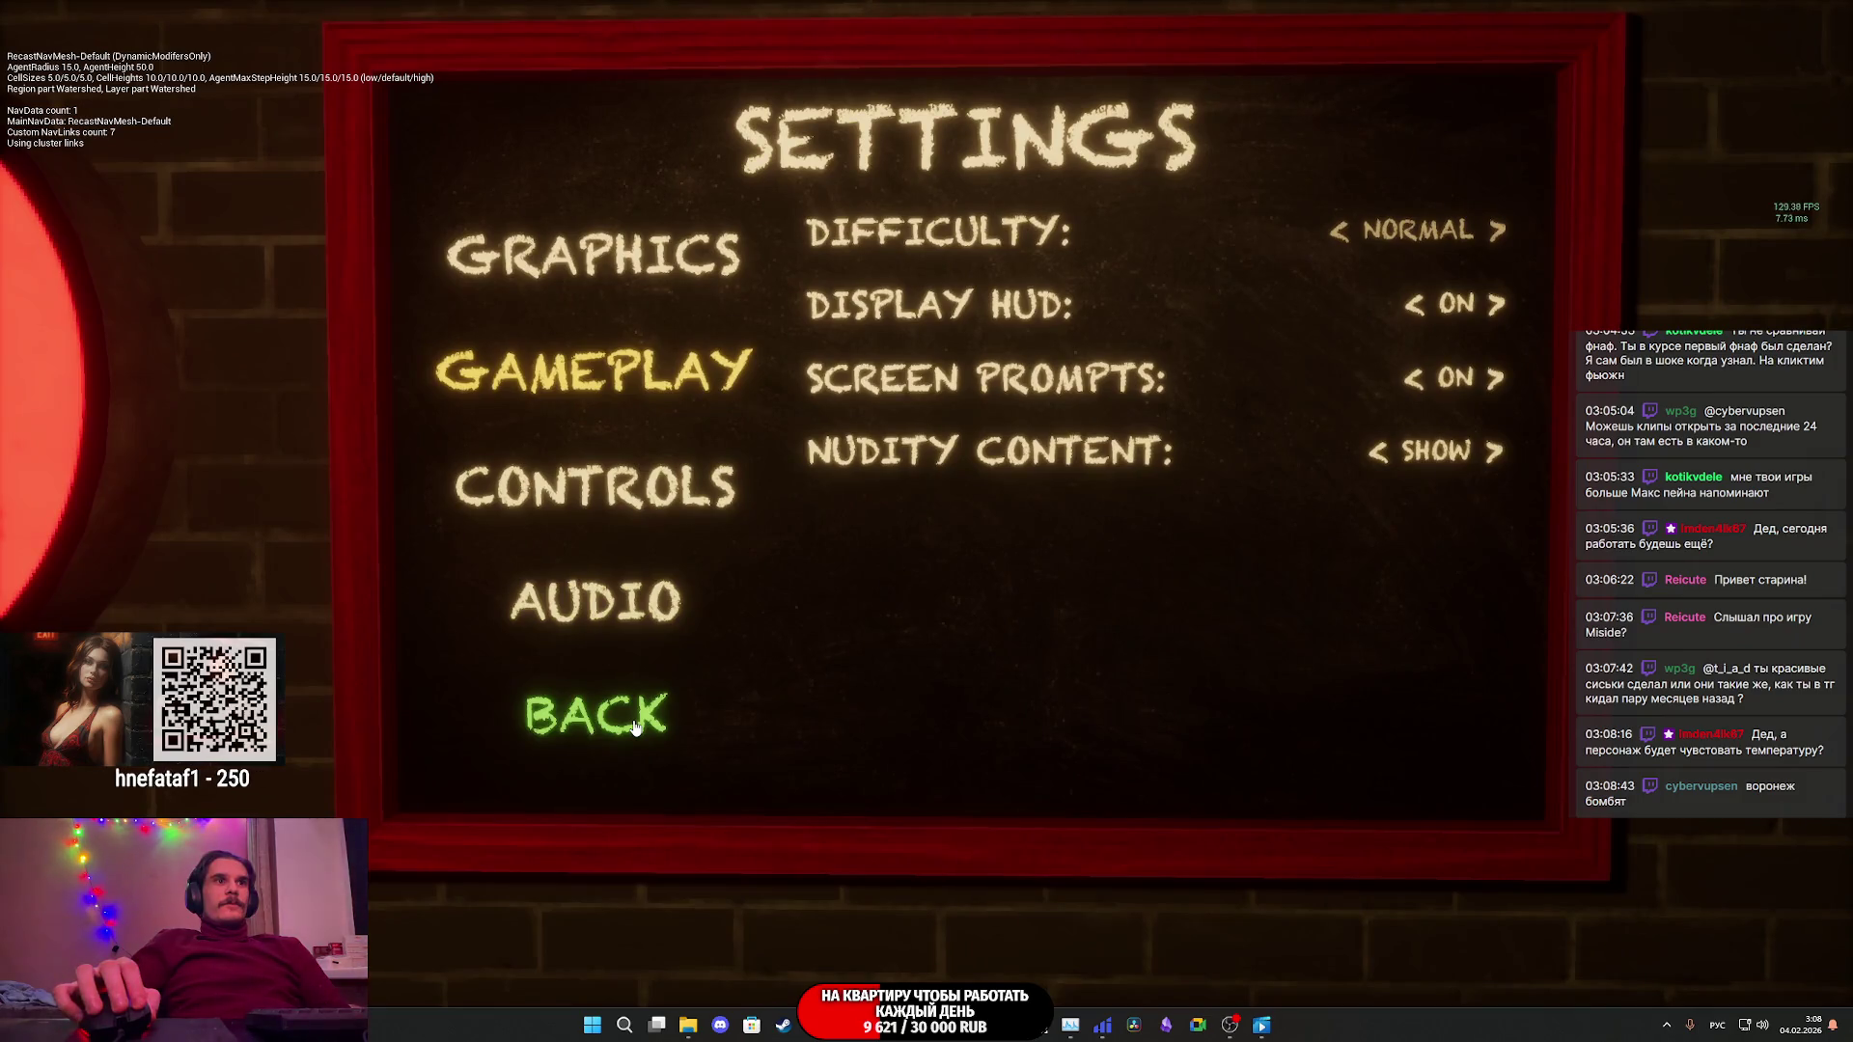
{"action": "left_click", "coordinate": [634, 721]}
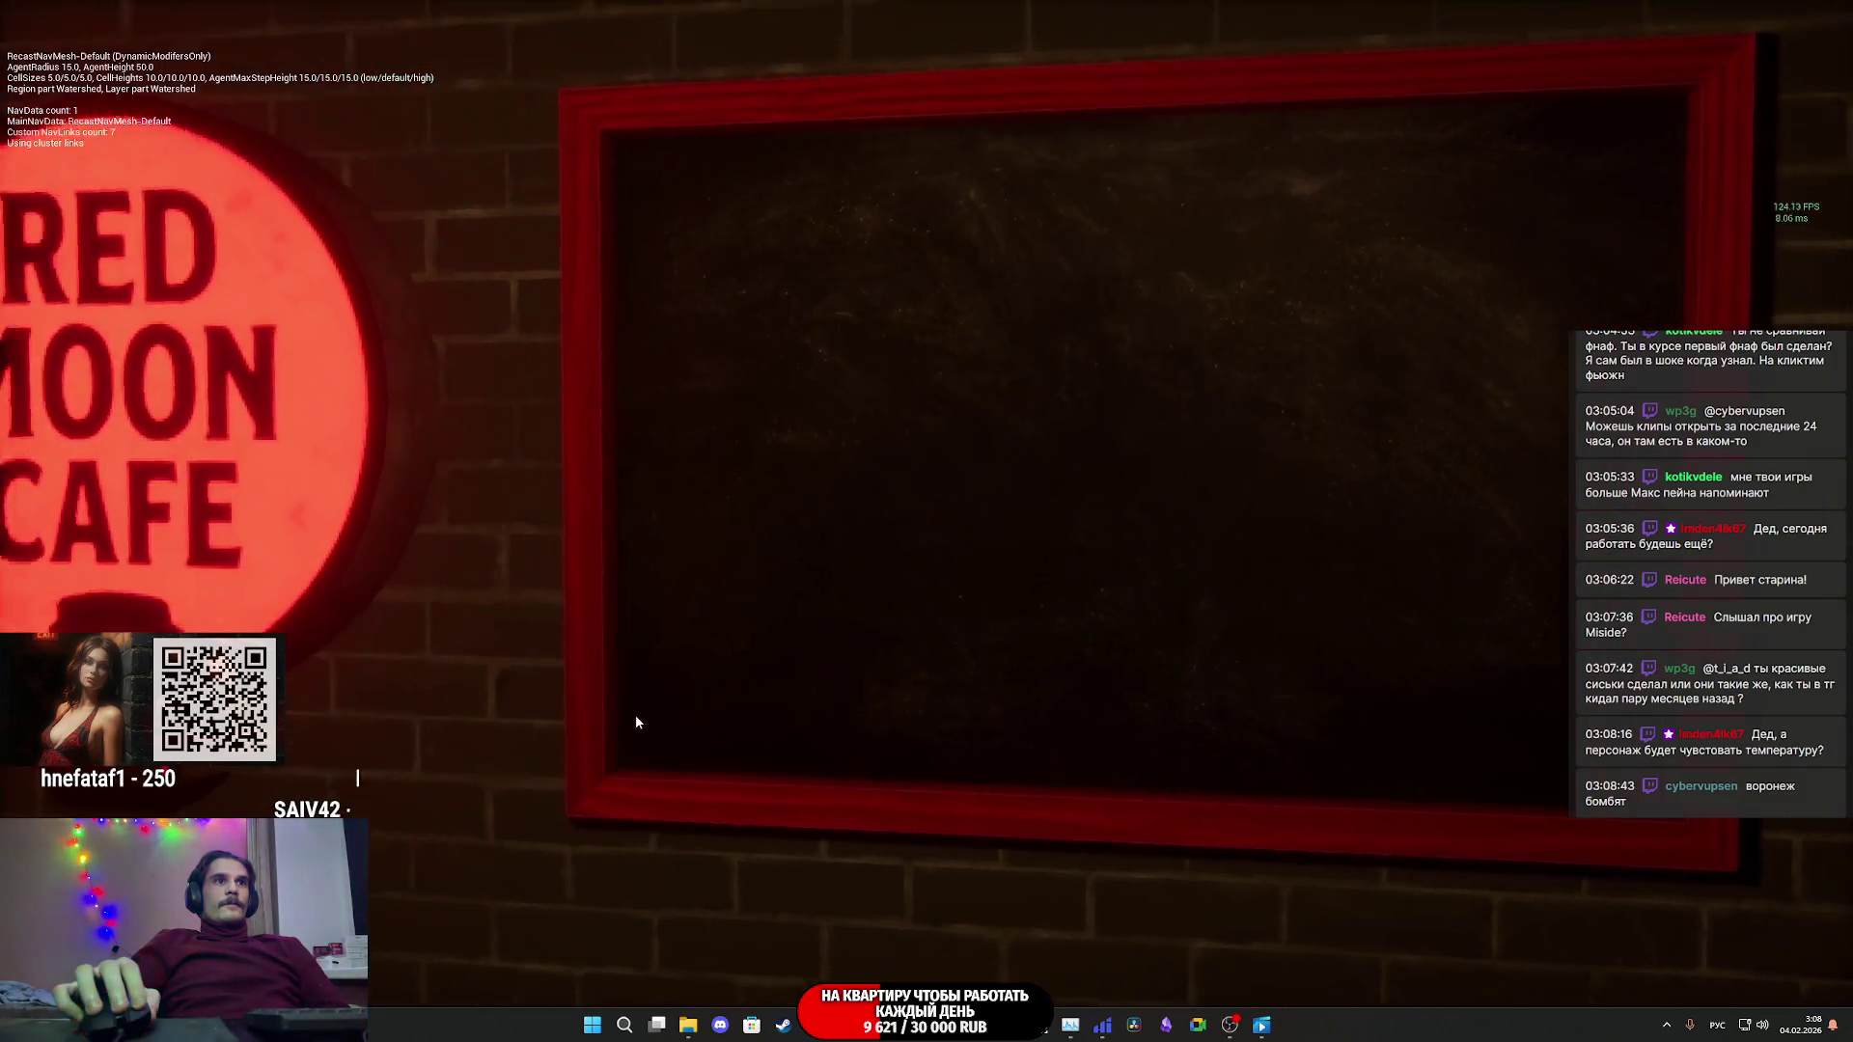
{"action": "left_click", "coordinate": [1155, 439]}
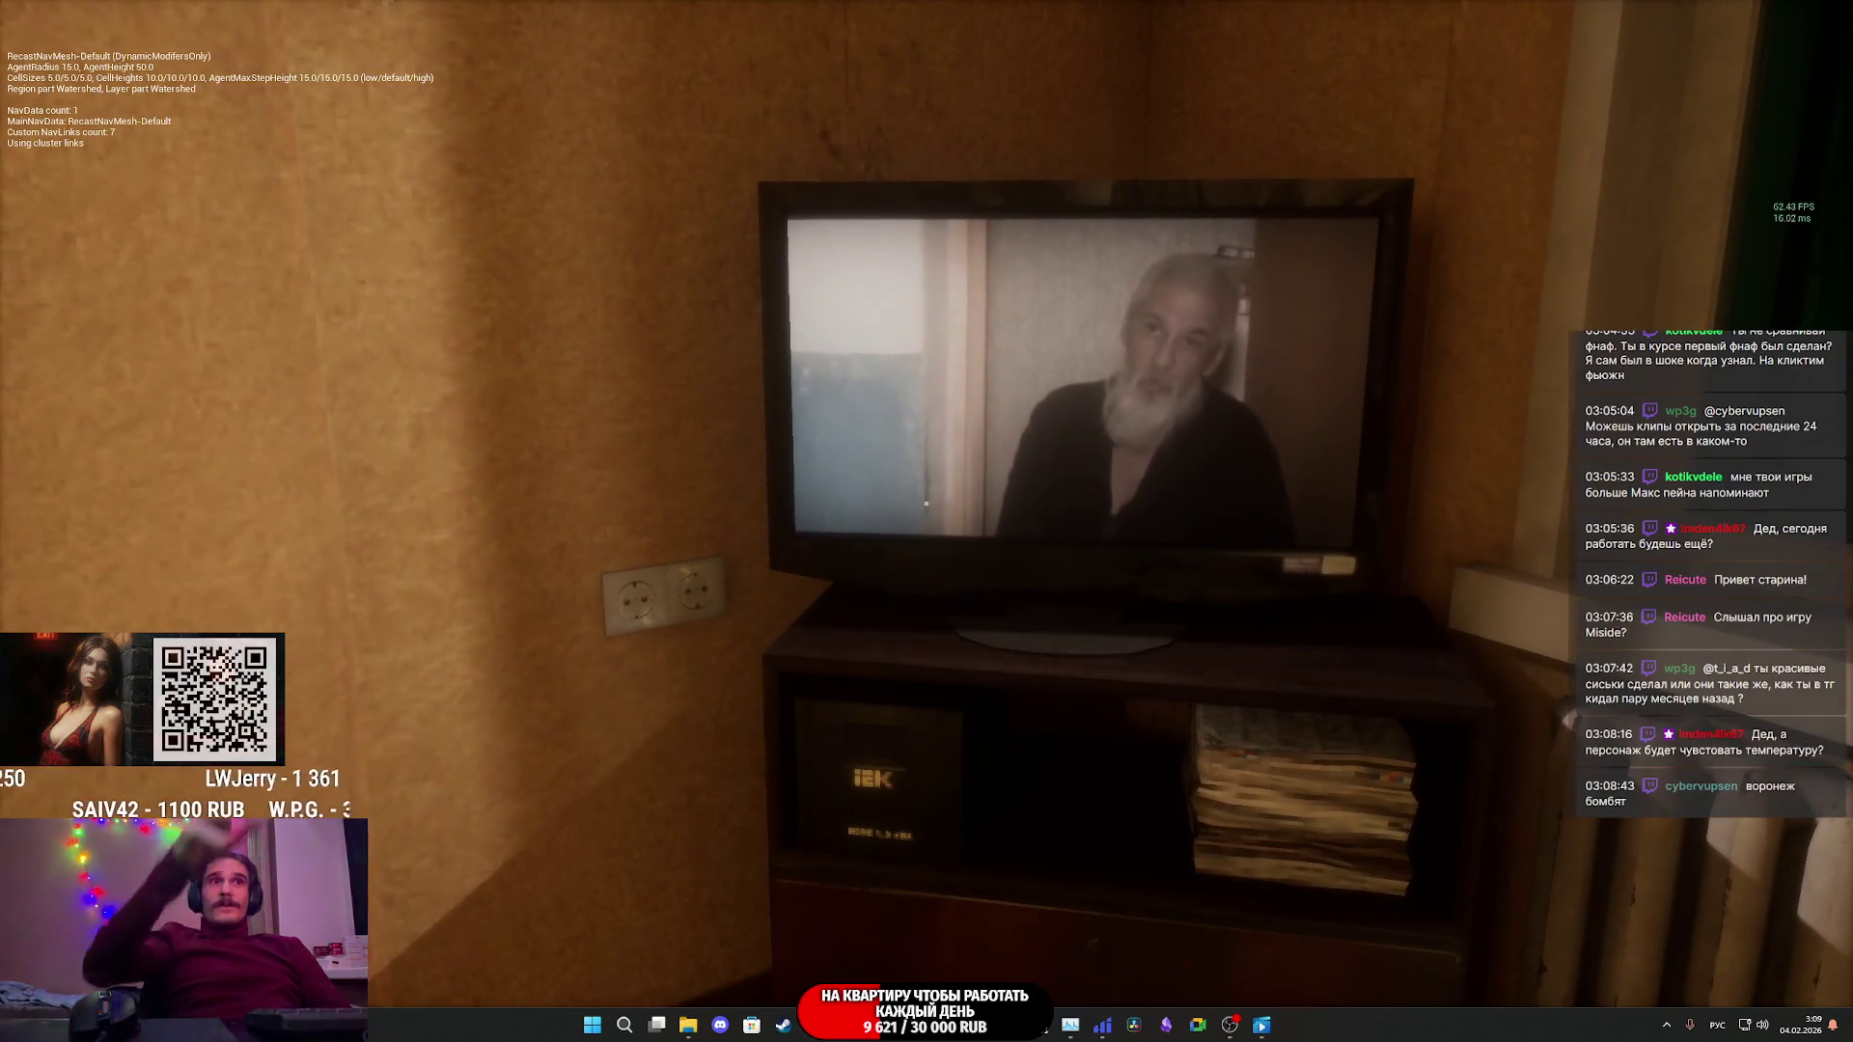
- Move around the TV room, turning toward the couch and the open doorway
{"action": "key", "text": "s"}
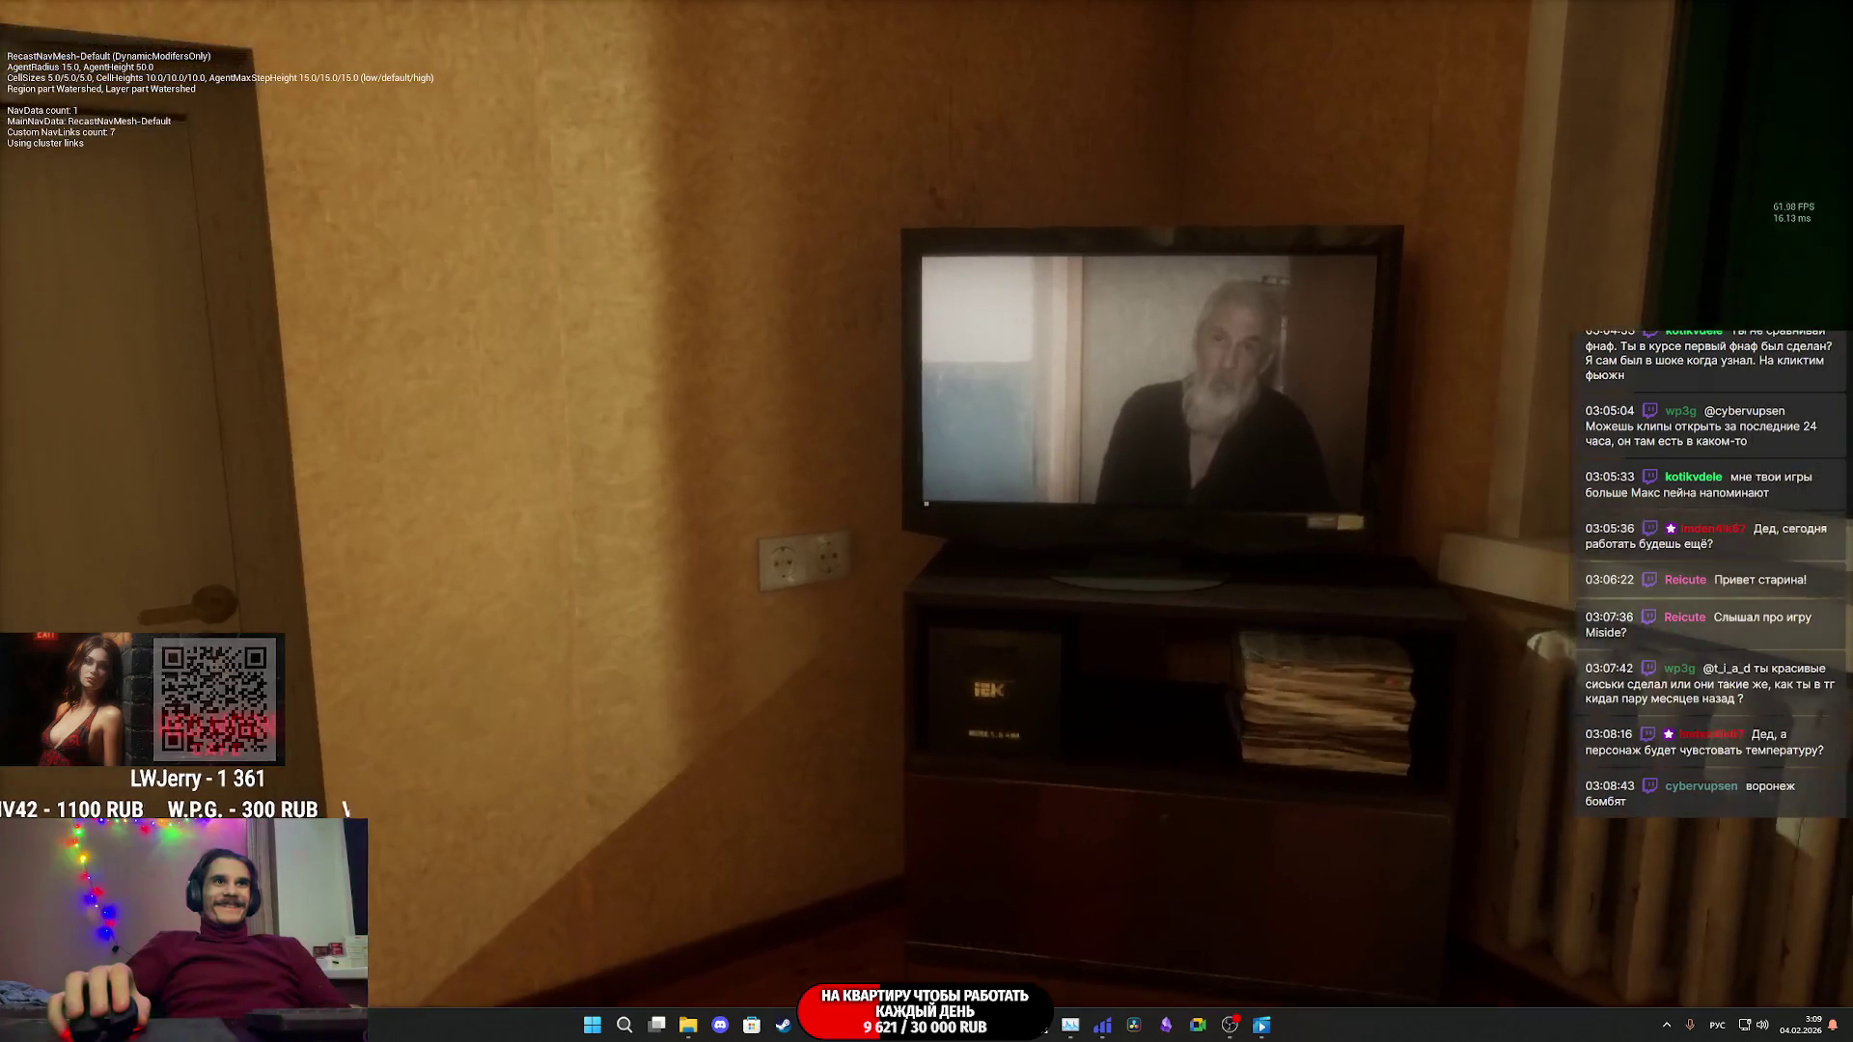
{"action": "key", "text": "w"}
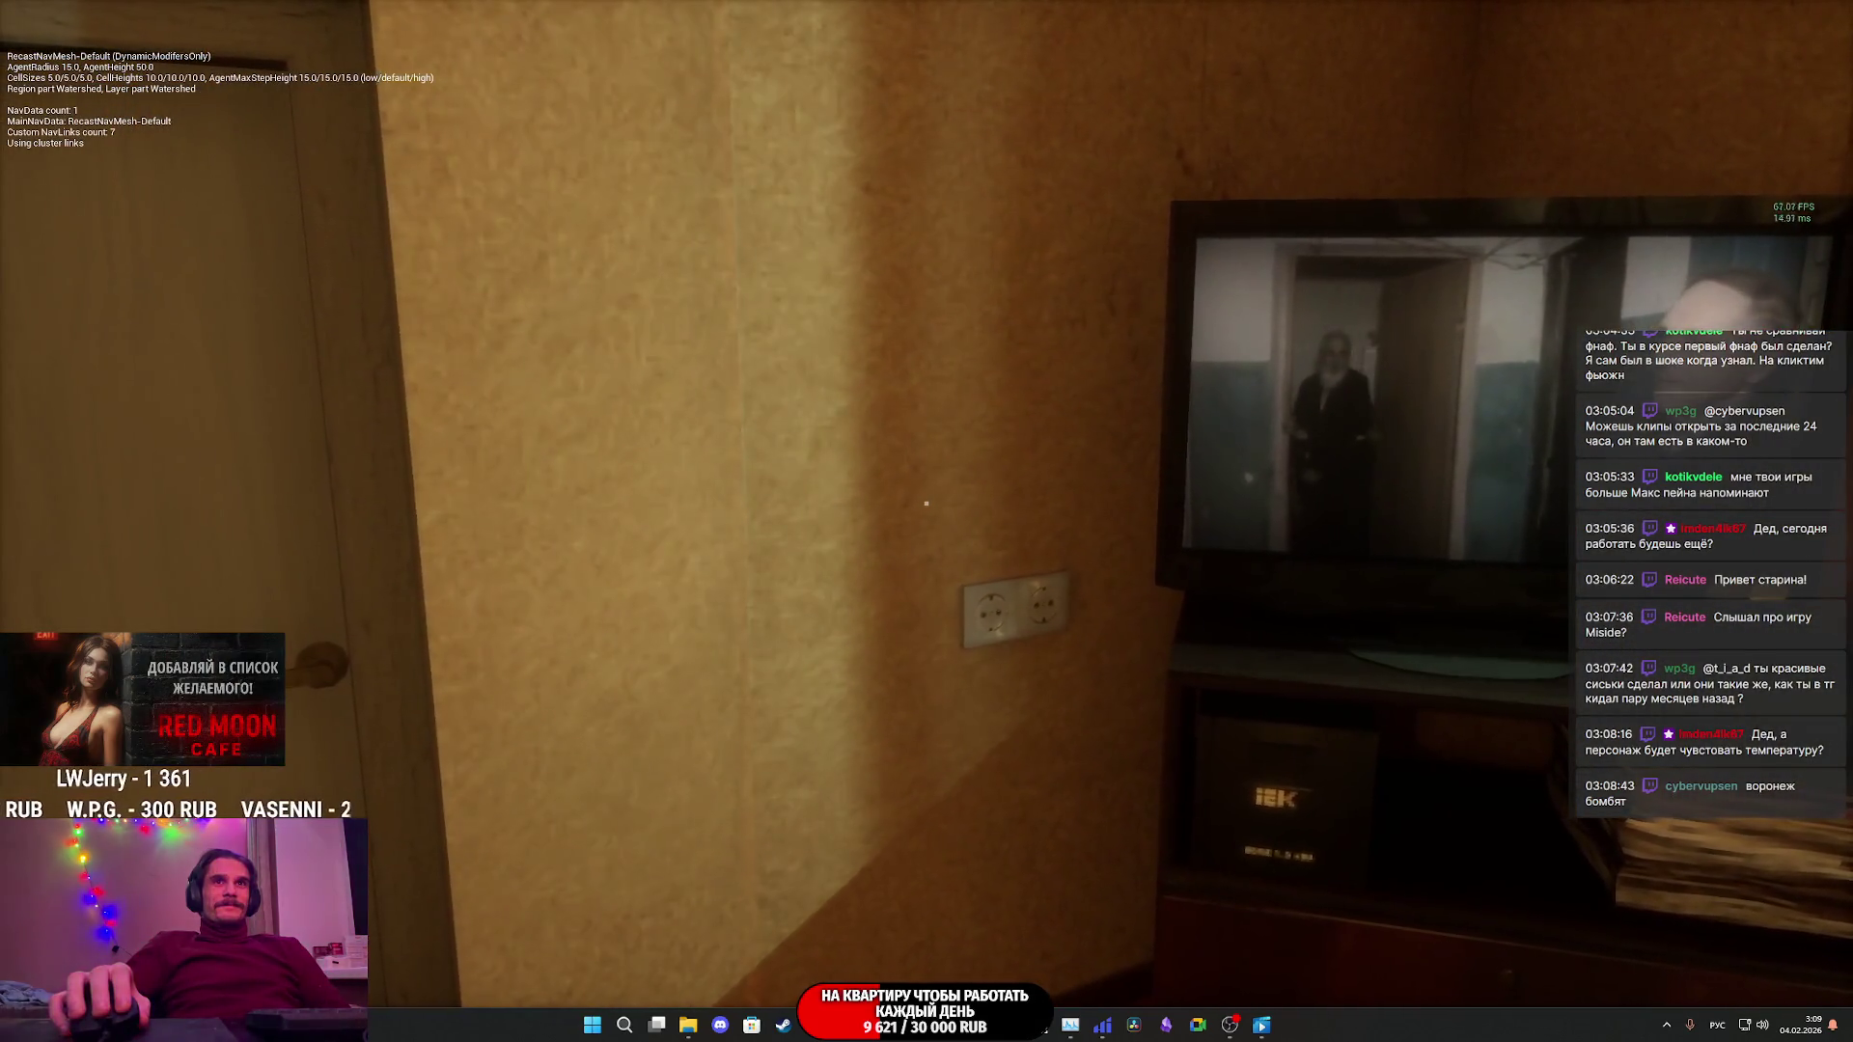
{"action": "key", "text": "d"}
{"action": "key", "text": "w"}
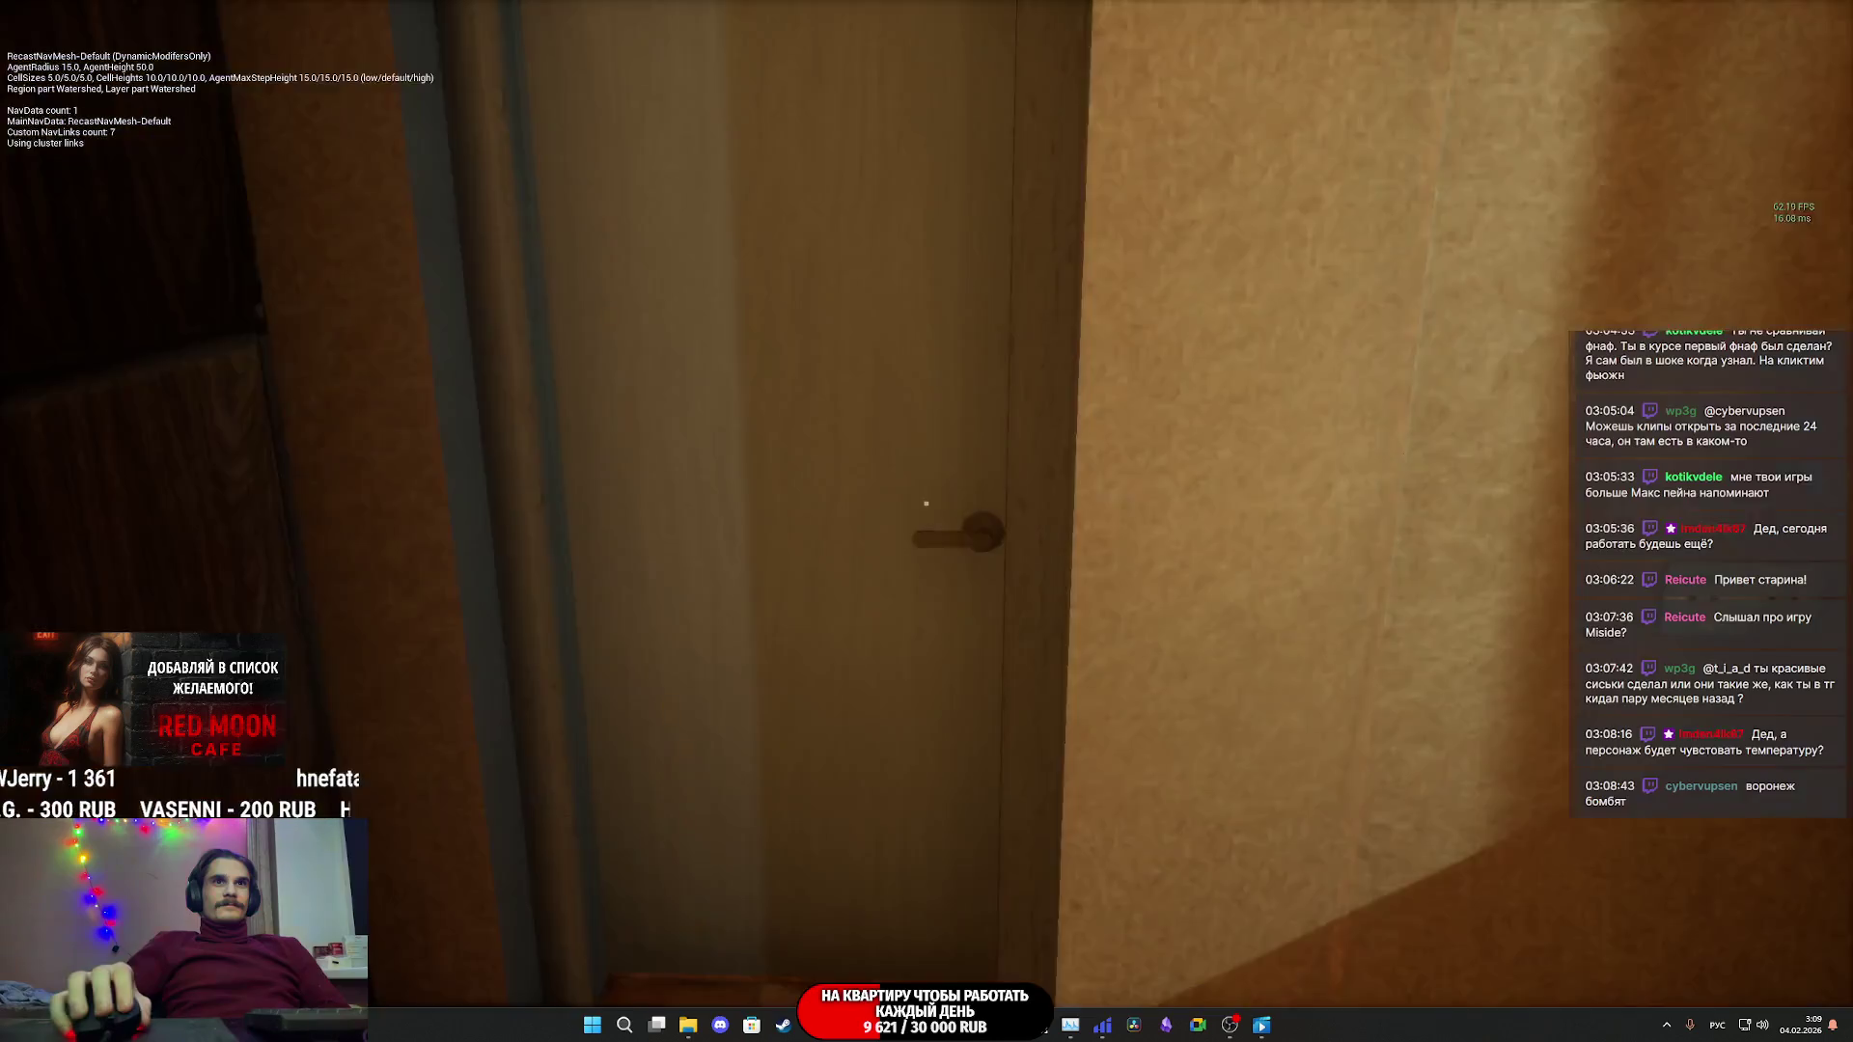
{"action": "key", "text": "w"}
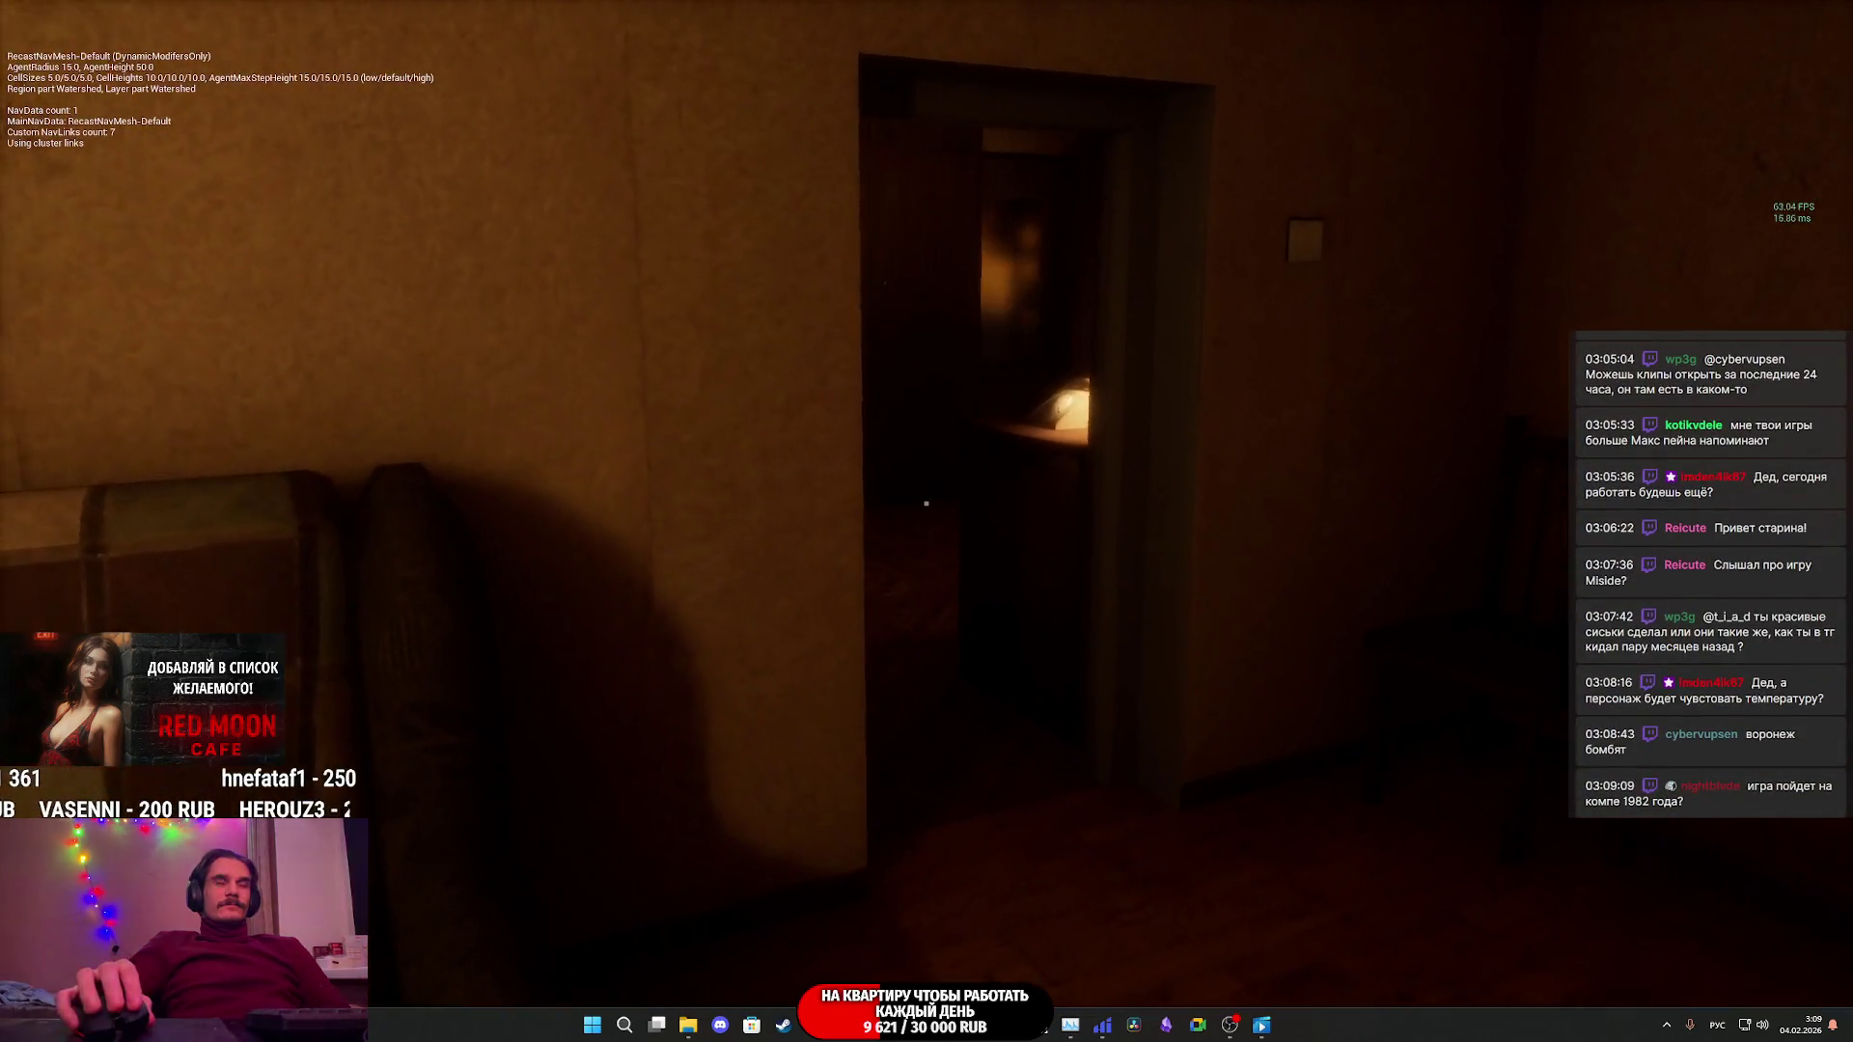
- Enter the bedroom and look around the woman on the bed, the desk, mirror and fridge
{"action": "key", "text": "w"}
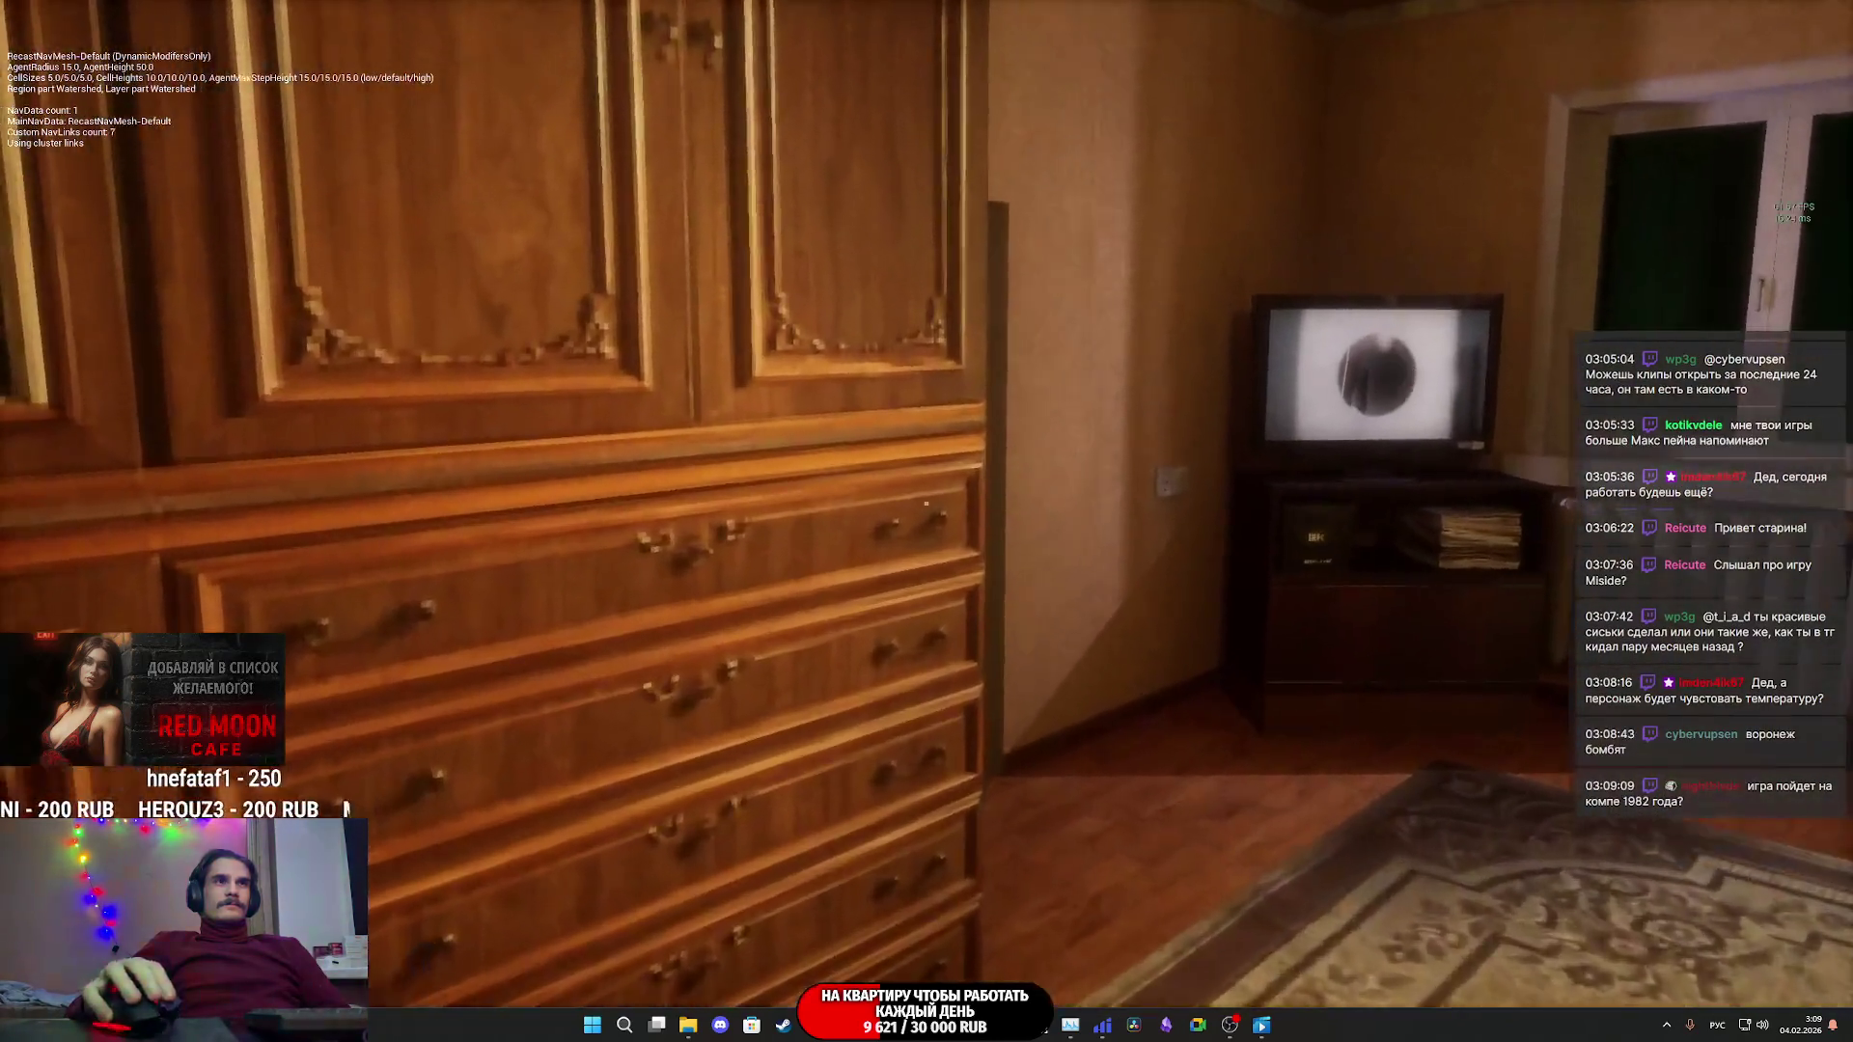
{"action": "key", "text": "w"}
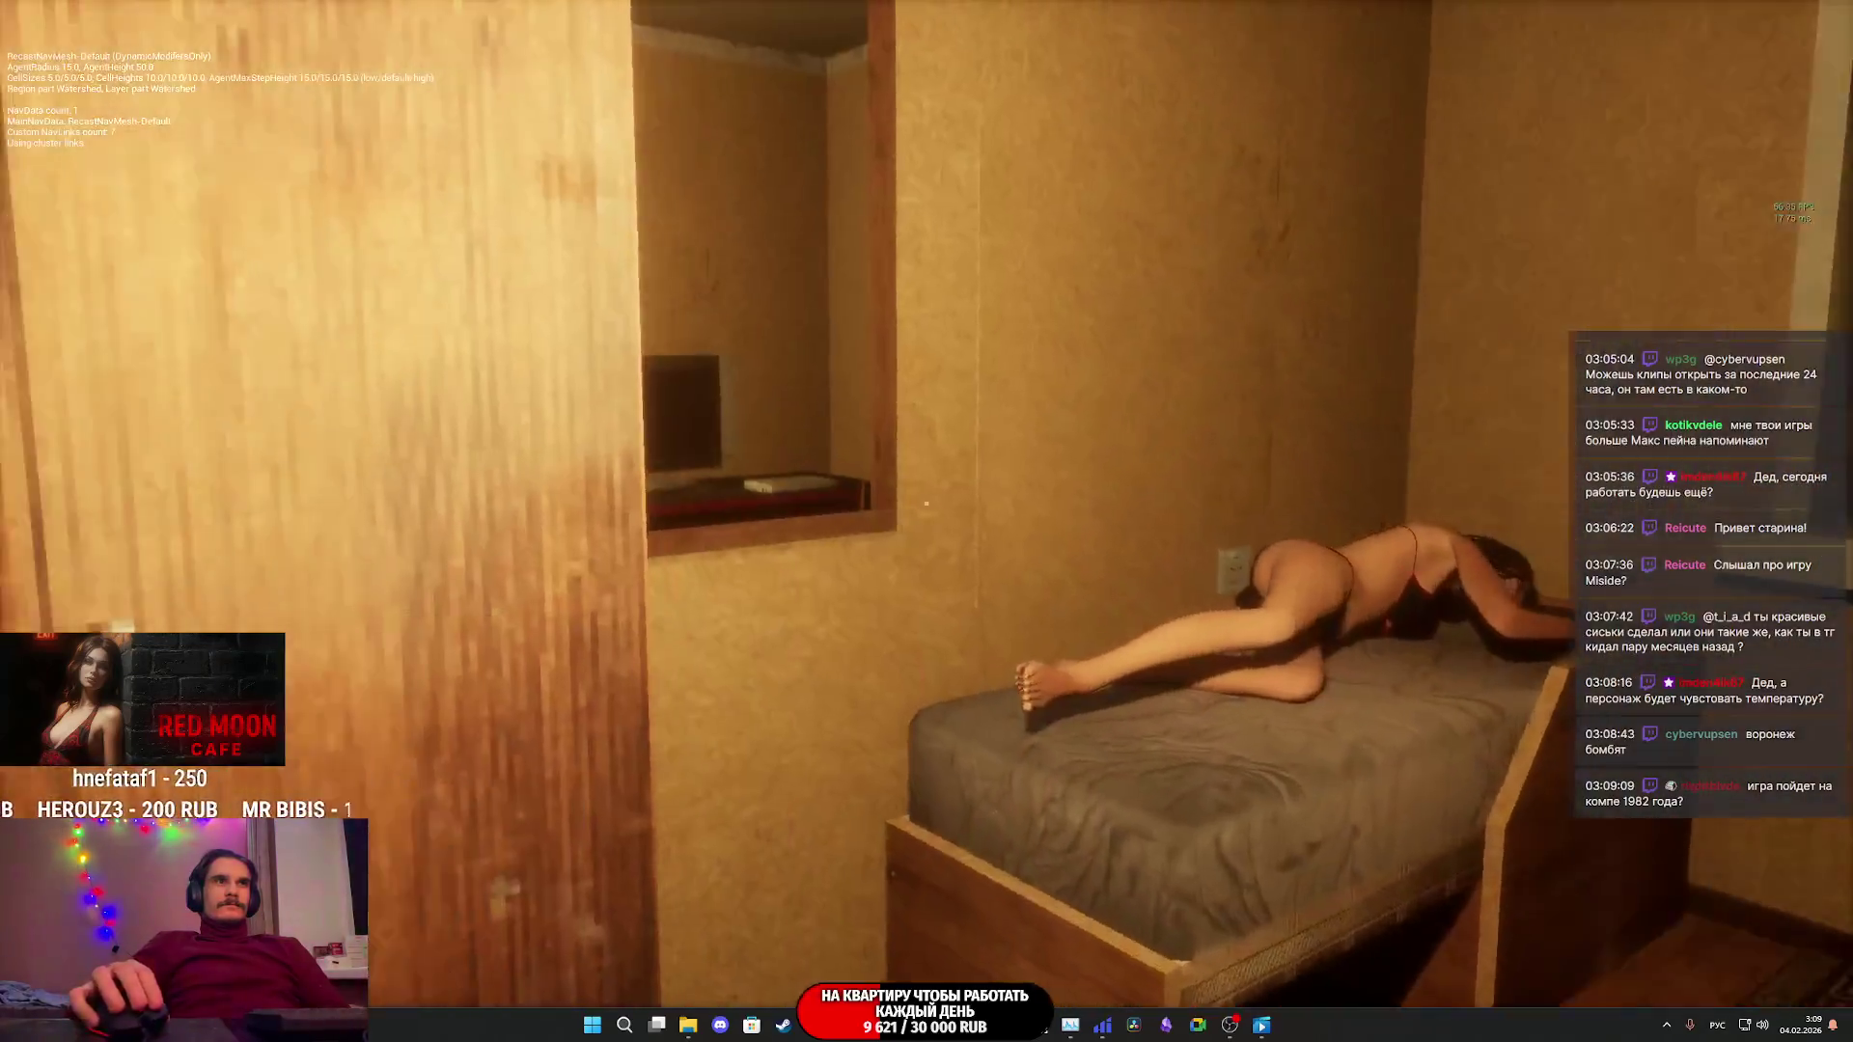
{"action": "key", "text": "w"}
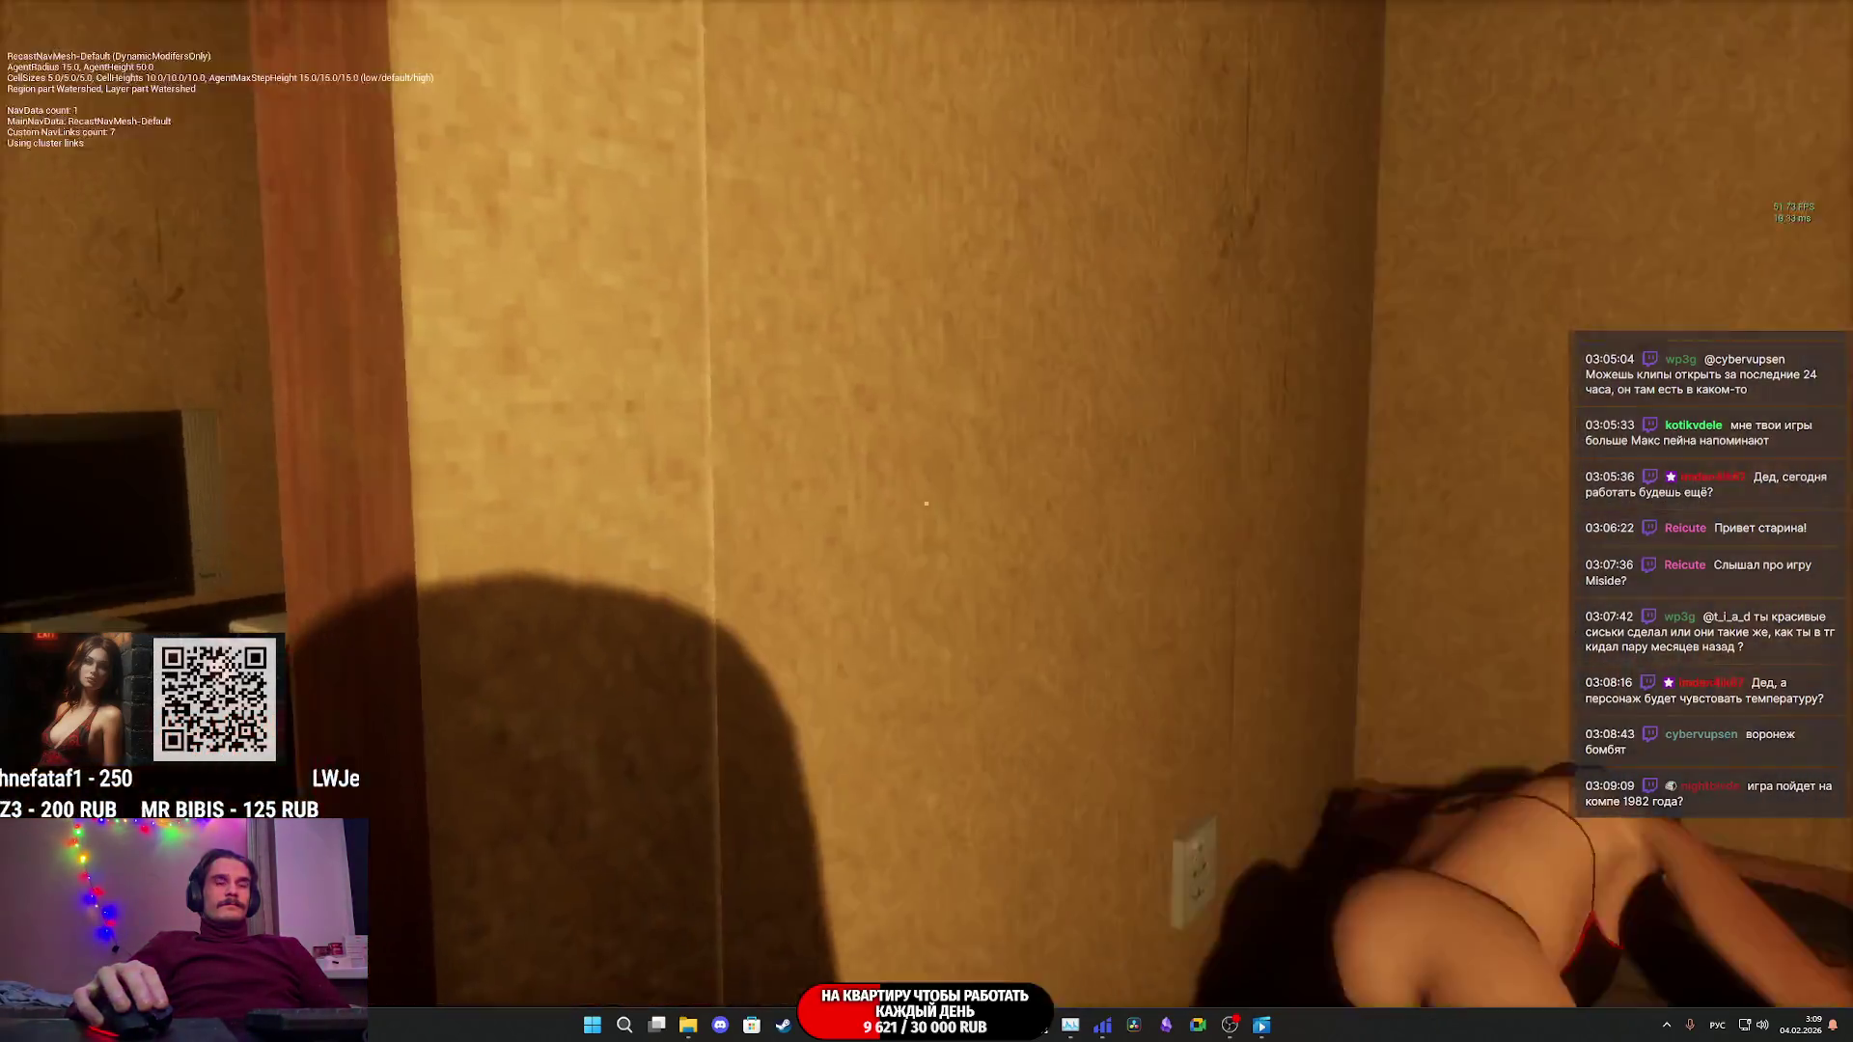
{"action": "key", "text": "w"}
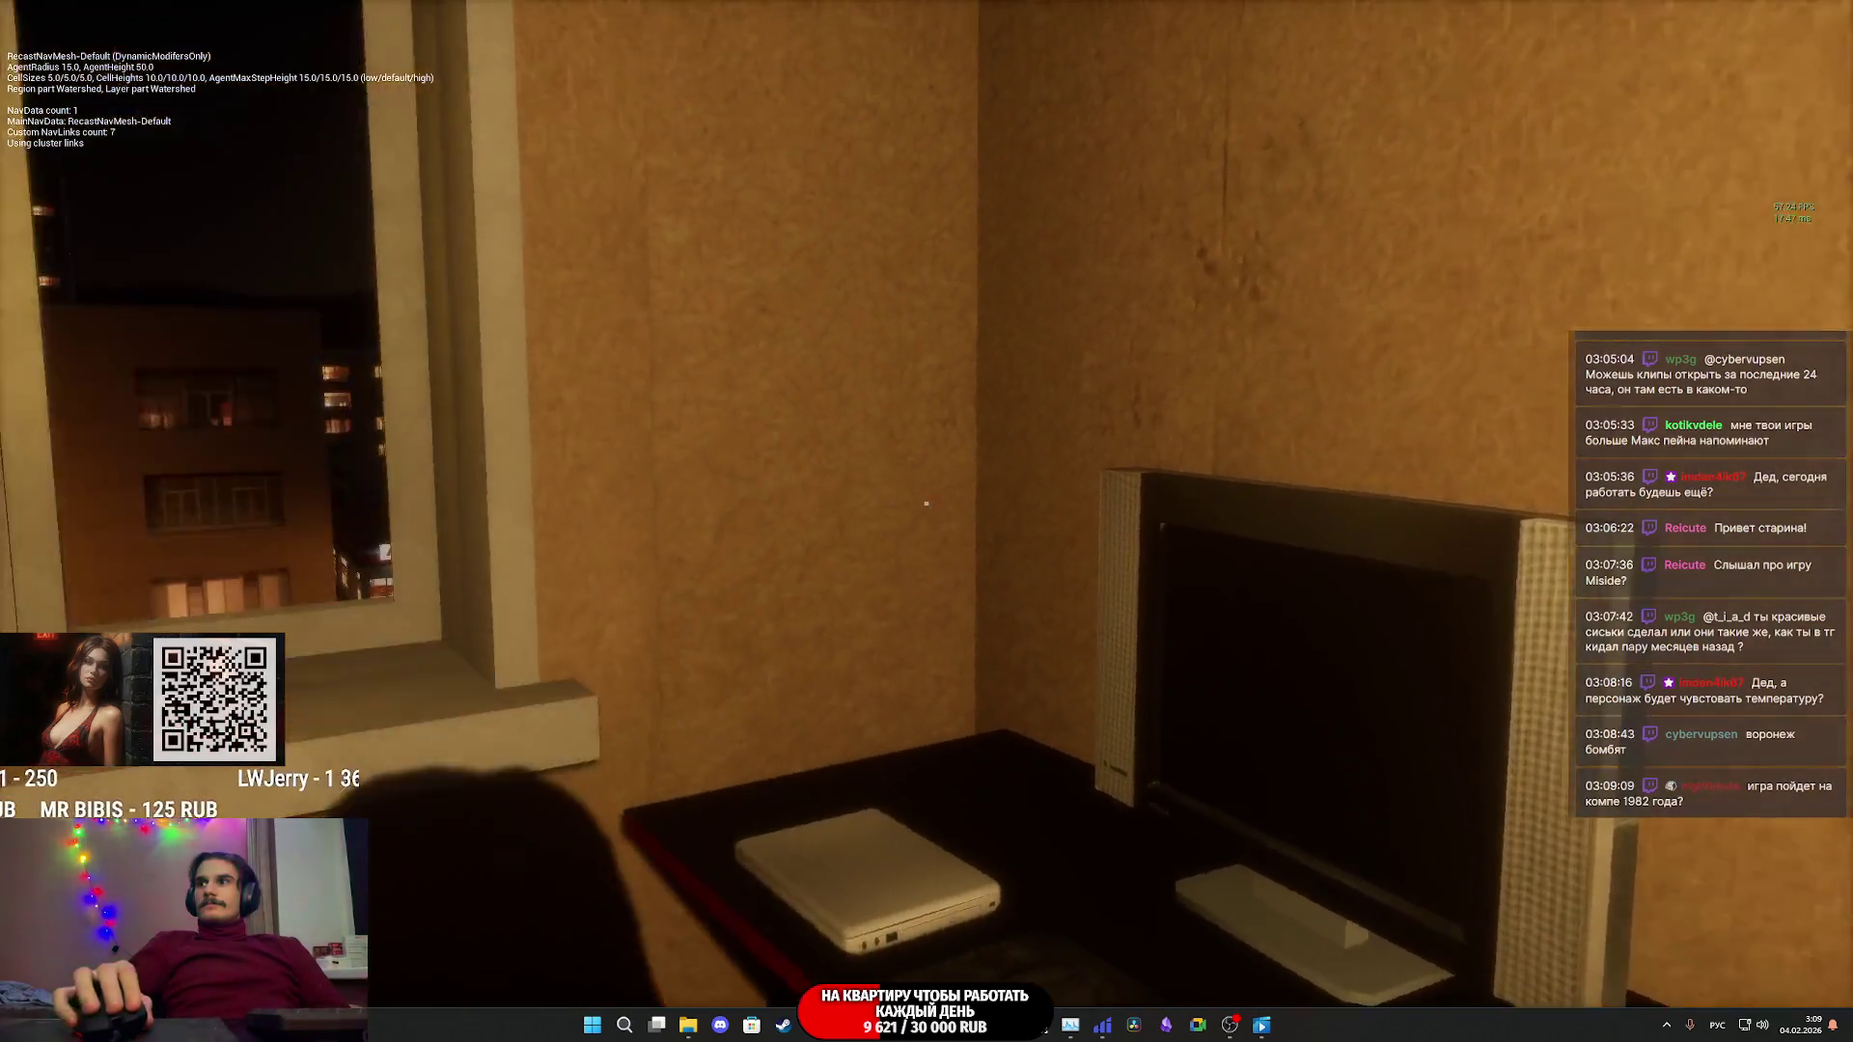
{"action": "key", "text": "w"}
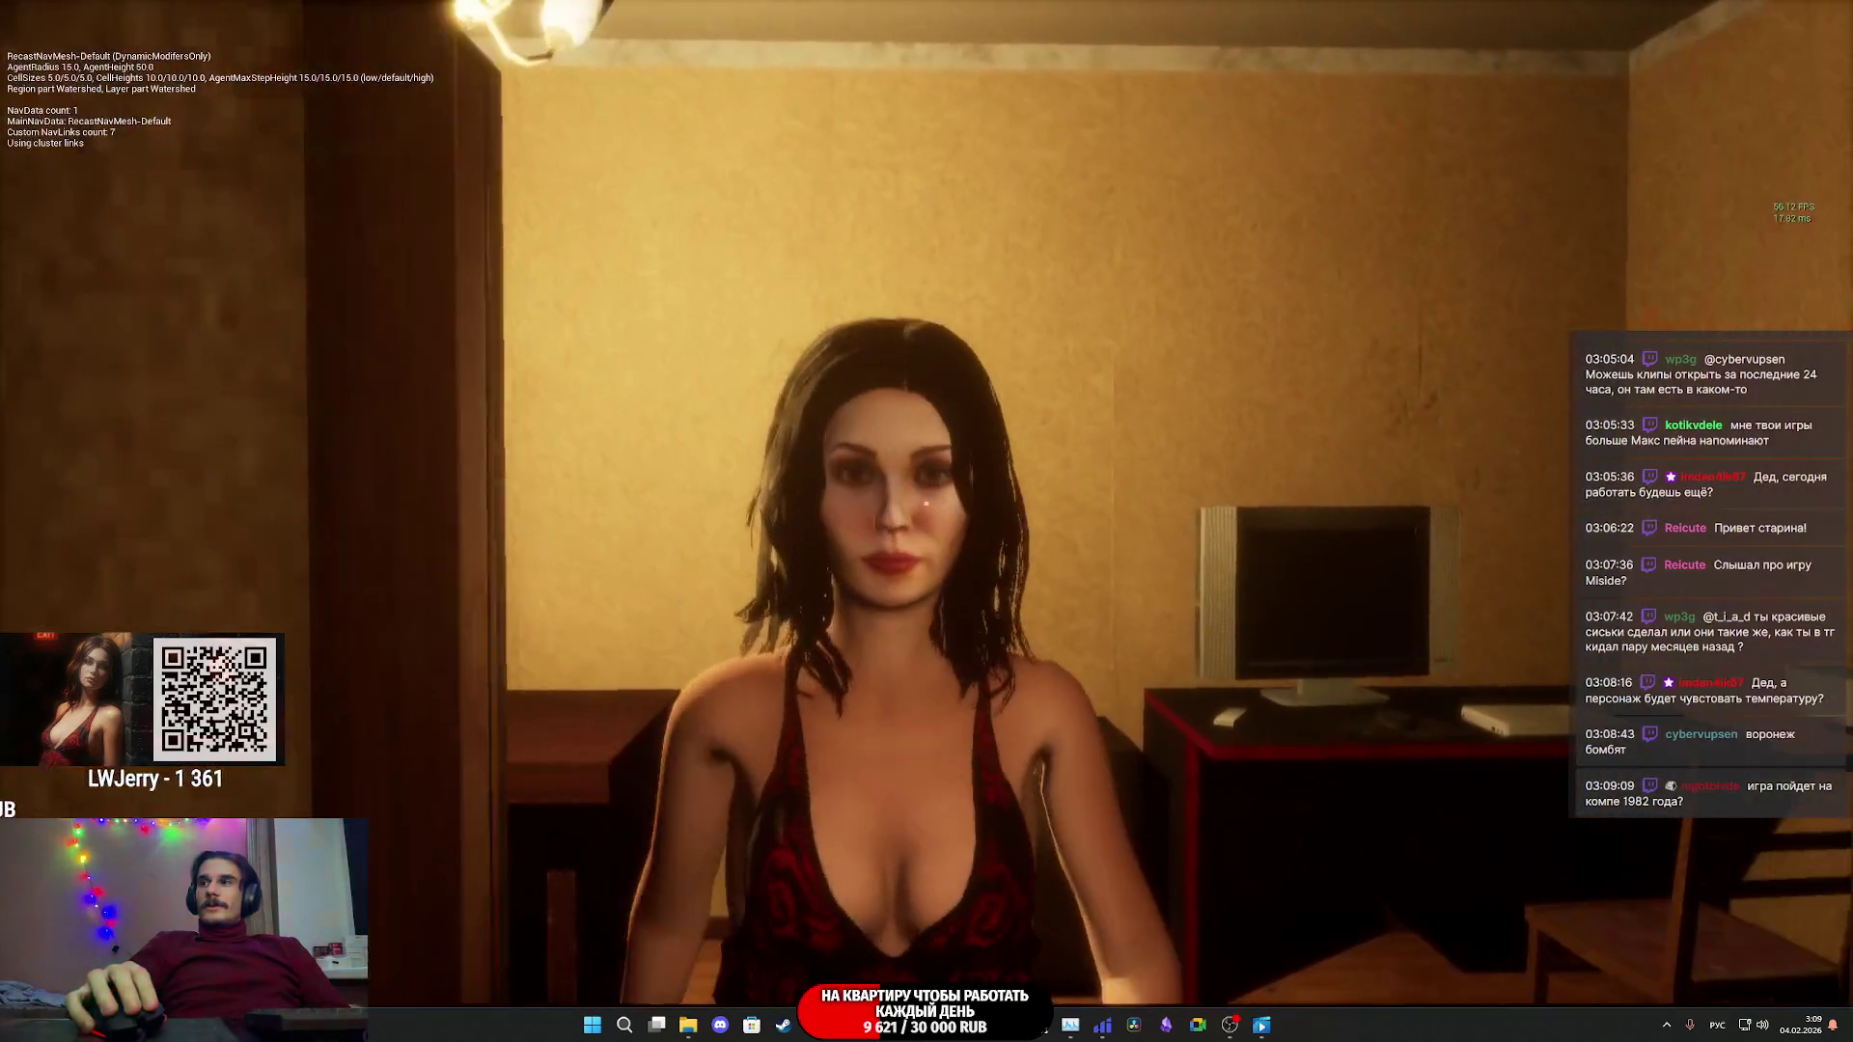
{"action": "key", "text": "w"}
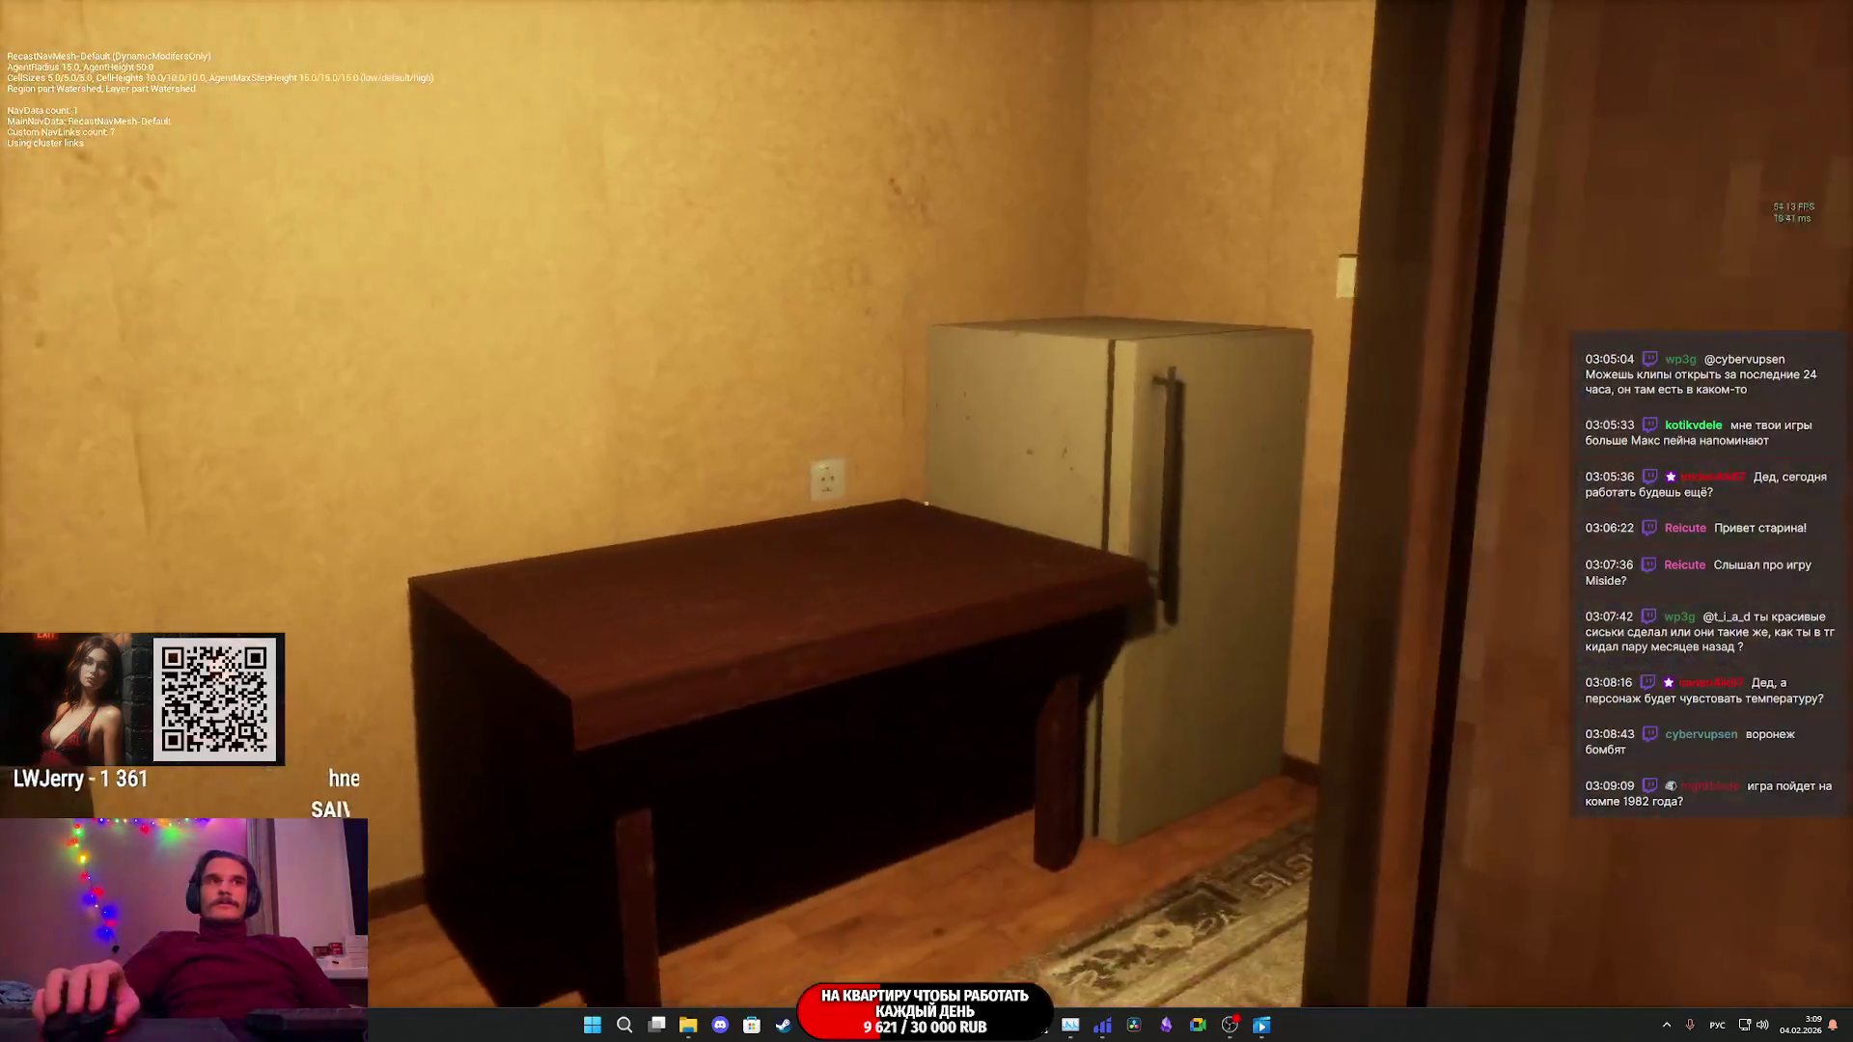
{"action": "key", "text": "w"}
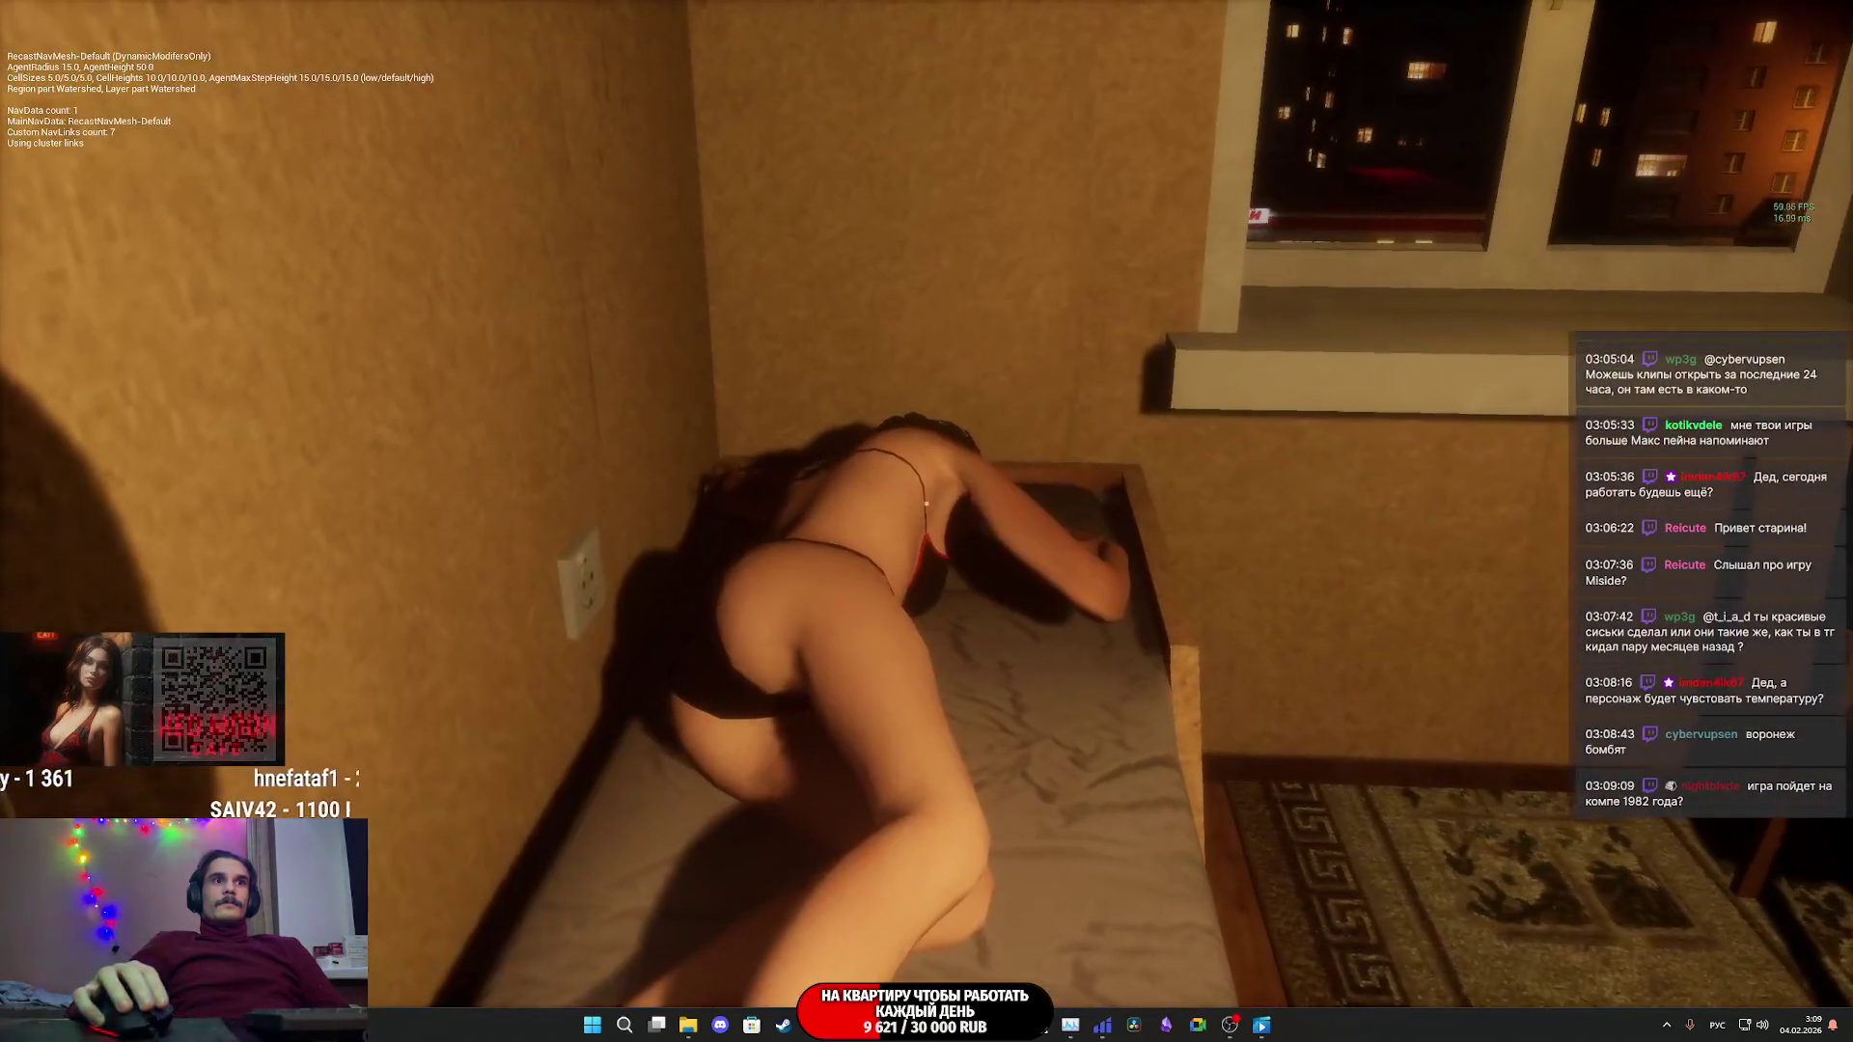
- Leave the room for the street and walk toward the café door and billboard
{"action": "key", "text": "e"}
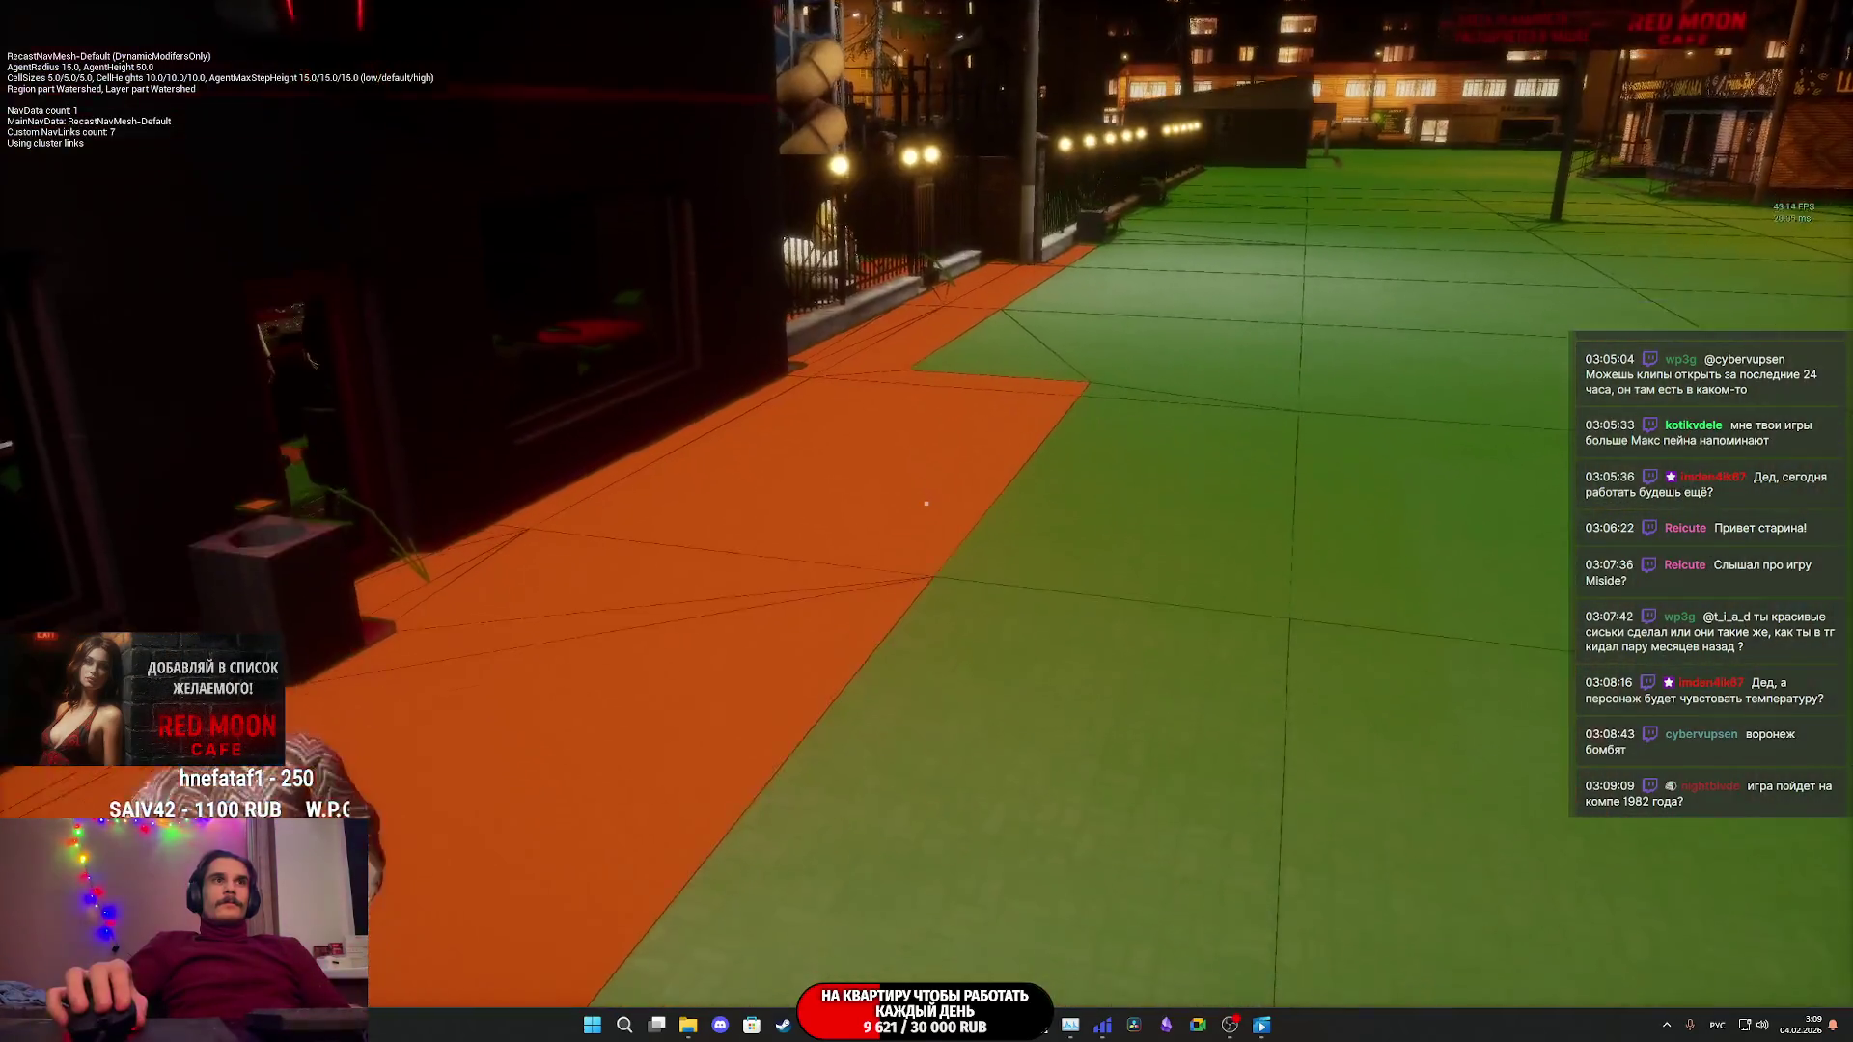
{"action": "key", "text": "Escape"}
{"action": "key", "text": "Escape"}
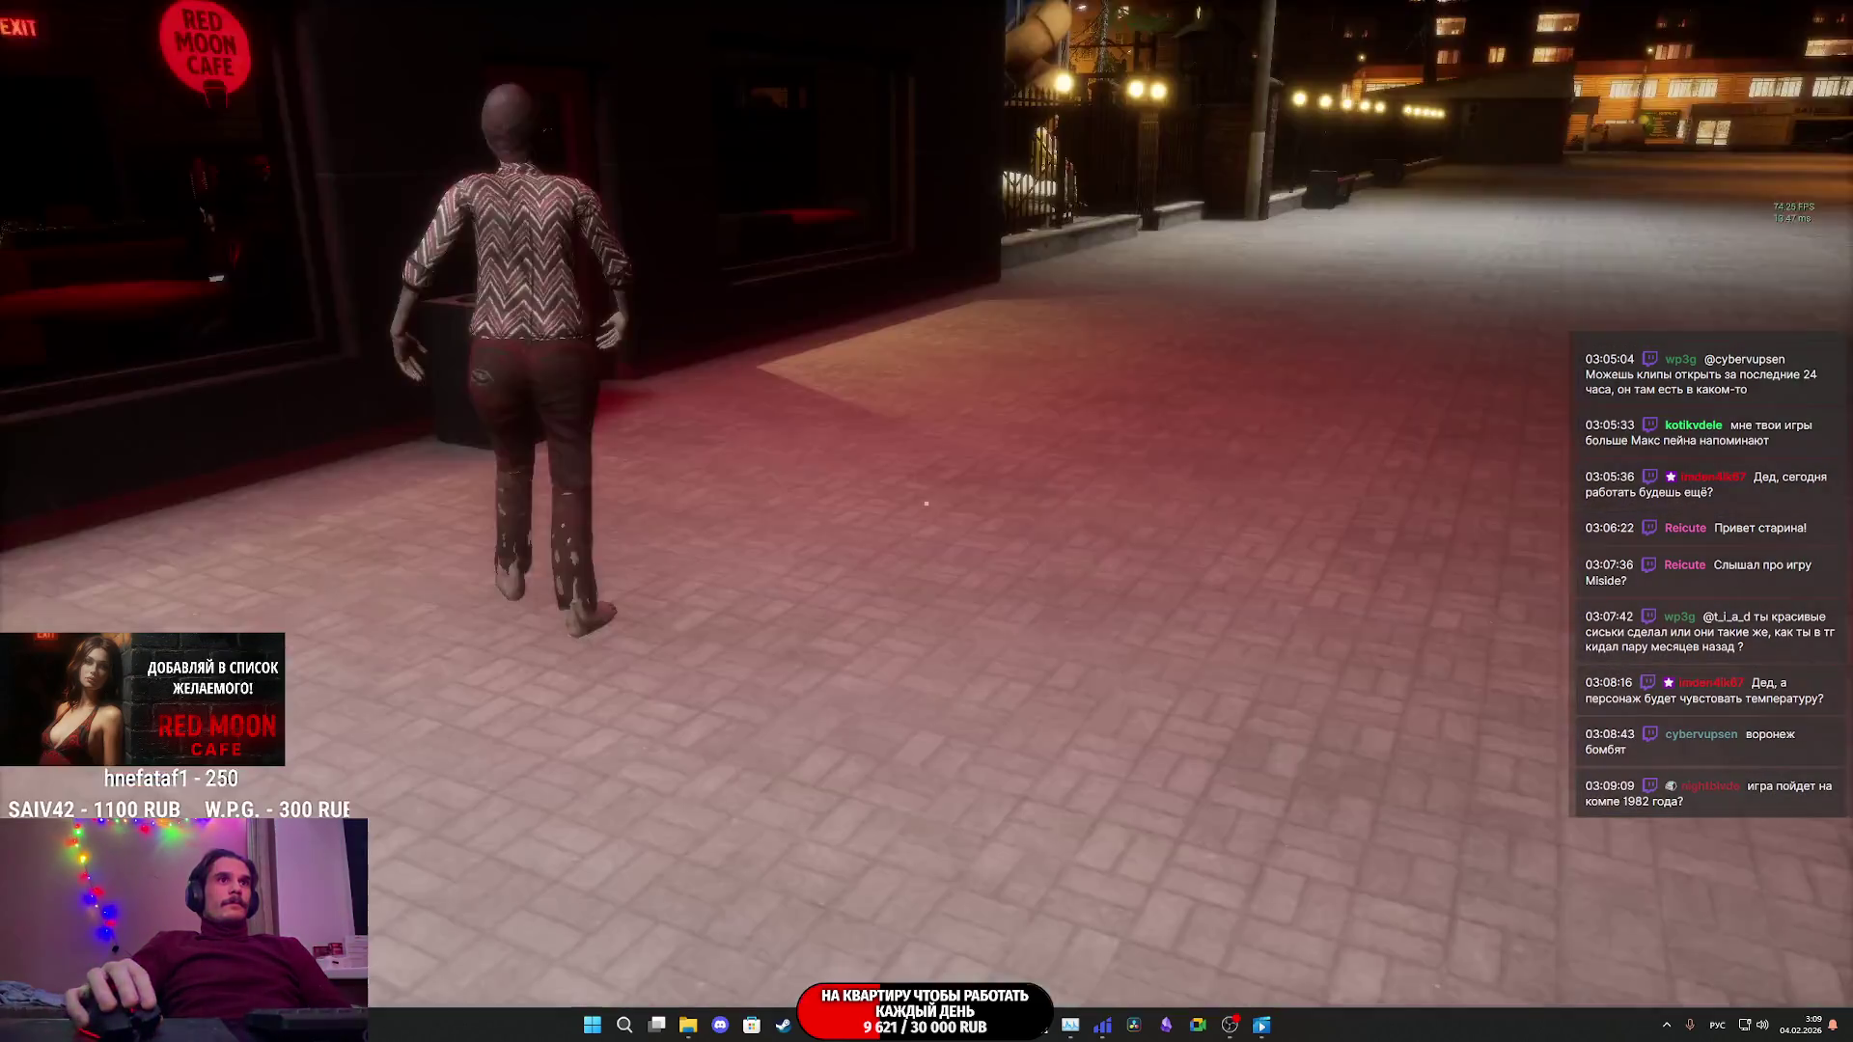
{"action": "key", "text": "w"}
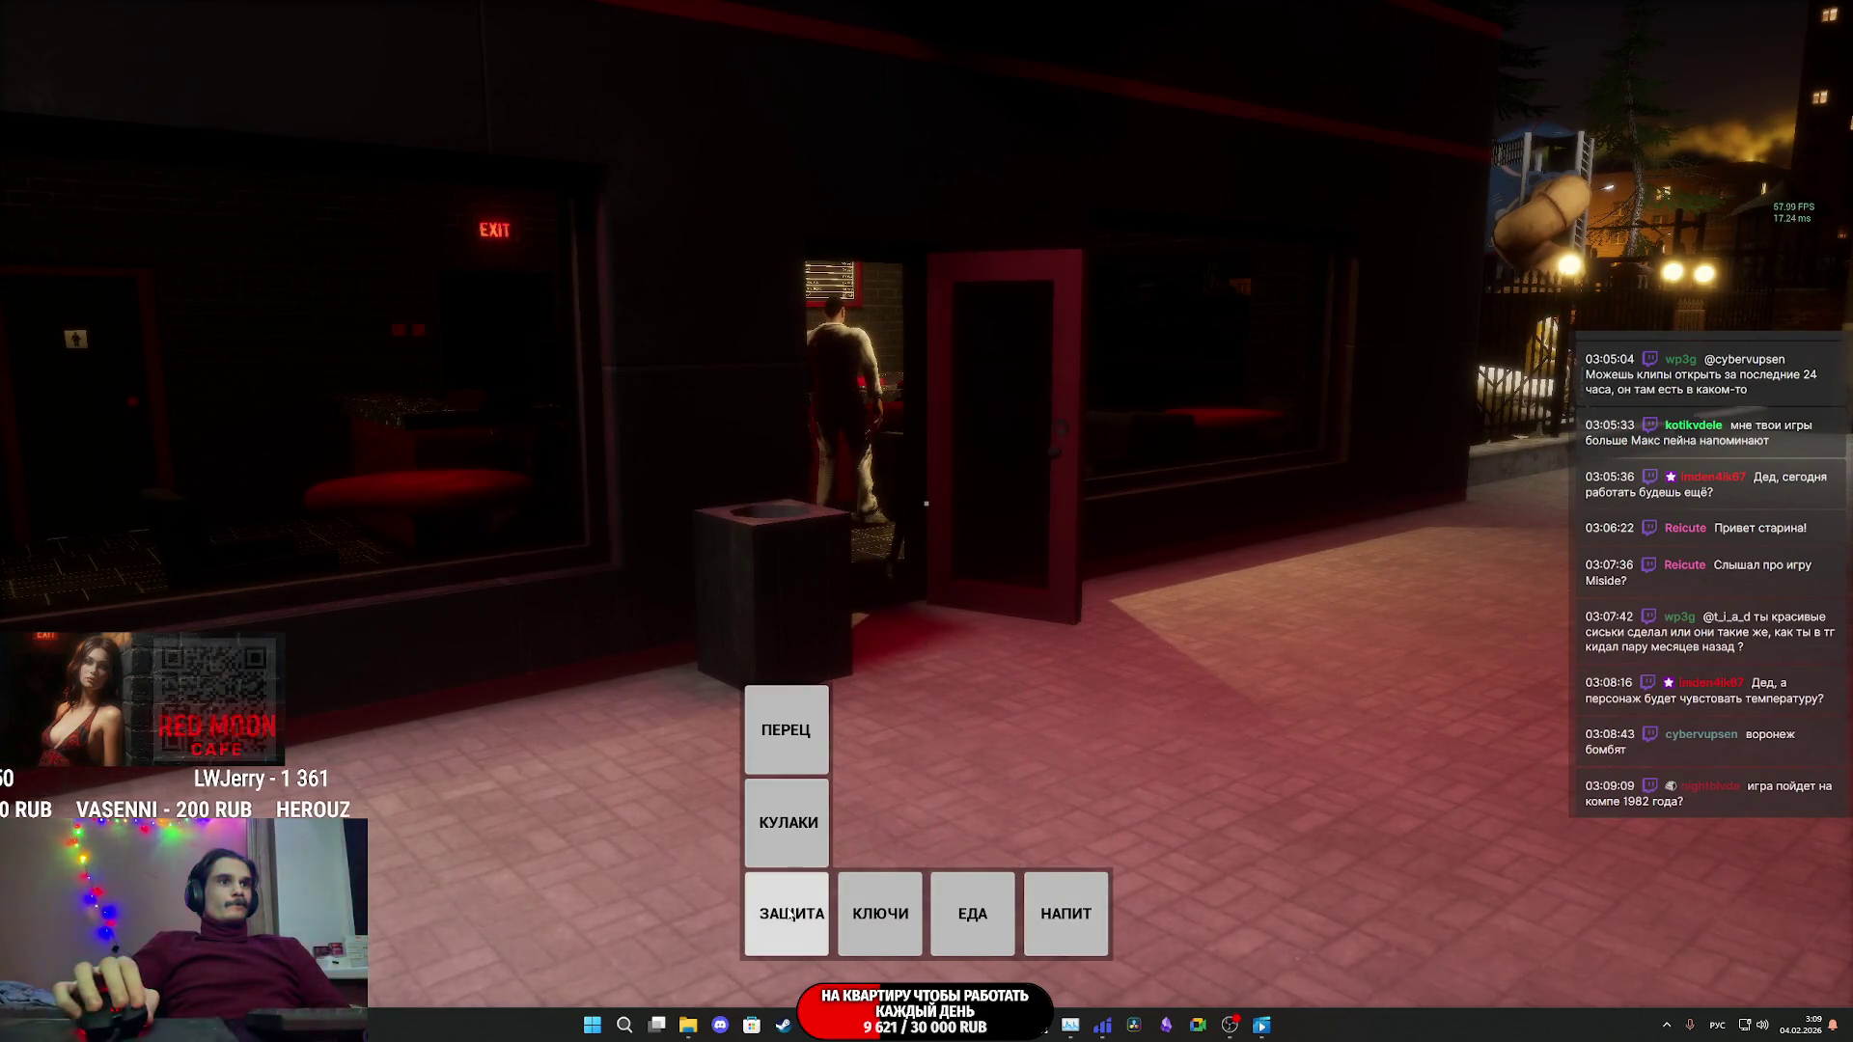
{"action": "mouse_move", "coordinate": [1084, 907]}
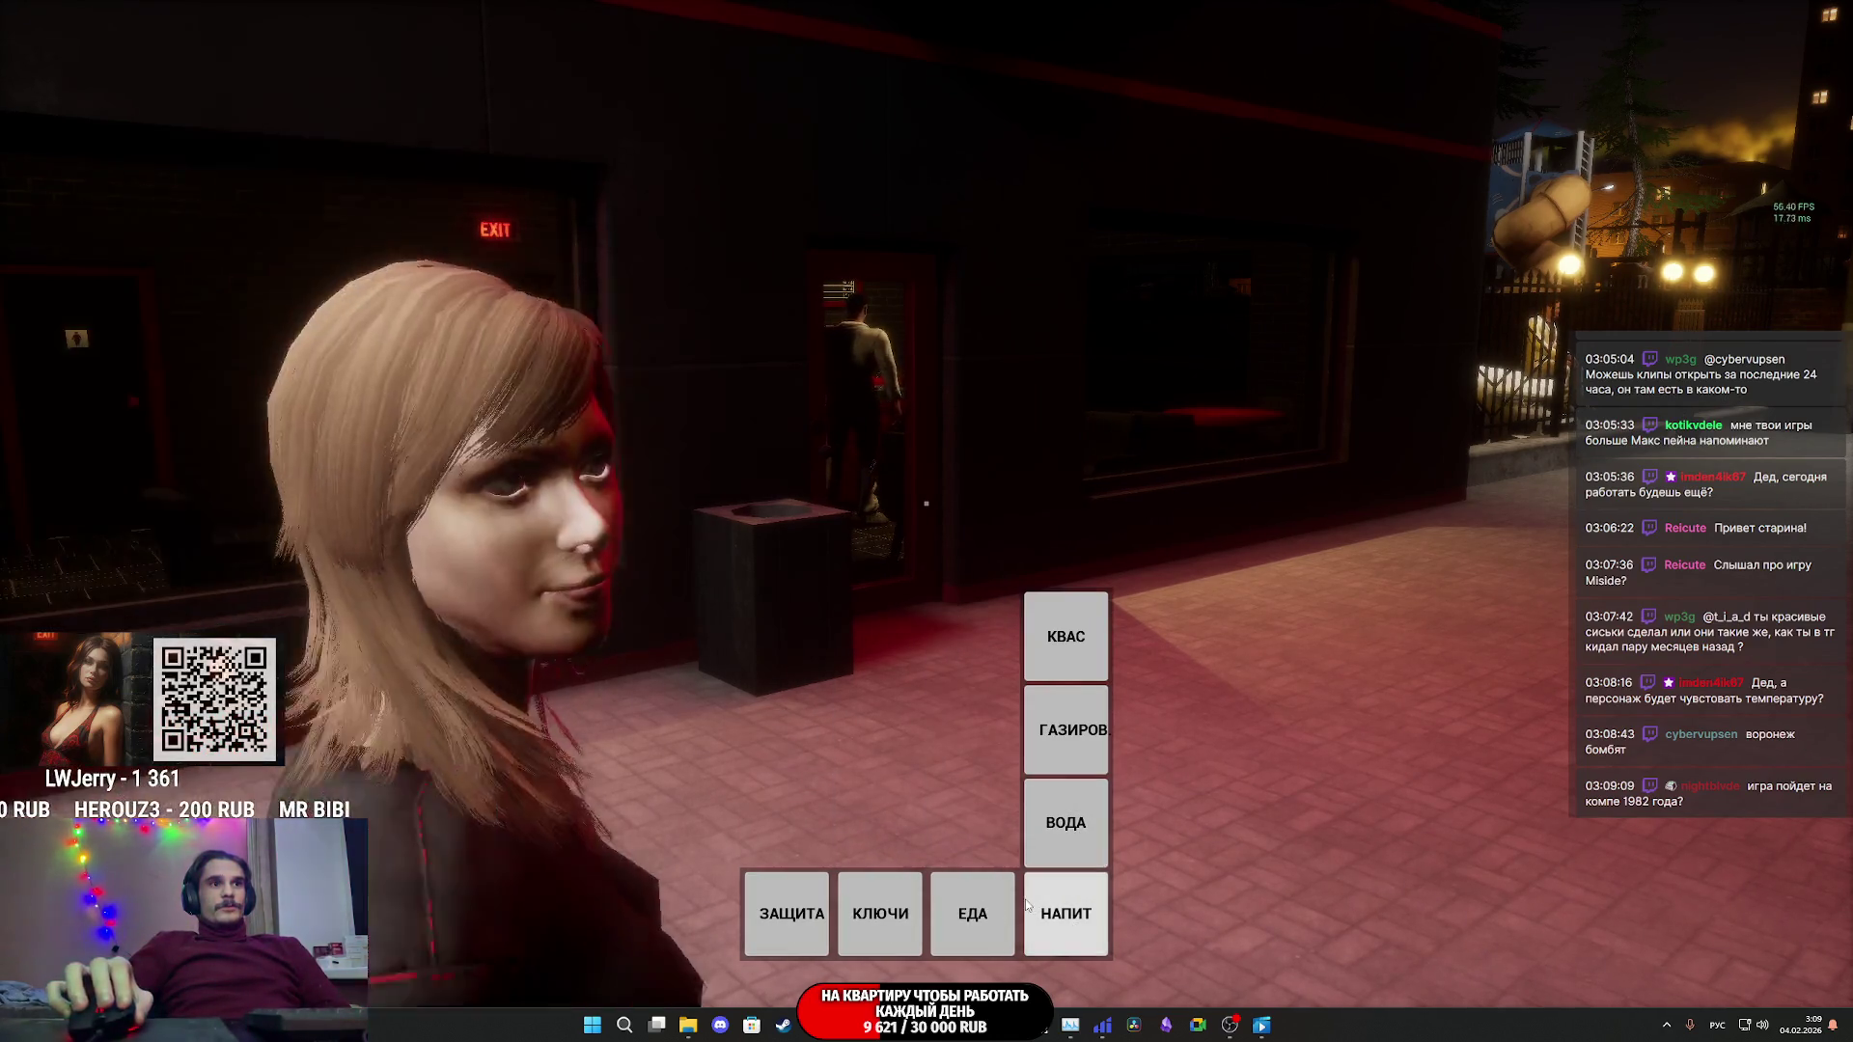
{"action": "key", "text": "Escape"}
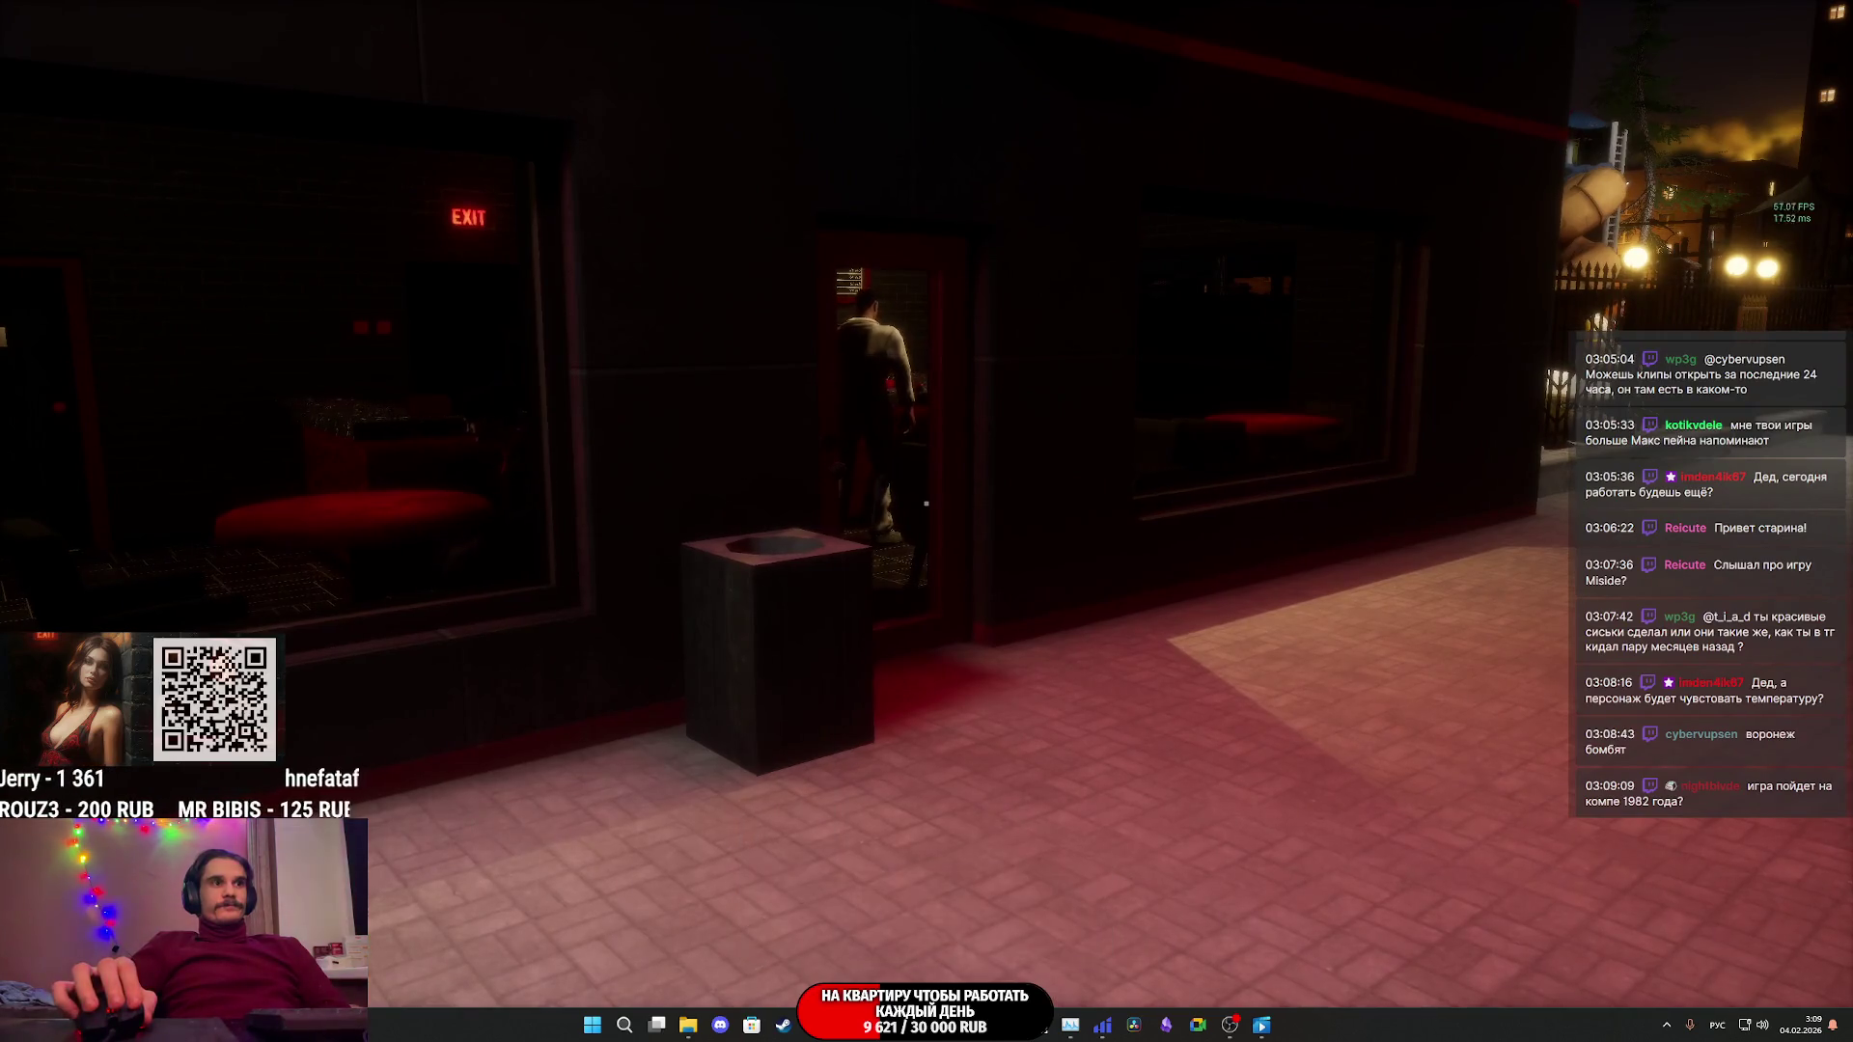
{"action": "key", "text": "w"}
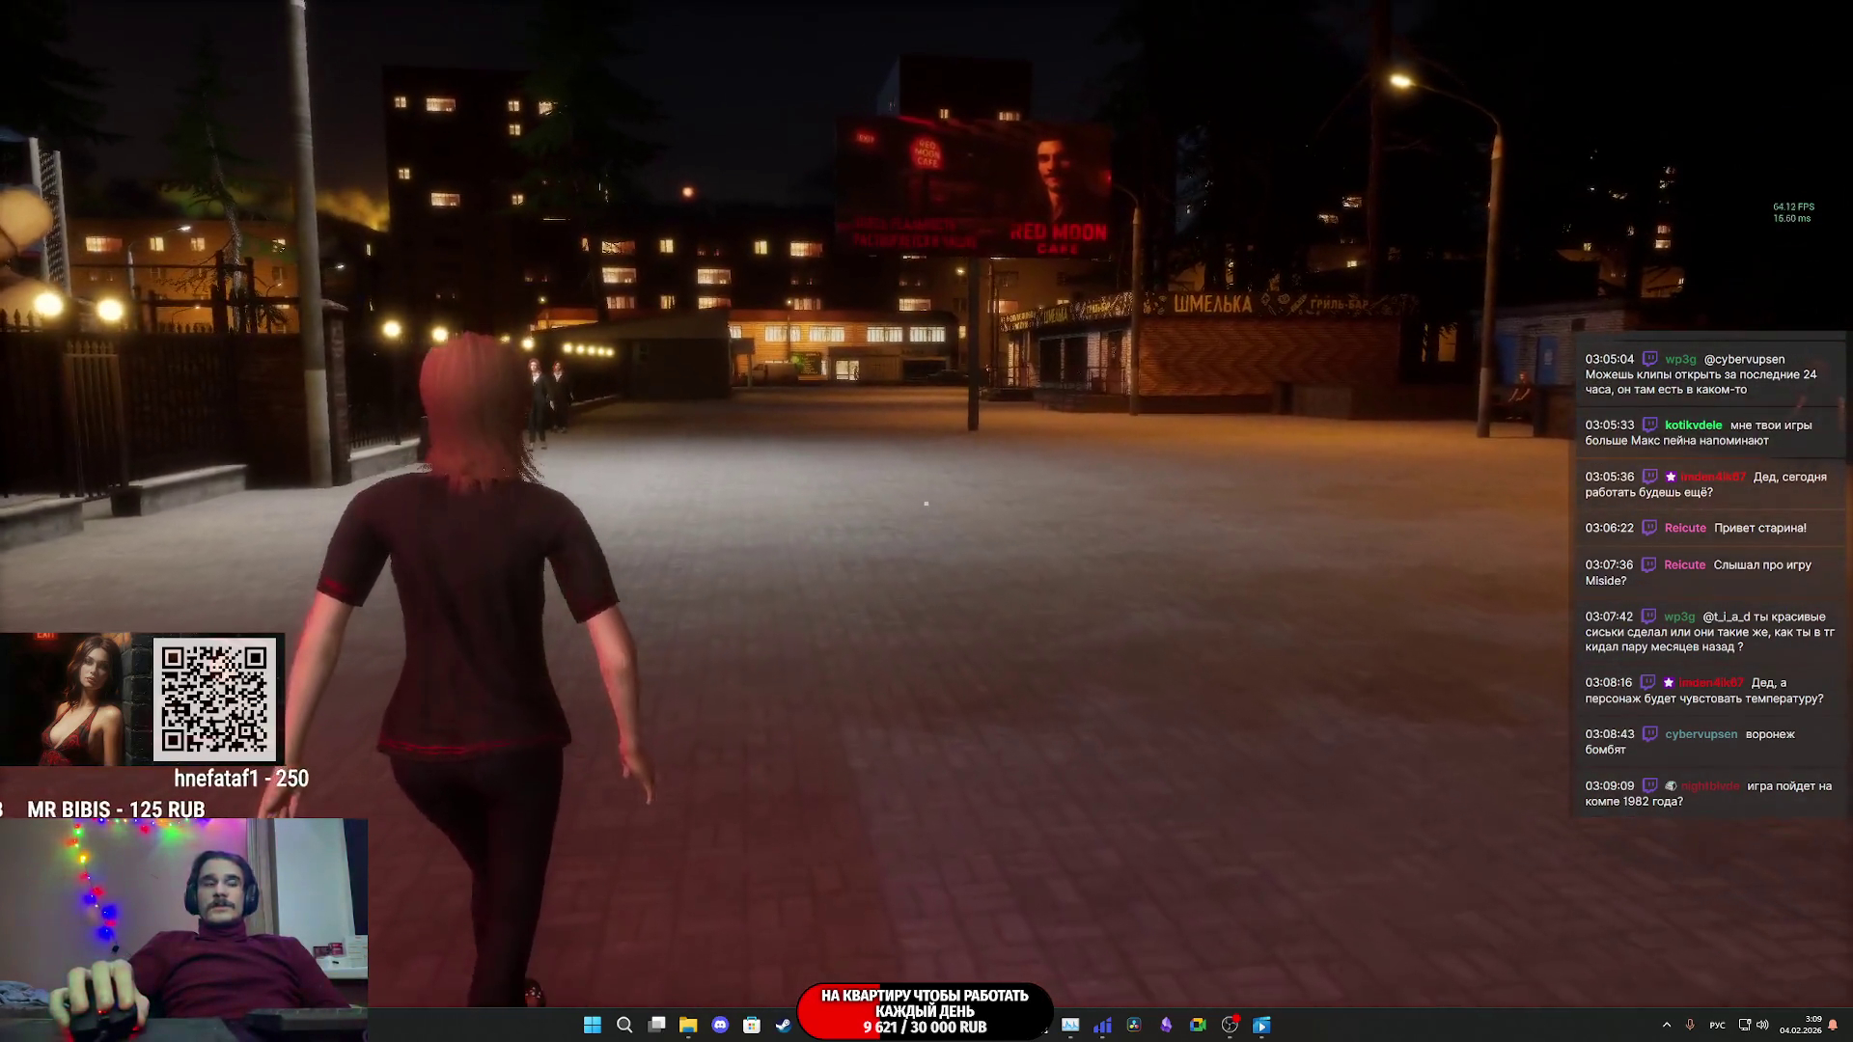
- Bring up the Tab quick menu and pick ПЕРЕЦ from the ЗАЩИТА category
{"action": "key", "text": "Tab"}
{"action": "left_click", "coordinate": [799, 924]}
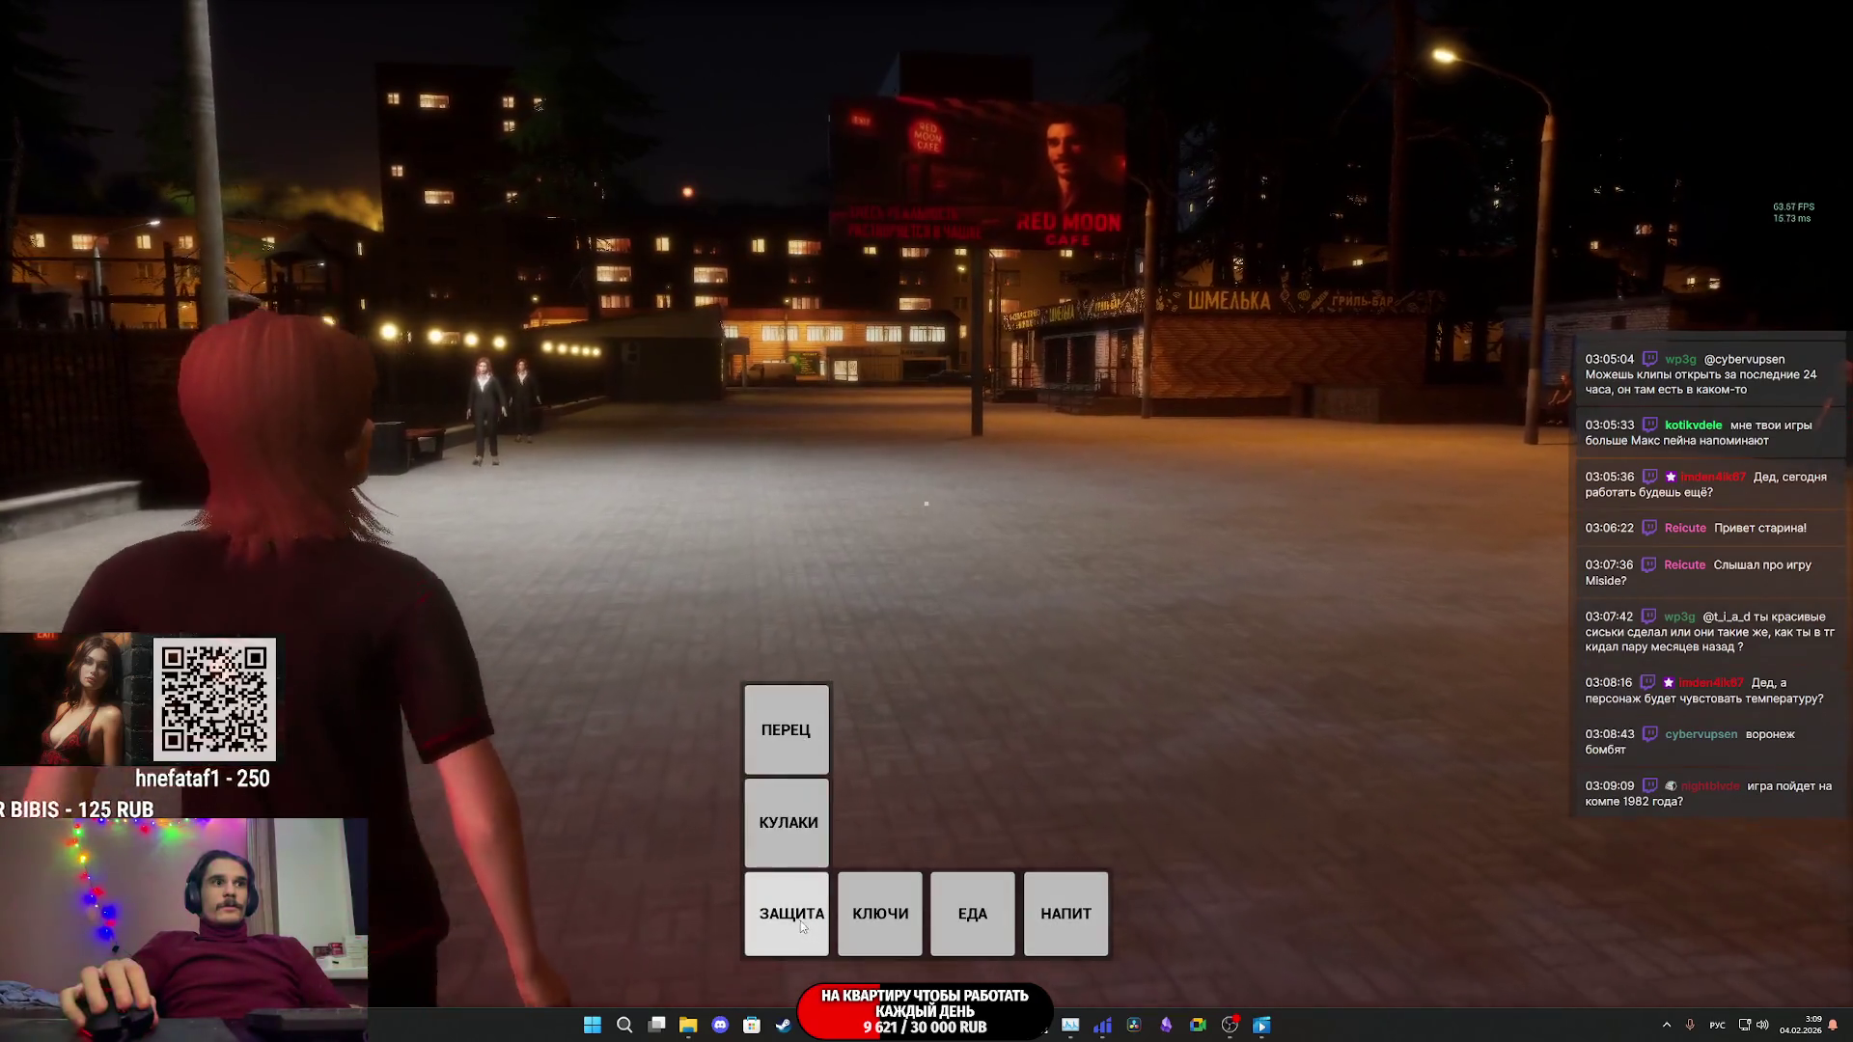
{"action": "key", "text": "Escape"}
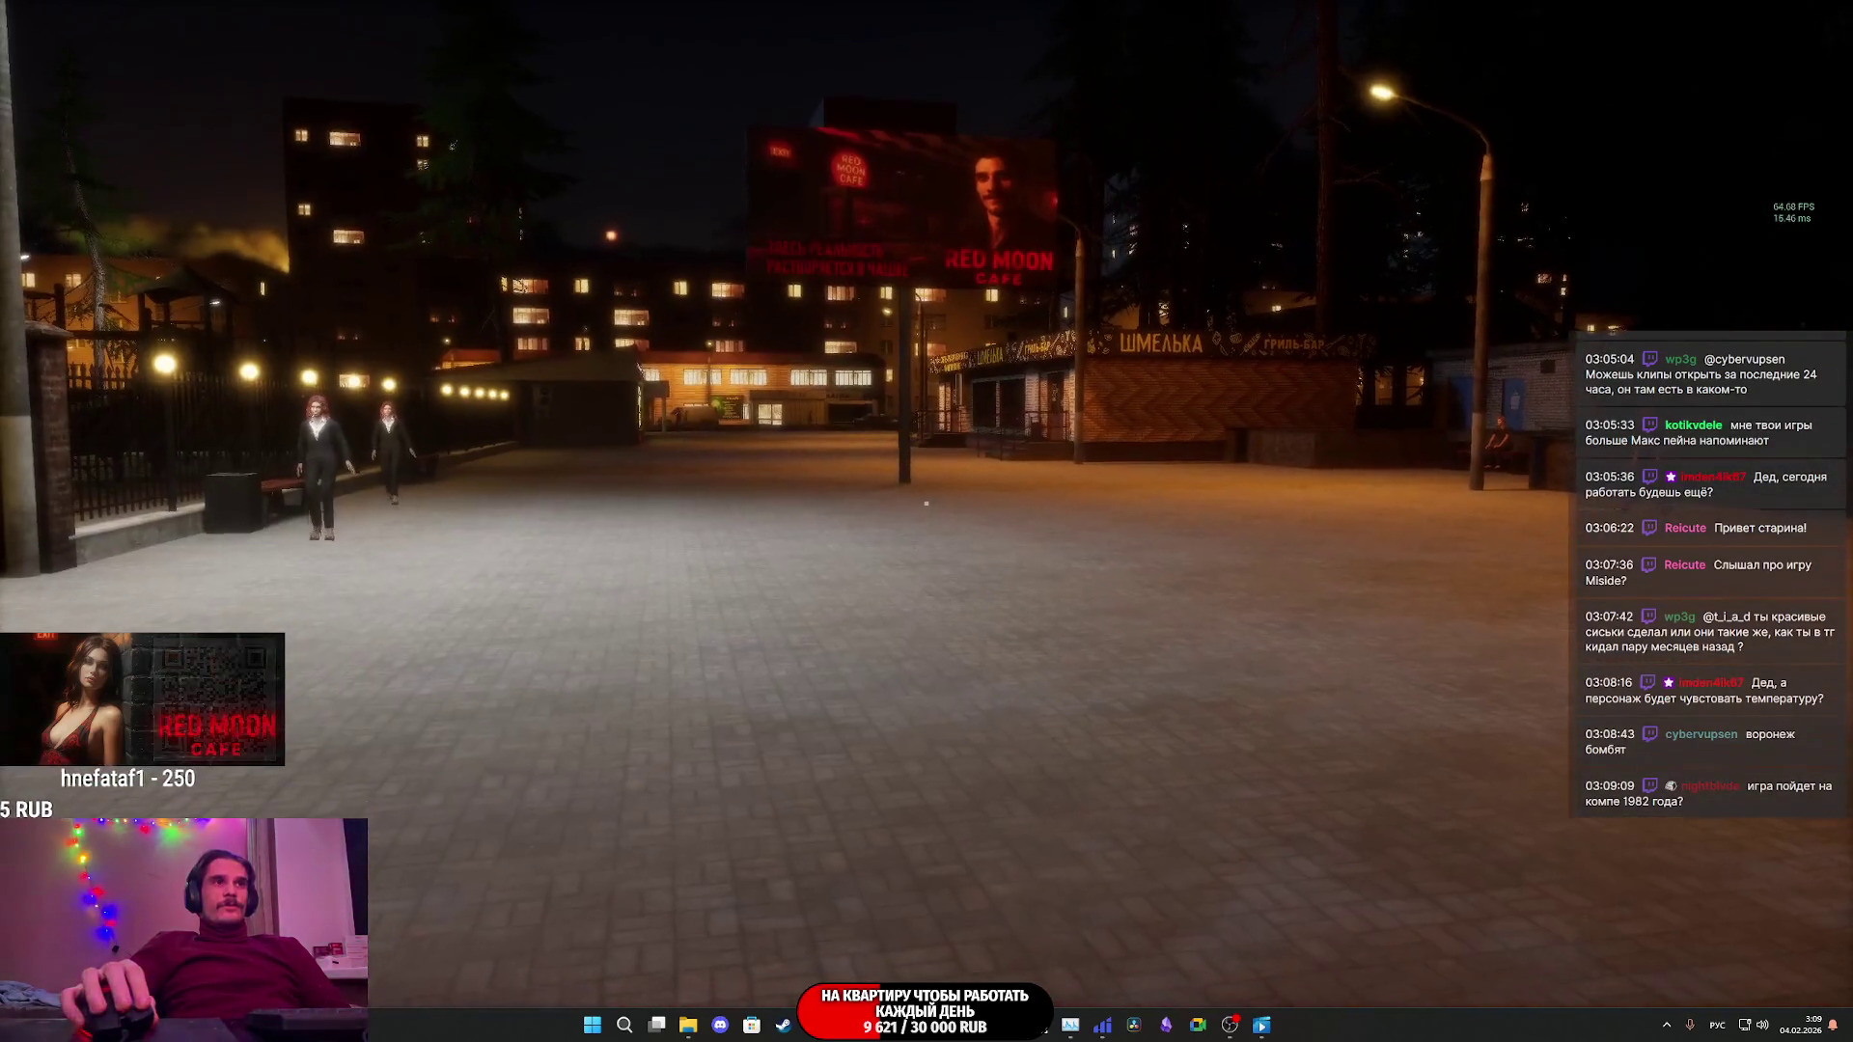
{"action": "key", "text": "Tab"}
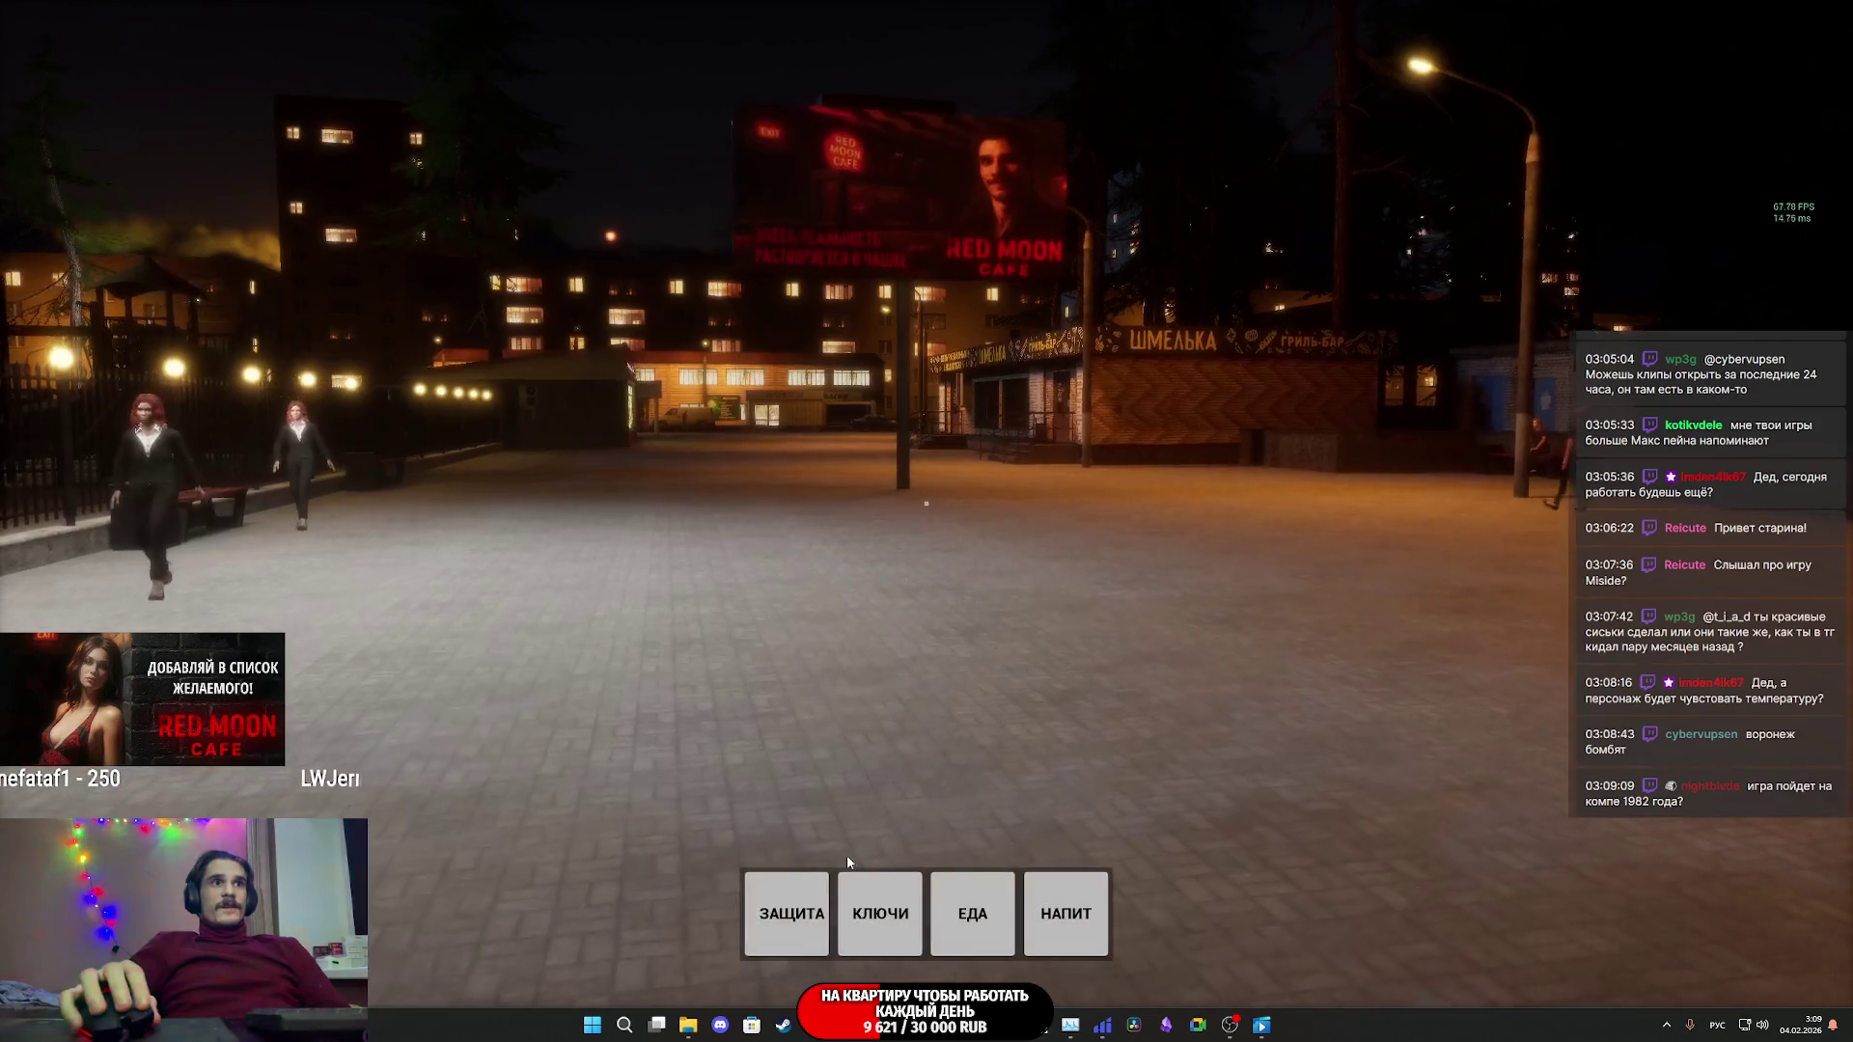
{"action": "left_click", "coordinate": [817, 880]}
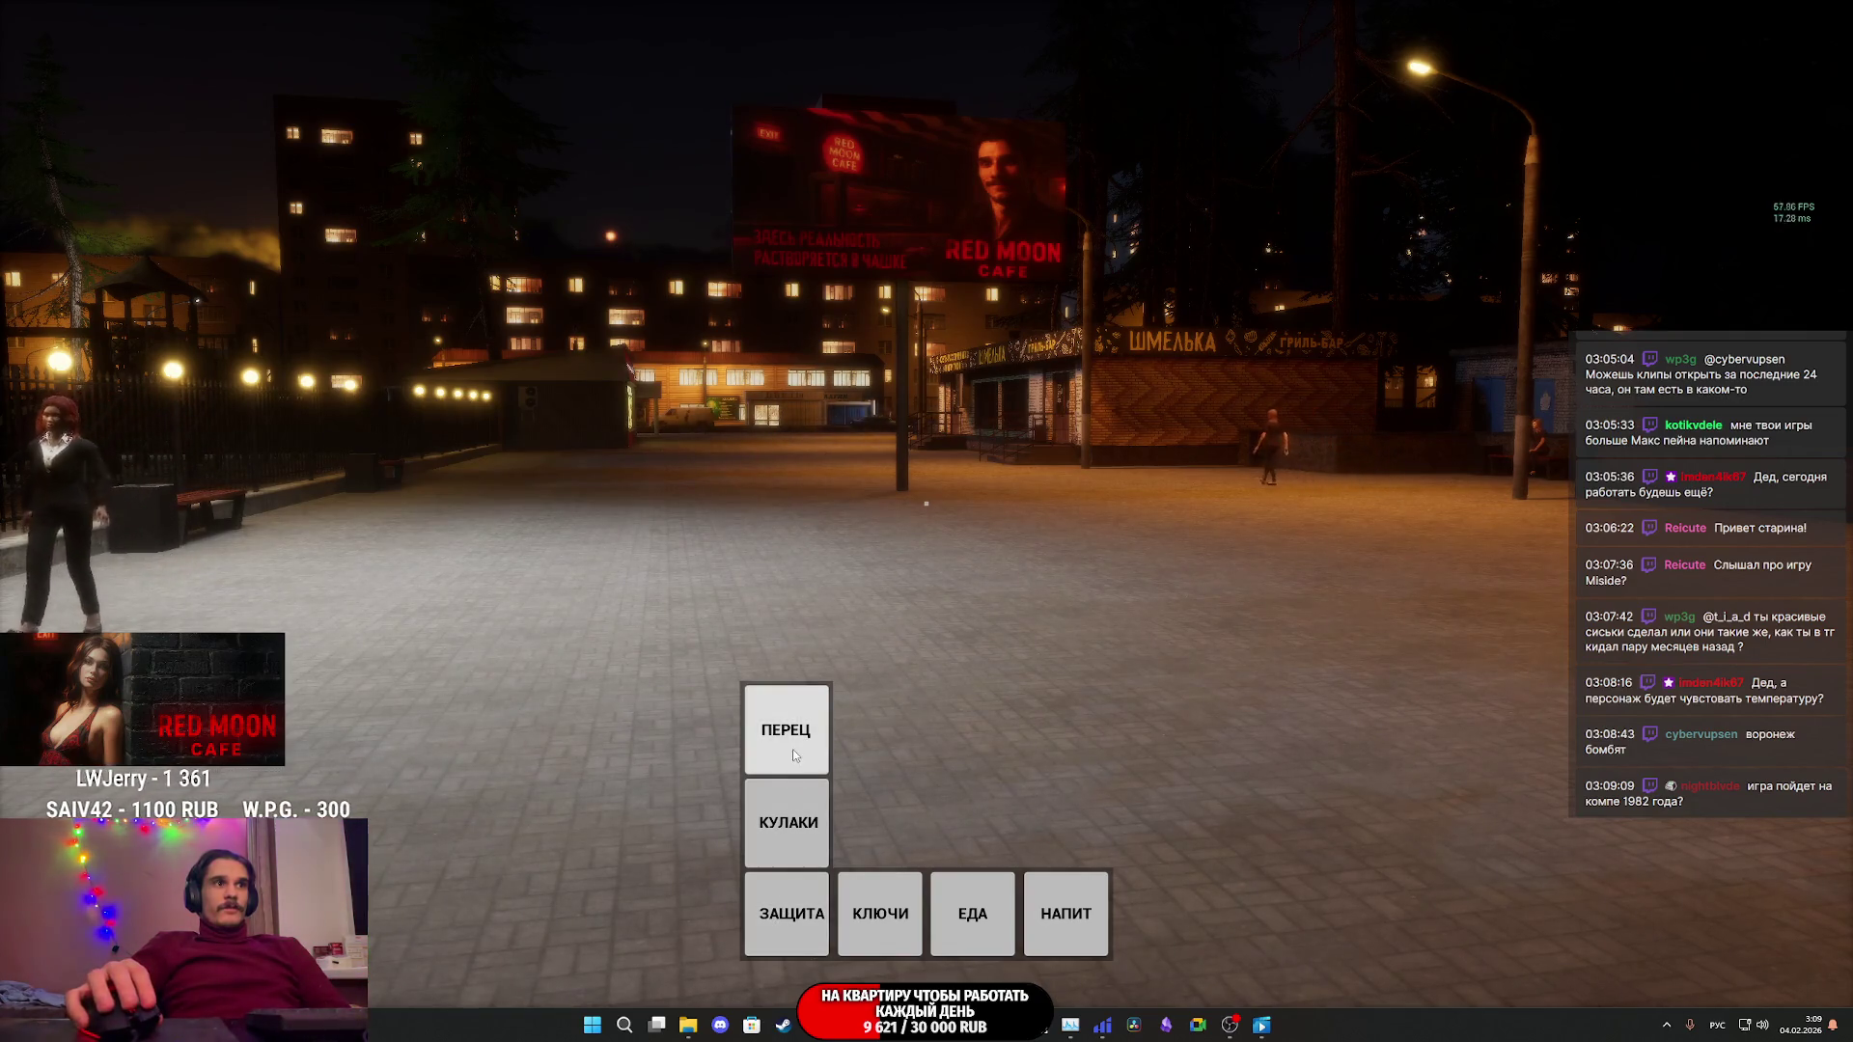
{"action": "left_click", "coordinate": [795, 739]}
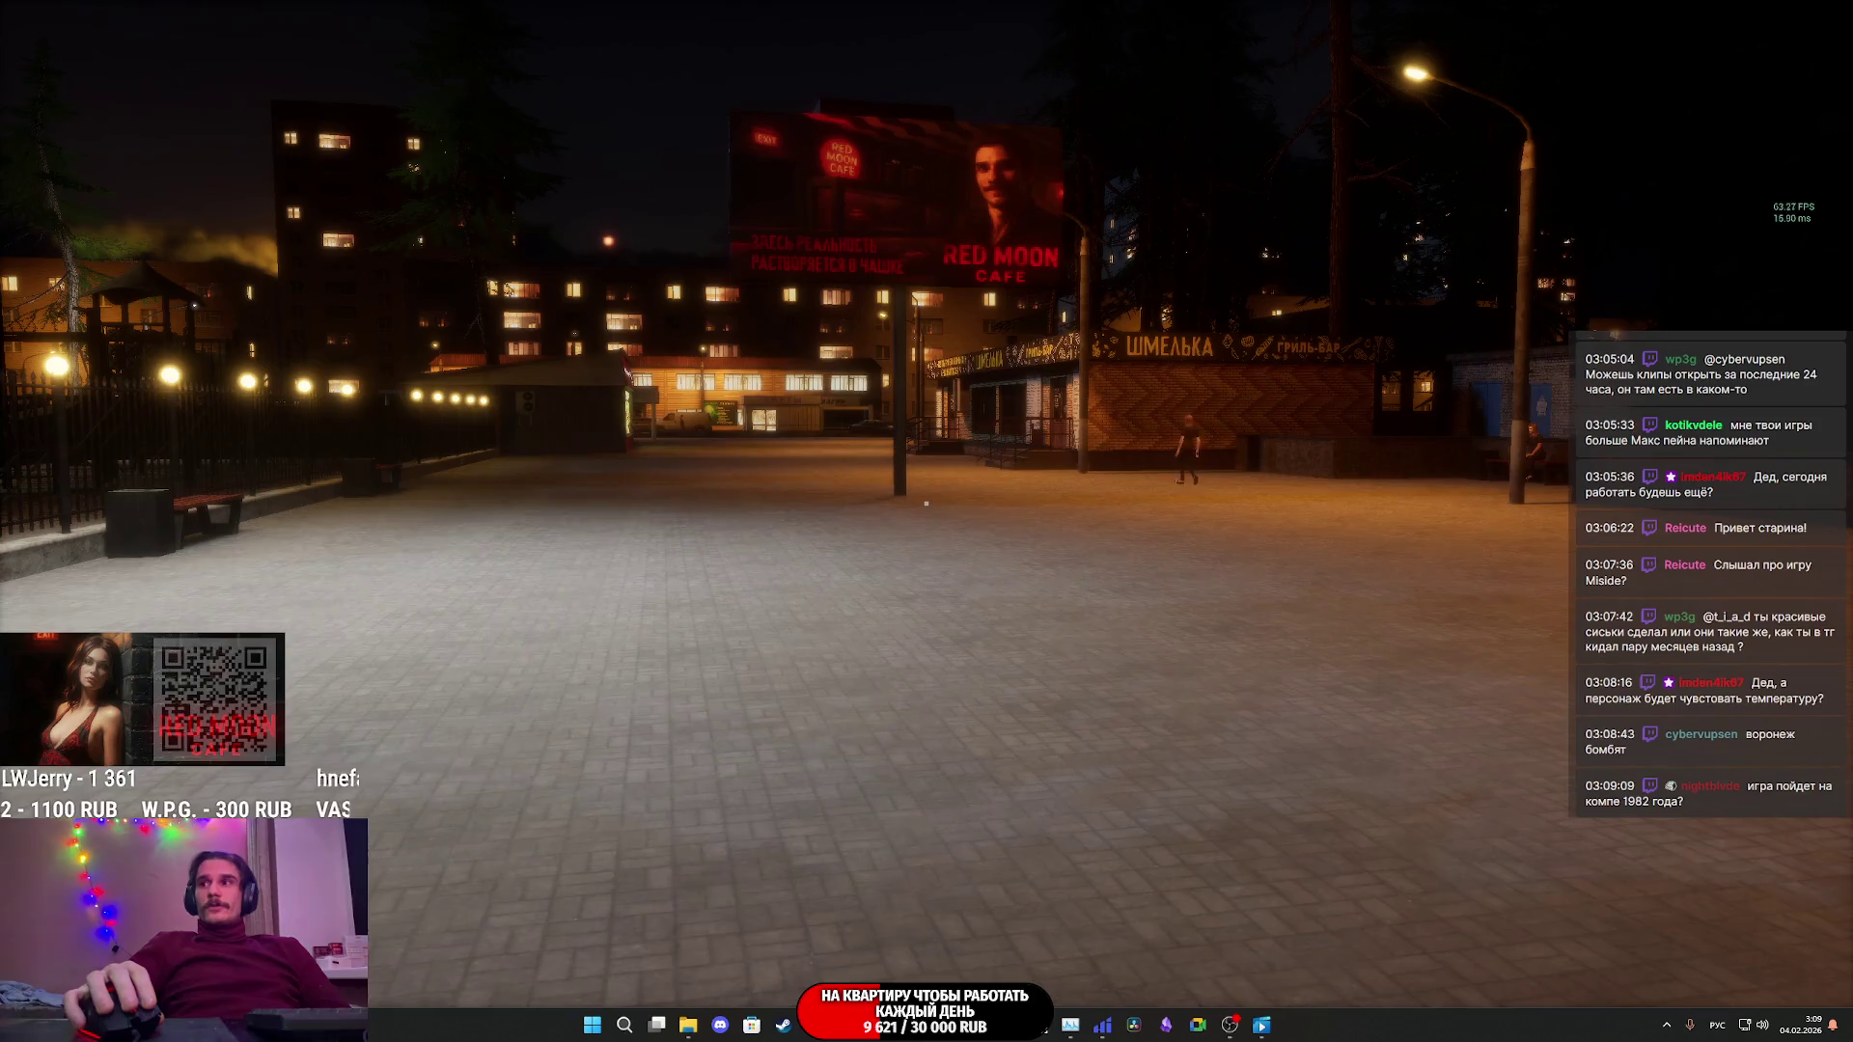
- Choose another ЗАЩИТА item, and reveal the КВАРТ slot under КЛЮЧИ
{"action": "key", "text": "Tab"}
{"action": "left_click", "coordinate": [816, 880]}
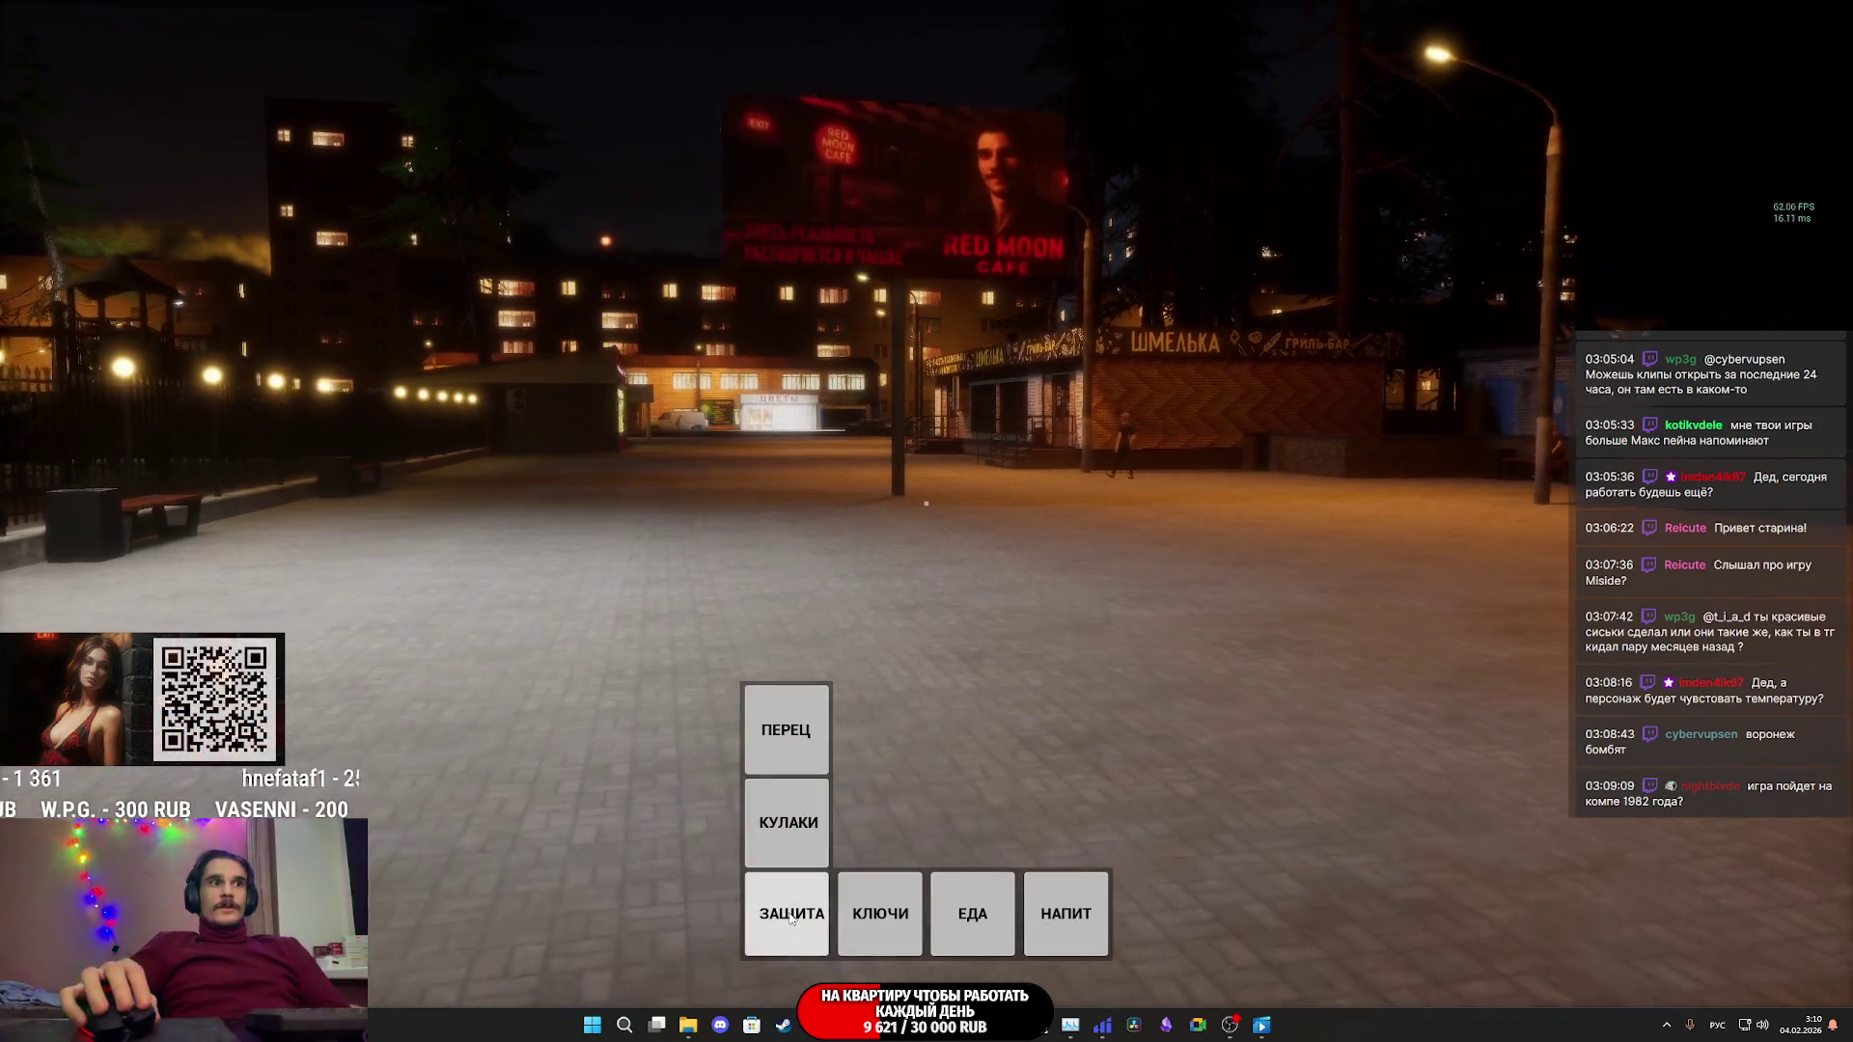
{"action": "left_click", "coordinate": [795, 739]}
{"action": "key", "text": "Tab"}
{"action": "mouse_move", "coordinate": [880, 911]}
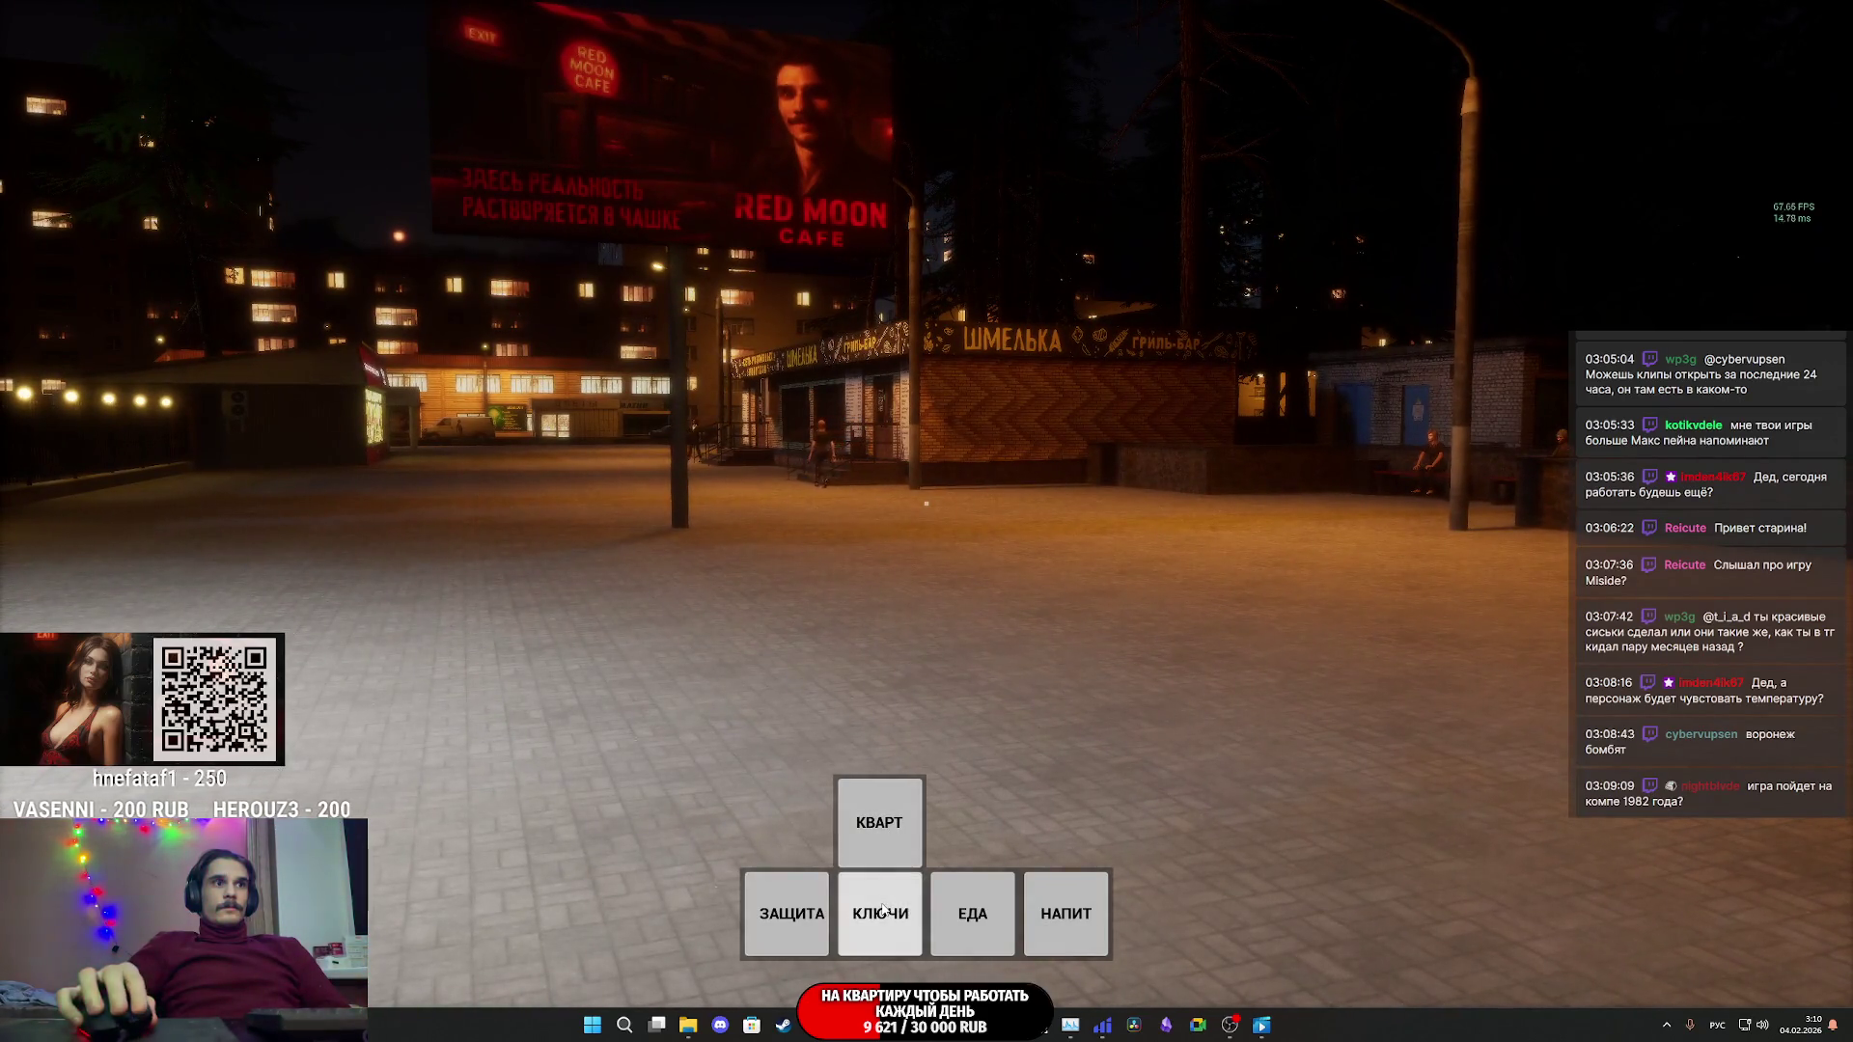
{"action": "key", "text": "Tab"}
{"action": "key", "text": "Tab"}
{"action": "left_click", "coordinate": [788, 726]}
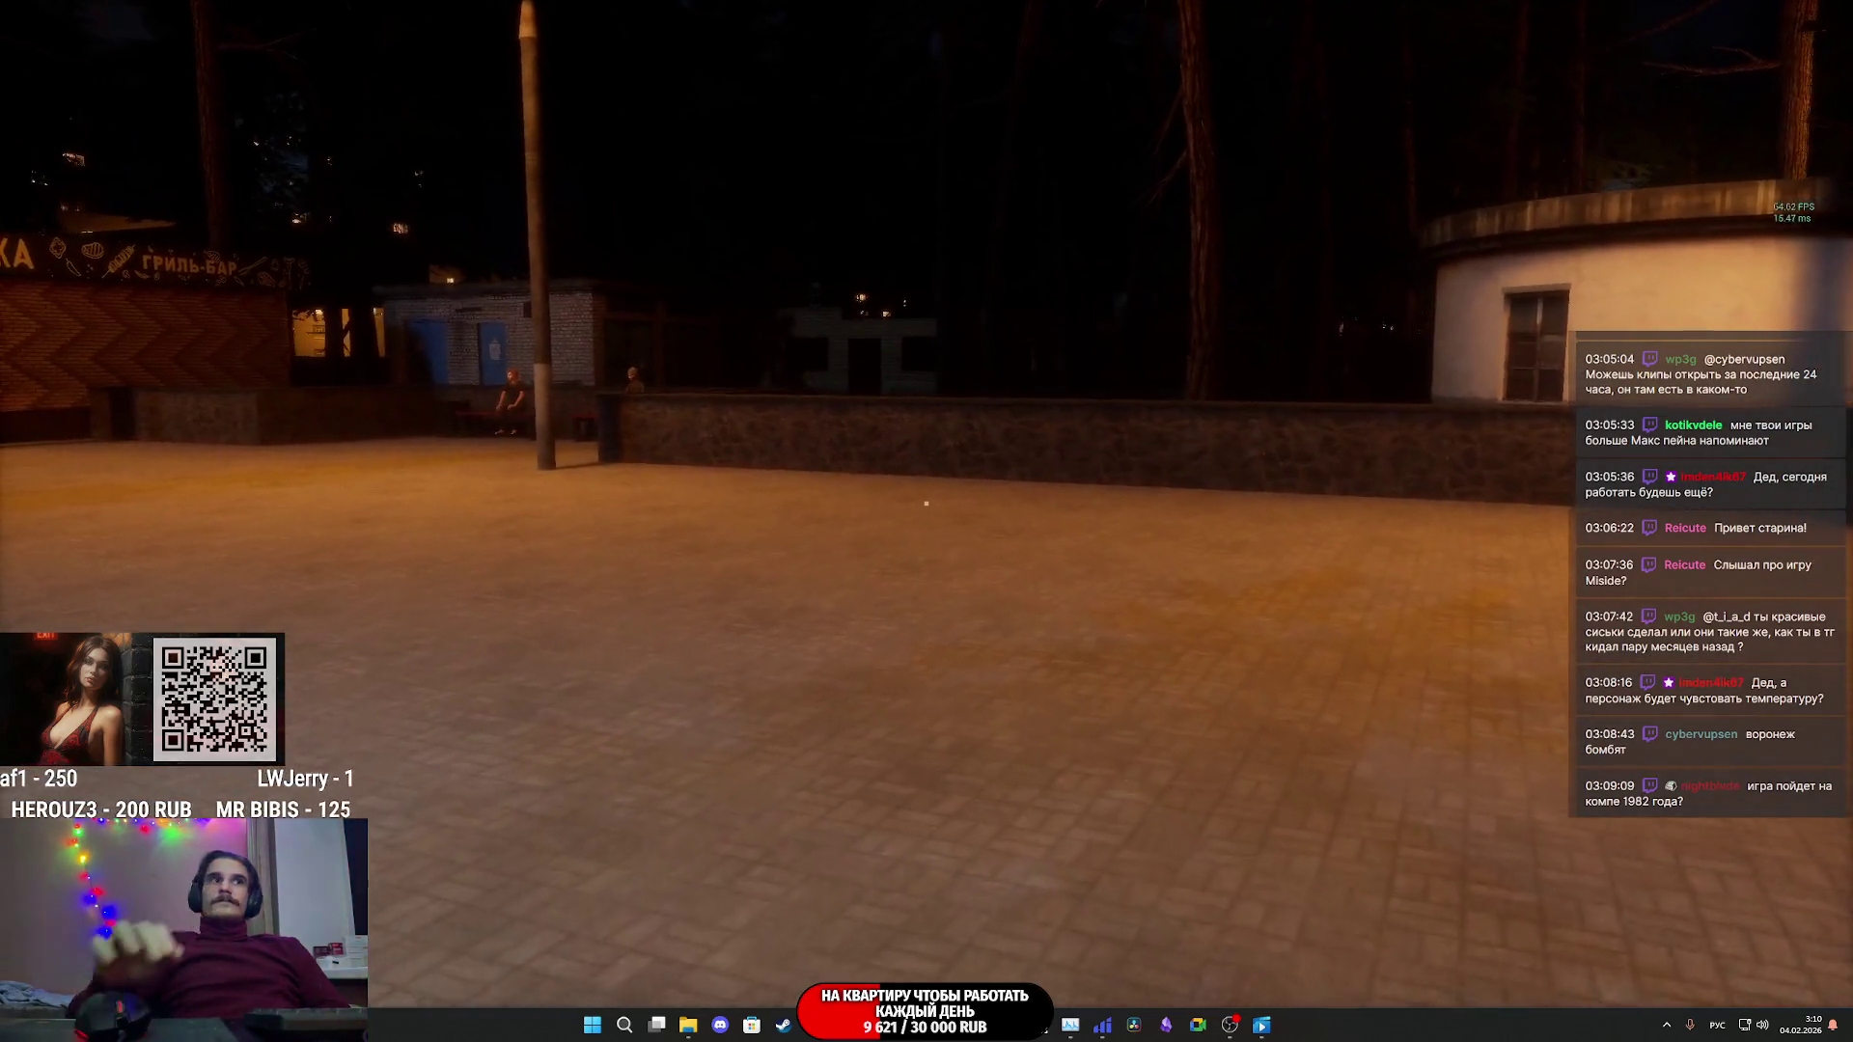
- Cross the square past Шмелька toward Red Moon Cafe and equip a ЗАЩИТА item
{"action": "key", "text": "w"}
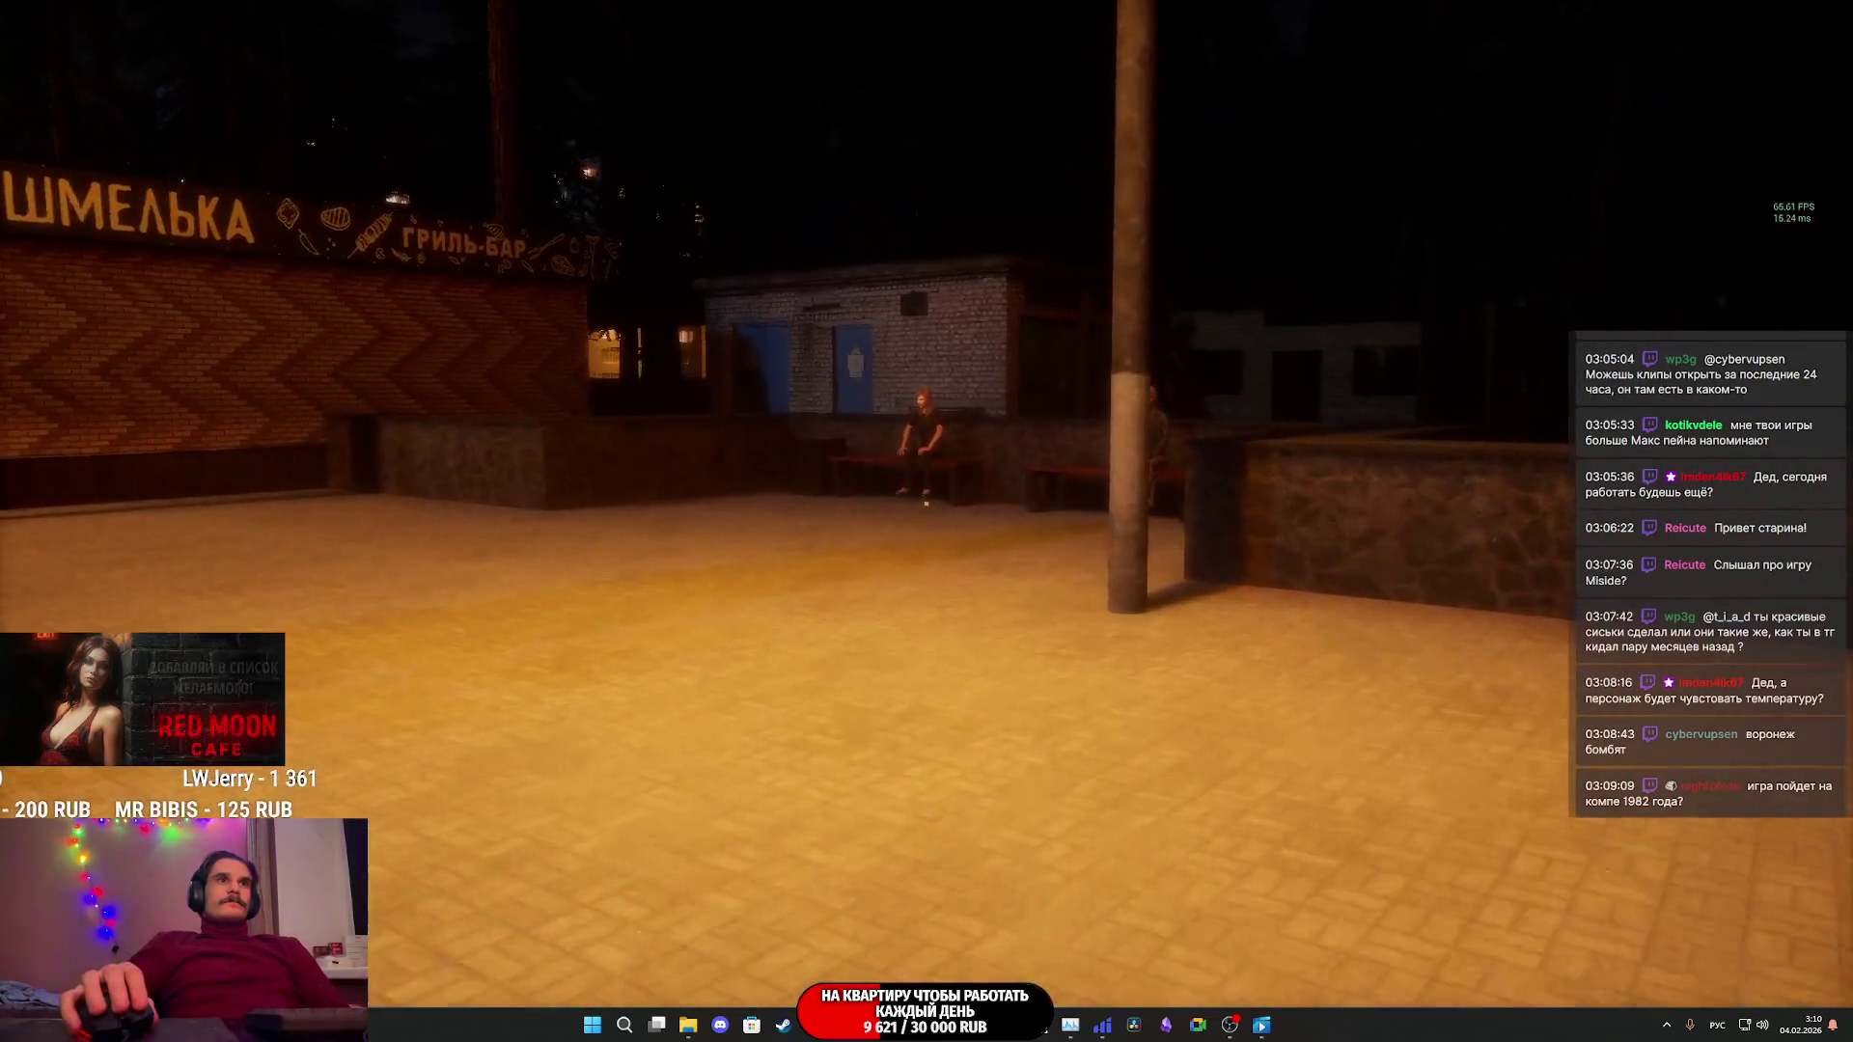
{"action": "key", "text": "w"}
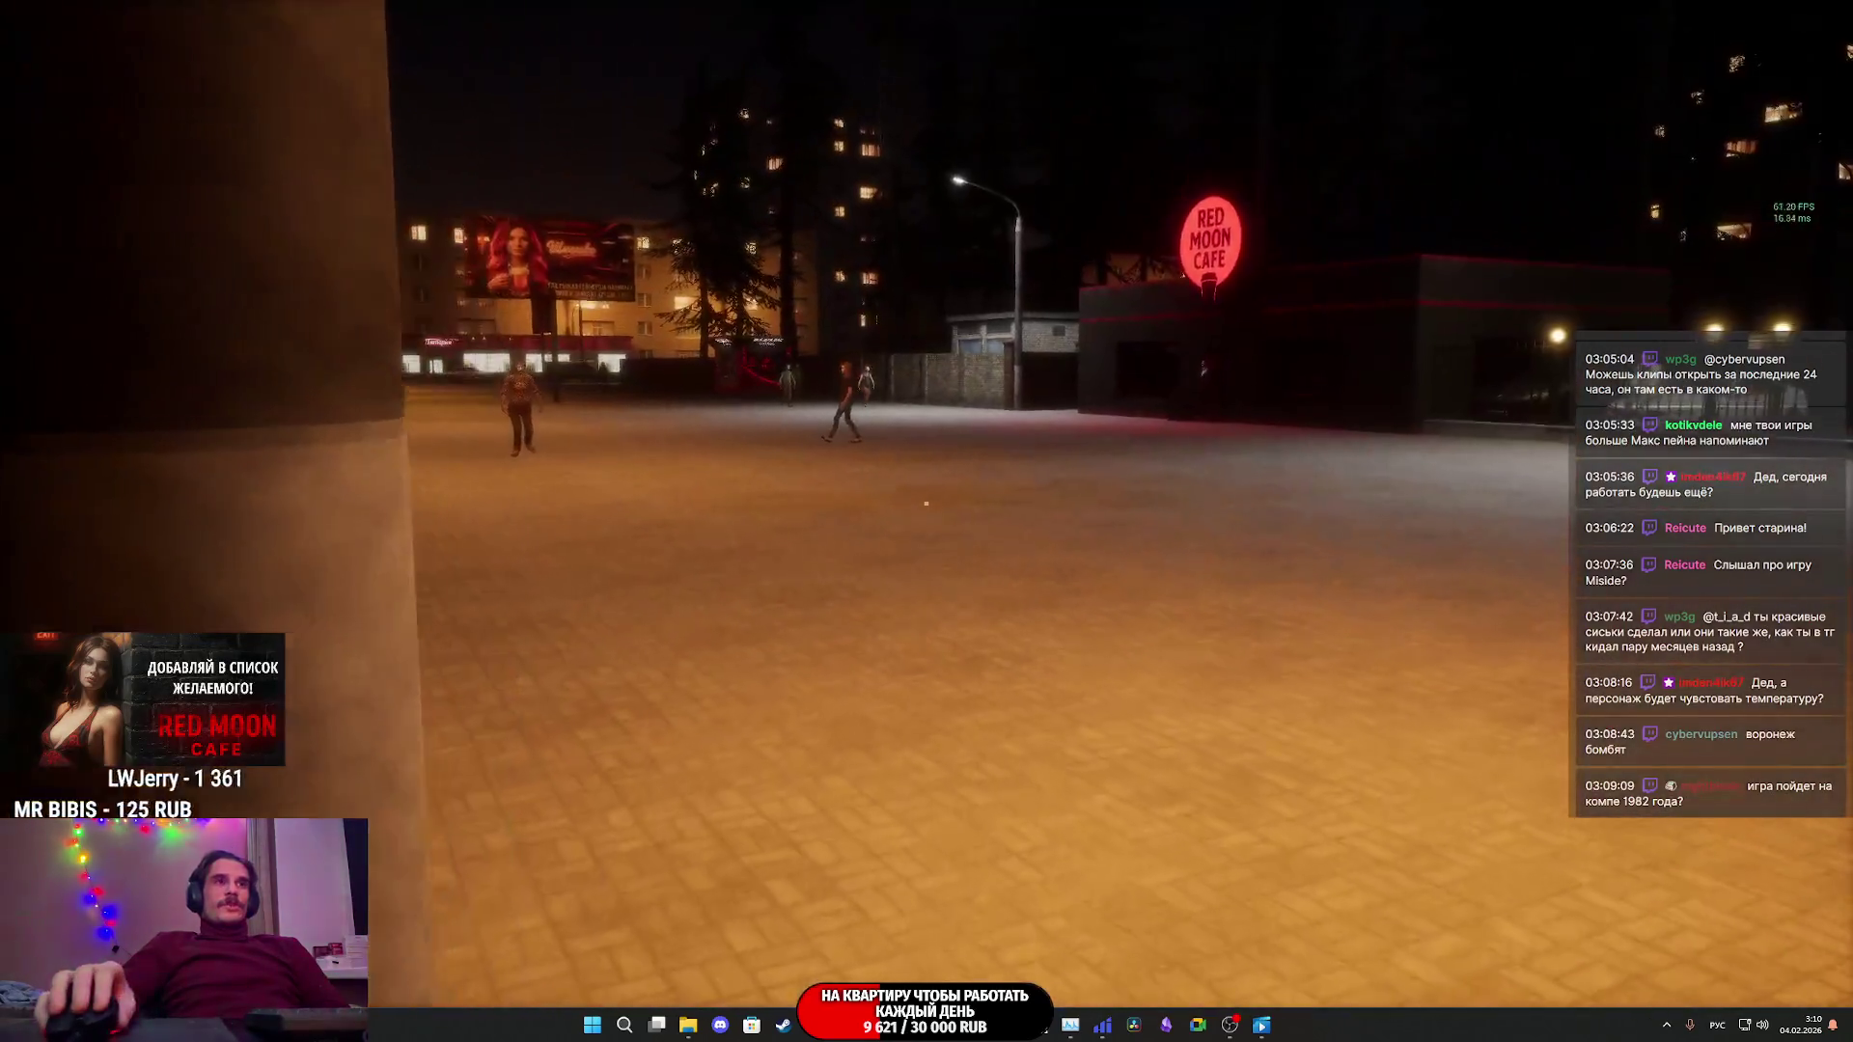
{"action": "key", "text": "w"}
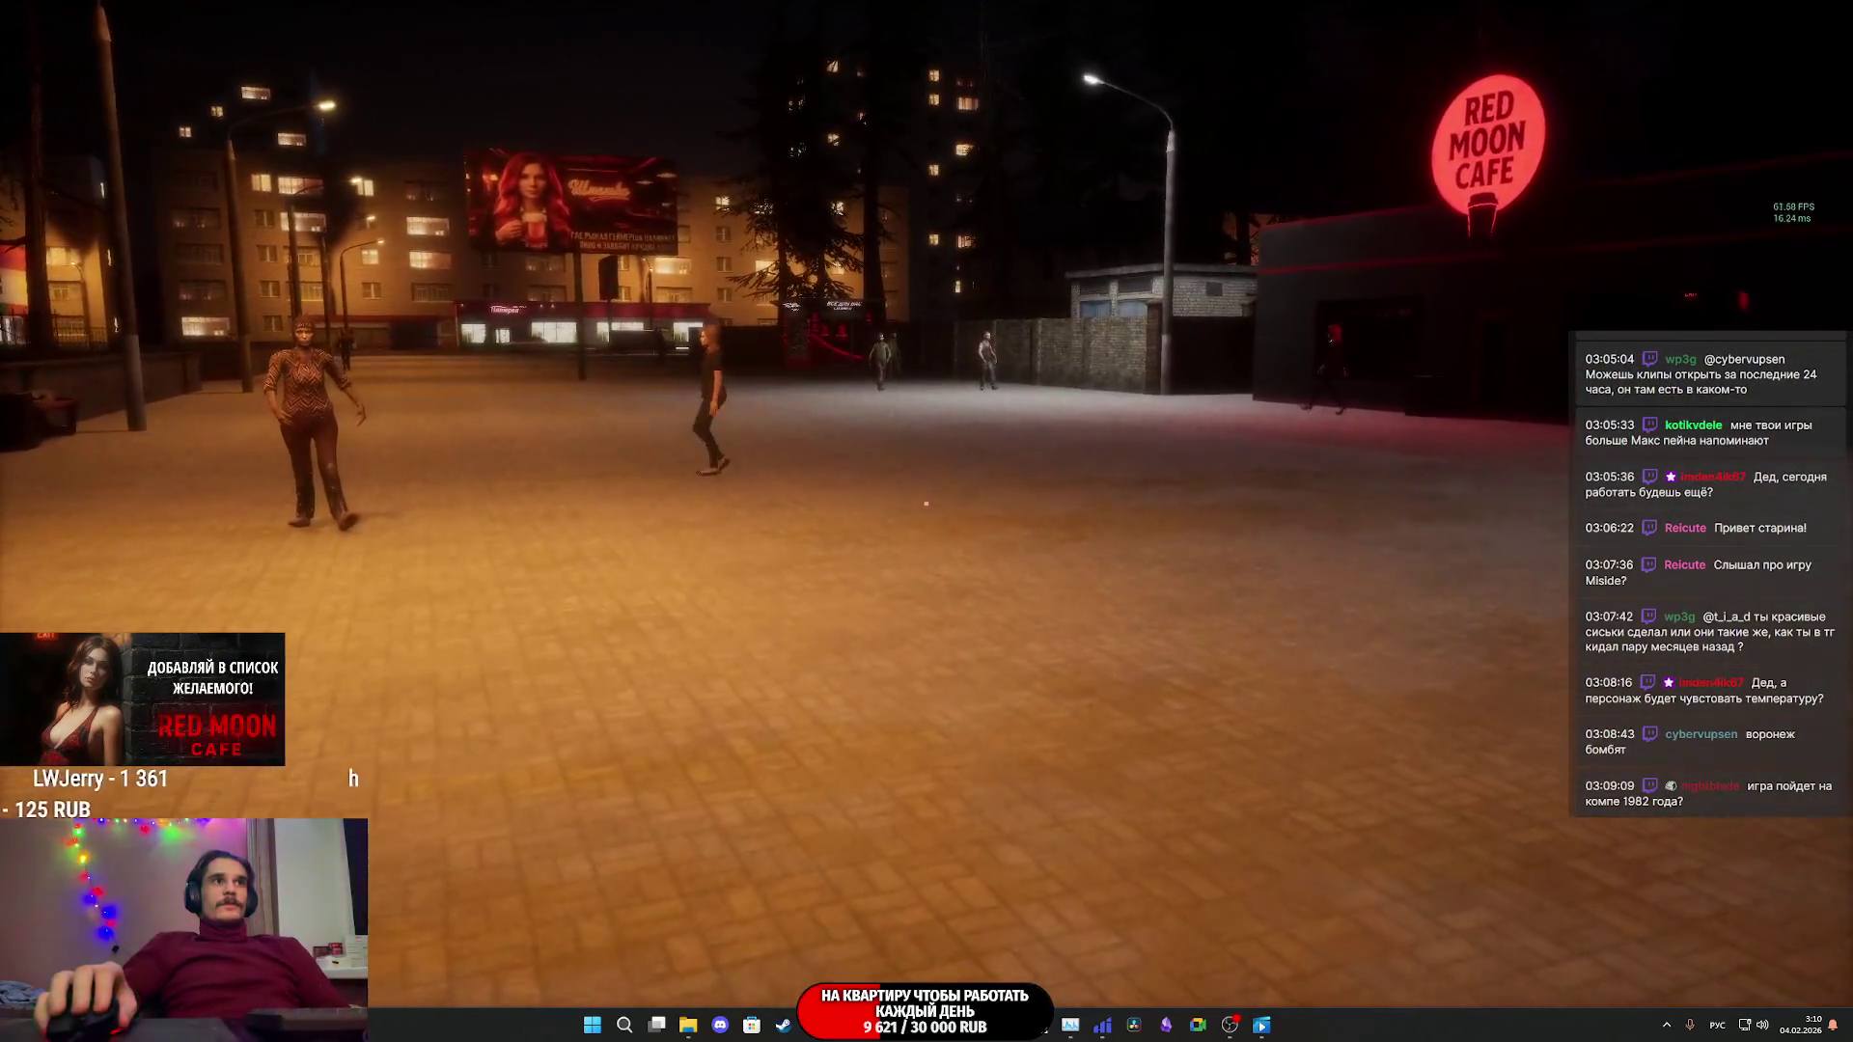
{"action": "key", "text": "Tab"}
{"action": "left_click", "coordinate": [787, 913]}
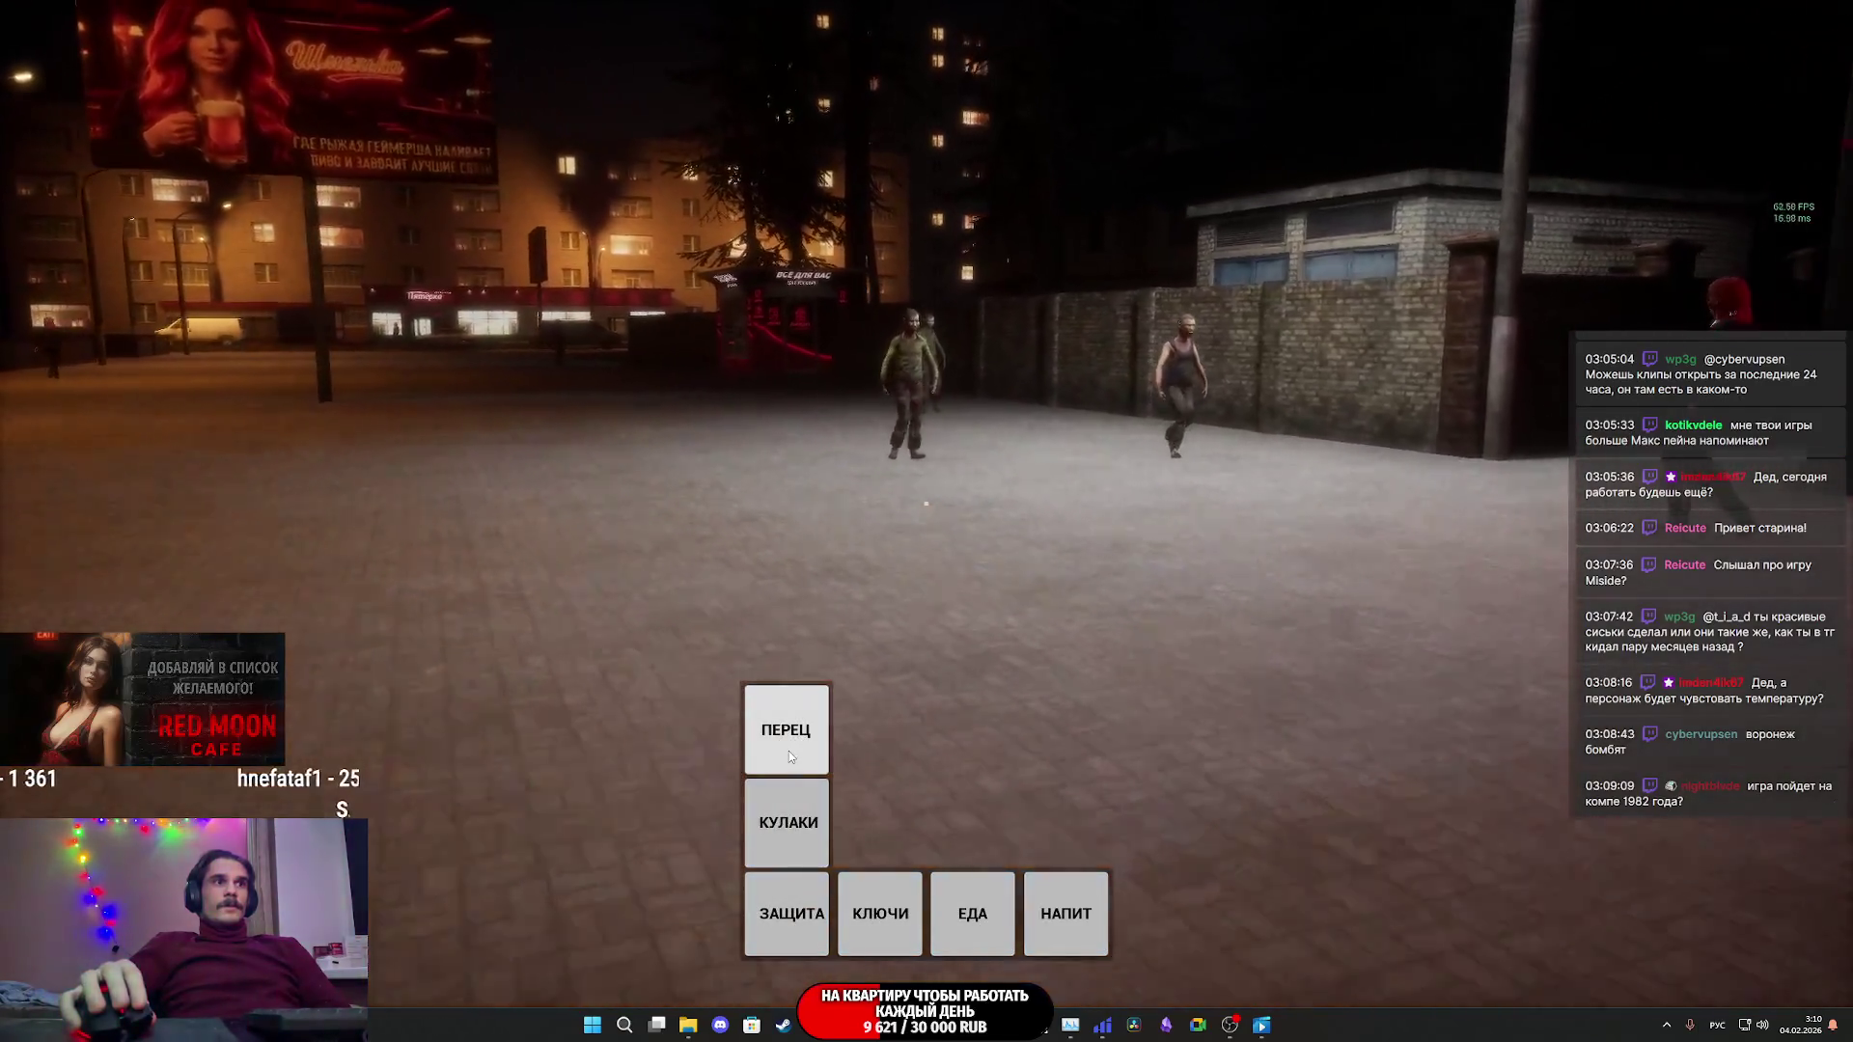
{"action": "left_click", "coordinate": [779, 740]}
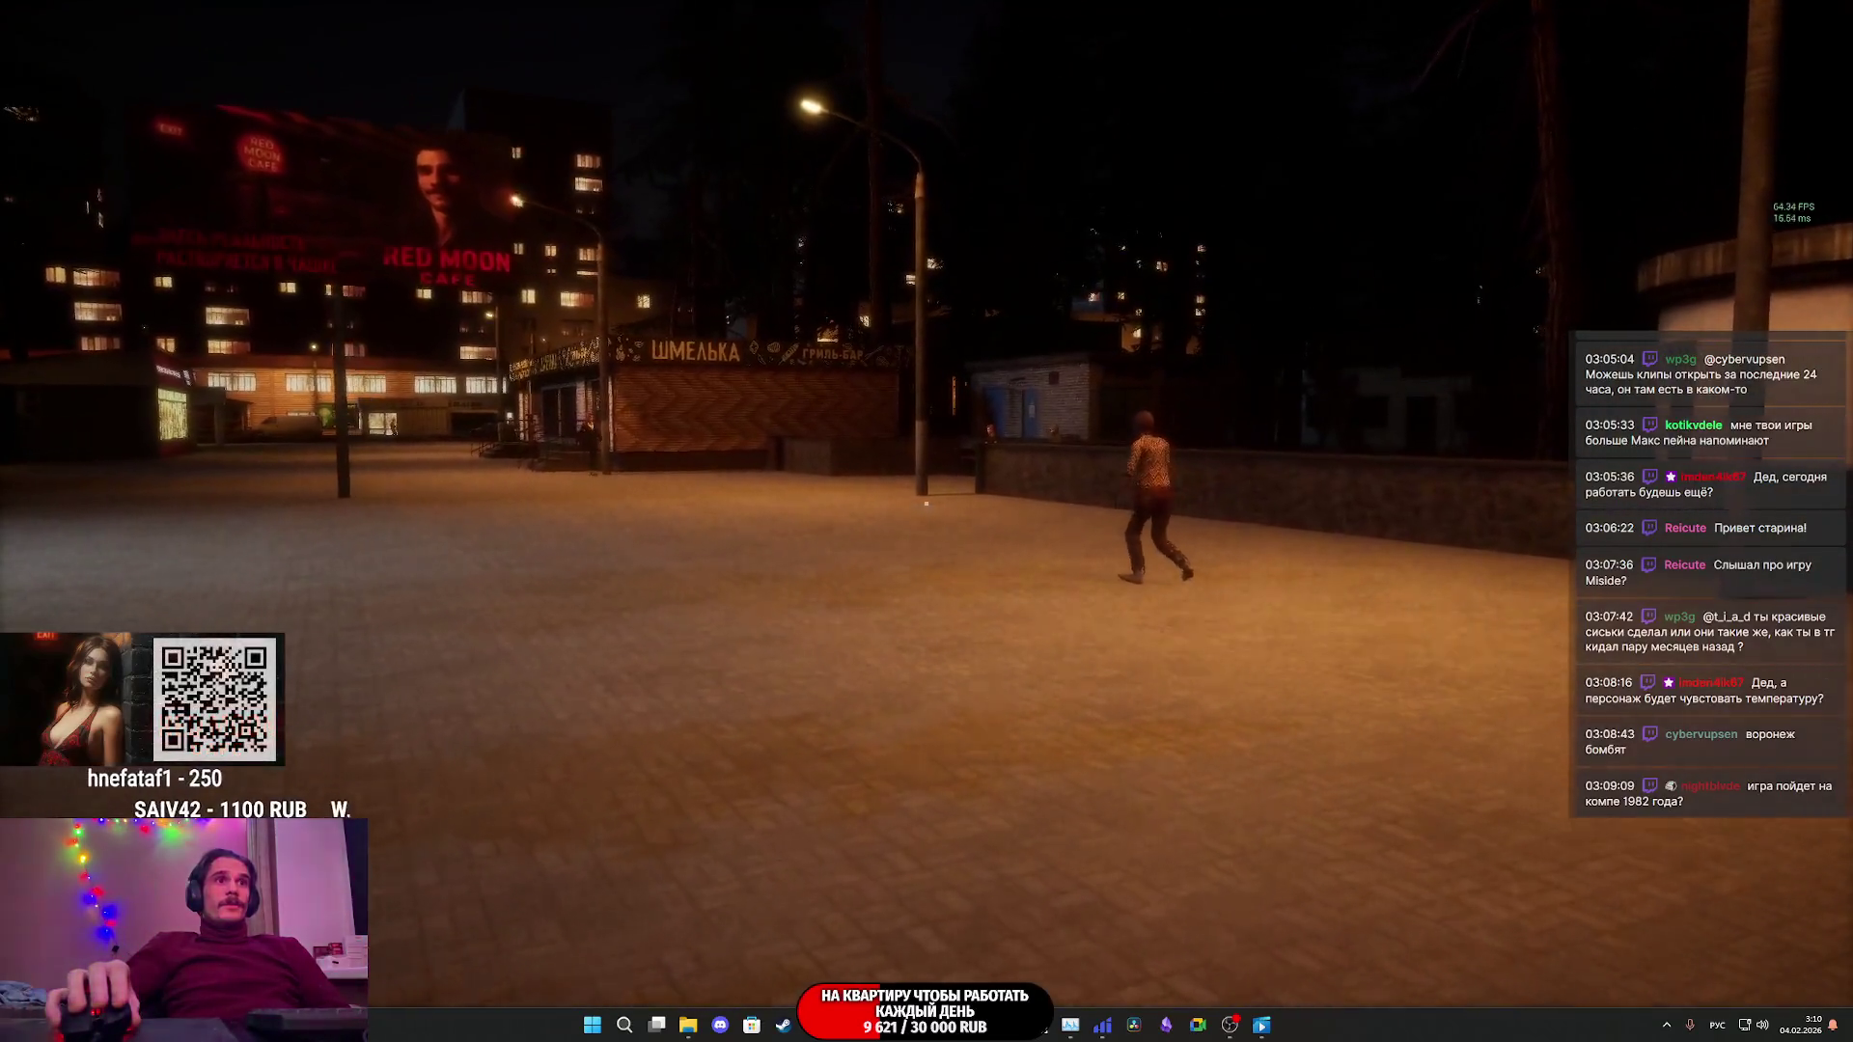
- Perform the raised middle-finger gesture, then walk on to the man on the bench
{"action": "left_click", "coordinate": [925, 503]}
{"action": "key", "text": "w"}
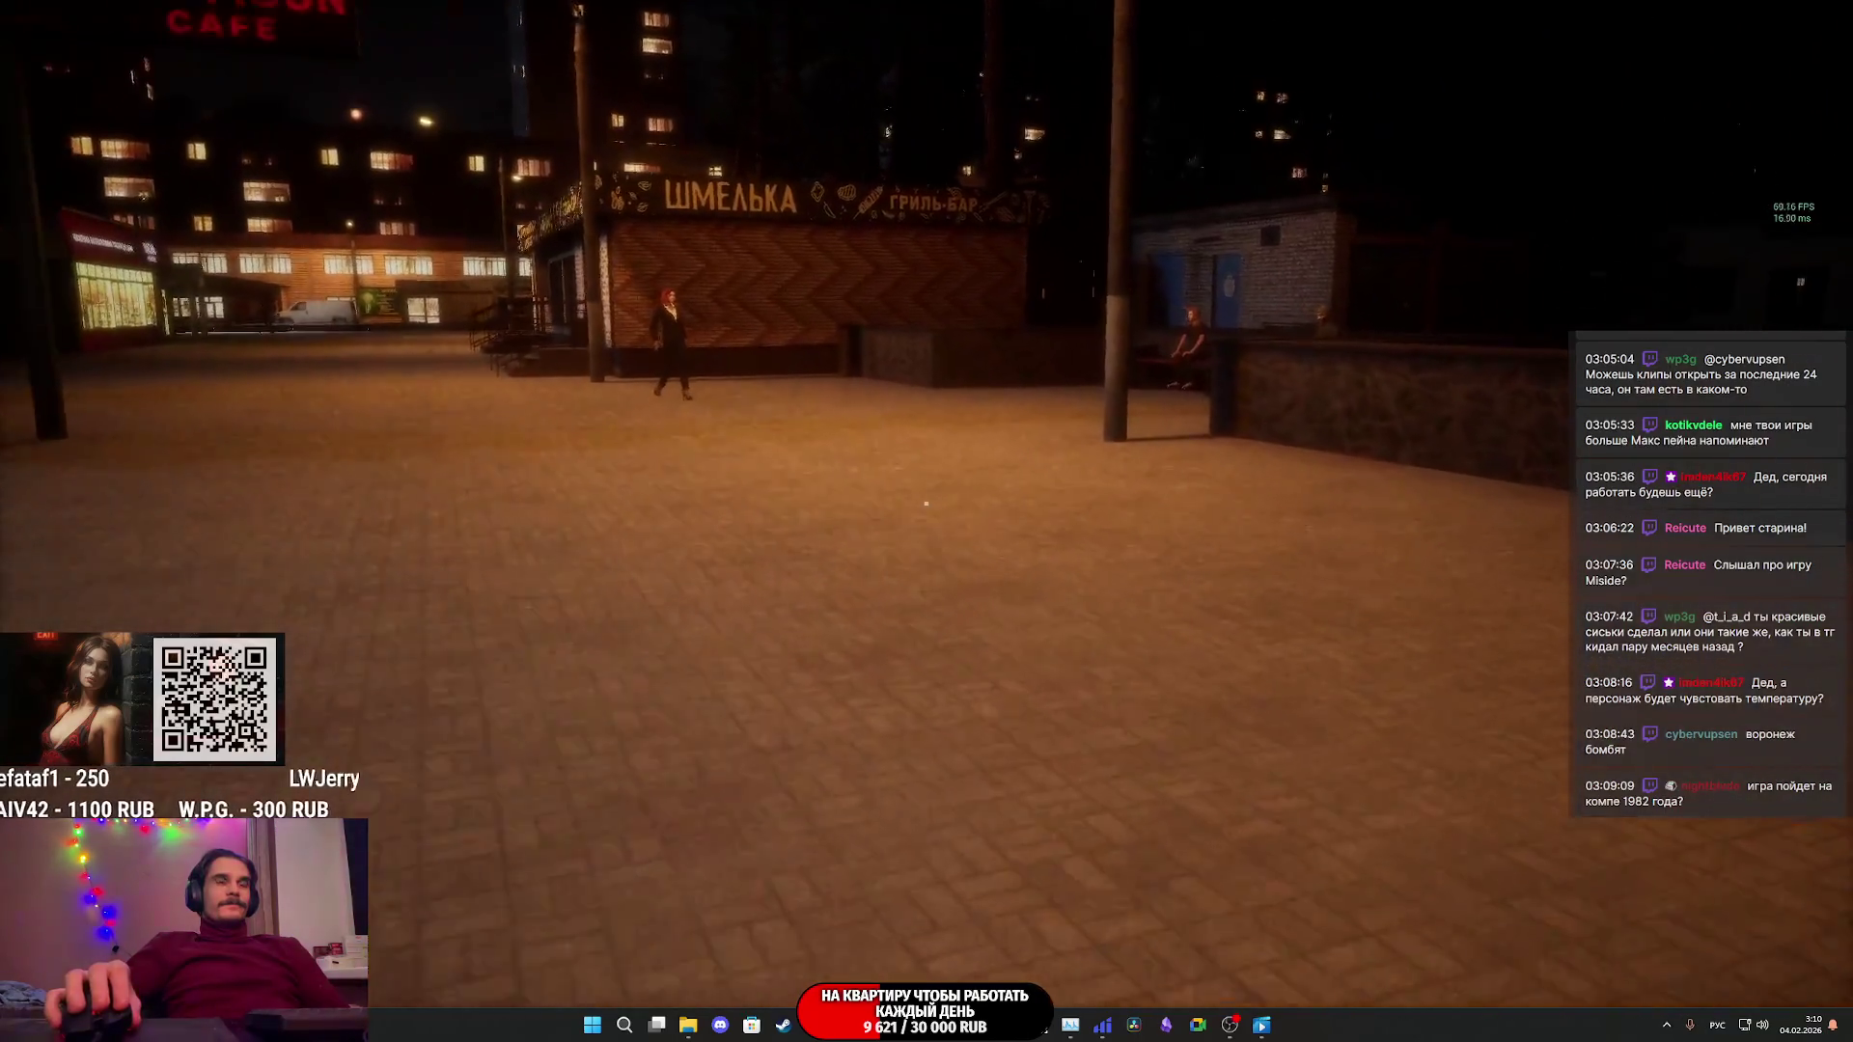
{"action": "key", "text": "w"}
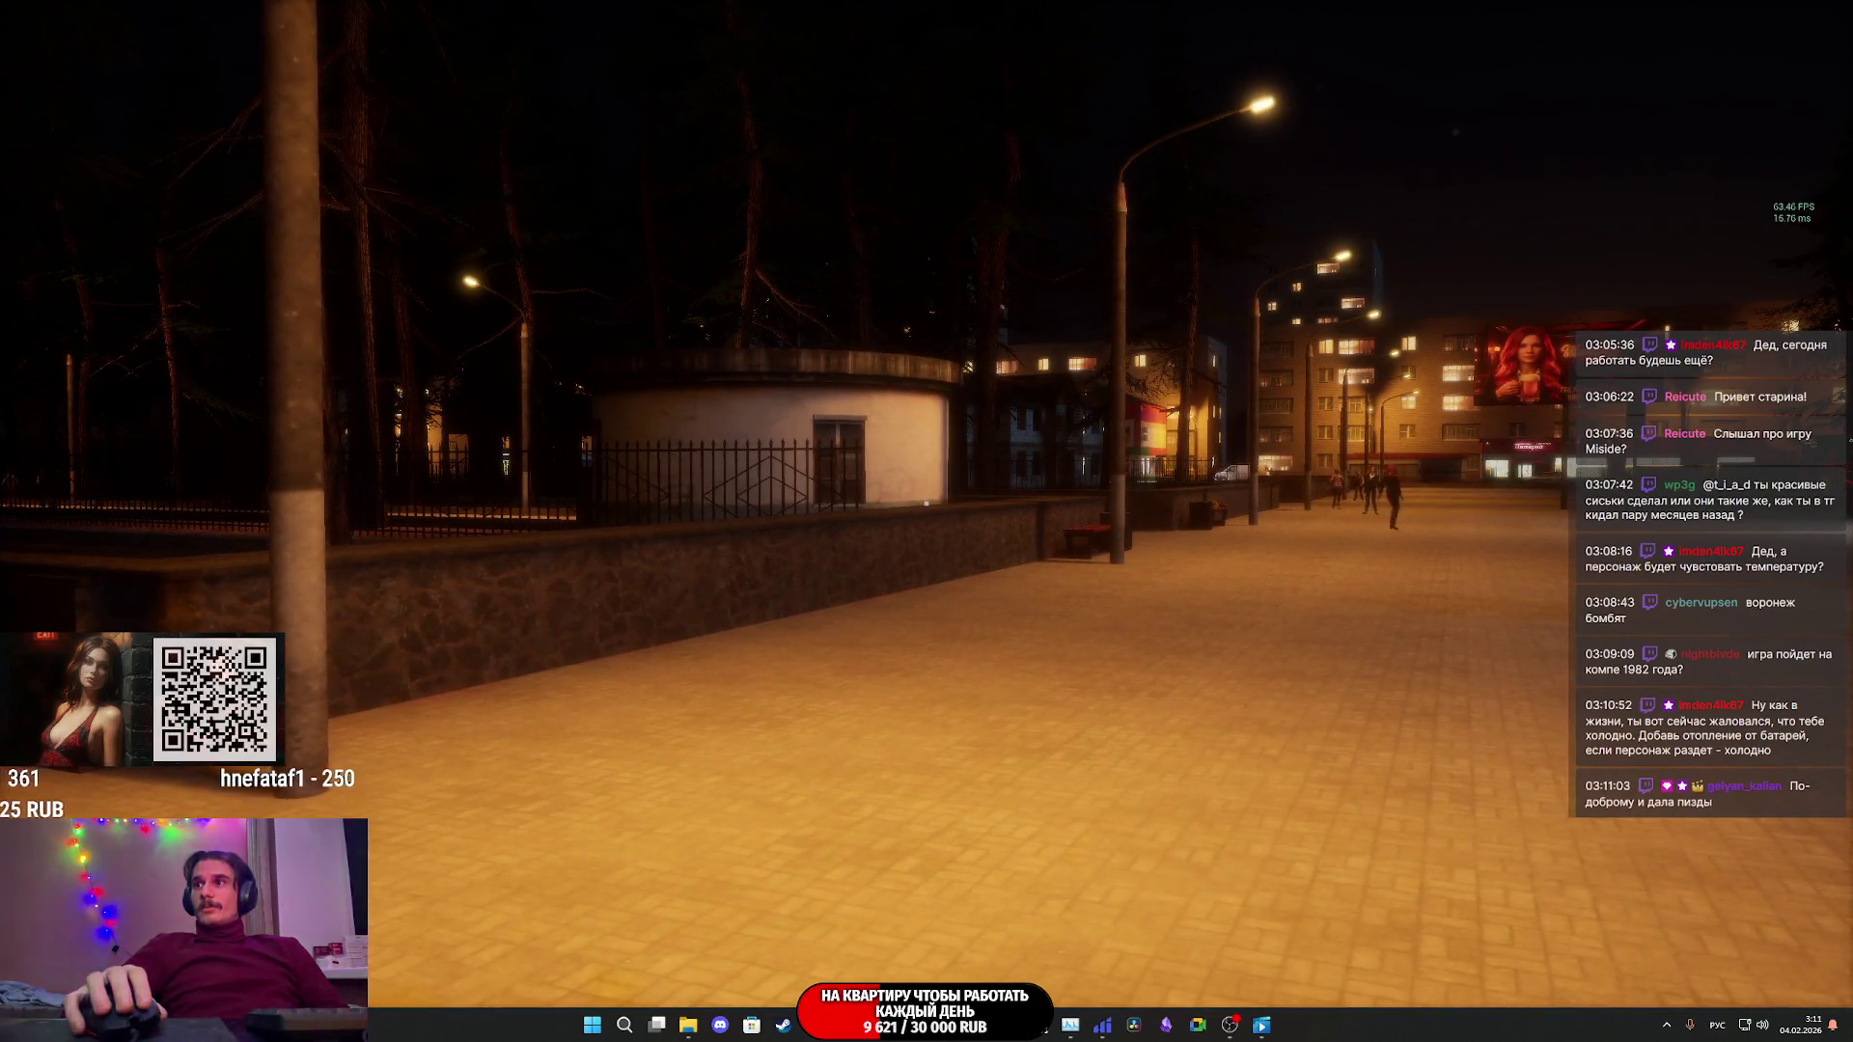
- Walk the walkway into the tree-lined alley, past oncoming pedestrians, to the red-haired woman
{"action": "key", "text": "w"}
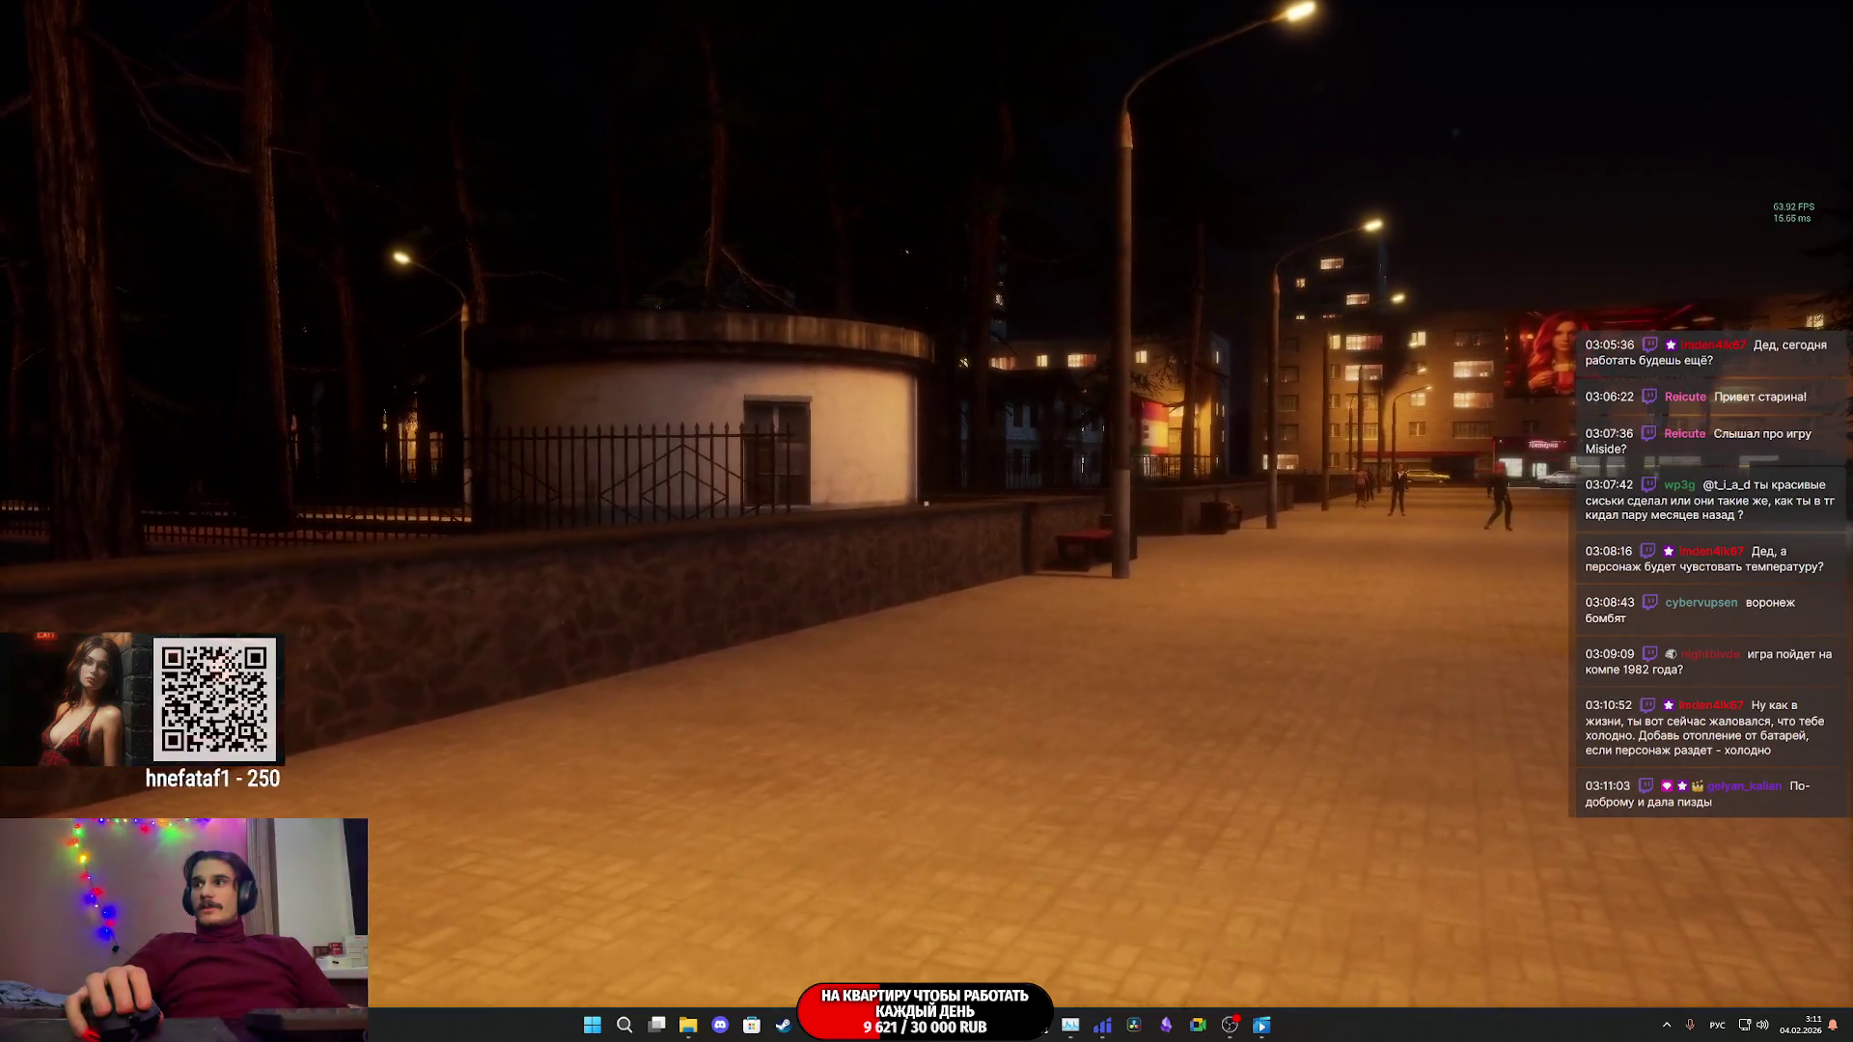
{"action": "key", "text": "w"}
{"action": "key", "text": "w"}
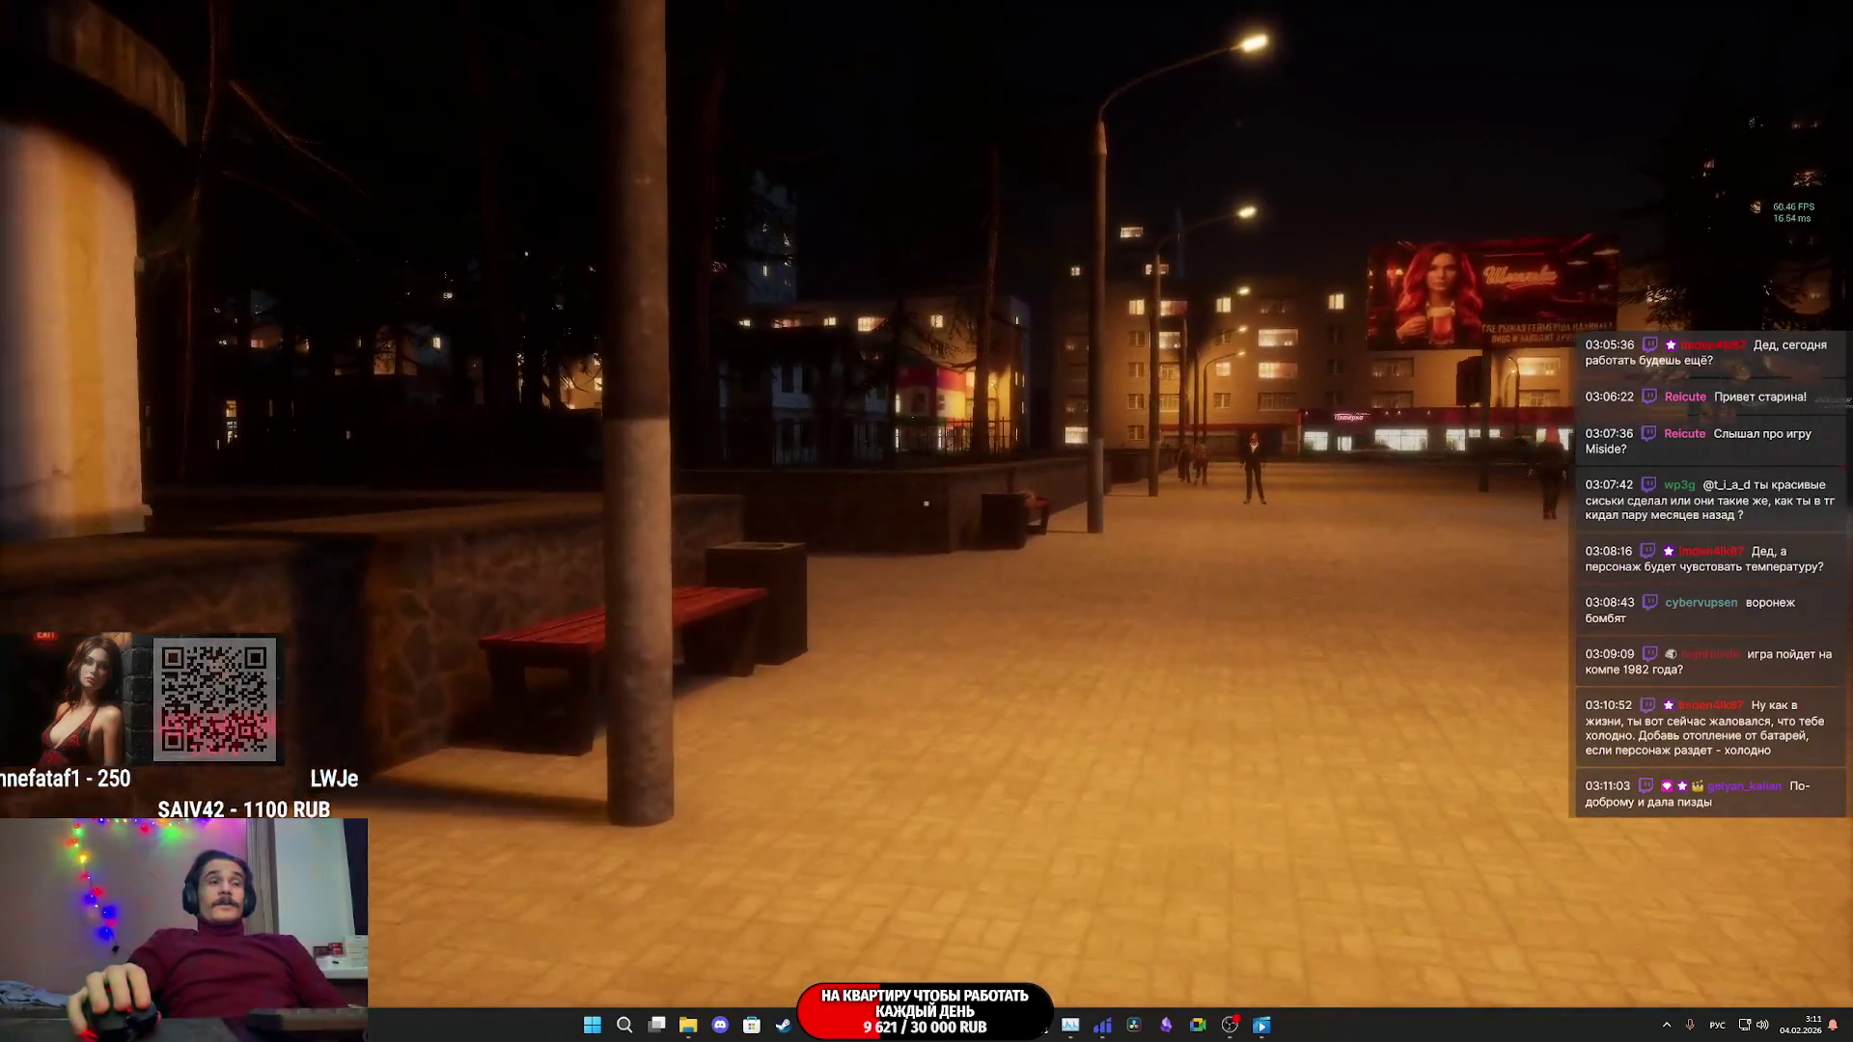
{"action": "key", "text": "w"}
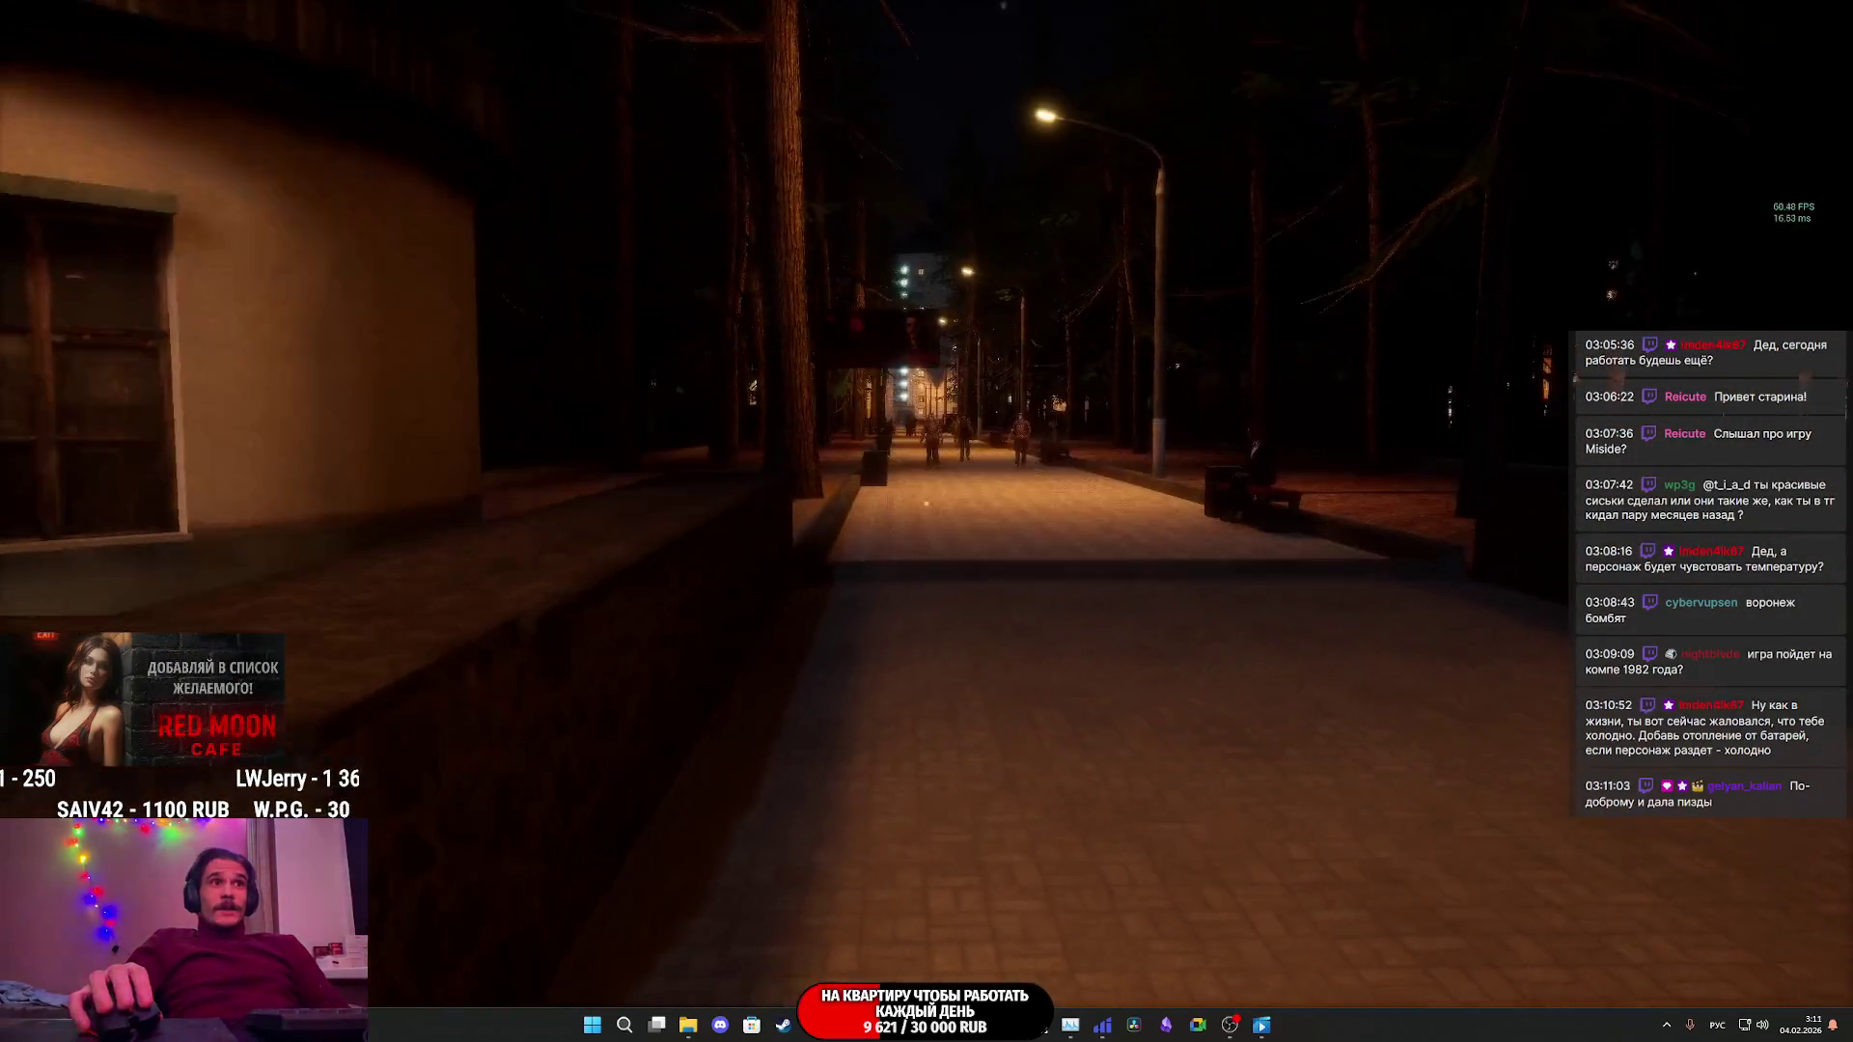
{"action": "key", "text": "w"}
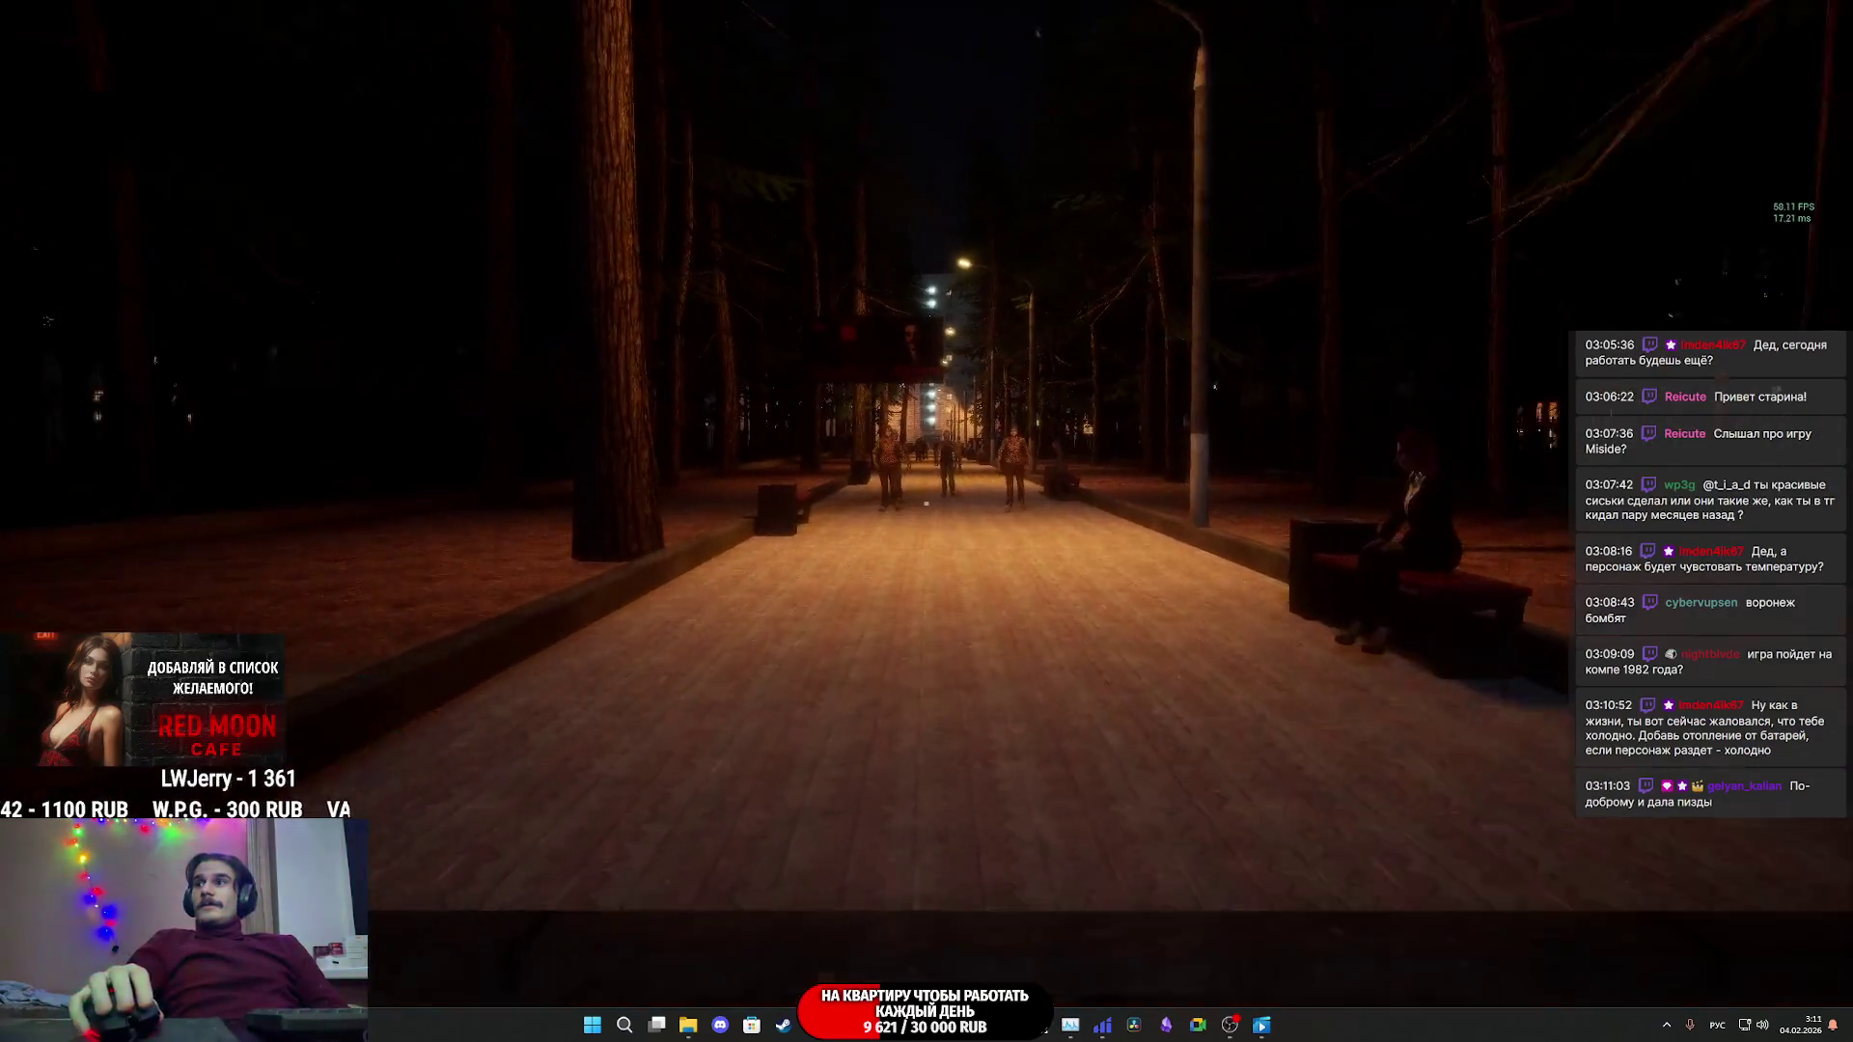
{"action": "key", "text": "w"}
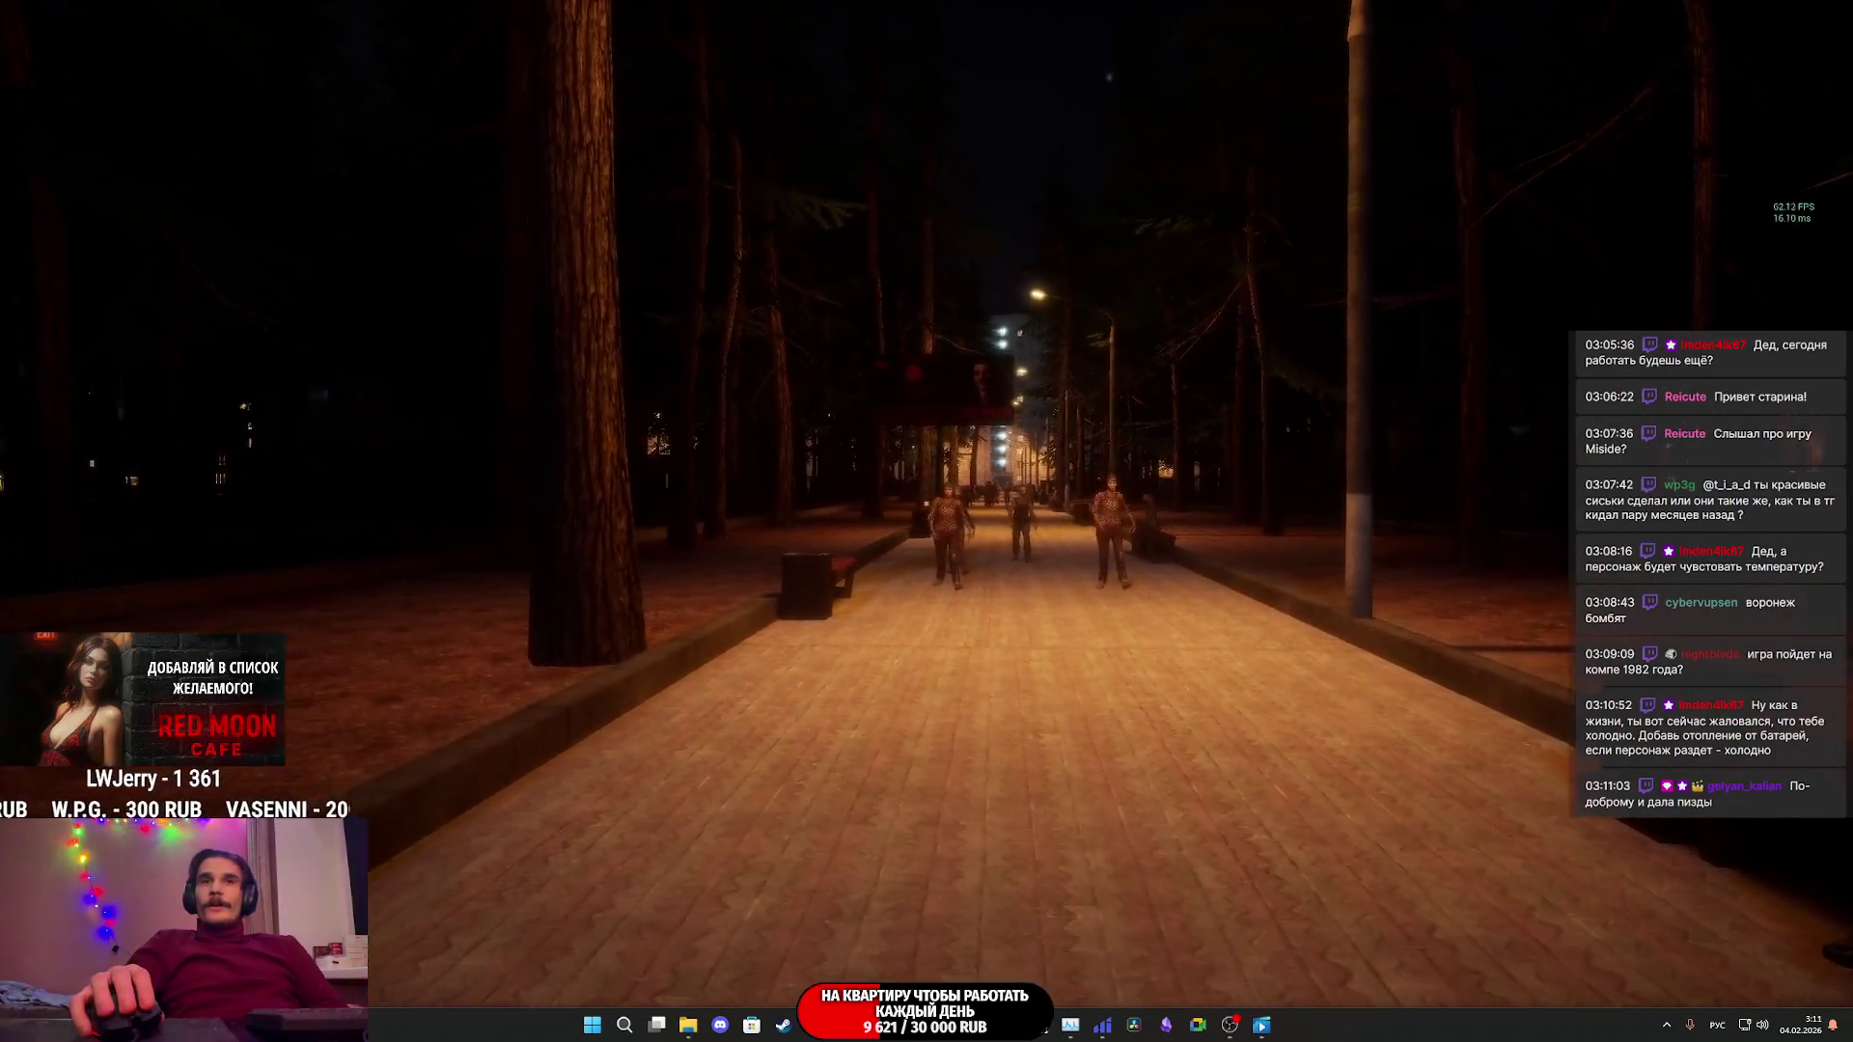
{"action": "key", "text": "w"}
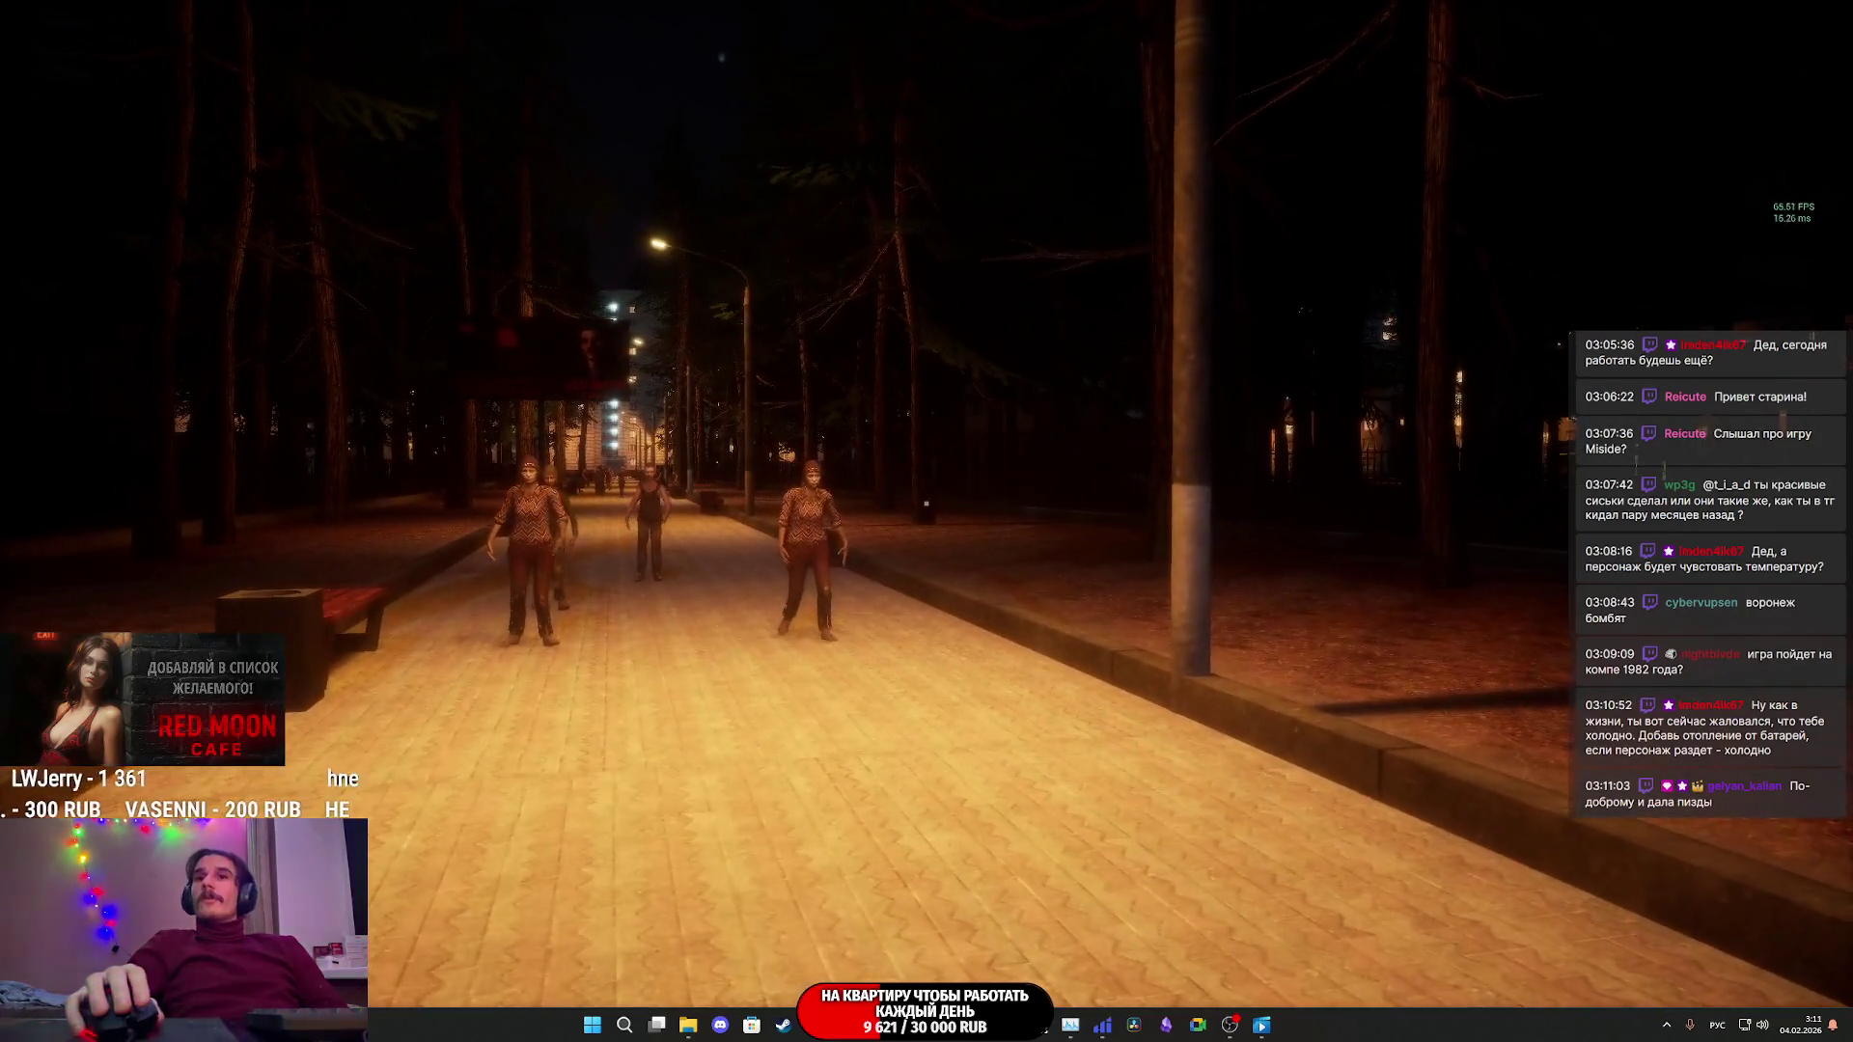
{"action": "key", "text": "w"}
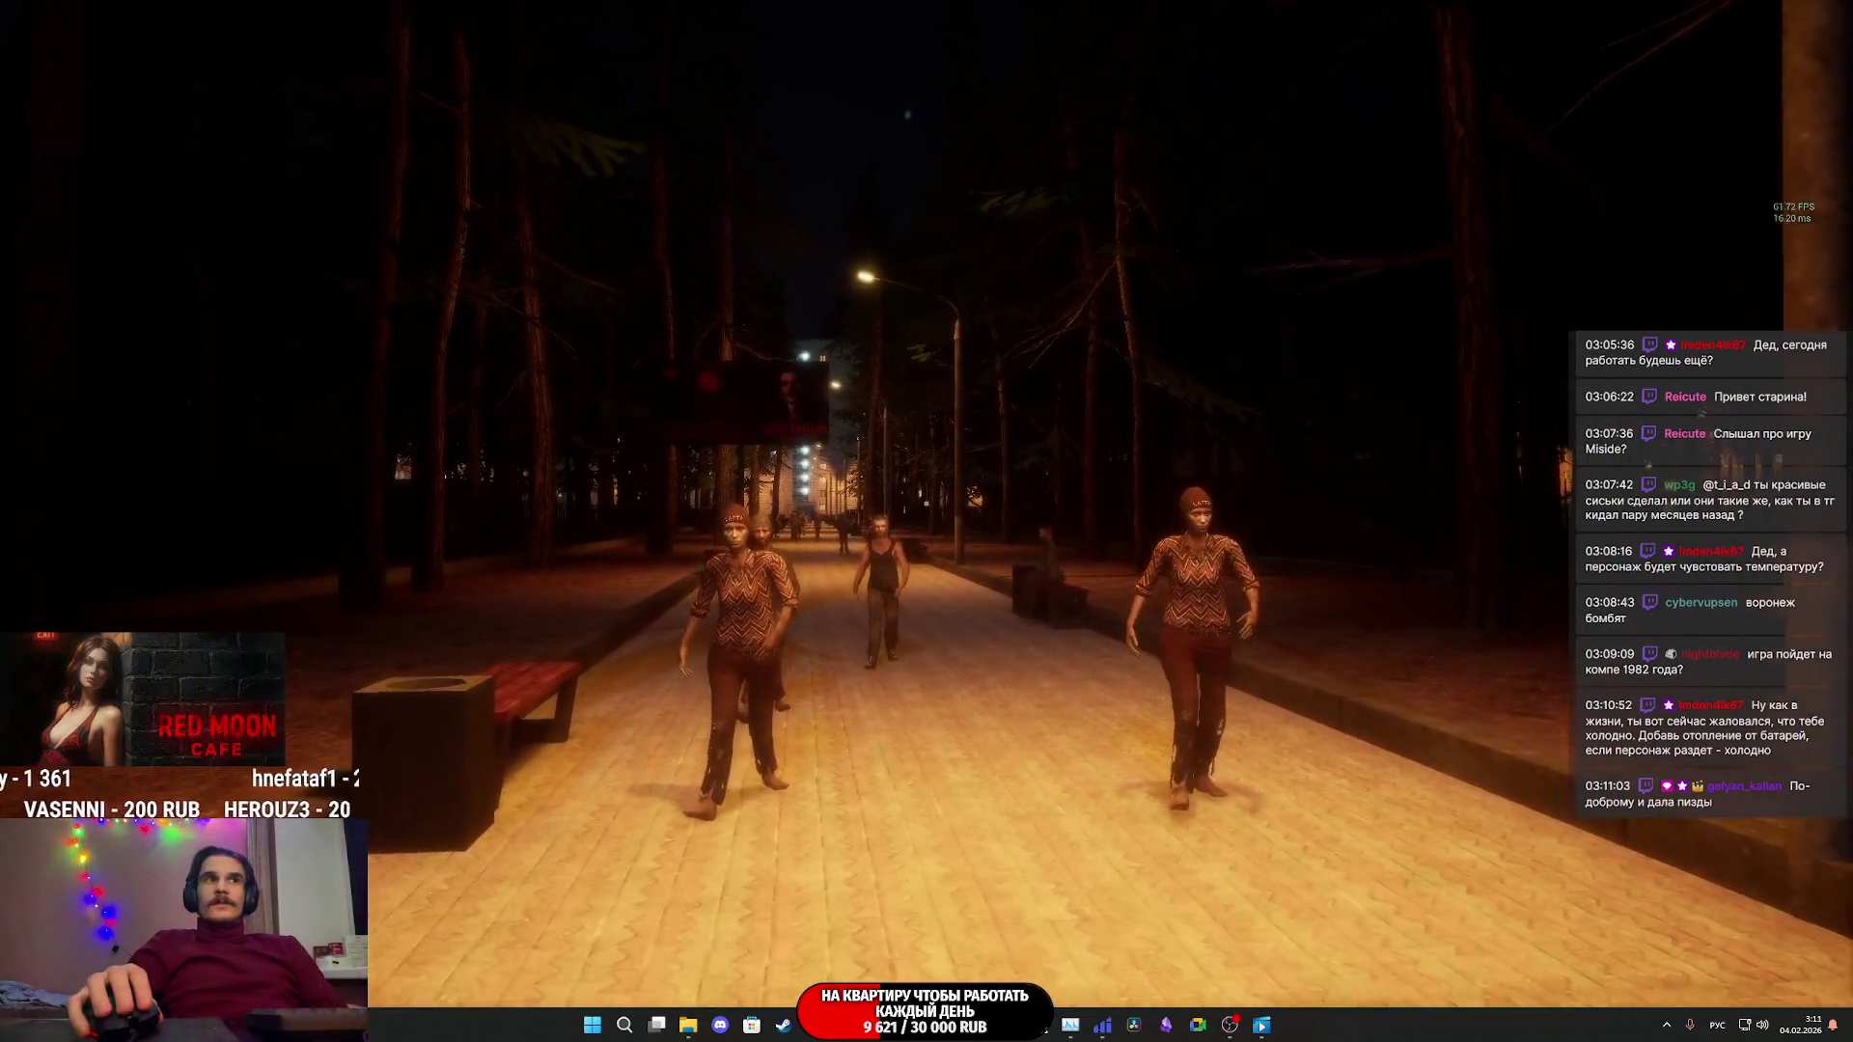
{"action": "key", "text": "w"}
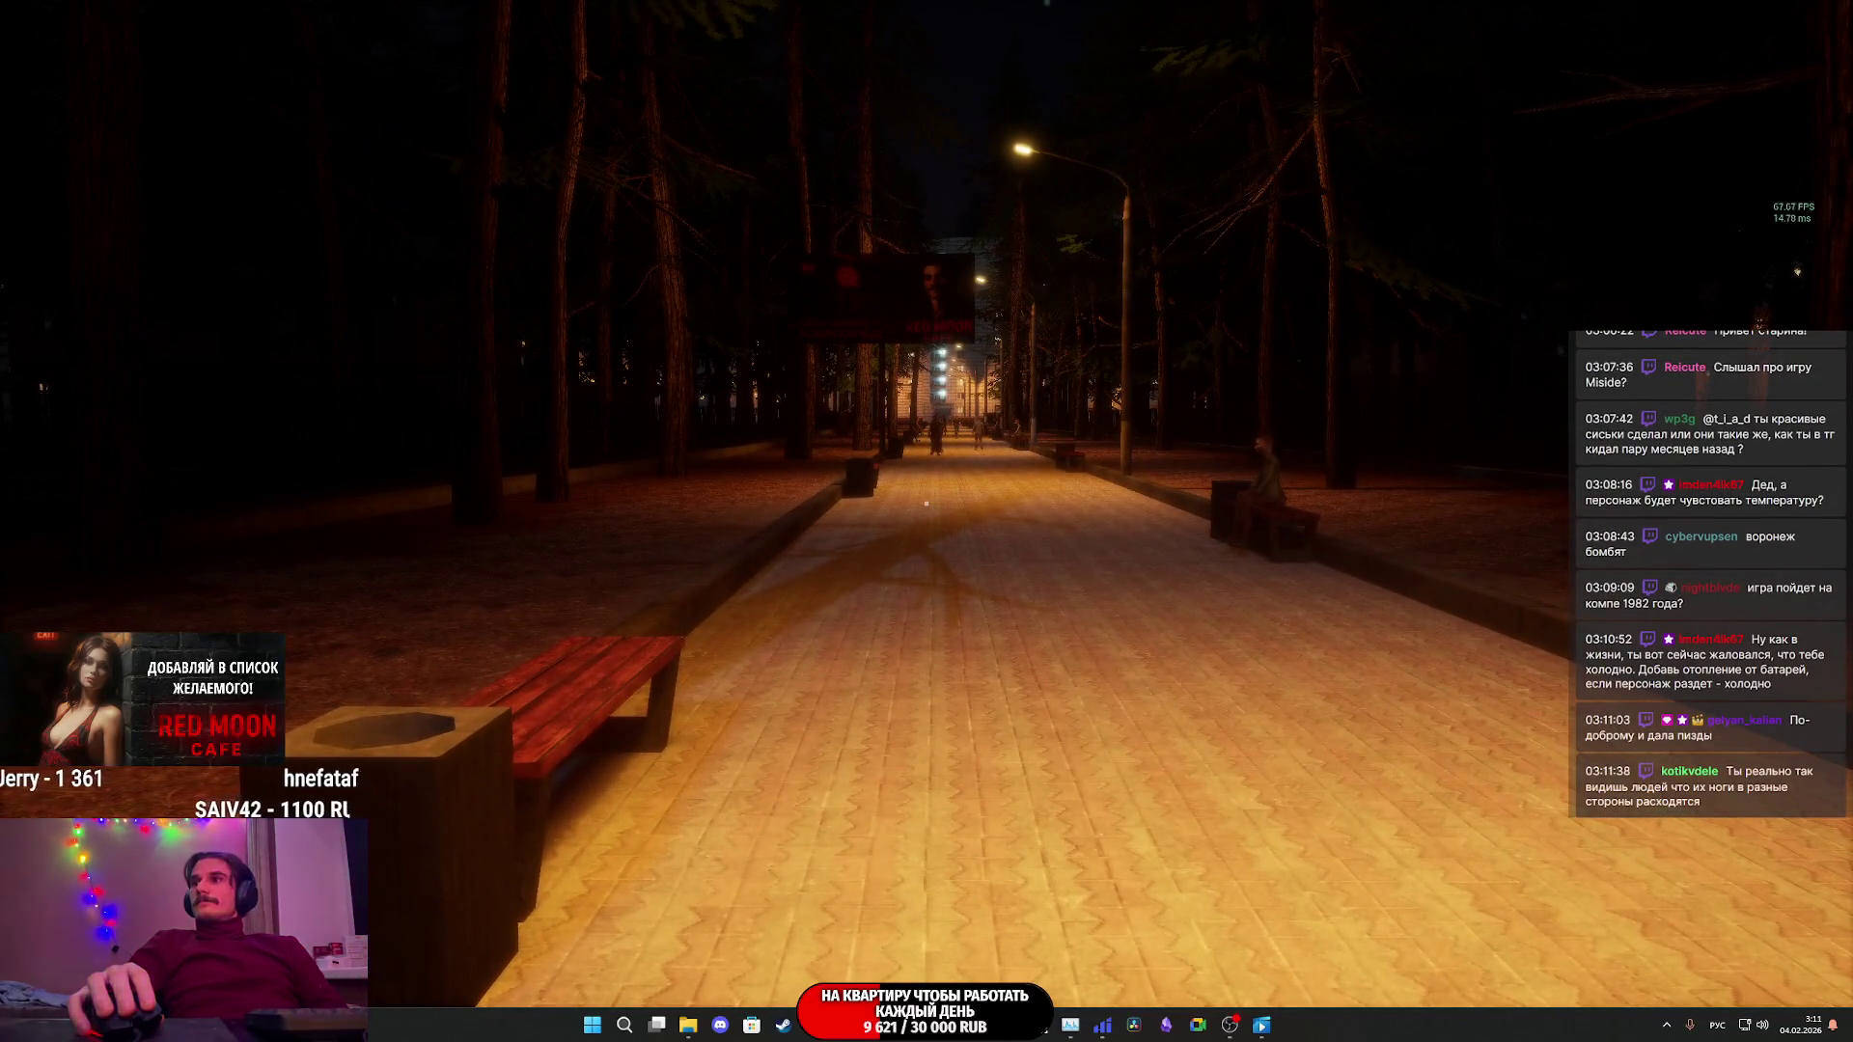
{"action": "key", "text": "w"}
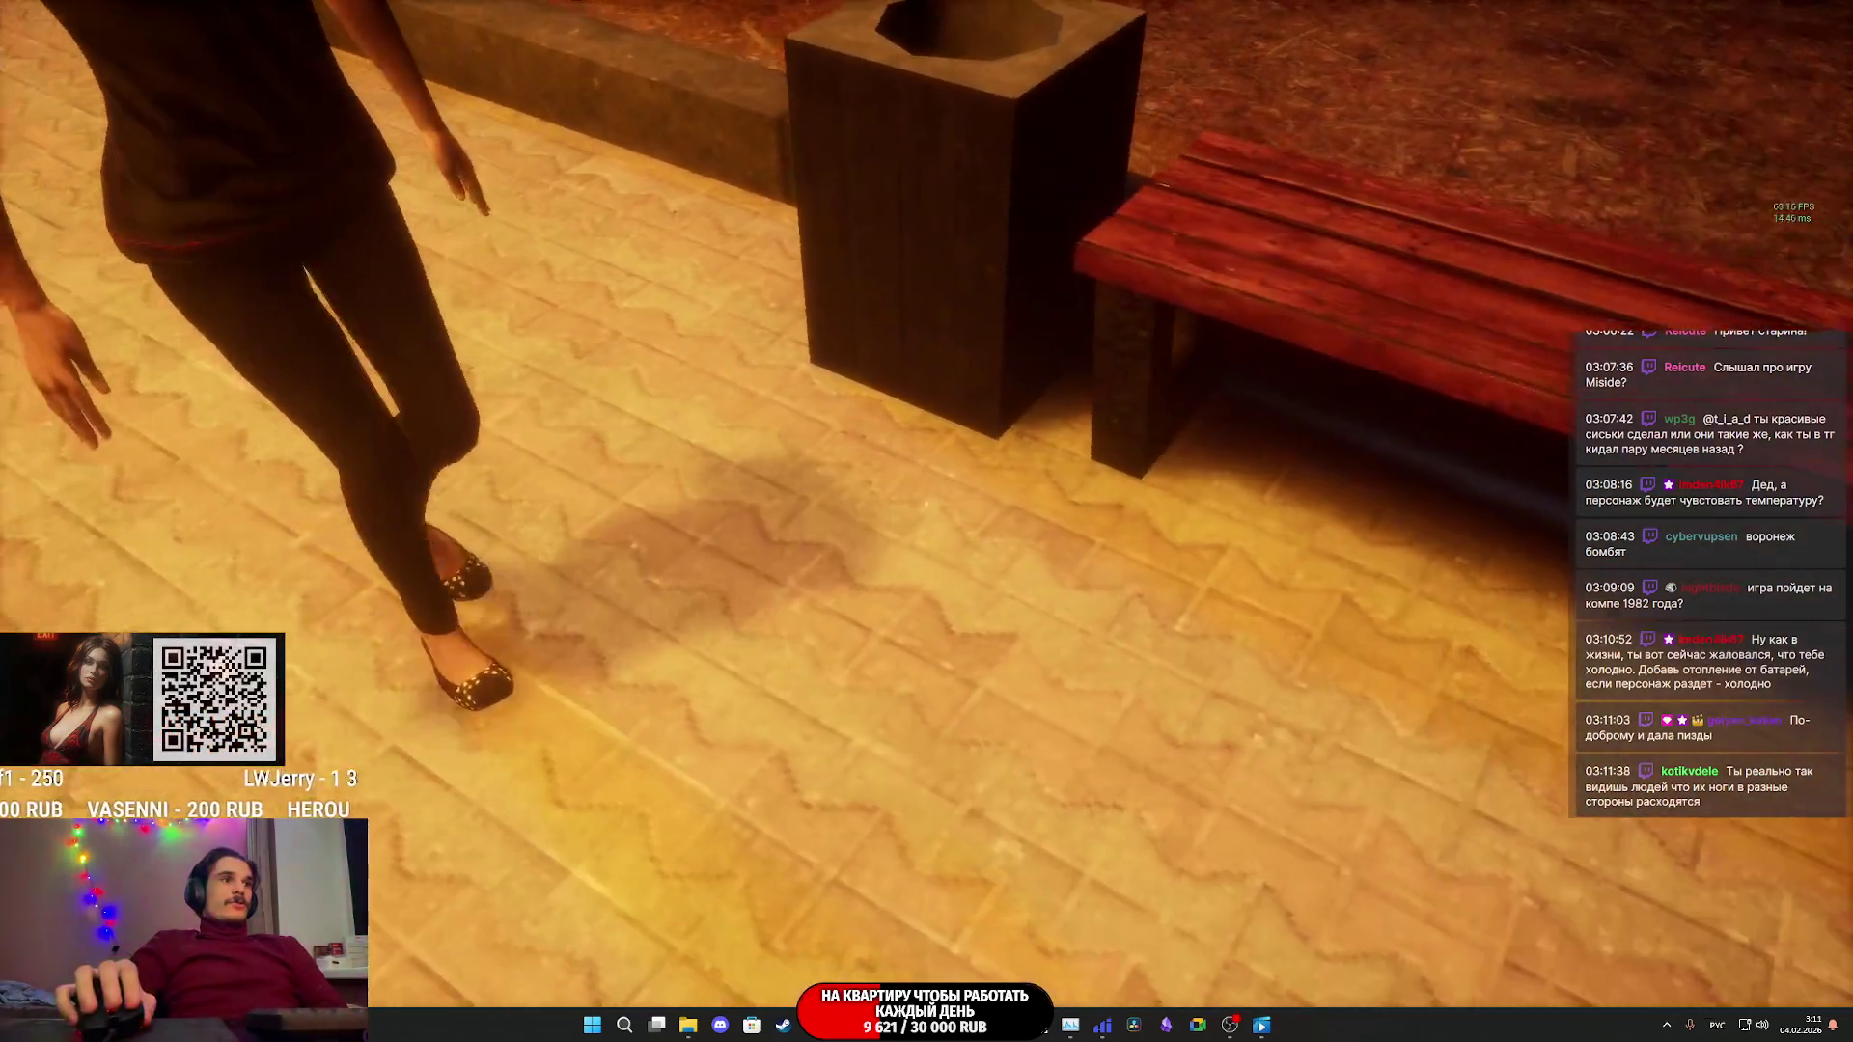
- Touch the woman walker, then walk along the path to the Red Moon Cafe entrance
{"action": "left_click", "coordinate": [925, 503]}
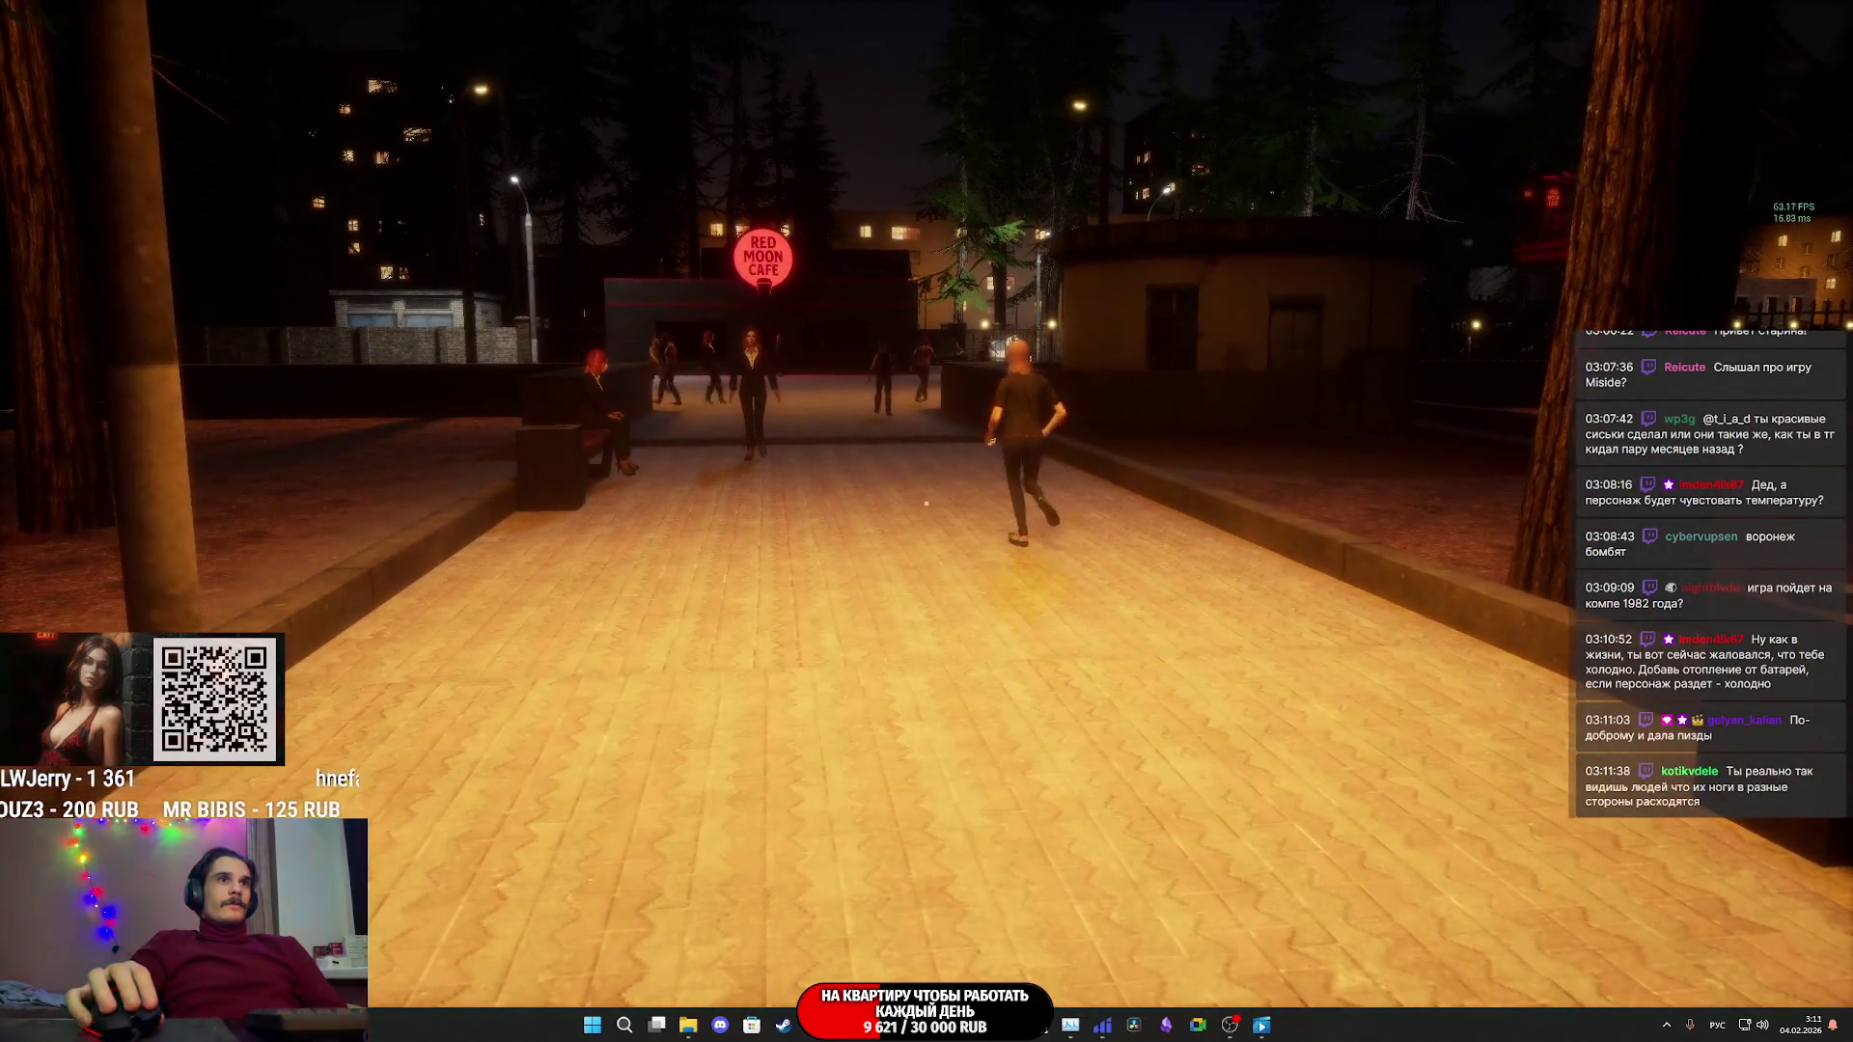
{"action": "key", "text": "w"}
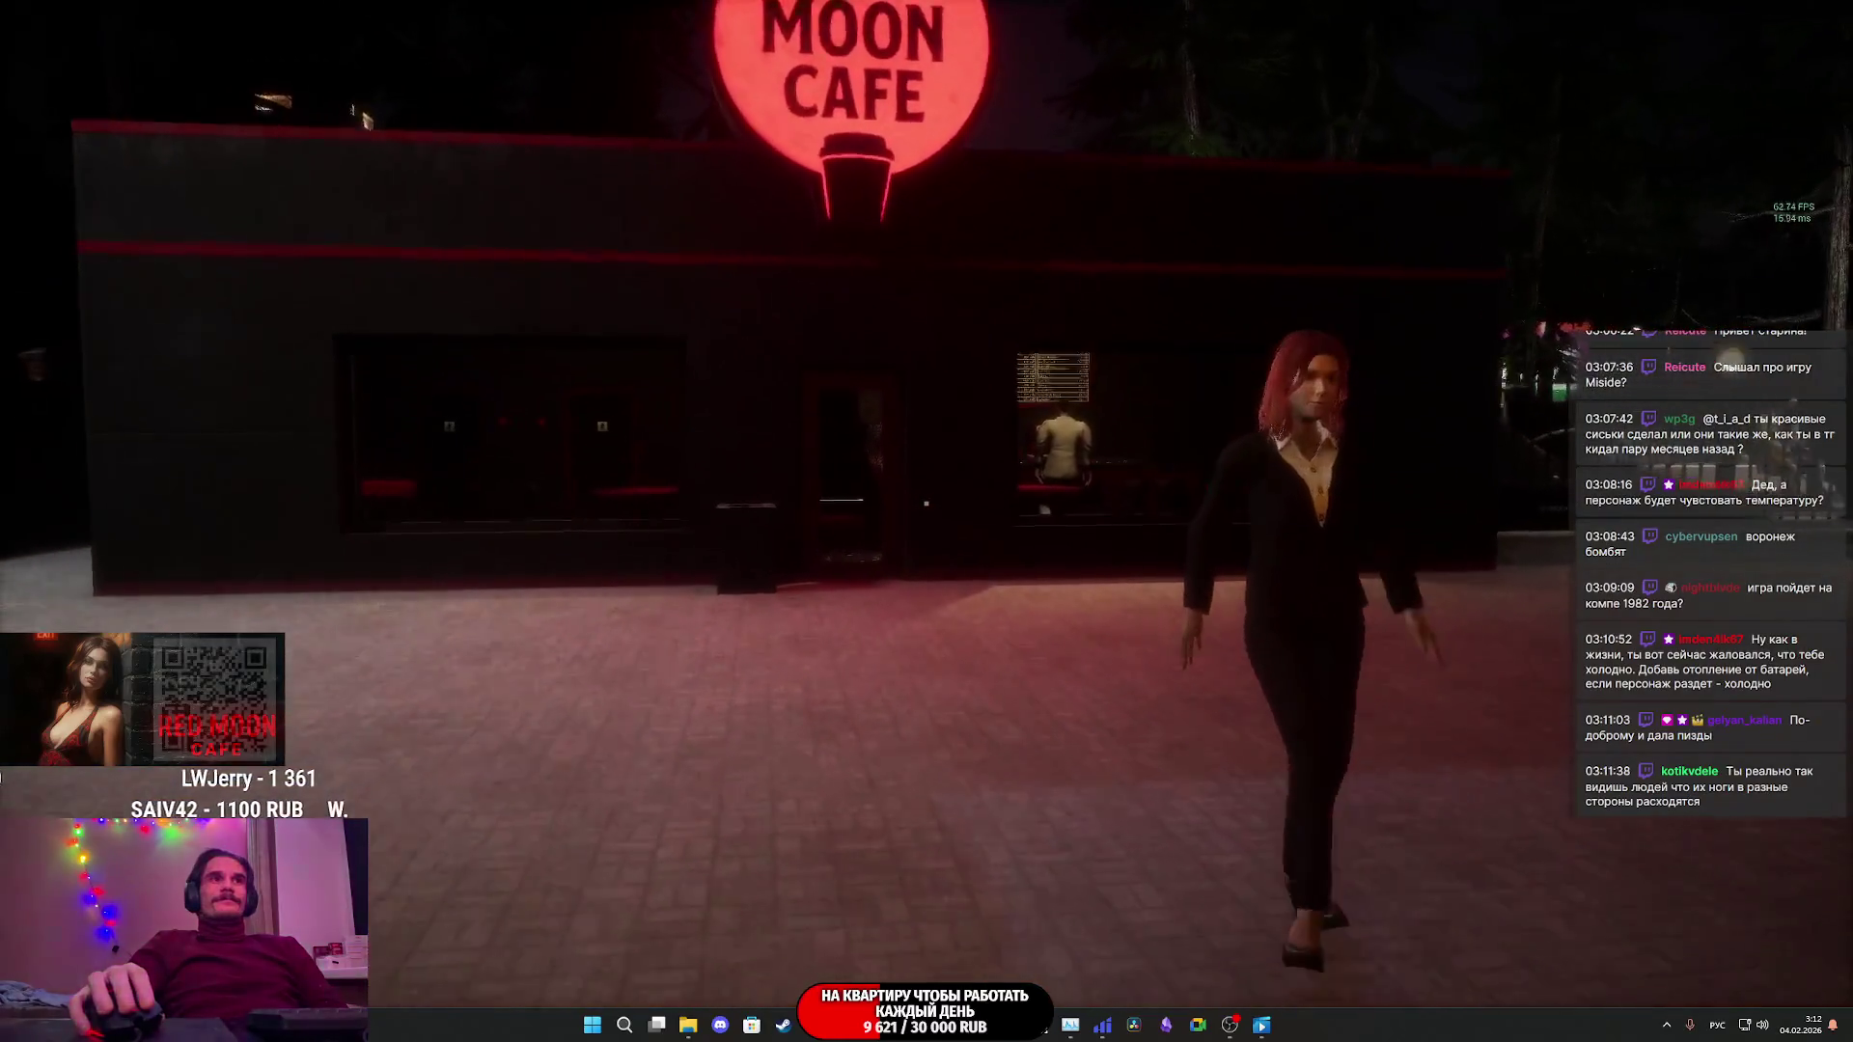
{"action": "key", "text": "w"}
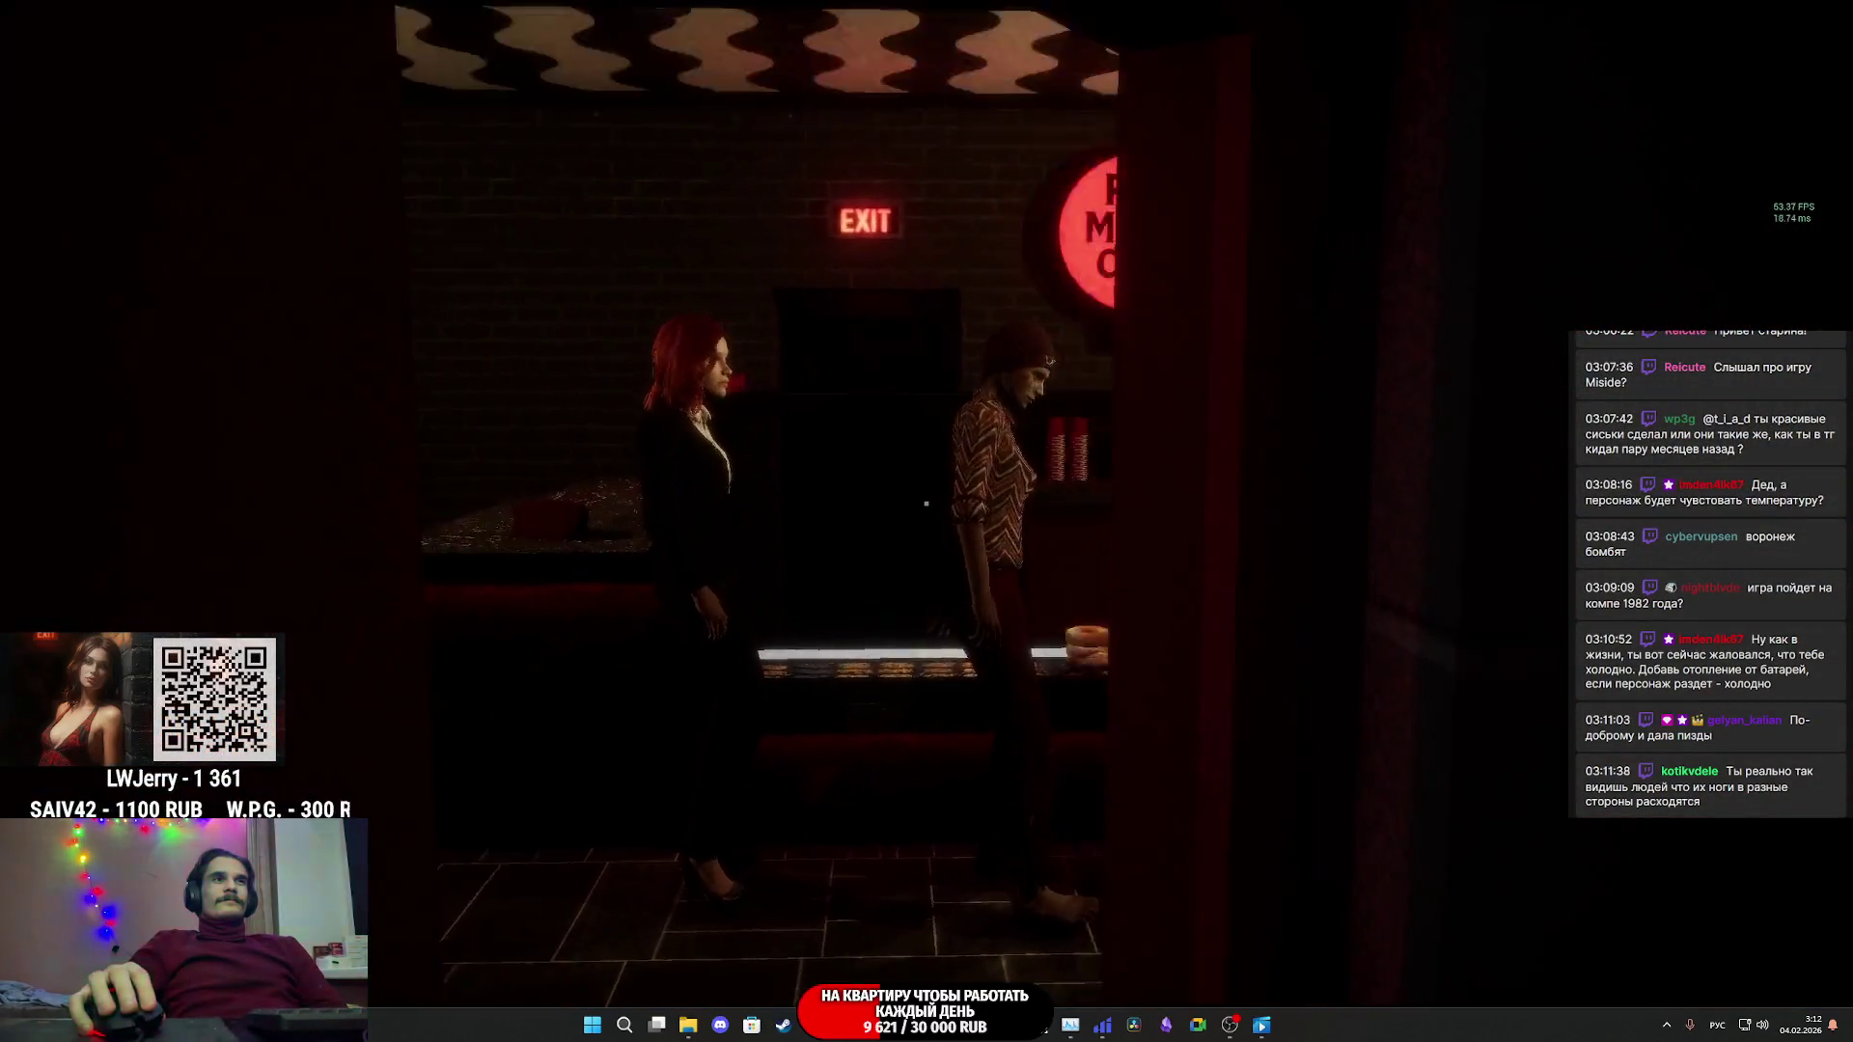
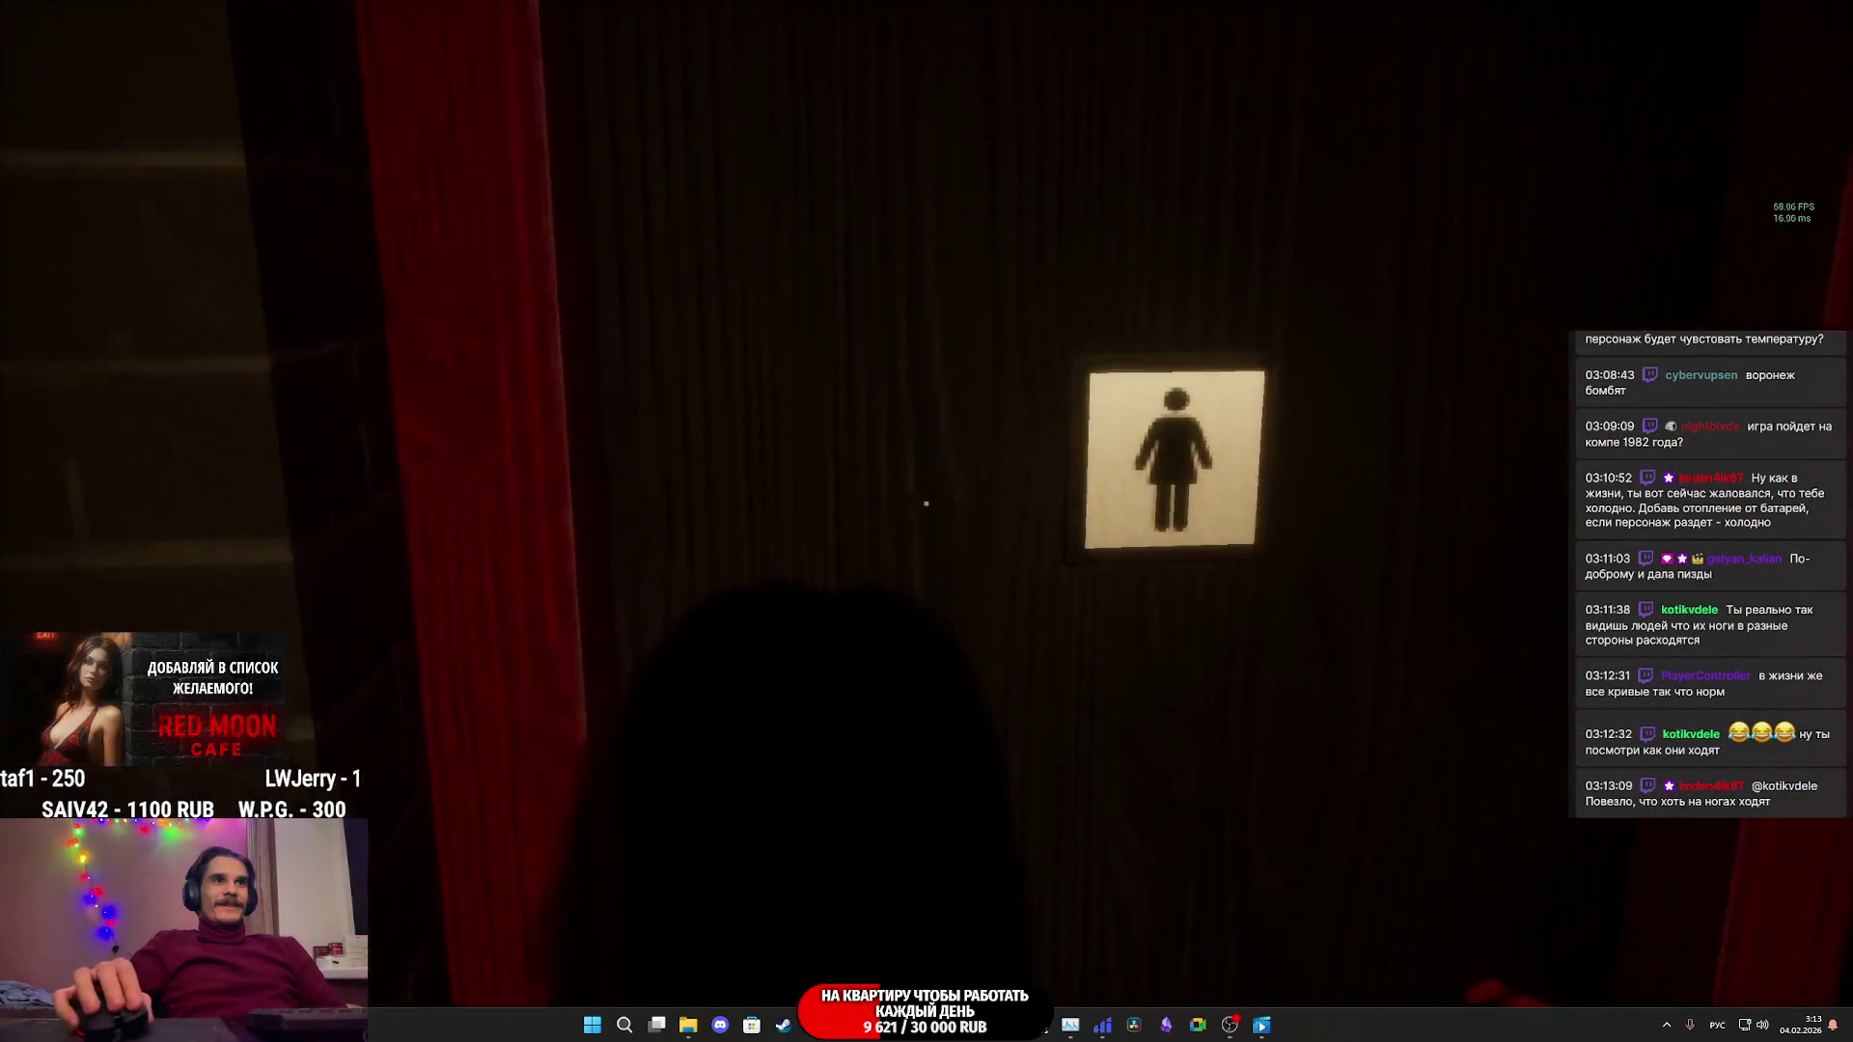
- Walk the character into the restroom up to the mirror and sink, then end Play In Editor
{"action": "key", "text": "e"}
{"action": "key", "text": "e"}
{"action": "key", "text": "e"}
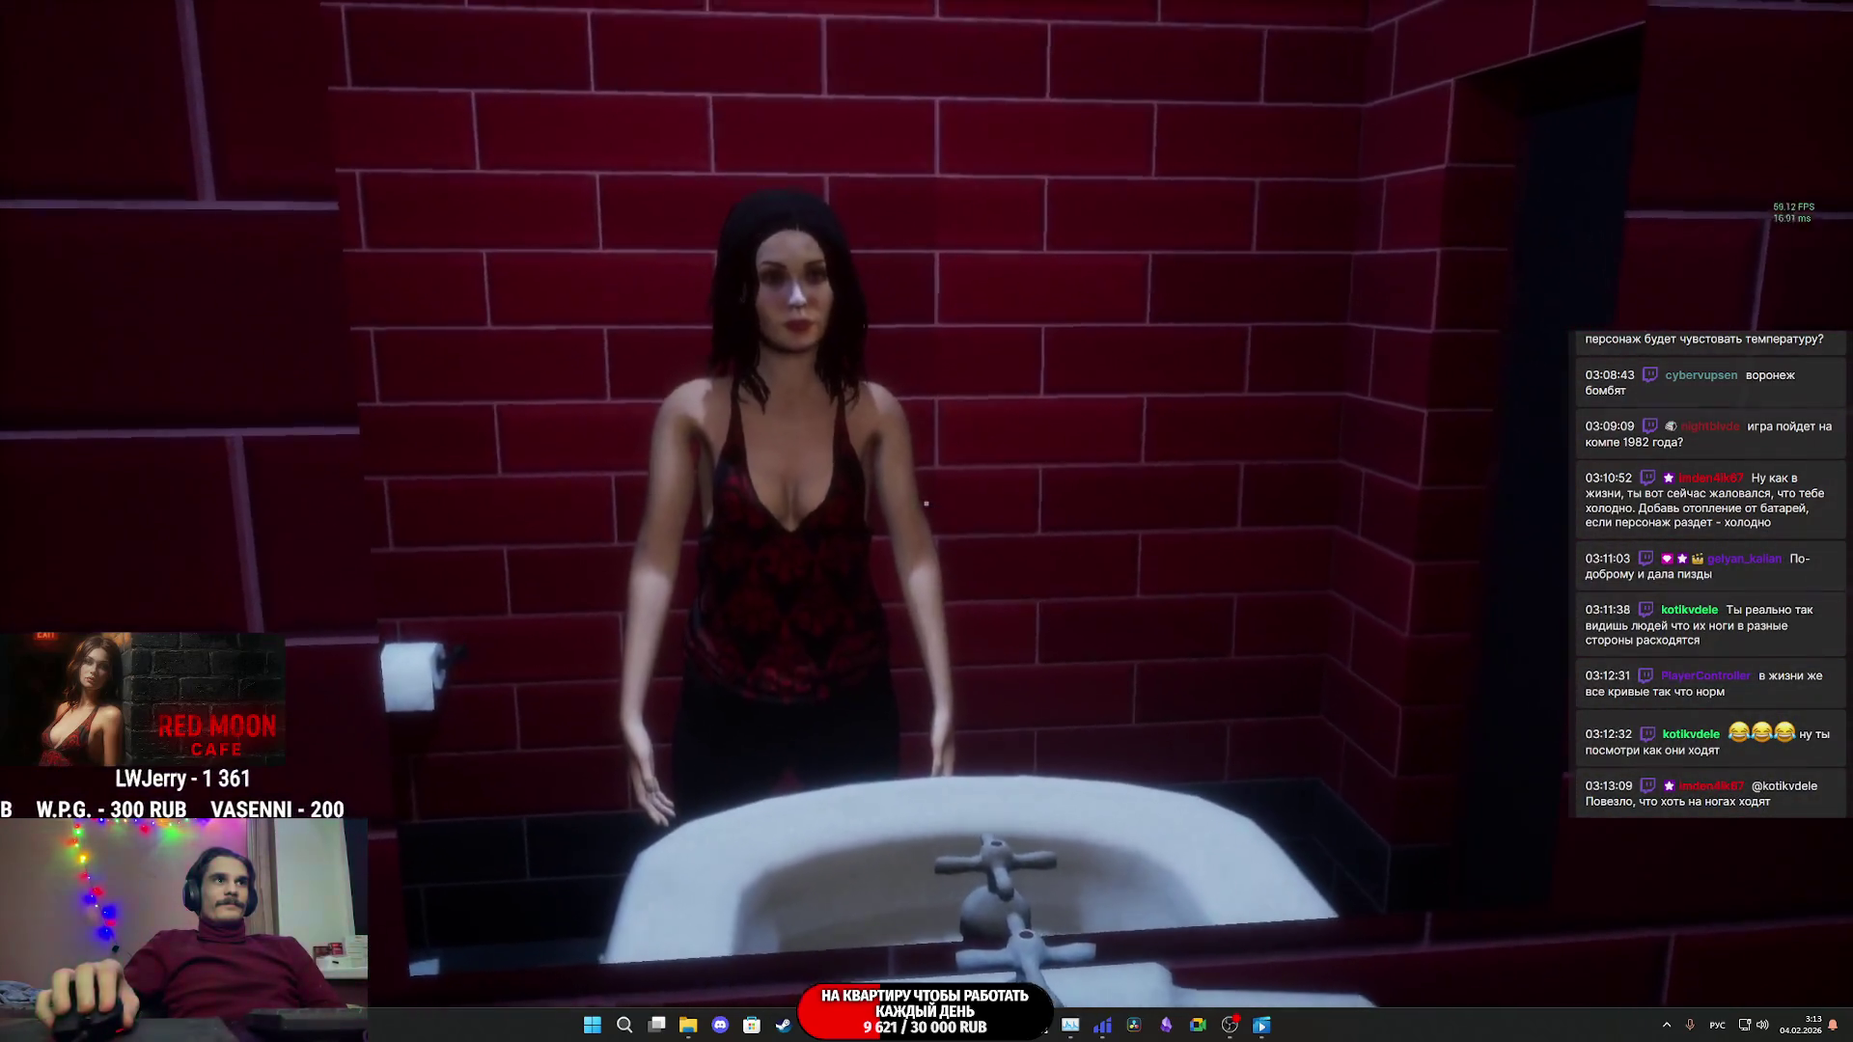
{"action": "key", "text": "w"}
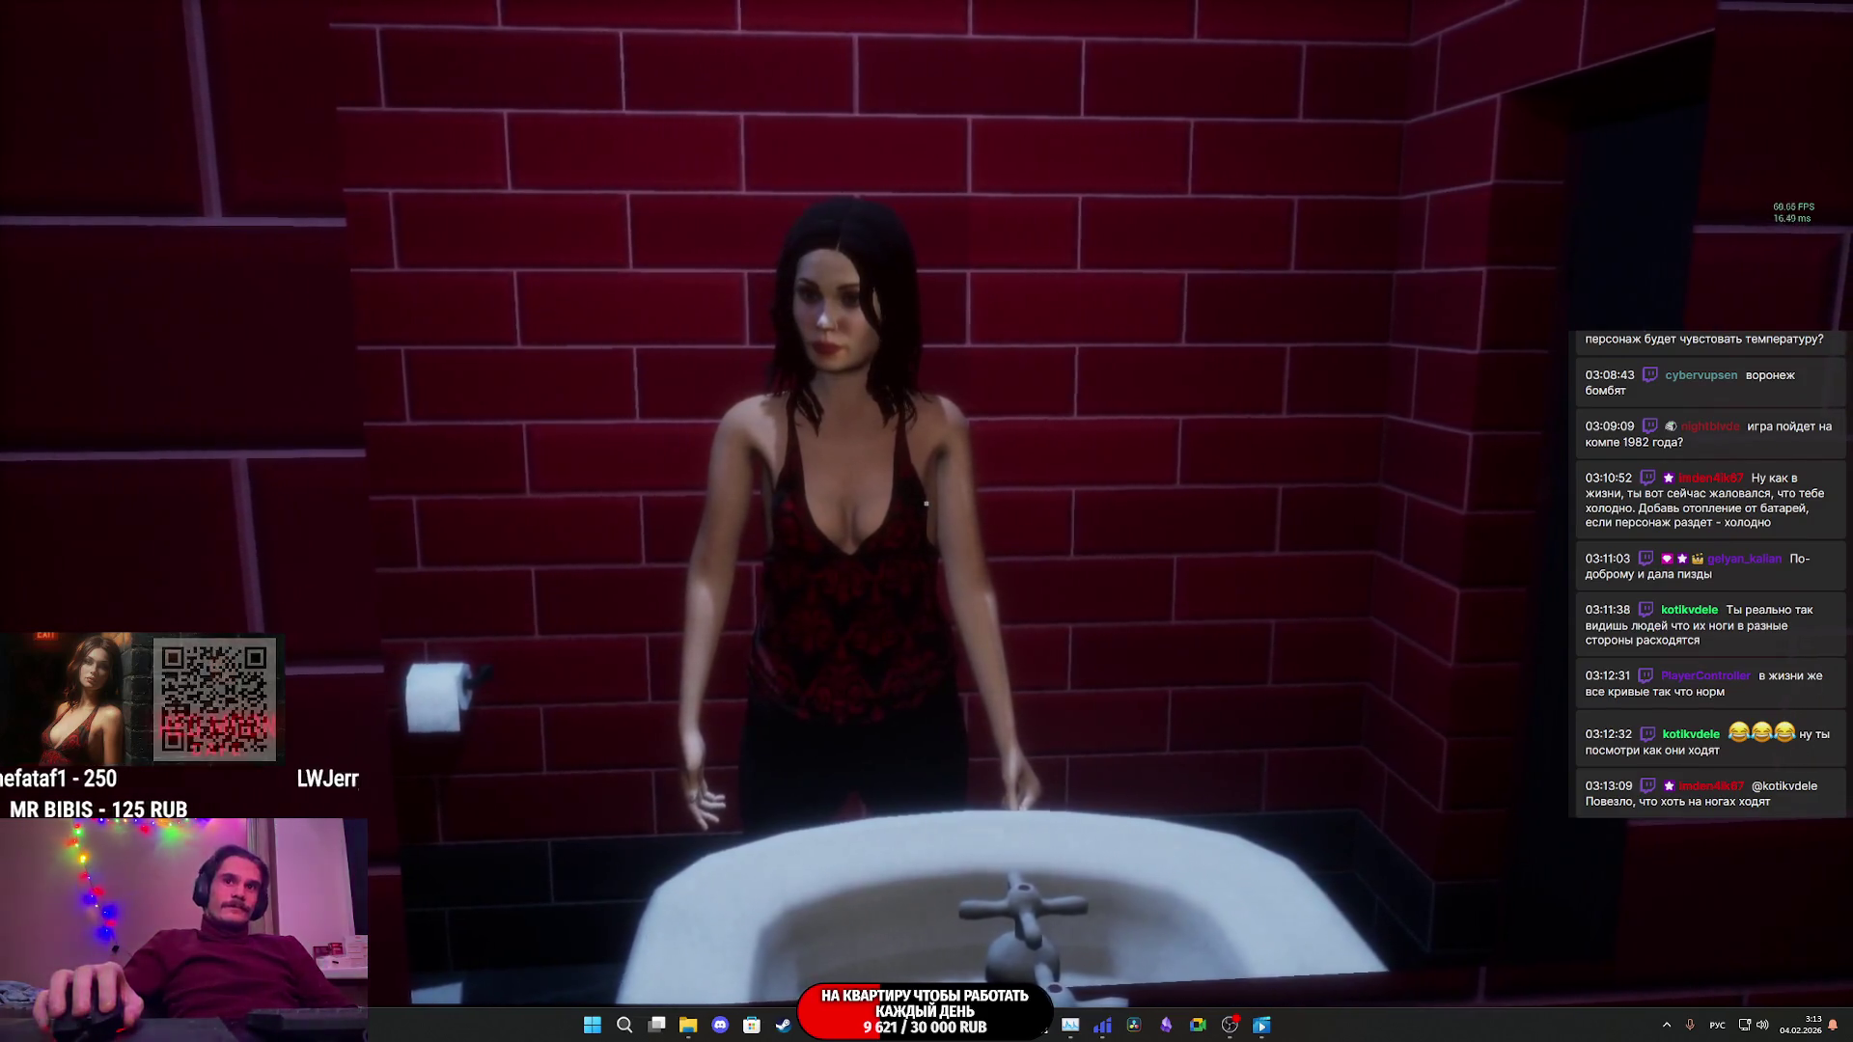
{"action": "key", "text": "Escape"}
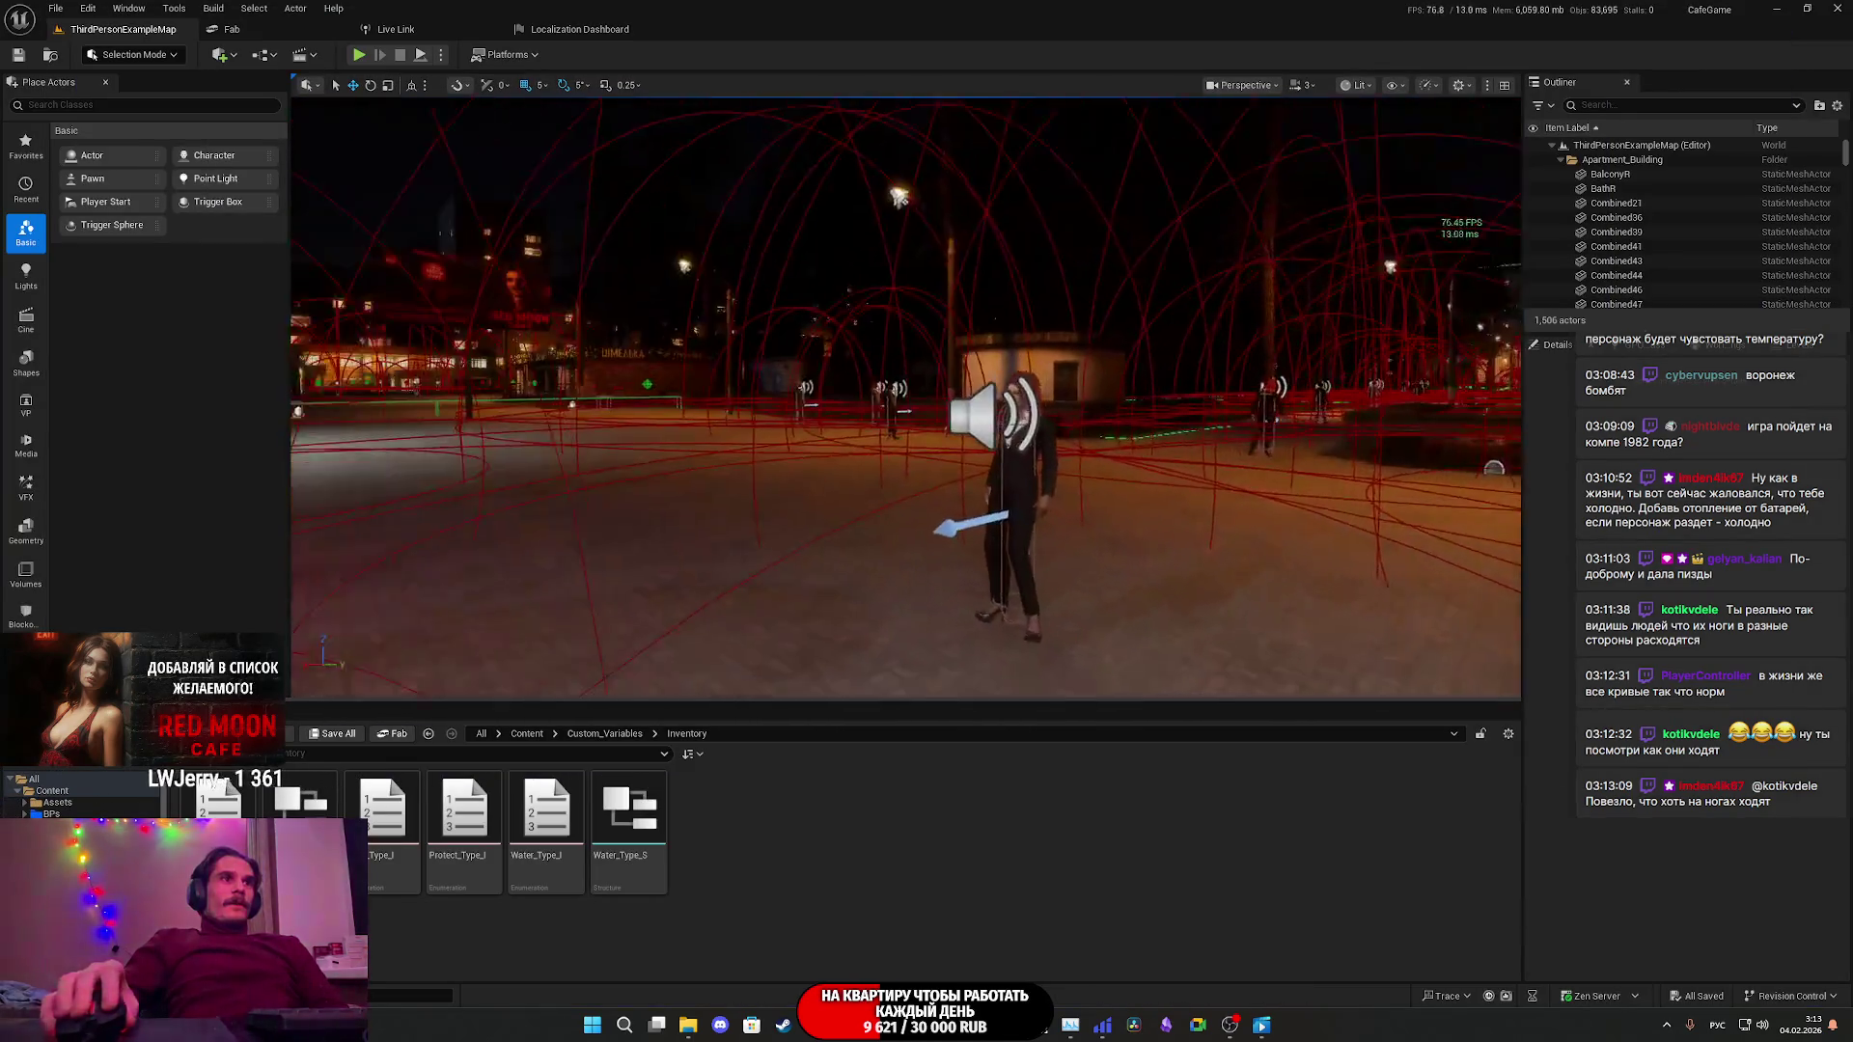
- Select the street NPC in the level and open its NPC_Street_BP Blueprint Editor
{"action": "left_click", "coordinate": [1013, 512]}
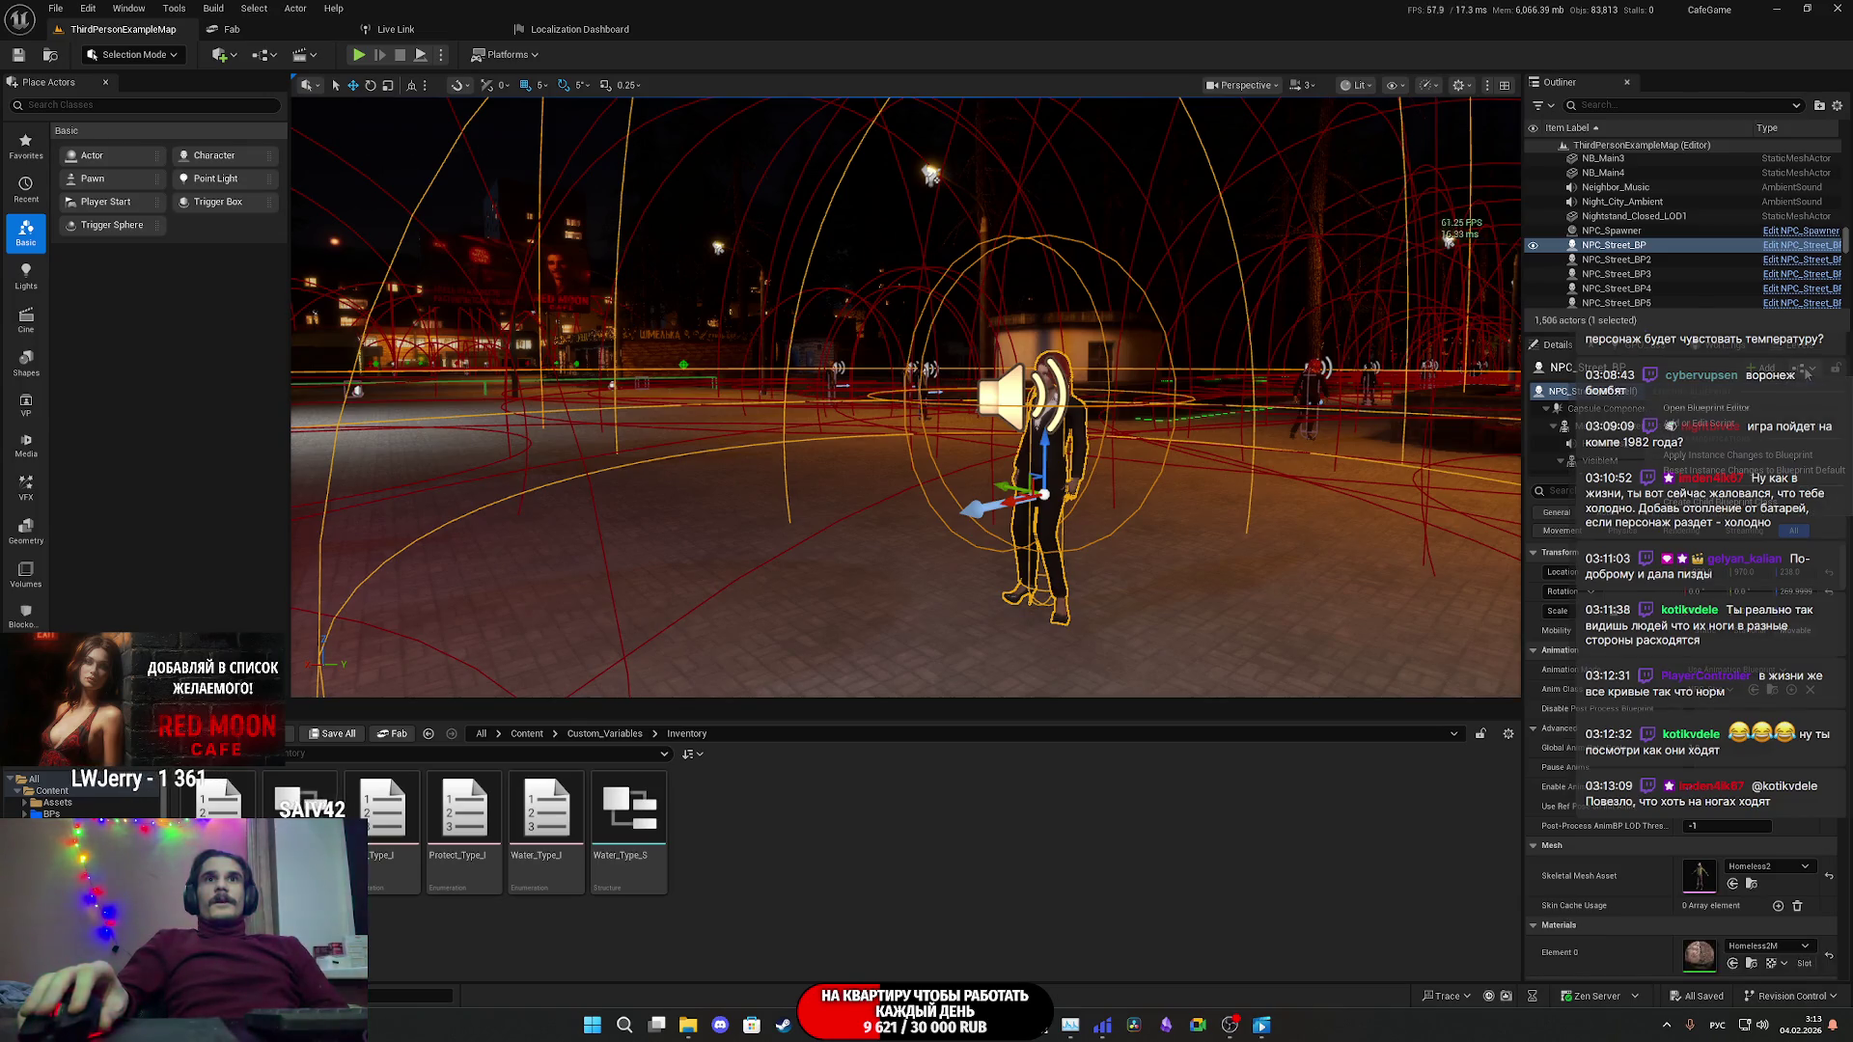
{"action": "left_click", "coordinate": [1765, 413]}
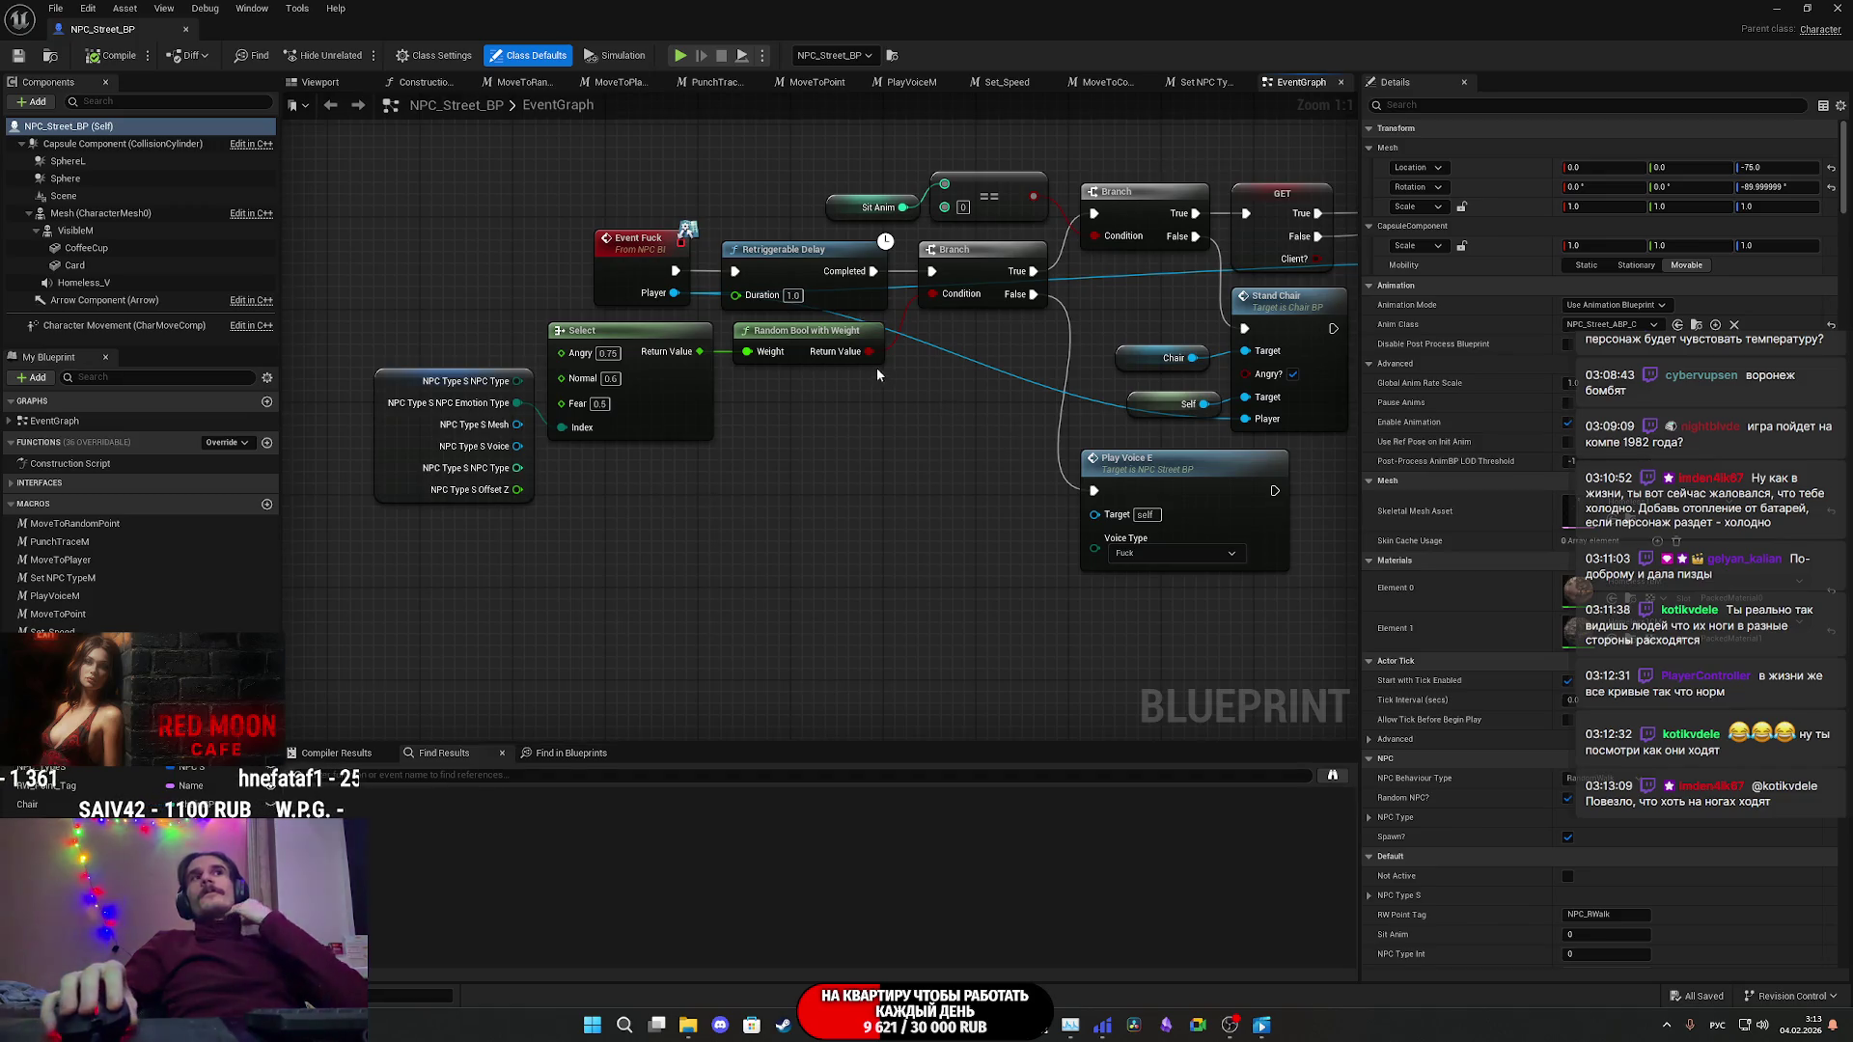
{"action": "scroll", "coordinate": [681, 362], "scroll_direction": "down", "scroll_amount": 10}
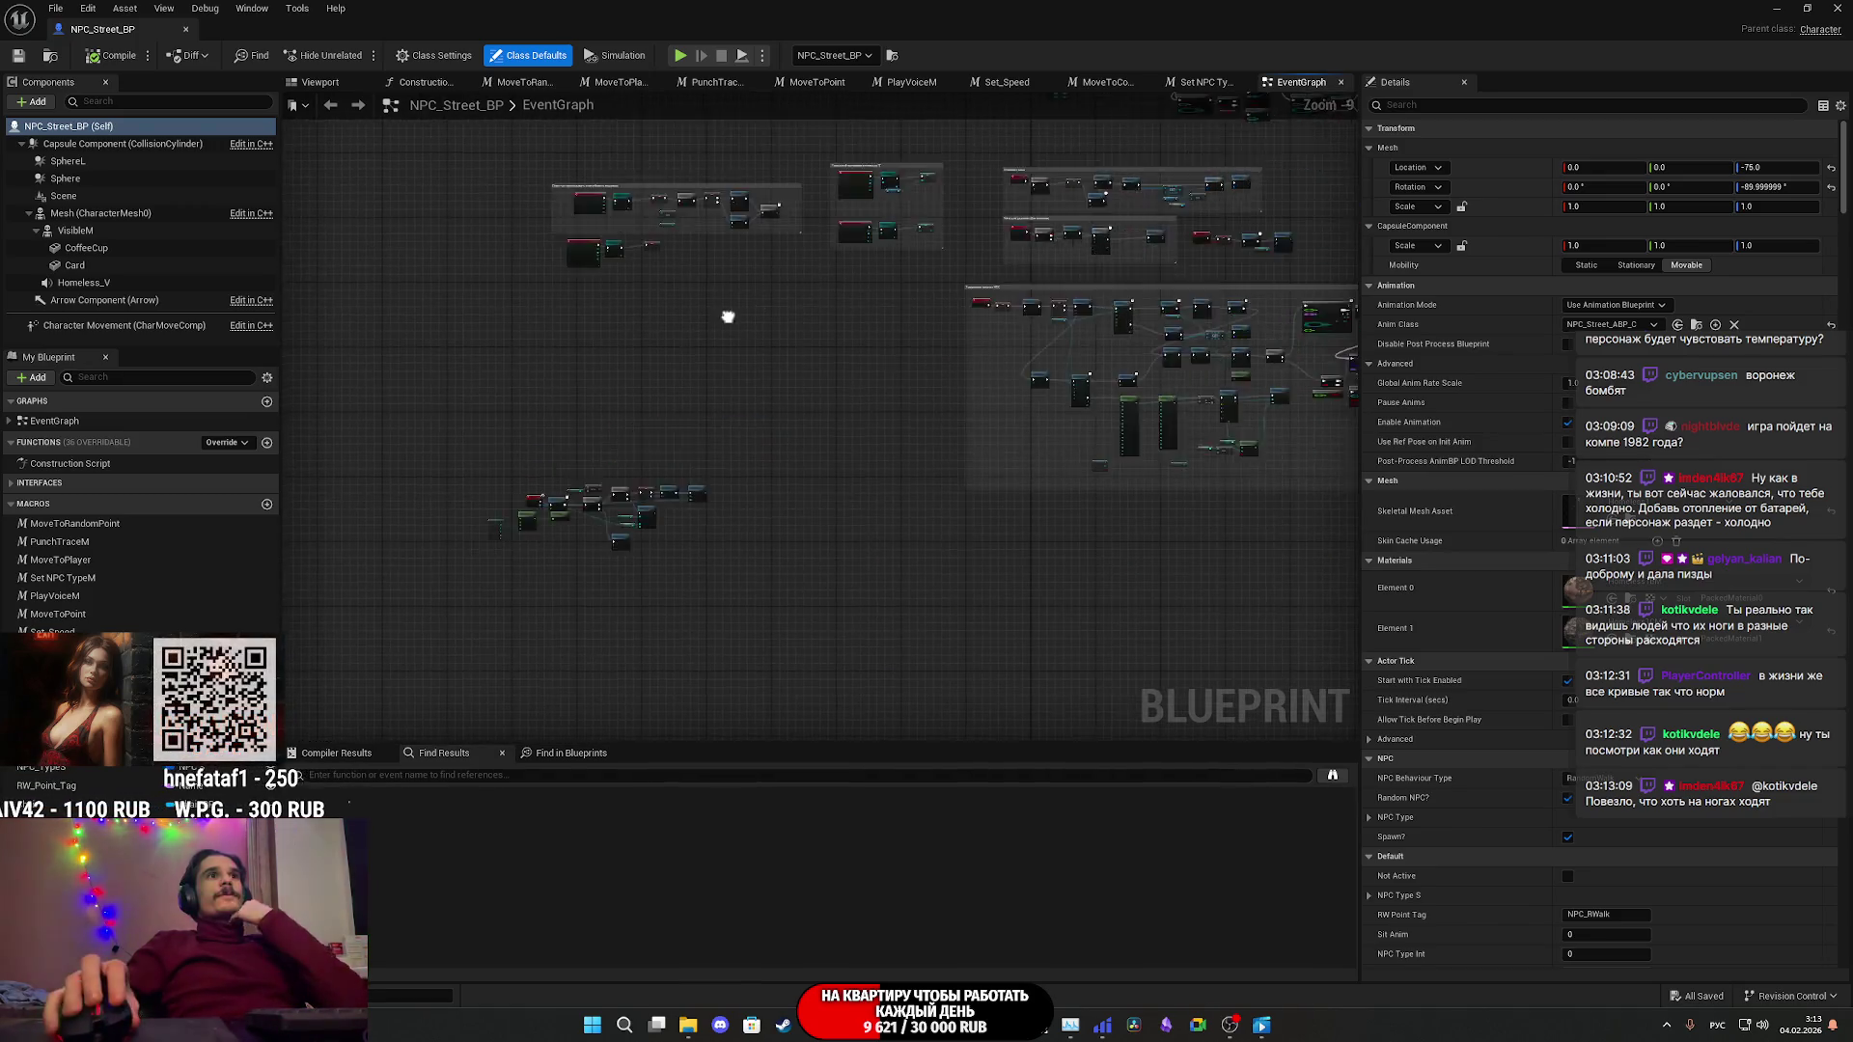
{"action": "scroll", "coordinate": [791, 475], "scroll_direction": "up", "scroll_amount": 4}
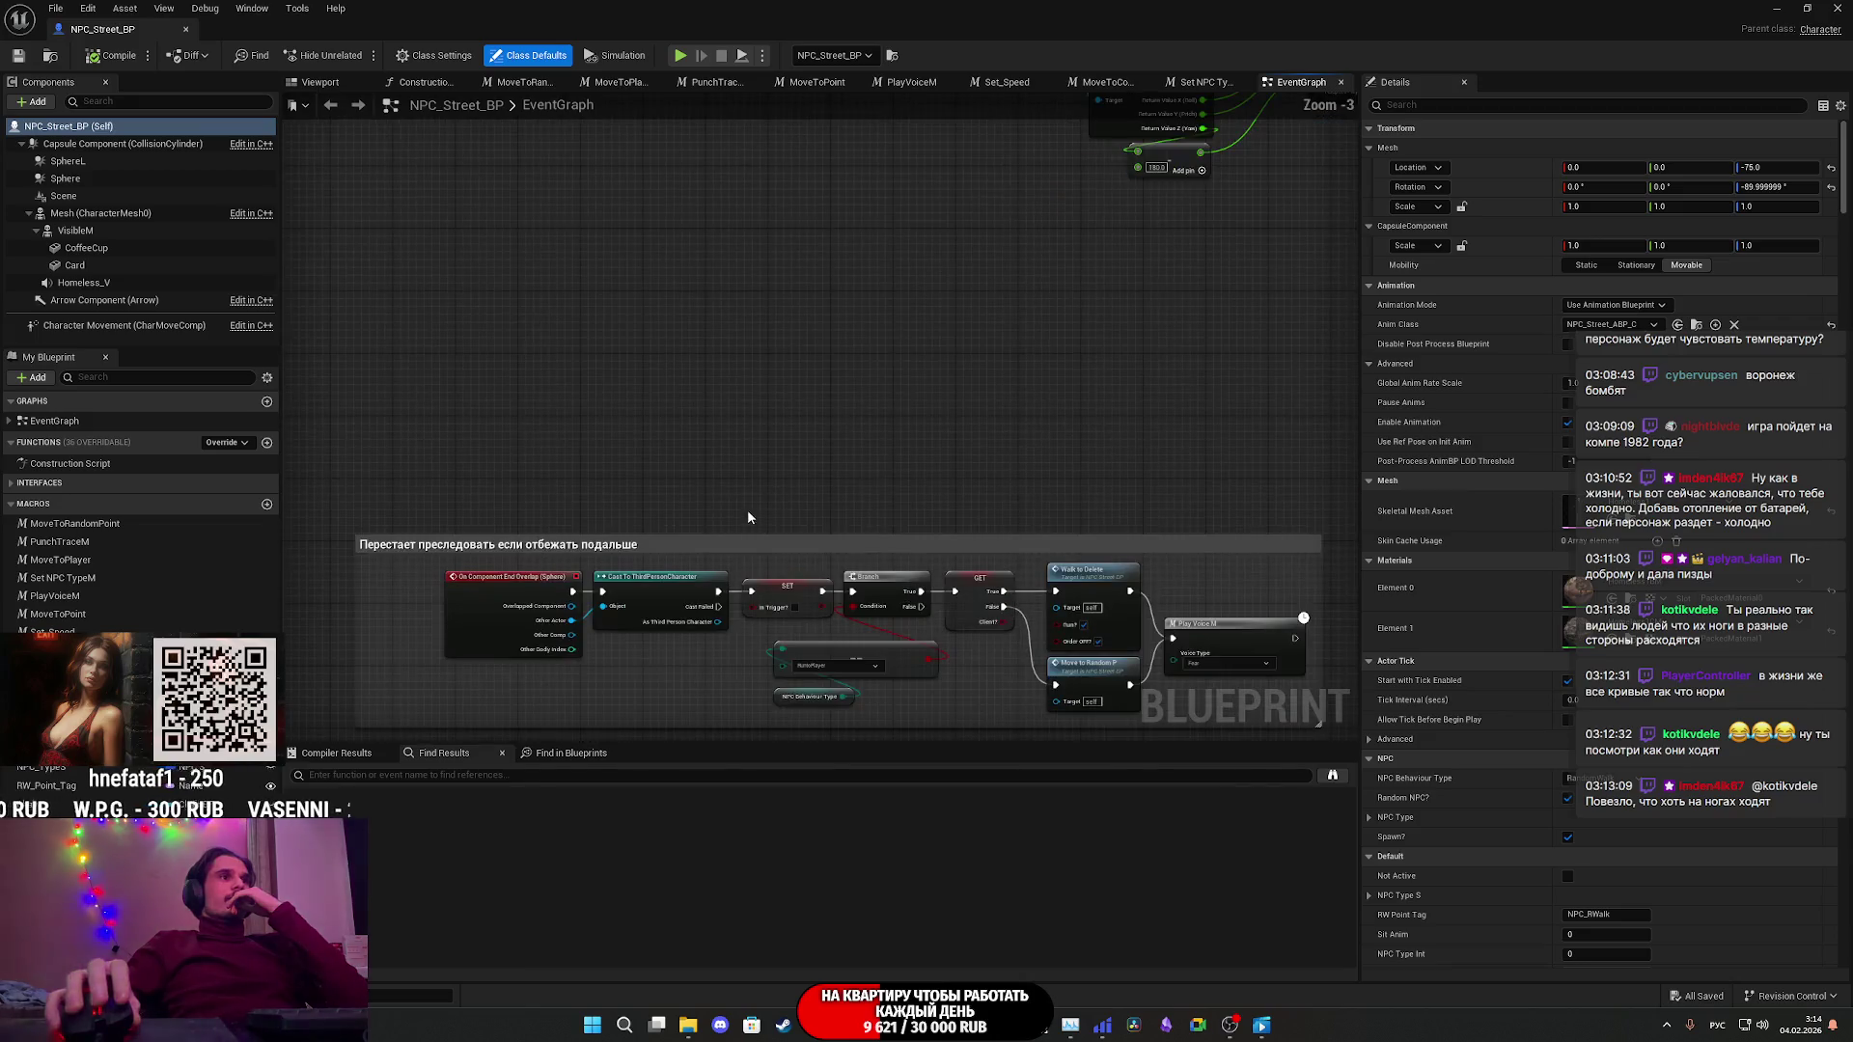
{"action": "scroll", "coordinate": [820, 430], "scroll_direction": "up", "scroll_amount": 3}
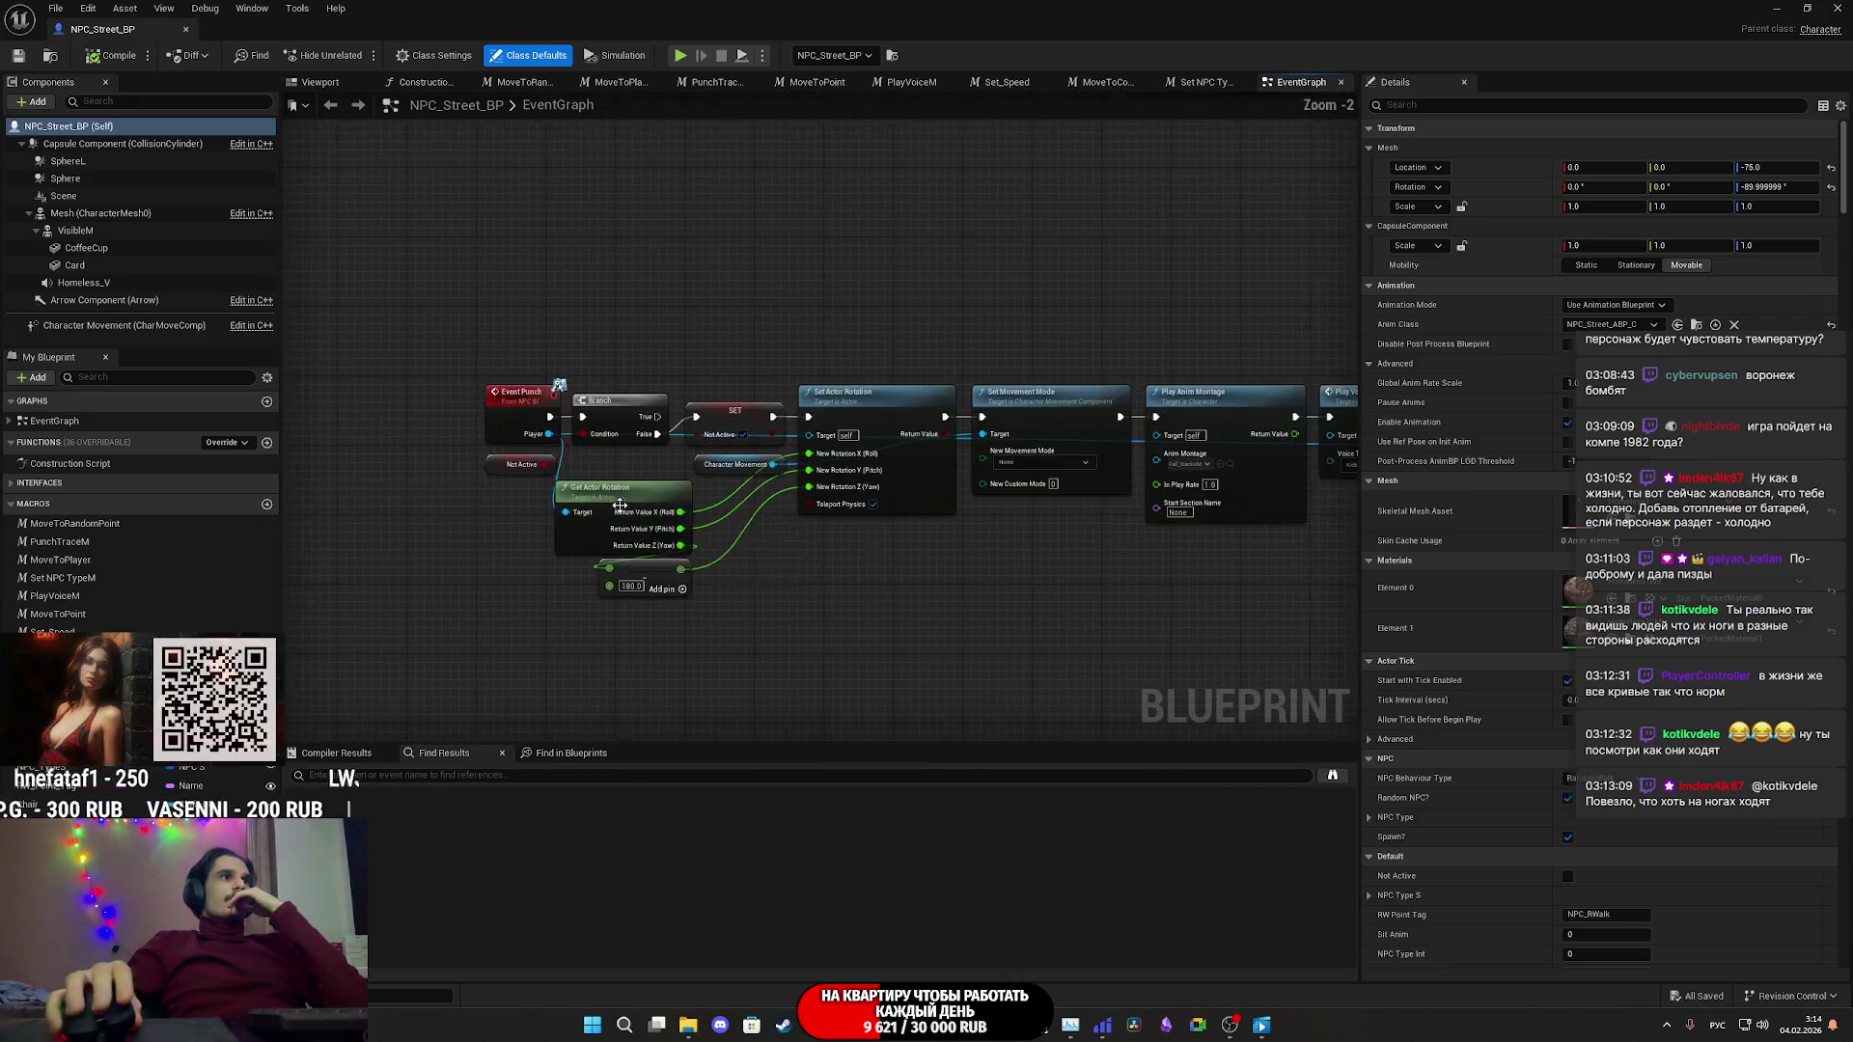
{"action": "scroll", "coordinate": [550, 465], "scroll_direction": "up", "scroll_amount": 2}
- Pan the Event Graph along the Event Punch chain, from montage and voice nodes to the Delay and Can Punch
{"action": "right_click_drag", "start_coordinate": [550, 465], "coordinate": [100, 461]}
{"action": "right_click_drag", "start_coordinate": [1245, 504], "coordinate": [628, 548]}
{"action": "mouse_move", "coordinate": [797, 557]}
{"action": "right_mouse_down"}
{"action": "mouse_move", "coordinate": [926, 538]}
{"action": "mouse_move", "coordinate": [1771, 531]}
{"action": "right_mouse_up"}
{"action": "right_click_drag", "start_coordinate": [437, 396], "coordinate": [474, 398]}
{"action": "mouse_move", "coordinate": [1775, 541]}
{"action": "right_mouse_down"}
{"action": "mouse_move", "coordinate": [859, 547]}
{"action": "mouse_move", "coordinate": [1193, 546]}
{"action": "right_mouse_up"}
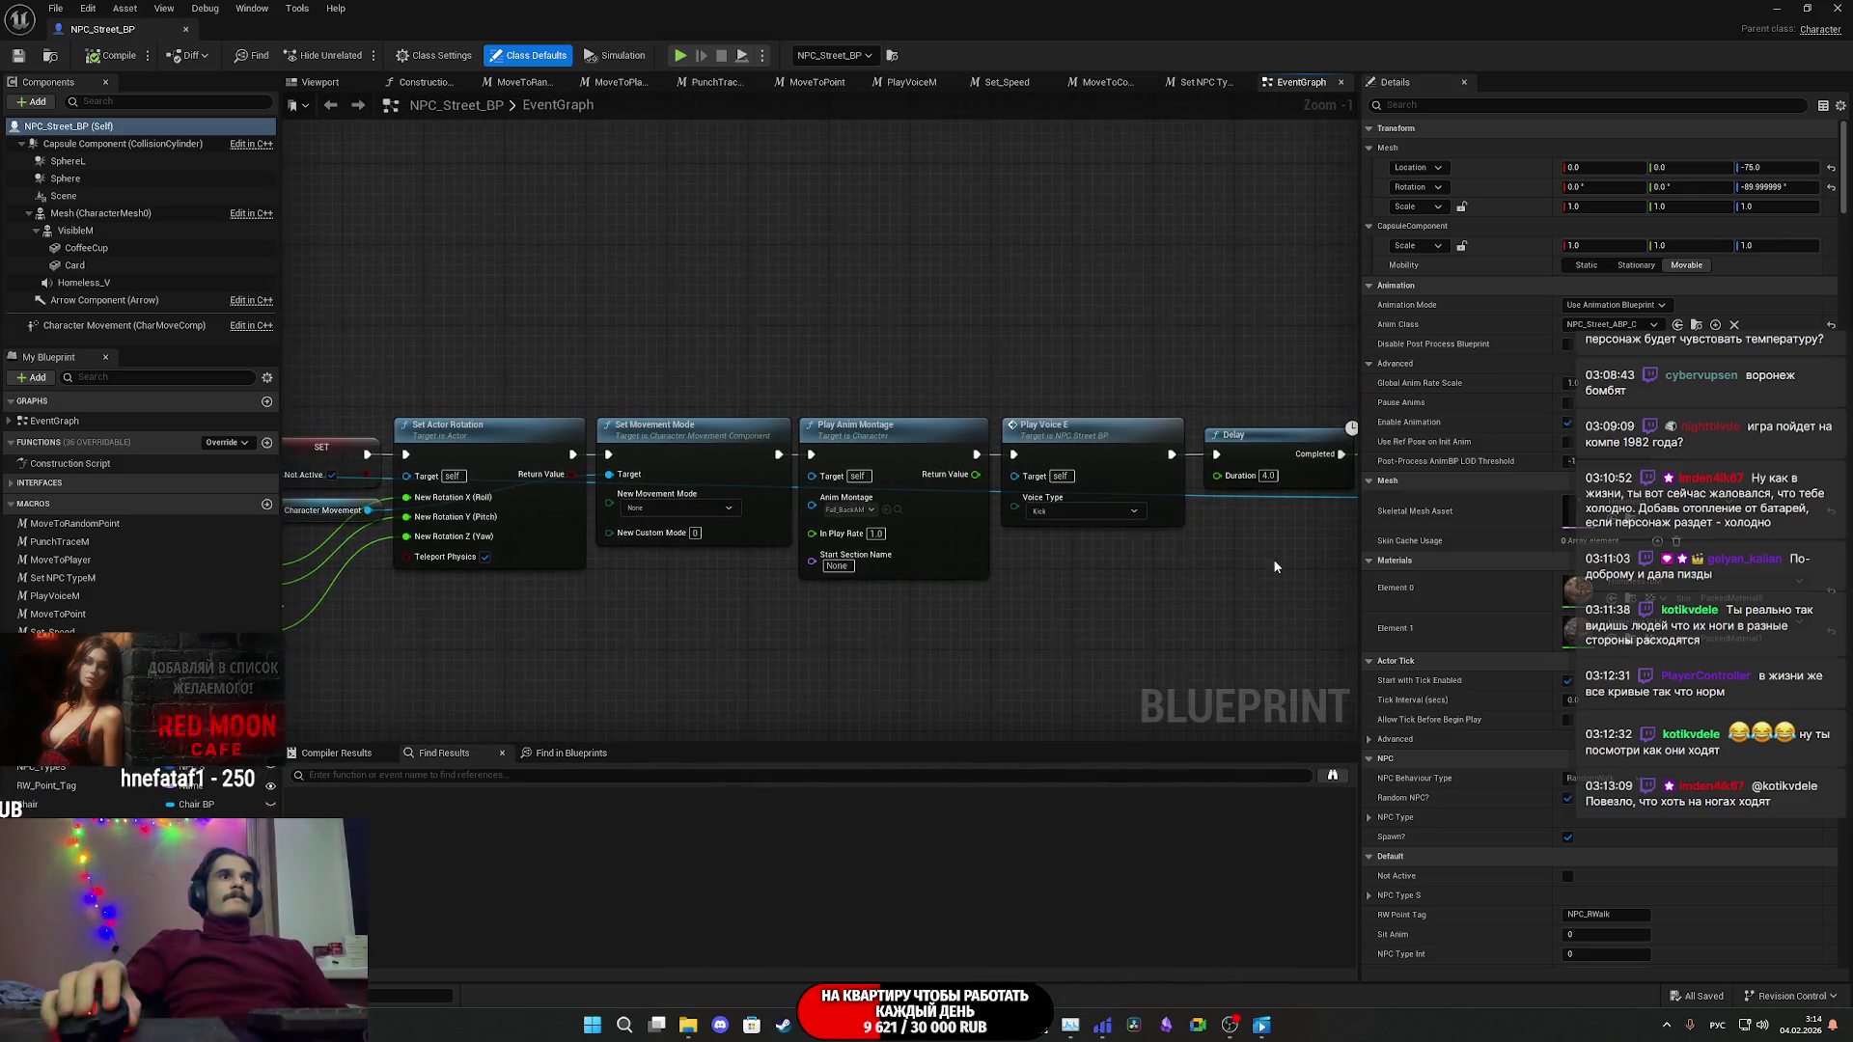
{"action": "scroll", "coordinate": [1158, 557], "scroll_direction": "down", "scroll_amount": 2}
{"action": "scroll", "coordinate": [537, 476], "scroll_direction": "up", "scroll_amount": 3}
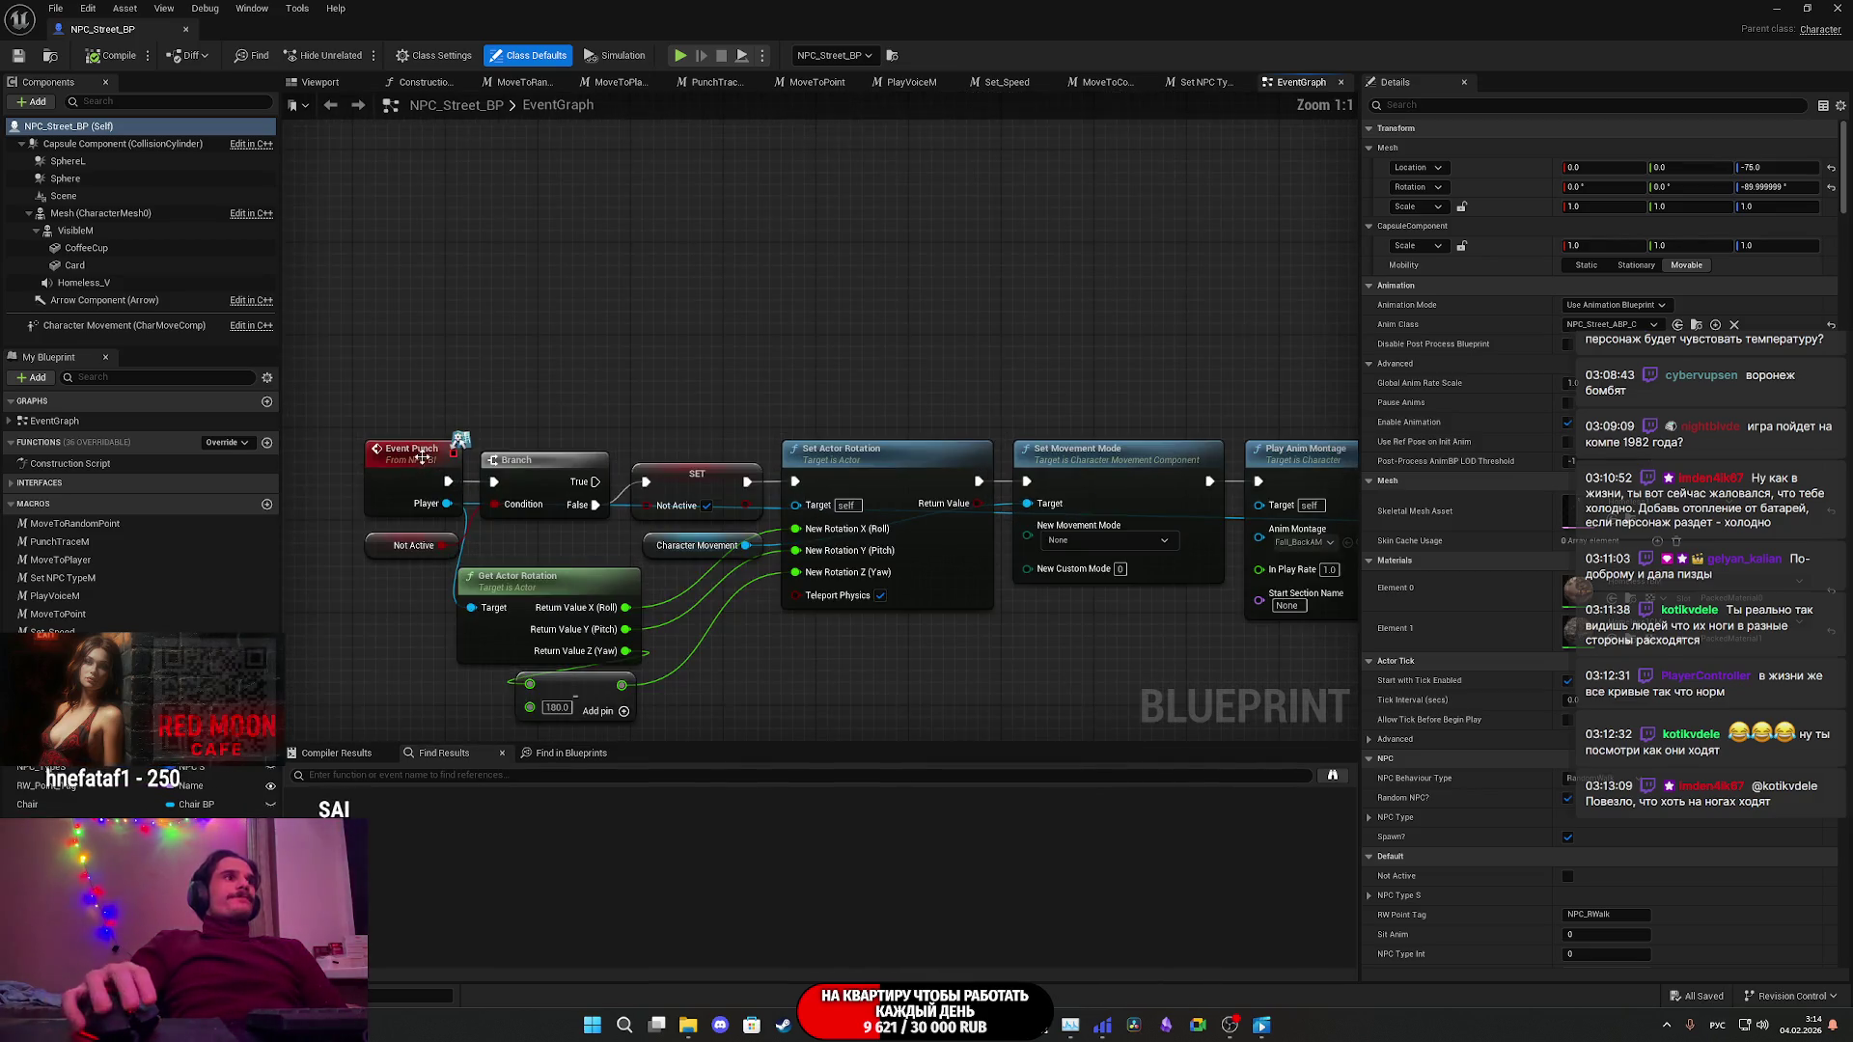
- Move the Event Punch node left to make room before the Branch
{"action": "left_click", "coordinate": [623, 494]}
{"action": "left_click_drag", "start_coordinate": [624, 494], "coordinate": [501, 502]}
{"action": "type", "text": "B"}
{"action": "key", "text": "Escape"}
{"action": "mouse_move", "coordinate": [669, 357]}
{"action": "right_mouse_down"}
{"action": "mouse_move", "coordinate": [447, 365]}
{"action": "mouse_move", "coordinate": [868, 399]}
{"action": "right_mouse_up"}
- Add a Do Once node from Event Punch's execution output
{"action": "left_click_drag", "start_coordinate": [666, 510], "coordinate": [726, 506]}
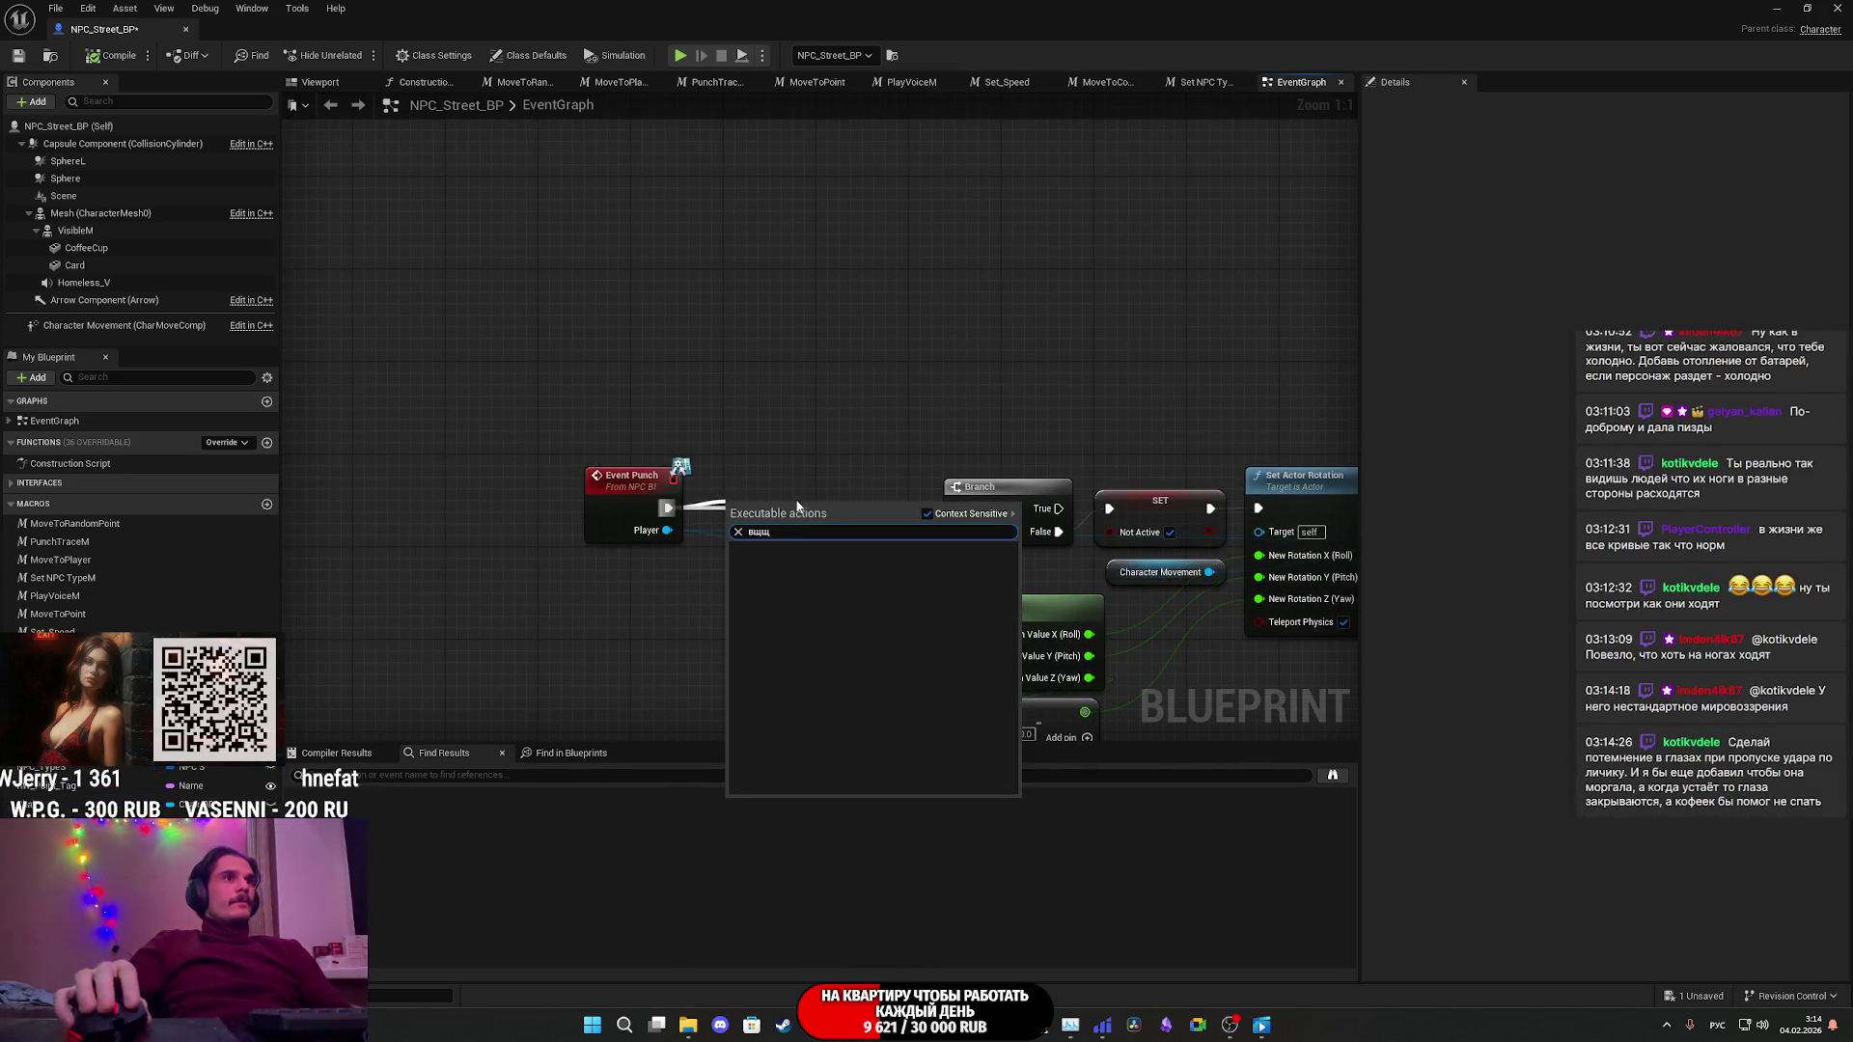
{"action": "key", "text": "alt+shift"}
{"action": "key", "text": "ctrl+a"}
{"action": "type", "text": "doo"}
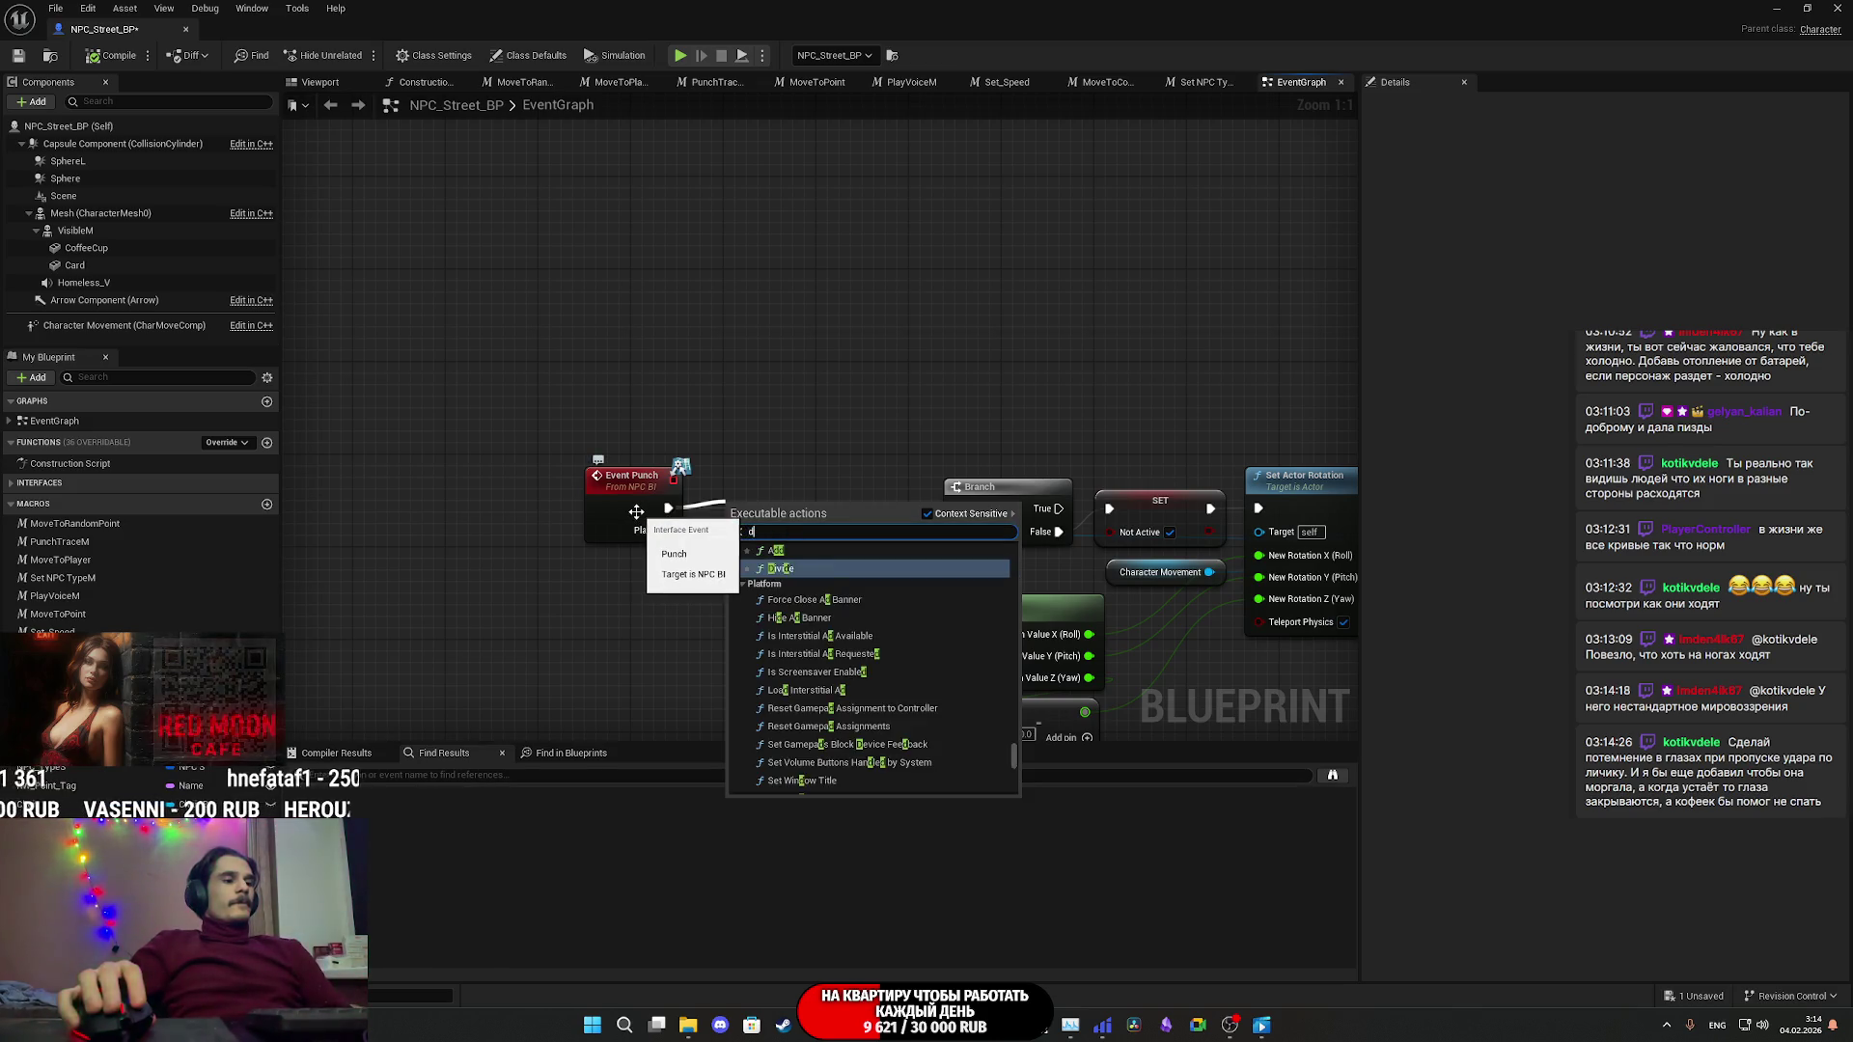
{"action": "key", "text": "Escape"}
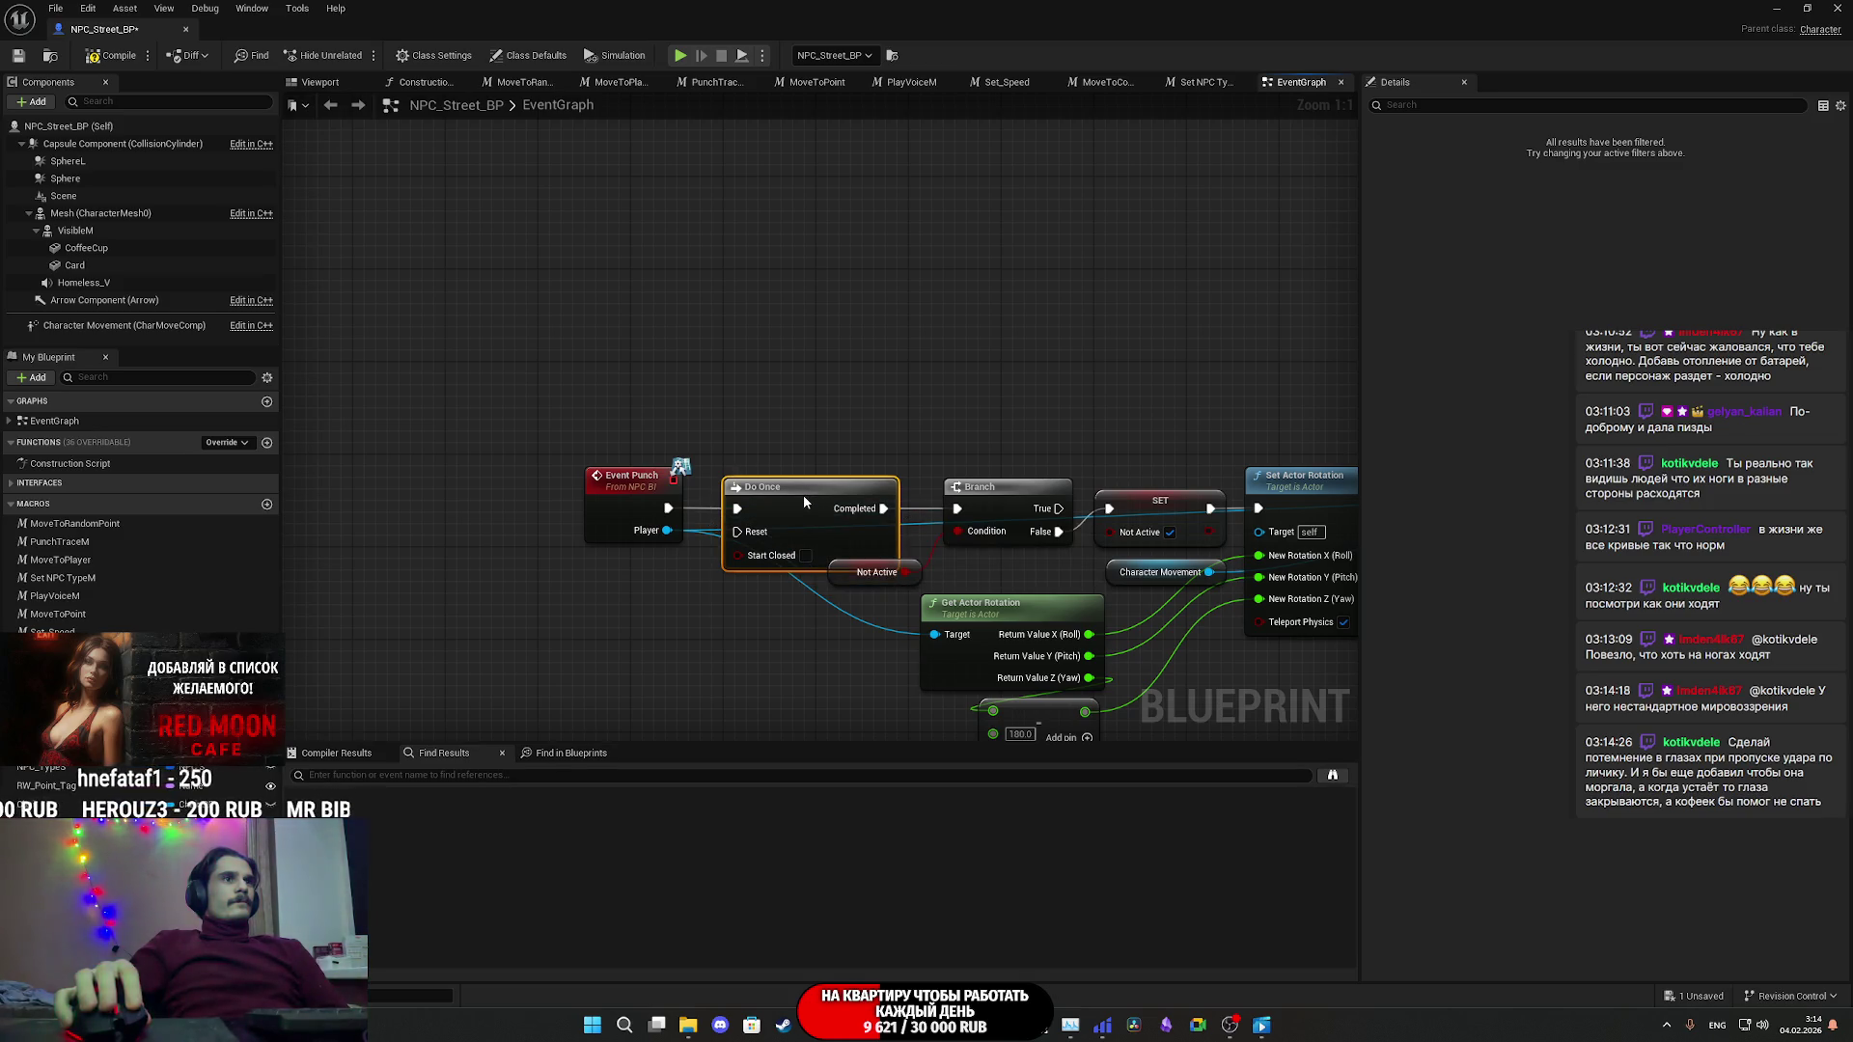
- Place the Not Active getter below Do Once and nudge Event Punch and Do Once right
{"action": "left_click_drag", "start_coordinate": [845, 576], "coordinate": [834, 611]}
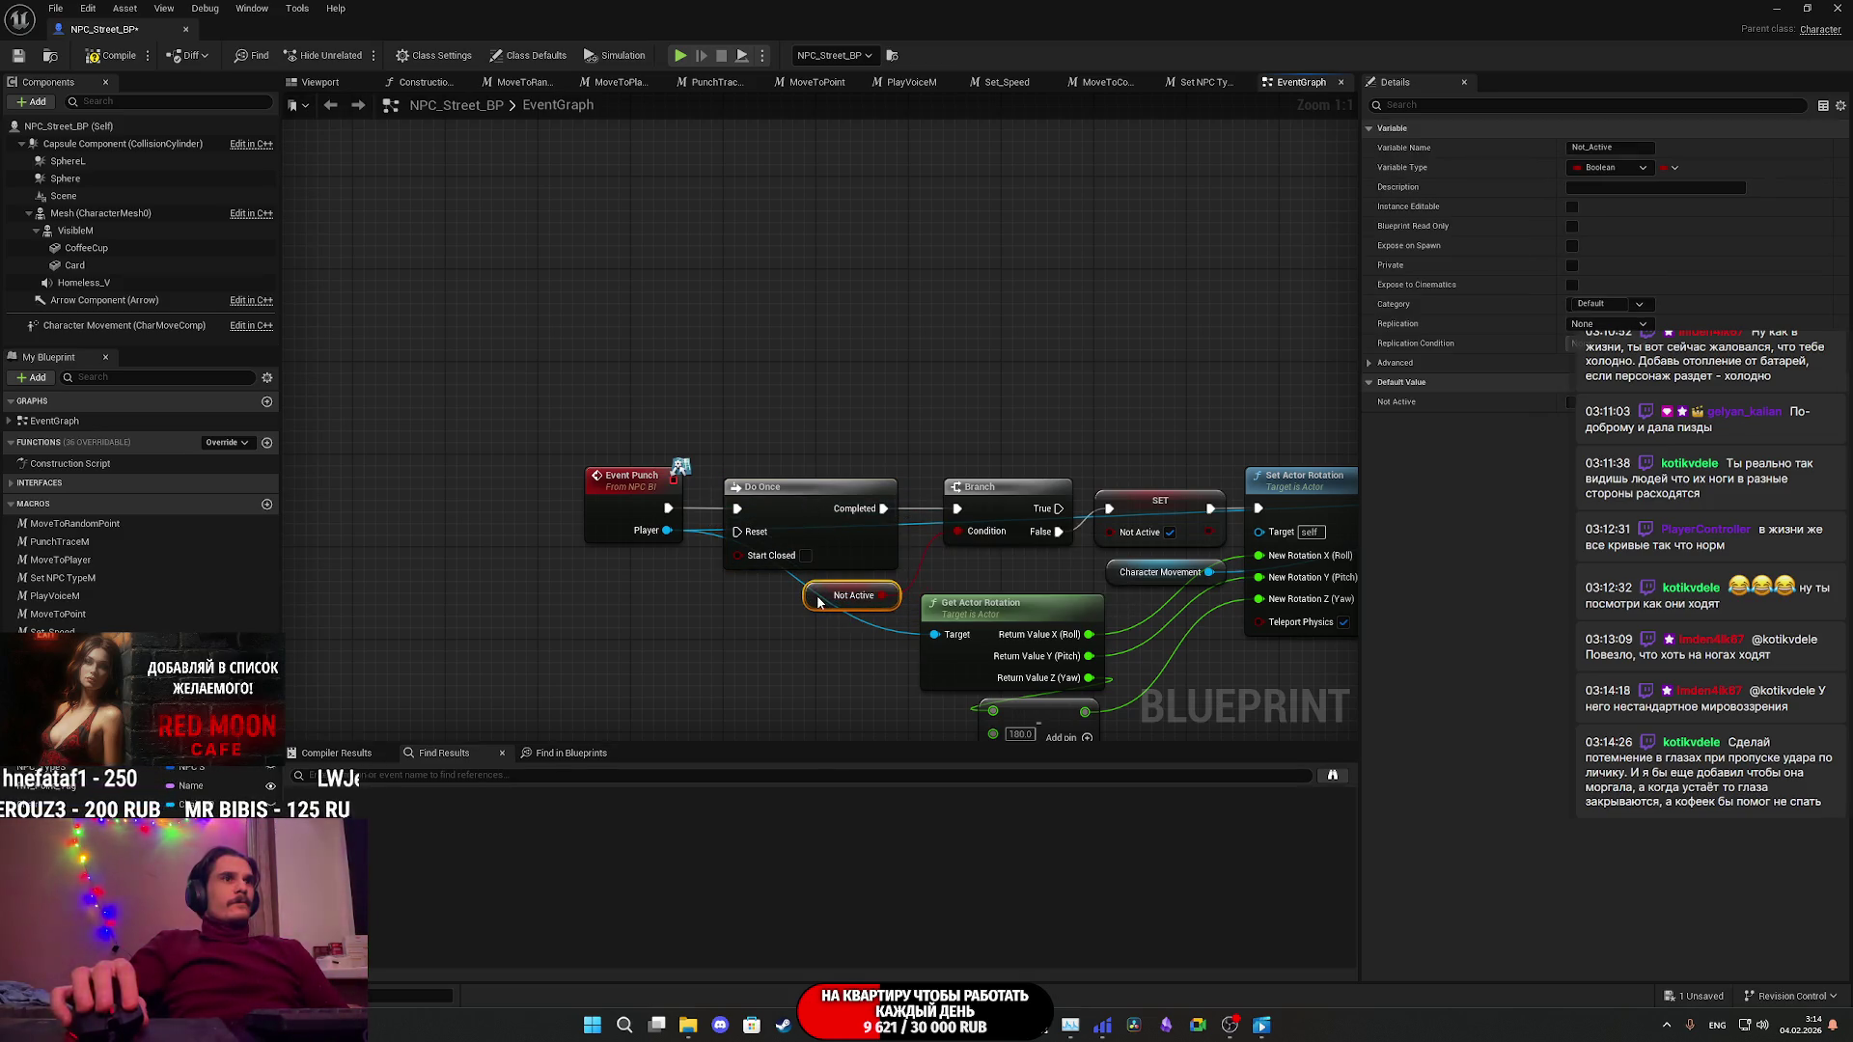
{"action": "left_click_drag", "start_coordinate": [598, 475], "coordinate": [598, 475]}
{"action": "left_click_drag", "start_coordinate": [824, 518], "coordinate": [847, 520]}
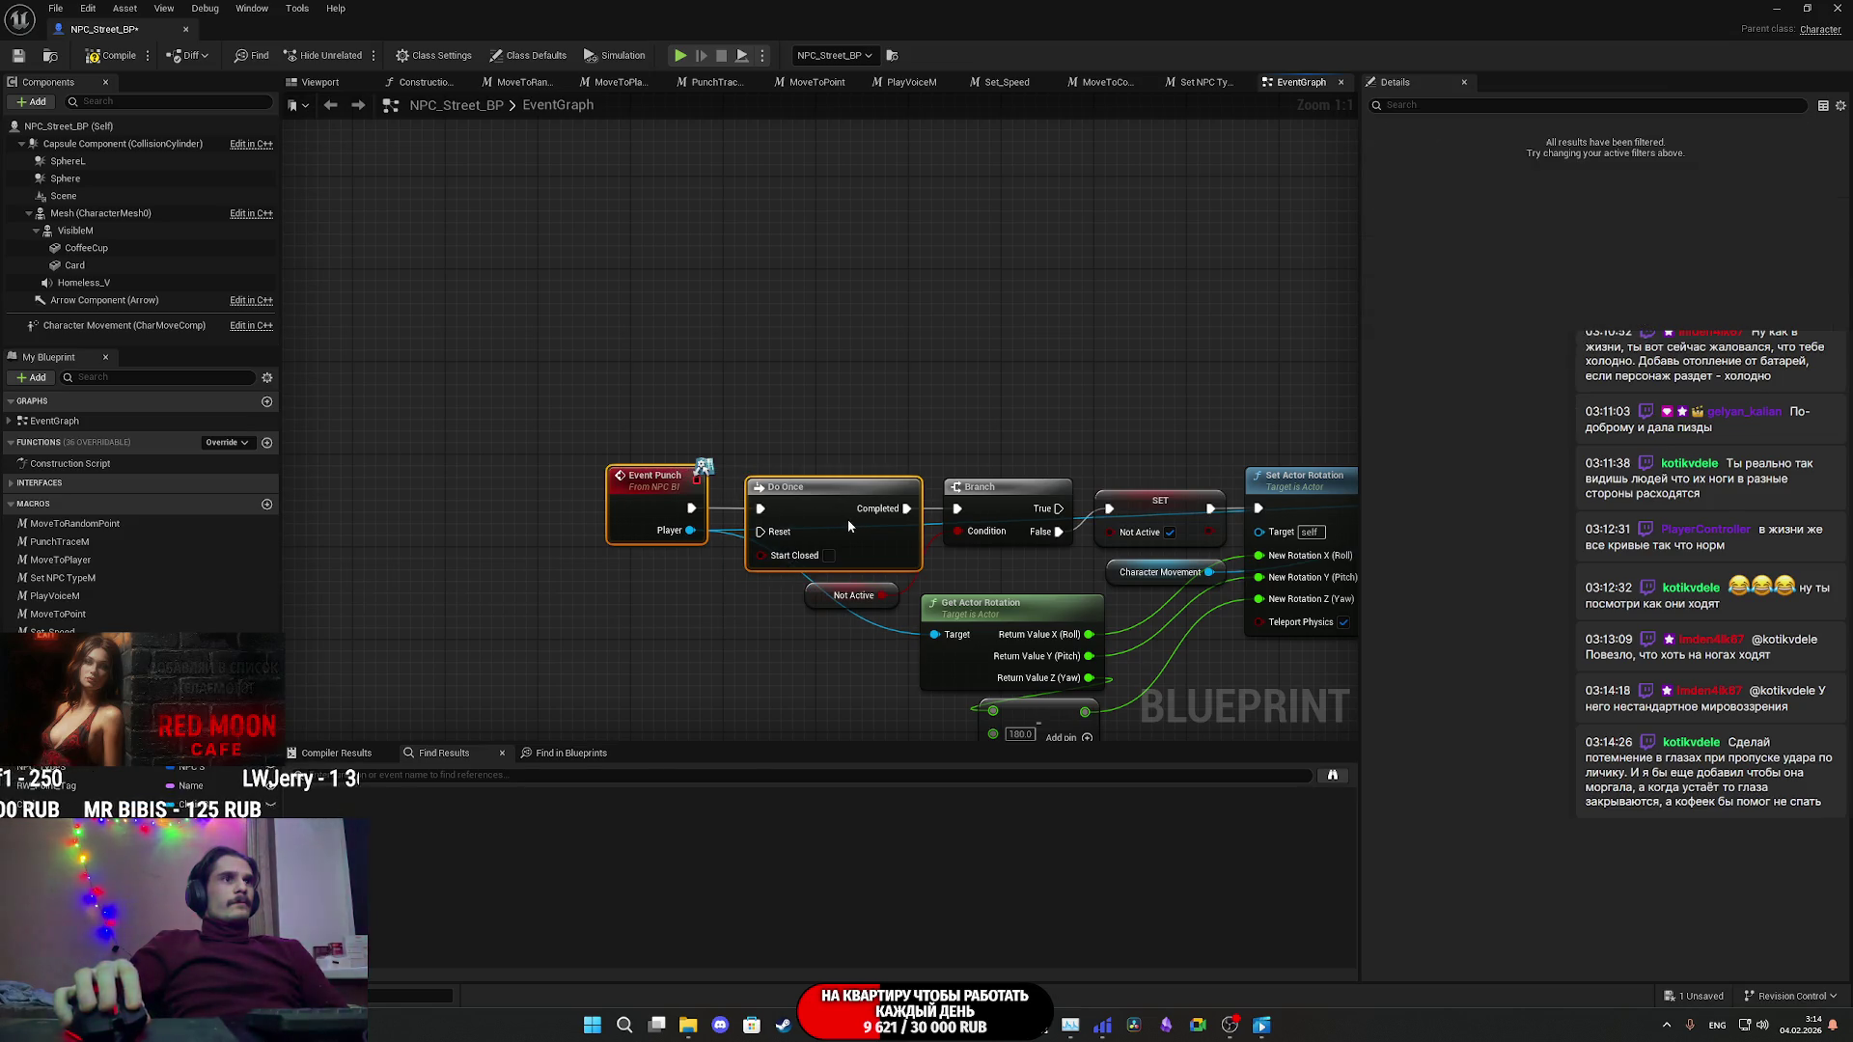
{"action": "left_click", "coordinate": [652, 494]}
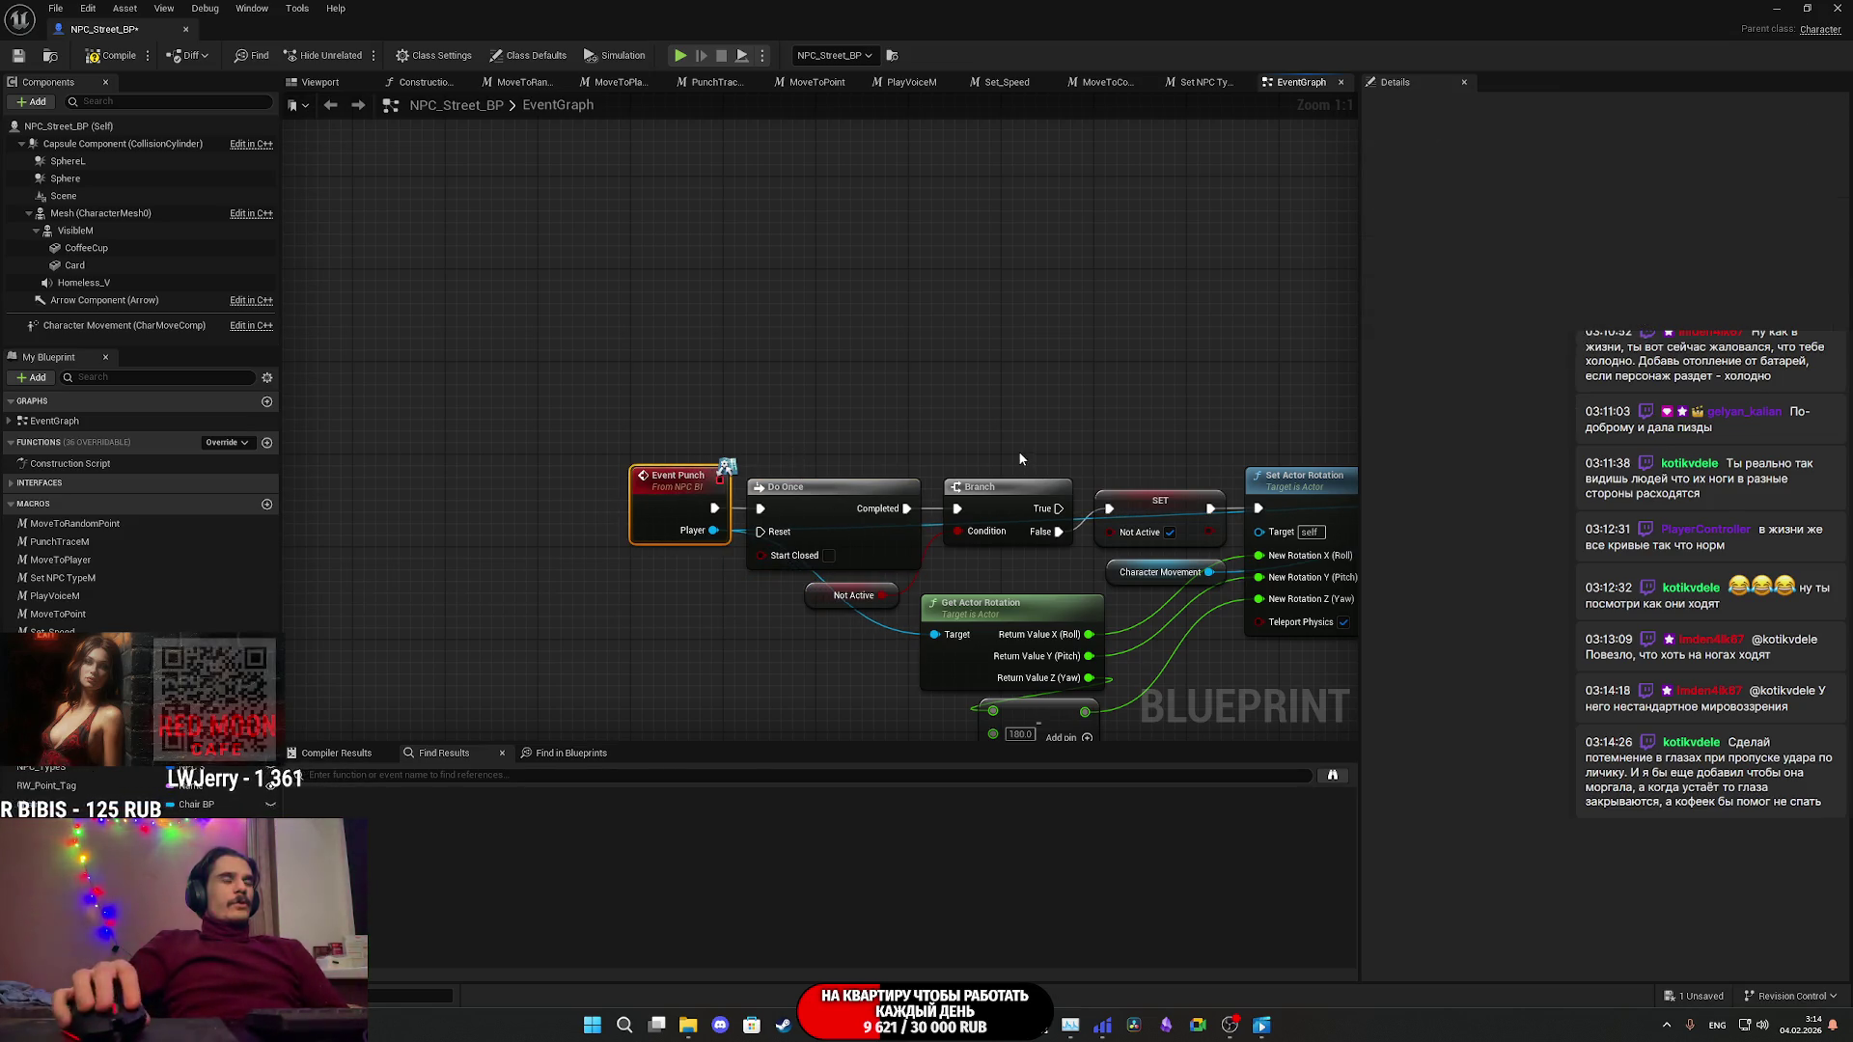
{"action": "right_click_drag", "start_coordinate": [1019, 457], "coordinate": [615, 428]}
{"action": "left_click", "coordinate": [471, 509]}
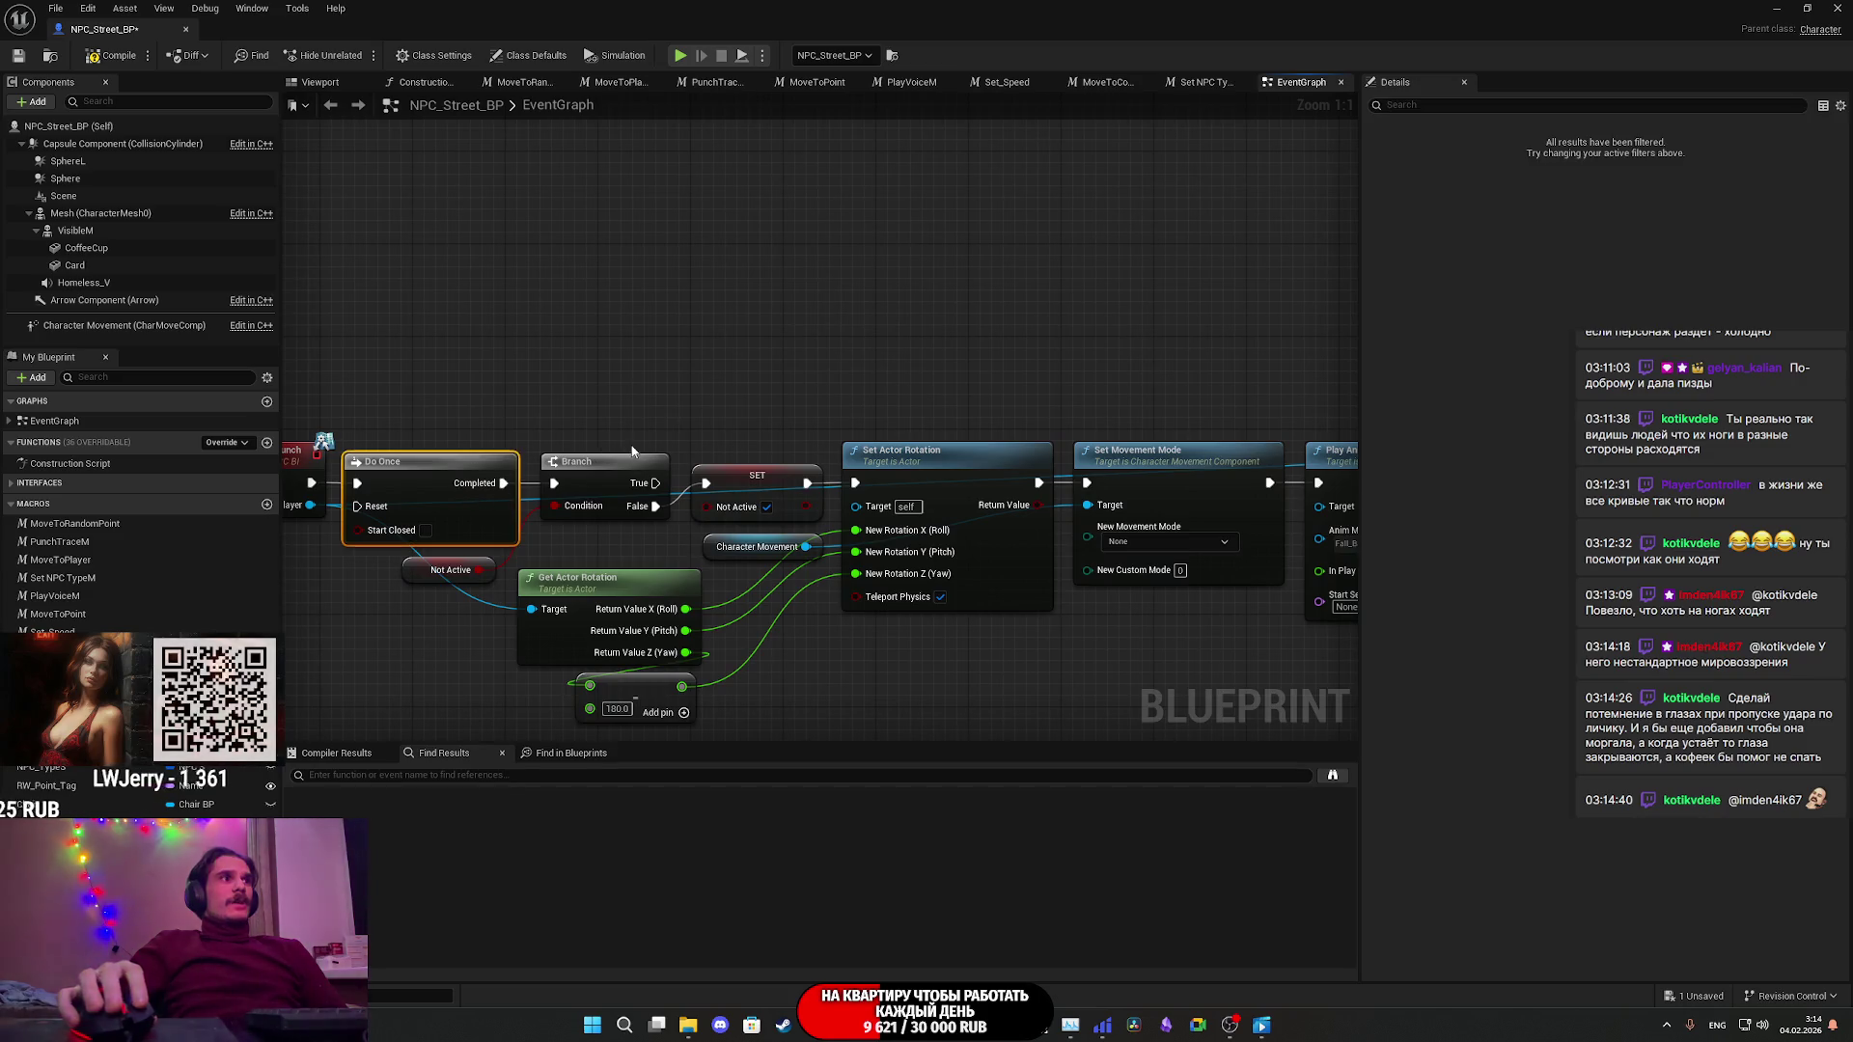
- Line up the Can Punch node beside the Delay in the punch chain
{"action": "mouse_move", "coordinate": [953, 399]}
{"action": "right_mouse_down"}
{"action": "mouse_move", "coordinate": [723, 372]}
{"action": "mouse_move", "coordinate": [485, 406]}
{"action": "right_mouse_up"}
{"action": "right_click_drag", "start_coordinate": [1079, 517], "coordinate": [820, 510]}
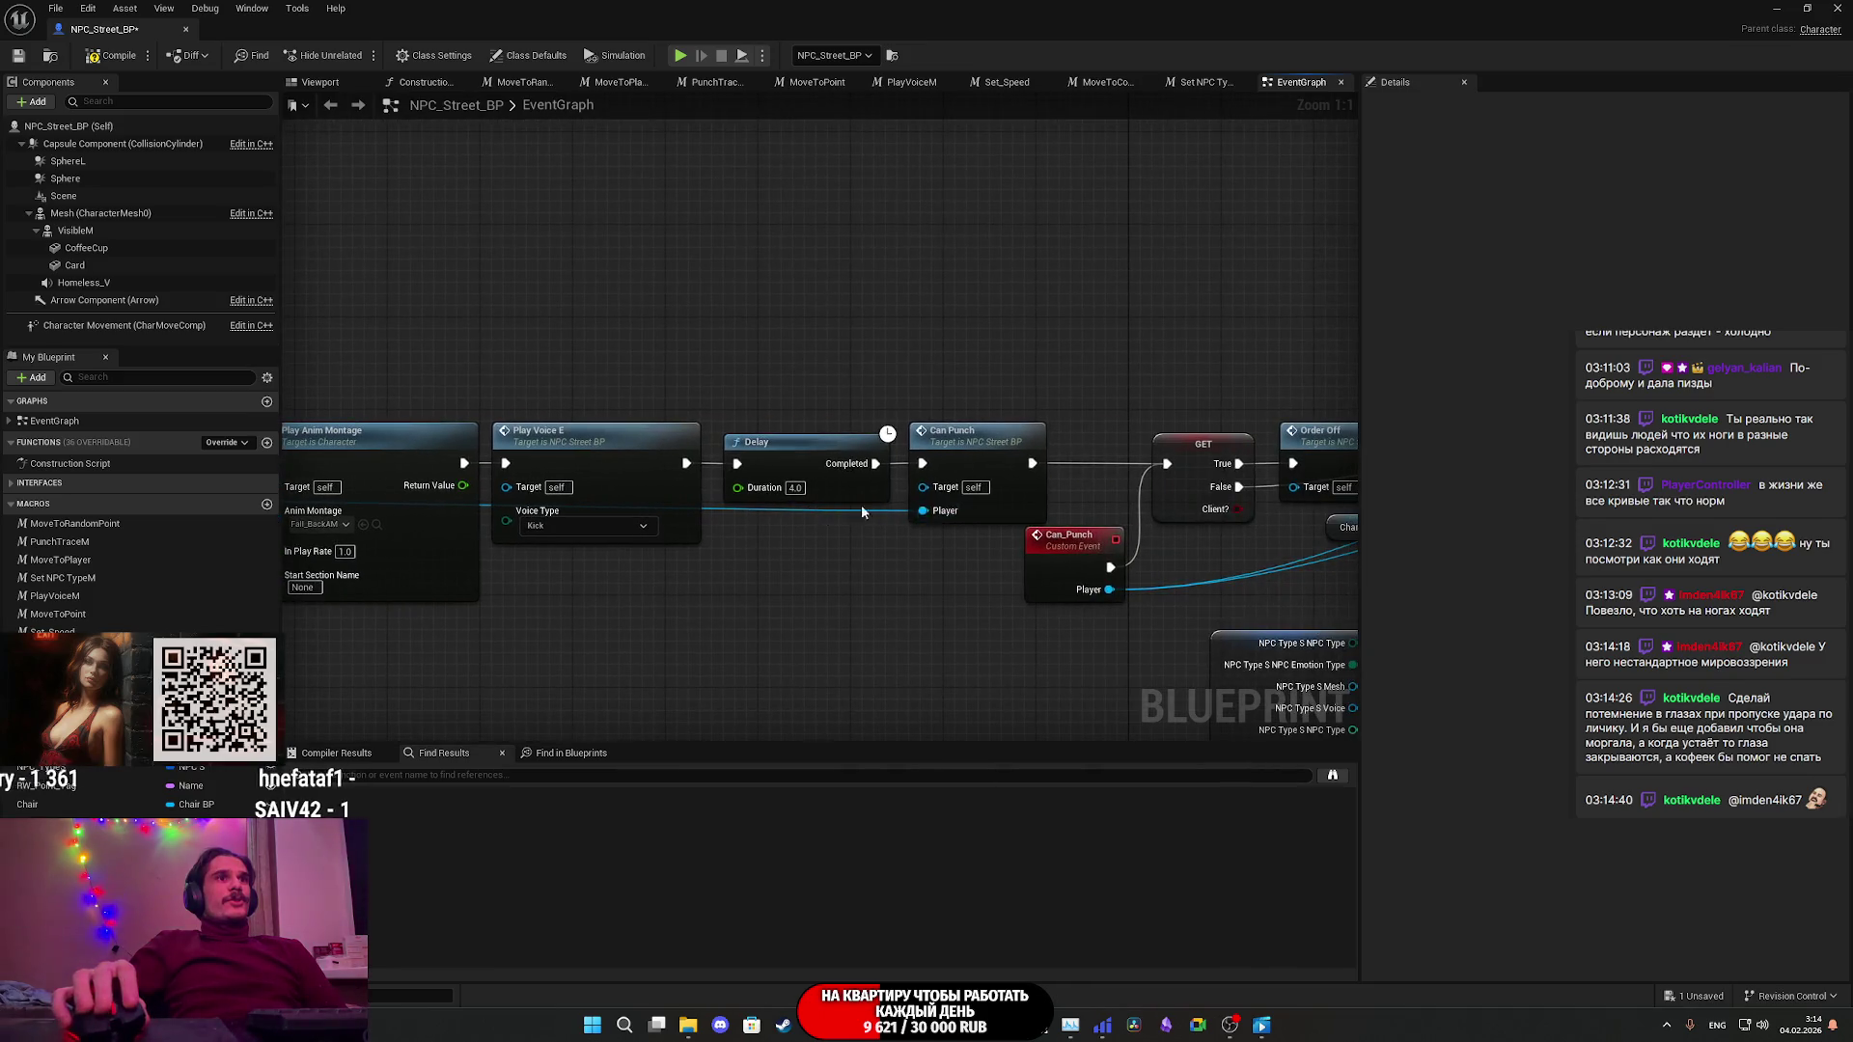
{"action": "right_click_drag", "start_coordinate": [1067, 508], "coordinate": [965, 506]}
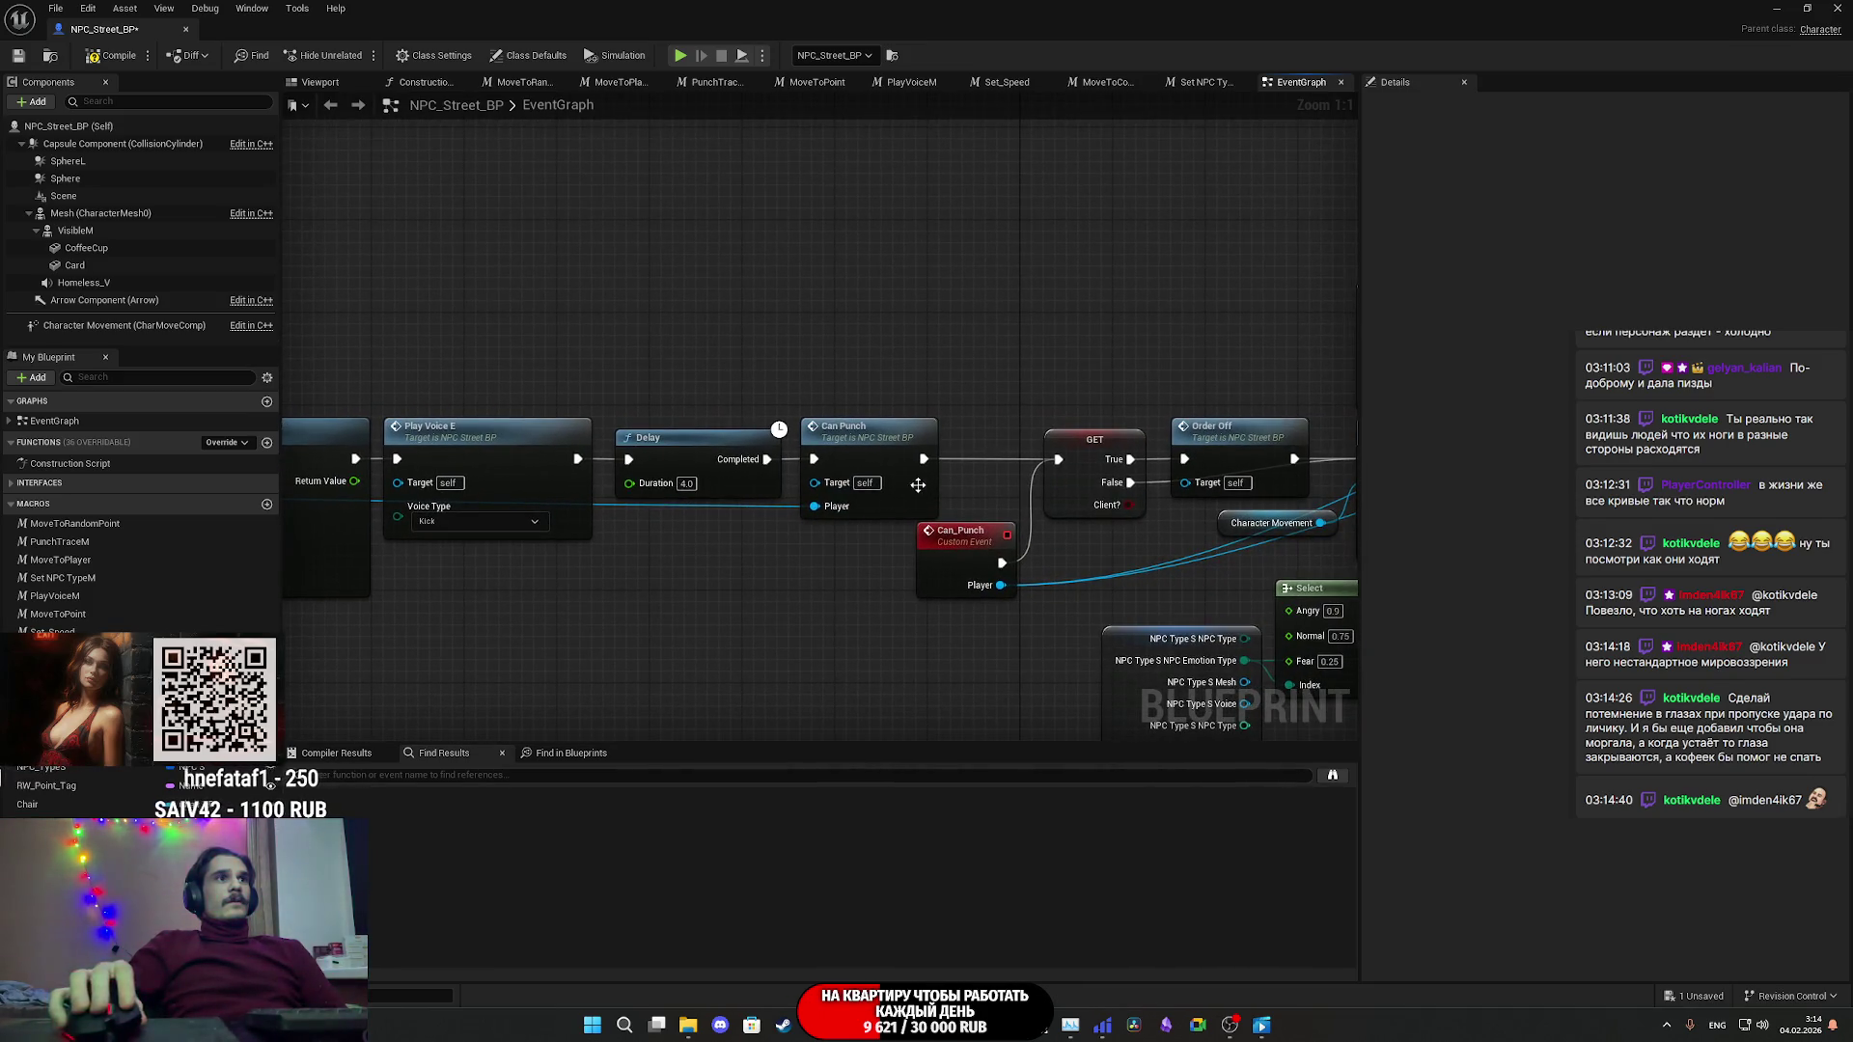
{"action": "mouse_move", "coordinate": [915, 482]}
{"action": "left_mouse_down"}
{"action": "mouse_move", "coordinate": [958, 482]}
{"action": "mouse_move", "coordinate": [930, 471]}
{"action": "mouse_move", "coordinate": [948, 431]}
{"action": "mouse_move", "coordinate": [936, 477]}
{"action": "mouse_move", "coordinate": [911, 482]}
{"action": "mouse_move", "coordinate": [959, 306]}
{"action": "mouse_move", "coordinate": [934, 309]}
{"action": "left_mouse_up"}
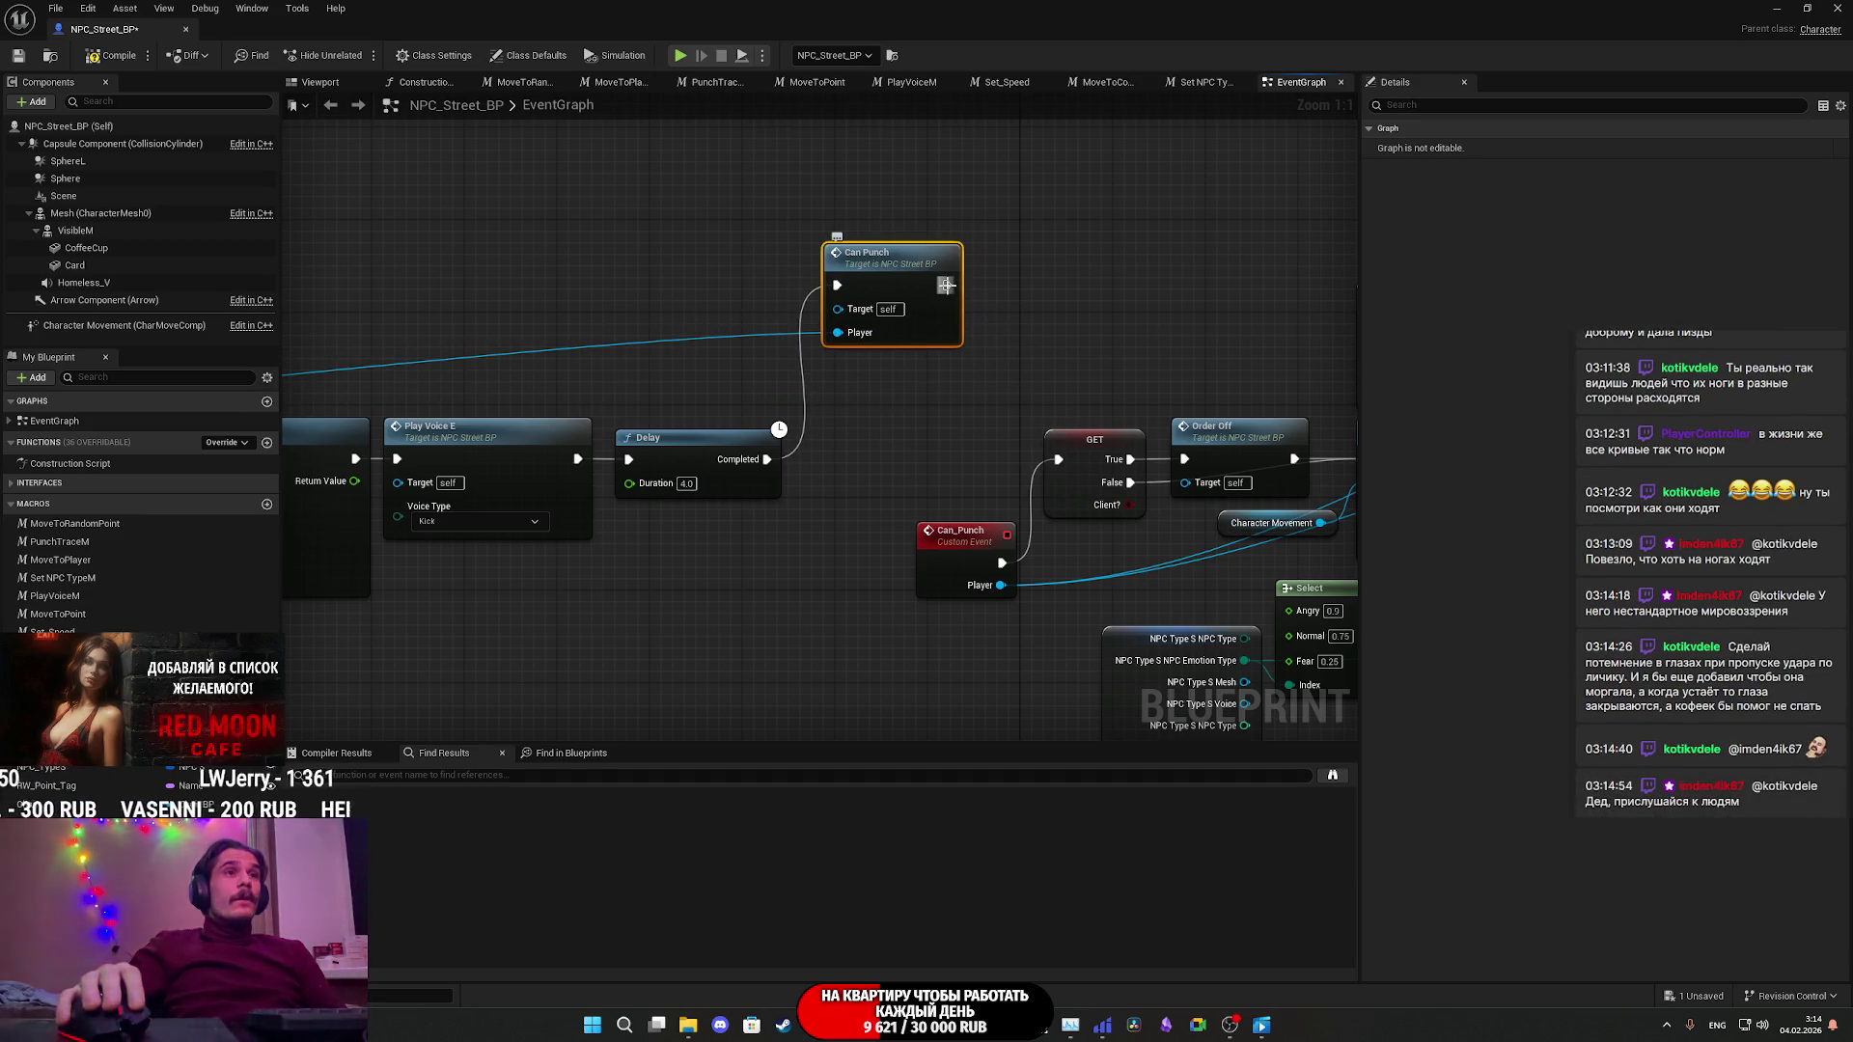
{"action": "left_click_drag", "start_coordinate": [933, 325], "coordinate": [921, 499]}
{"action": "scroll", "coordinate": [921, 499], "scroll_direction": "down", "scroll_amount": 3}
{"action": "right_click_drag", "start_coordinate": [921, 499], "coordinate": [1154, 600]}
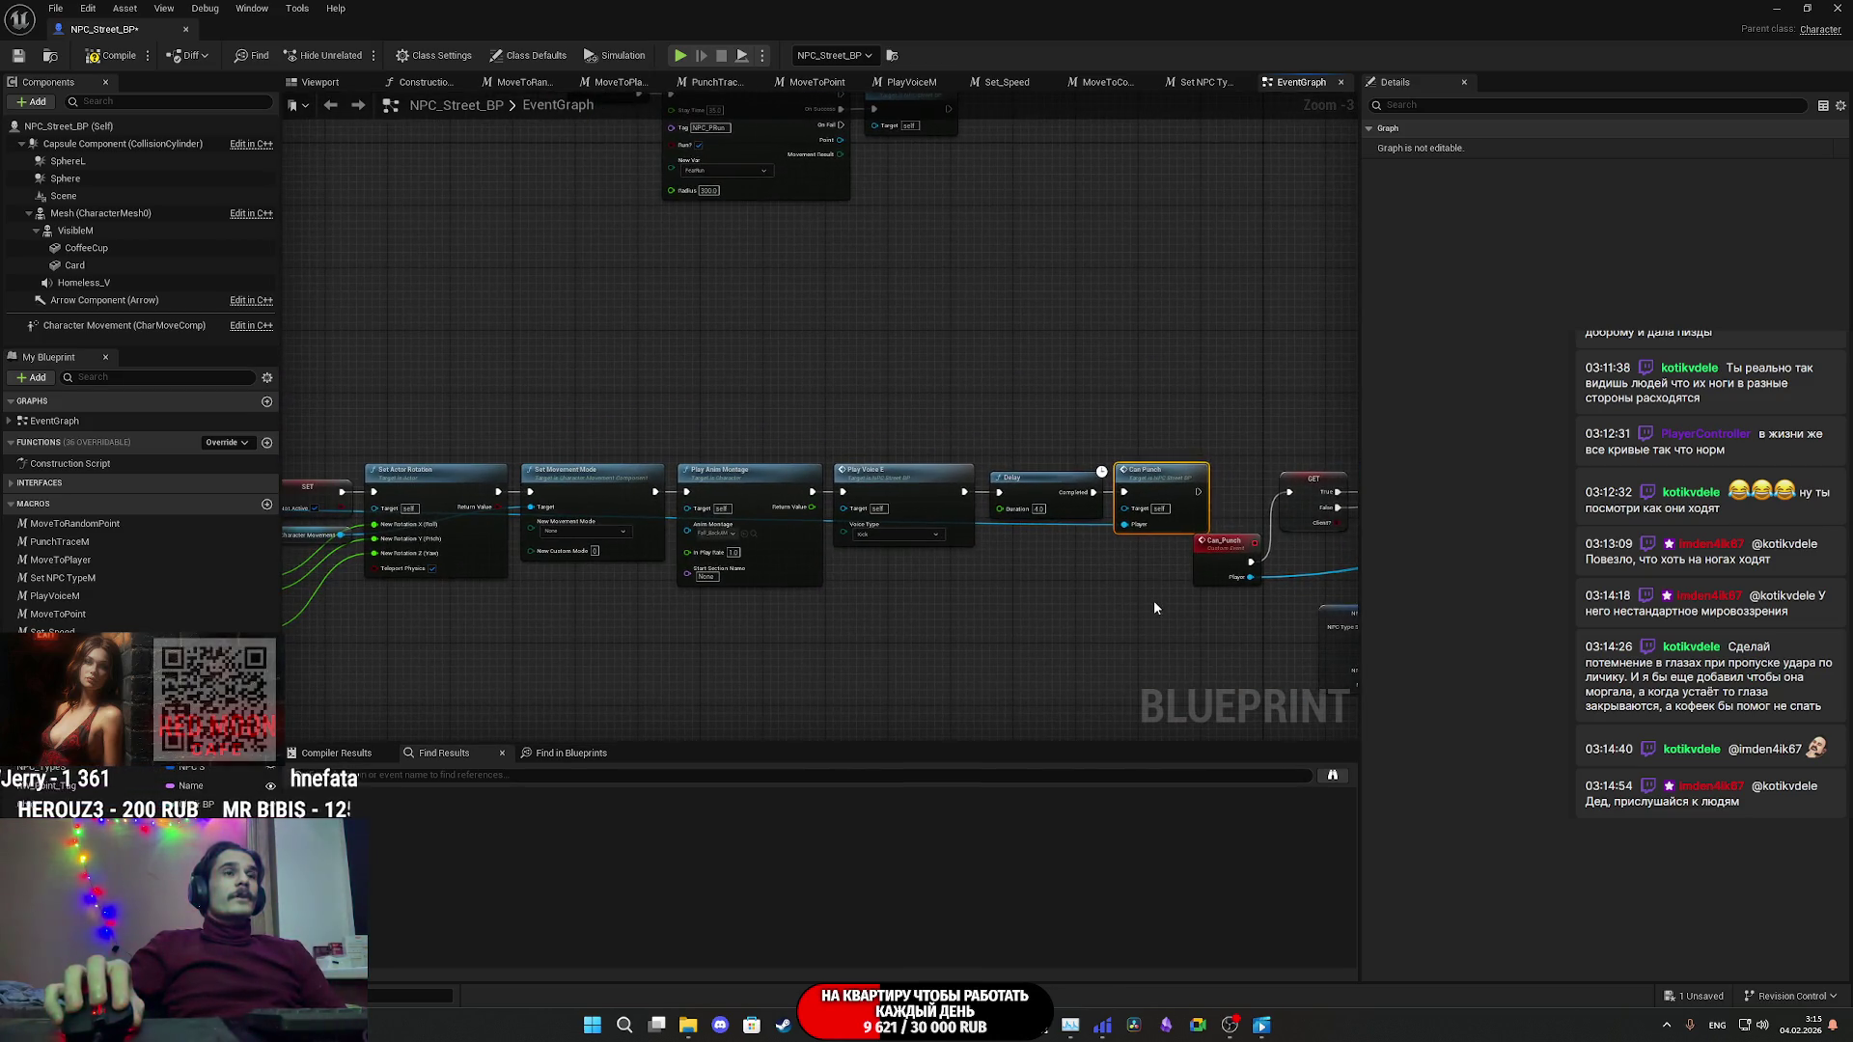
{"action": "scroll", "coordinate": [1153, 603], "scroll_direction": "down", "scroll_amount": 1}
- Move Play Voice, Delay and Can Punch up-left, then frame the Event Punch and Do Once chain
{"action": "mouse_move", "coordinate": [1156, 629]}
{"action": "left_mouse_down"}
{"action": "mouse_move", "coordinate": [1023, 541]}
{"action": "mouse_move", "coordinate": [302, 454]}
{"action": "left_mouse_up"}
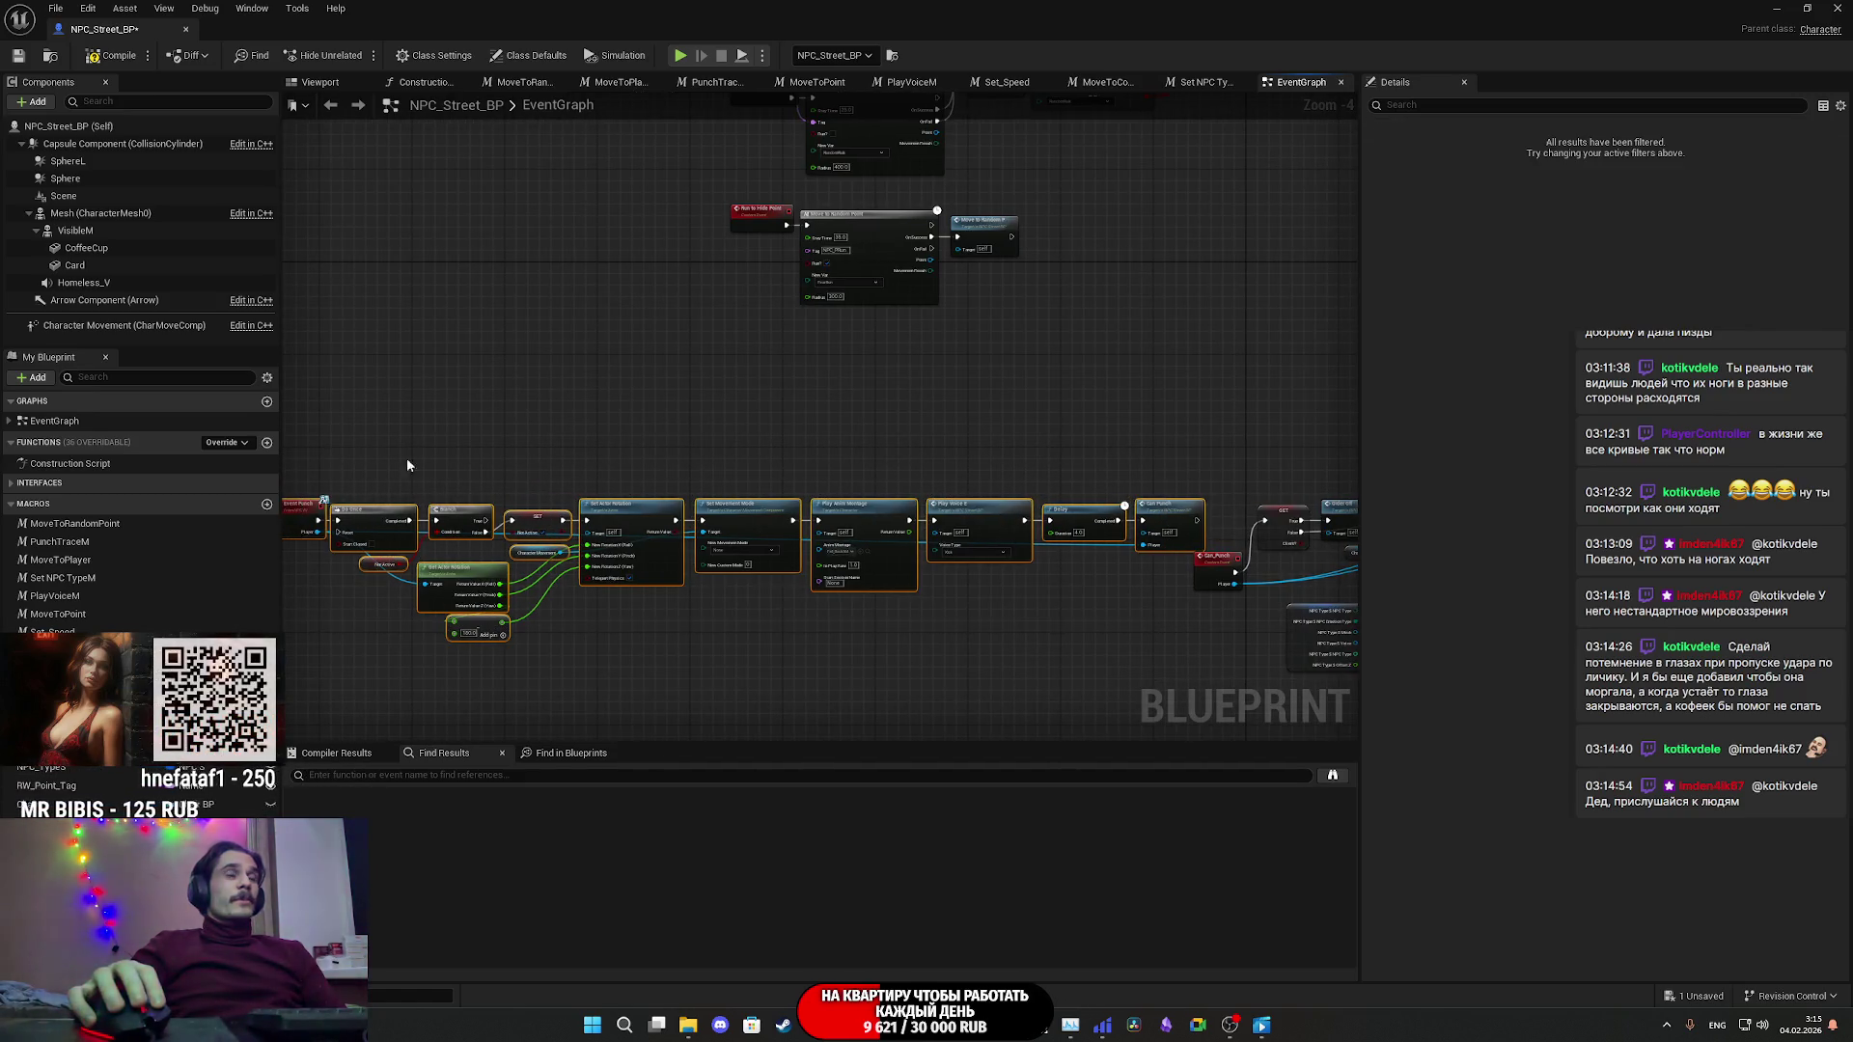
{"action": "scroll", "coordinate": [962, 558], "scroll_direction": "up", "scroll_amount": 4}
{"action": "right_click_drag", "start_coordinate": [962, 558], "coordinate": [1132, 535]}
{"action": "left_click_drag", "start_coordinate": [1071, 490], "coordinate": [968, 431]}
{"action": "left_click", "coordinate": [981, 511]}
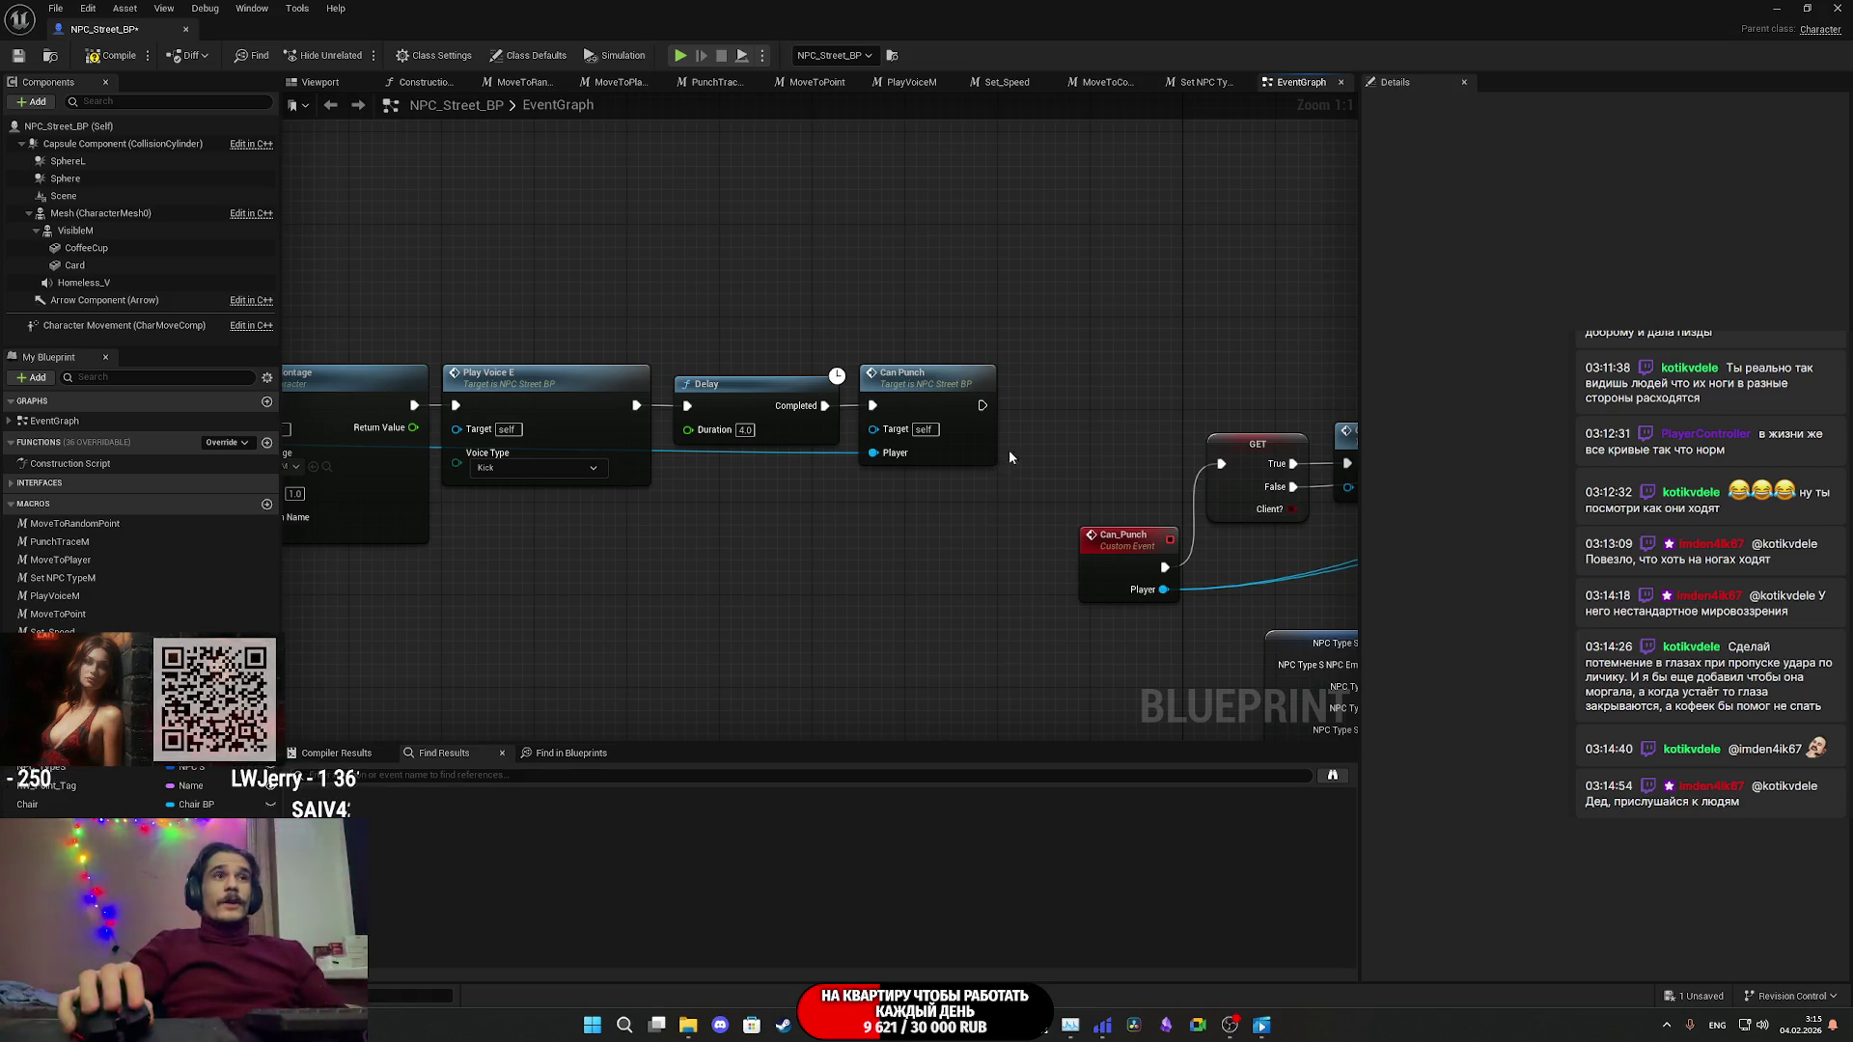
{"action": "right_click_drag", "start_coordinate": [1006, 449], "coordinate": [1177, 443]}
{"action": "right_click_drag", "start_coordinate": [405, 540], "coordinate": [1062, 521]}
{"action": "right_click_drag", "start_coordinate": [386, 579], "coordinate": [869, 541]}
{"action": "right_click_drag", "start_coordinate": [753, 348], "coordinate": [822, 326]}
- Compile and save NPC_Street_BP, then minimize the Blueprint editor
{"action": "left_click", "coordinate": [114, 55]}
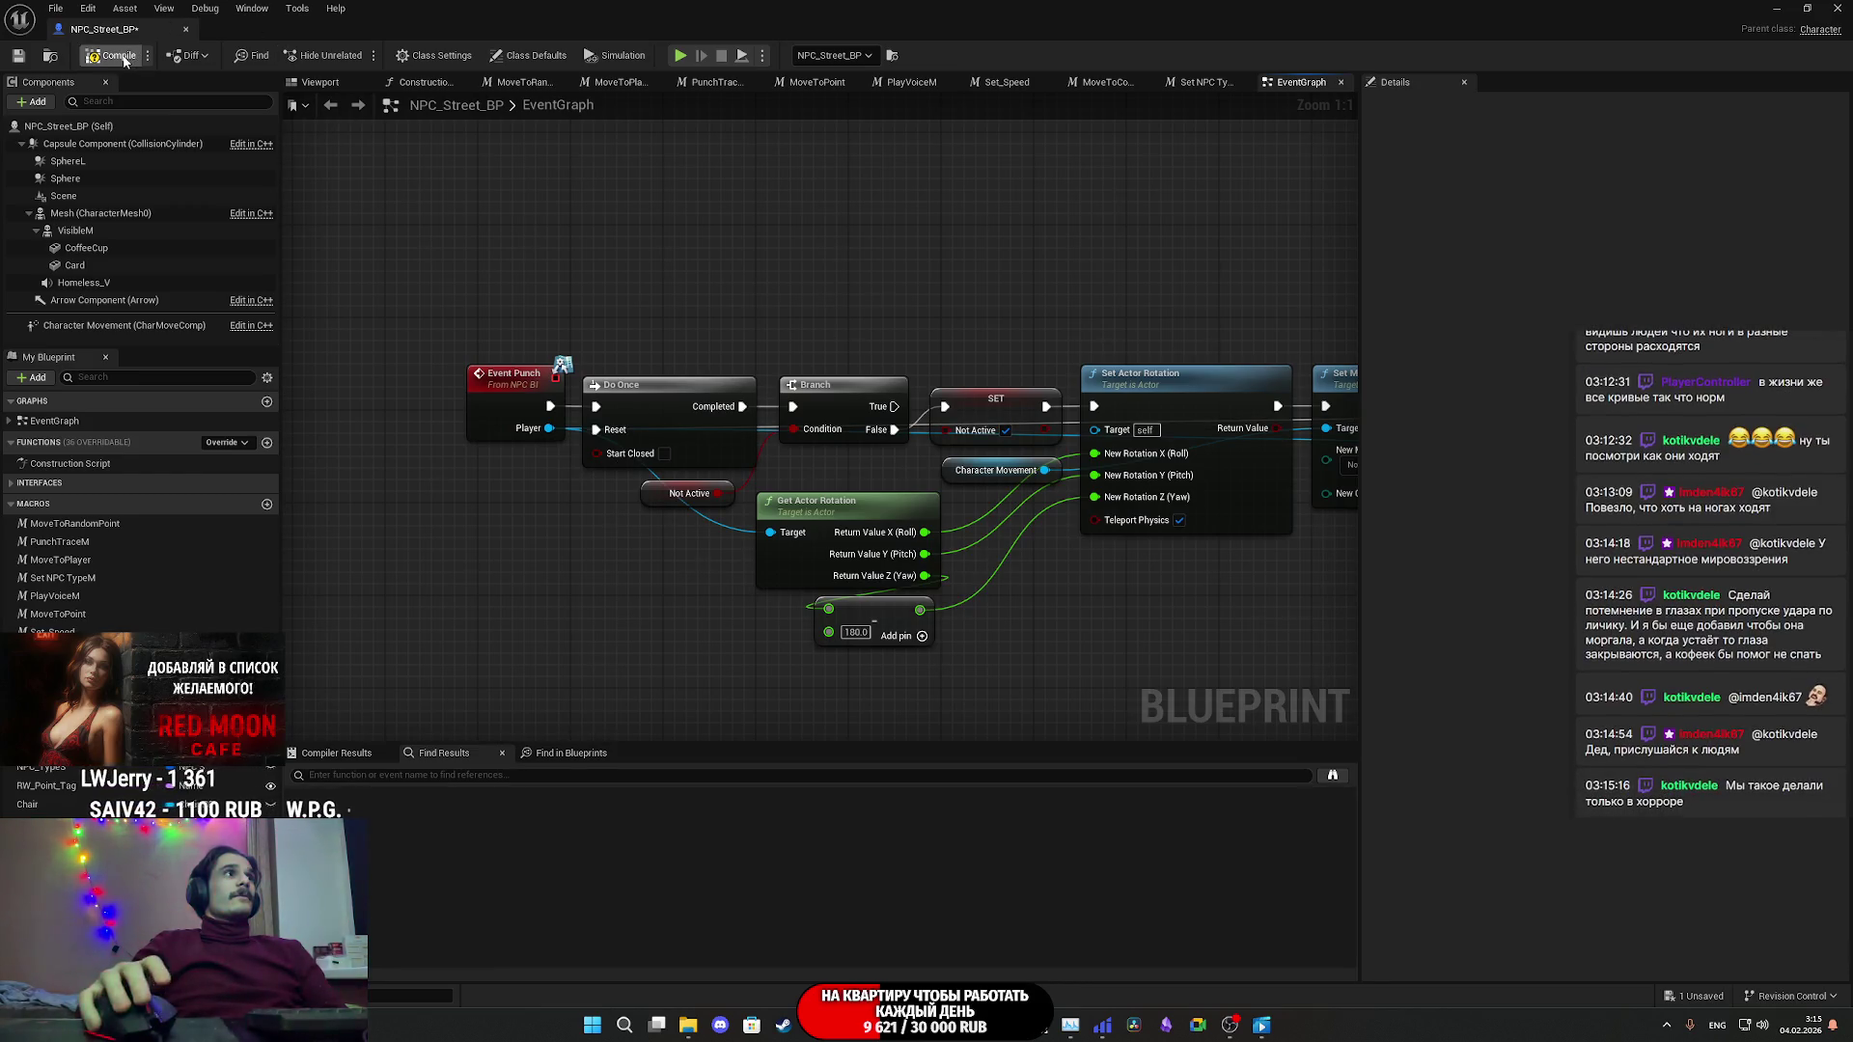
{"action": "left_click", "coordinate": [25, 58]}
{"action": "right_click_drag", "start_coordinate": [1154, 257], "coordinate": [798, 286]}
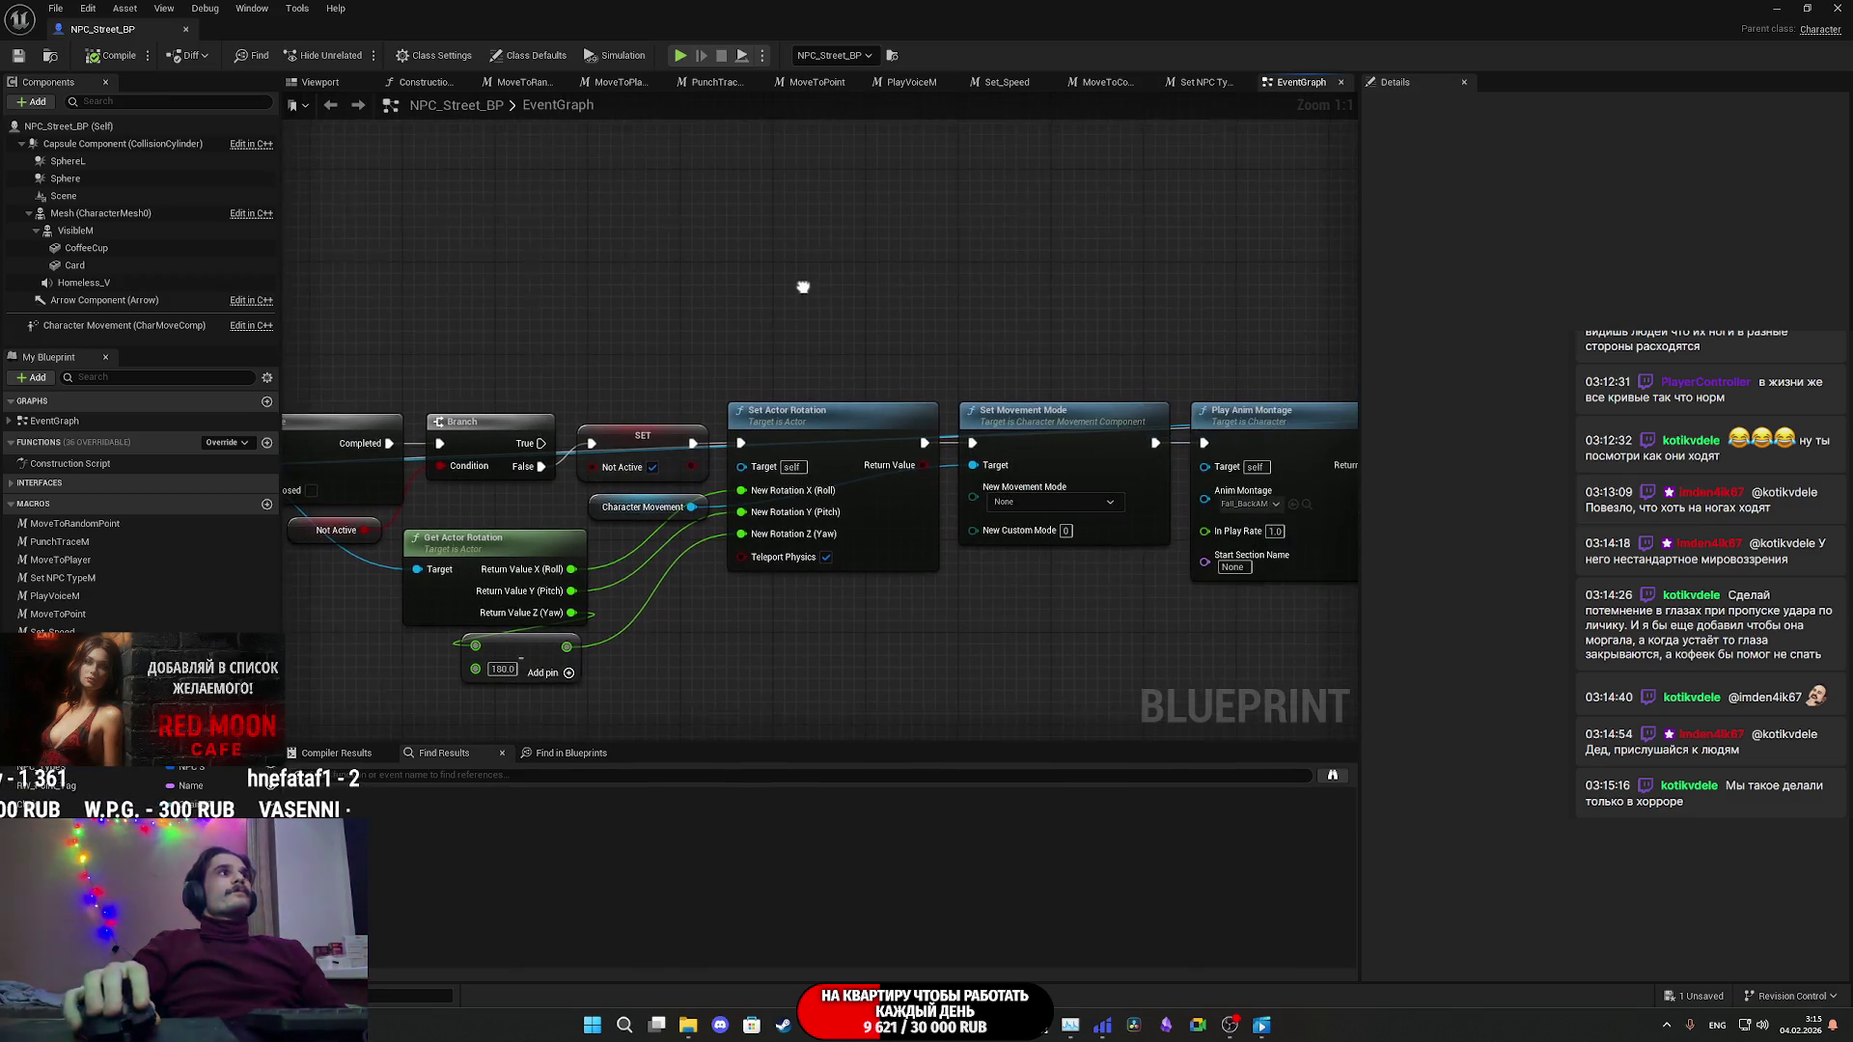
{"action": "left_click", "coordinate": [1773, 7]}
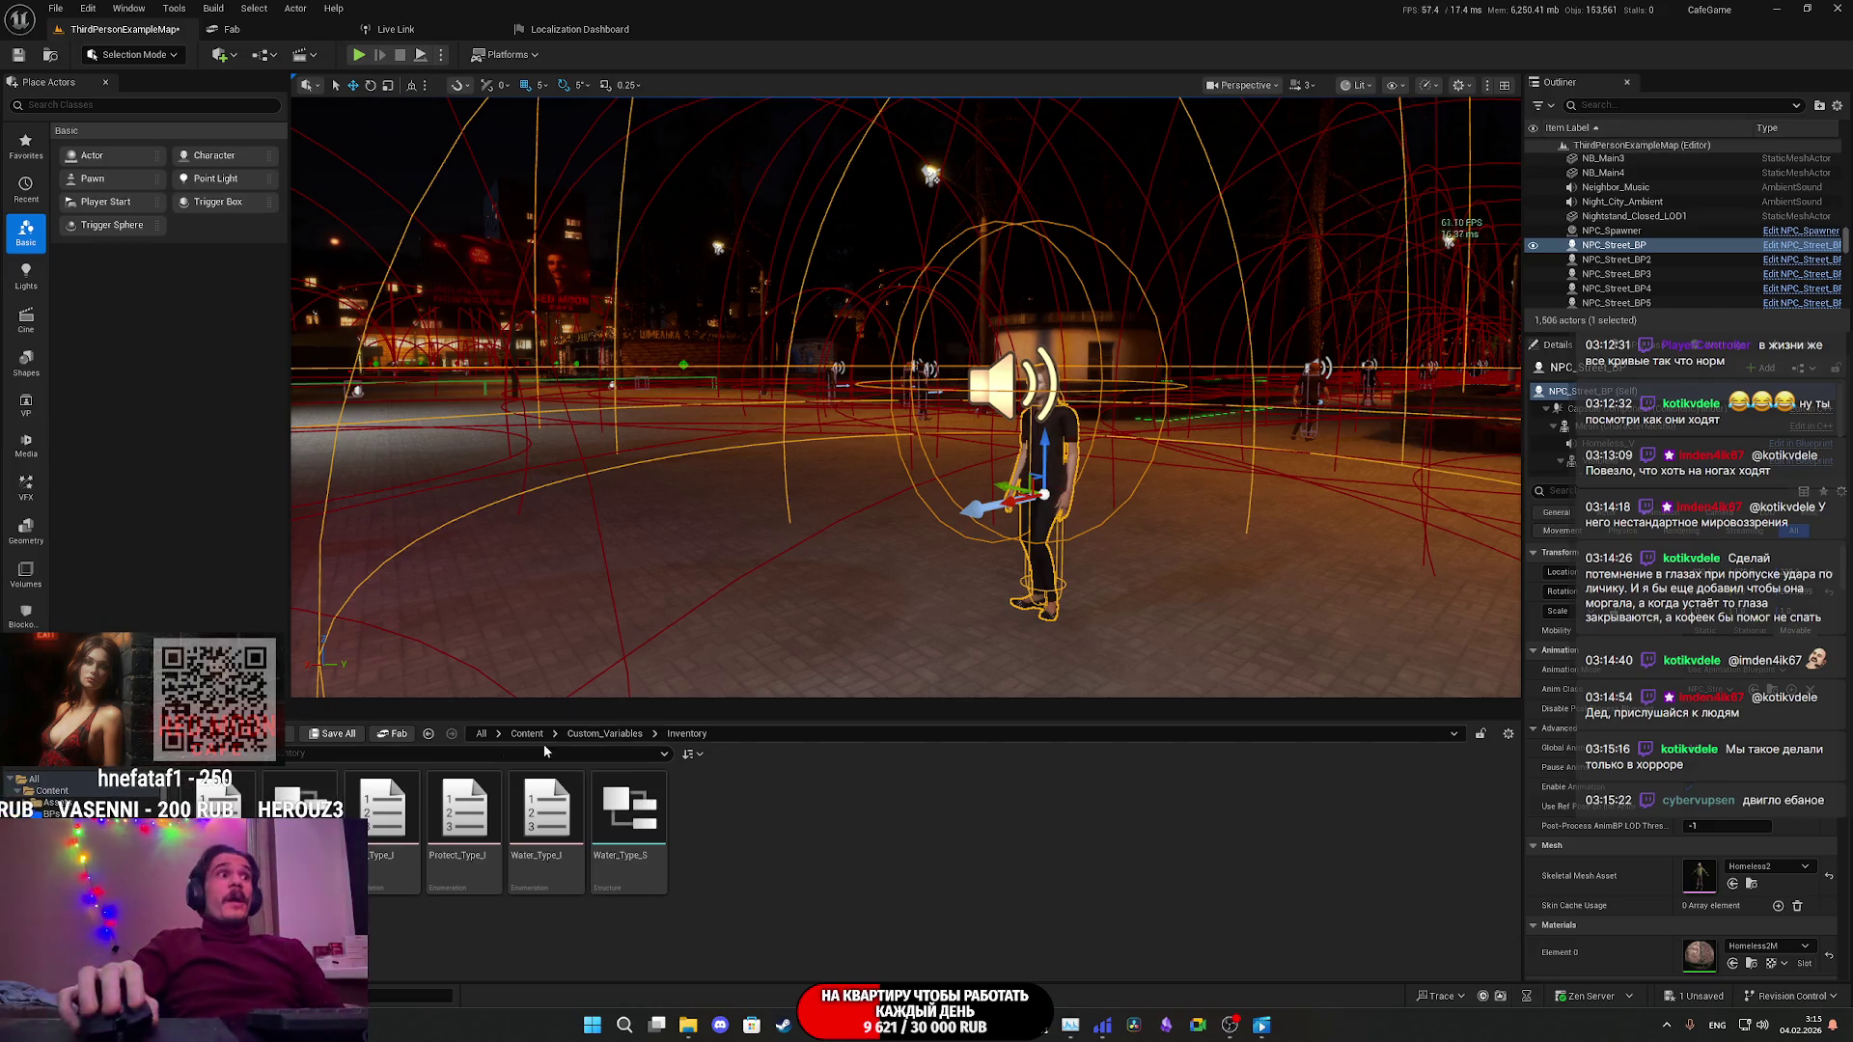
- Save the ThirdPersonExampleMap level and start a fullscreen play session
{"action": "left_click", "coordinate": [332, 738]}
{"action": "left_click", "coordinate": [1040, 671]}
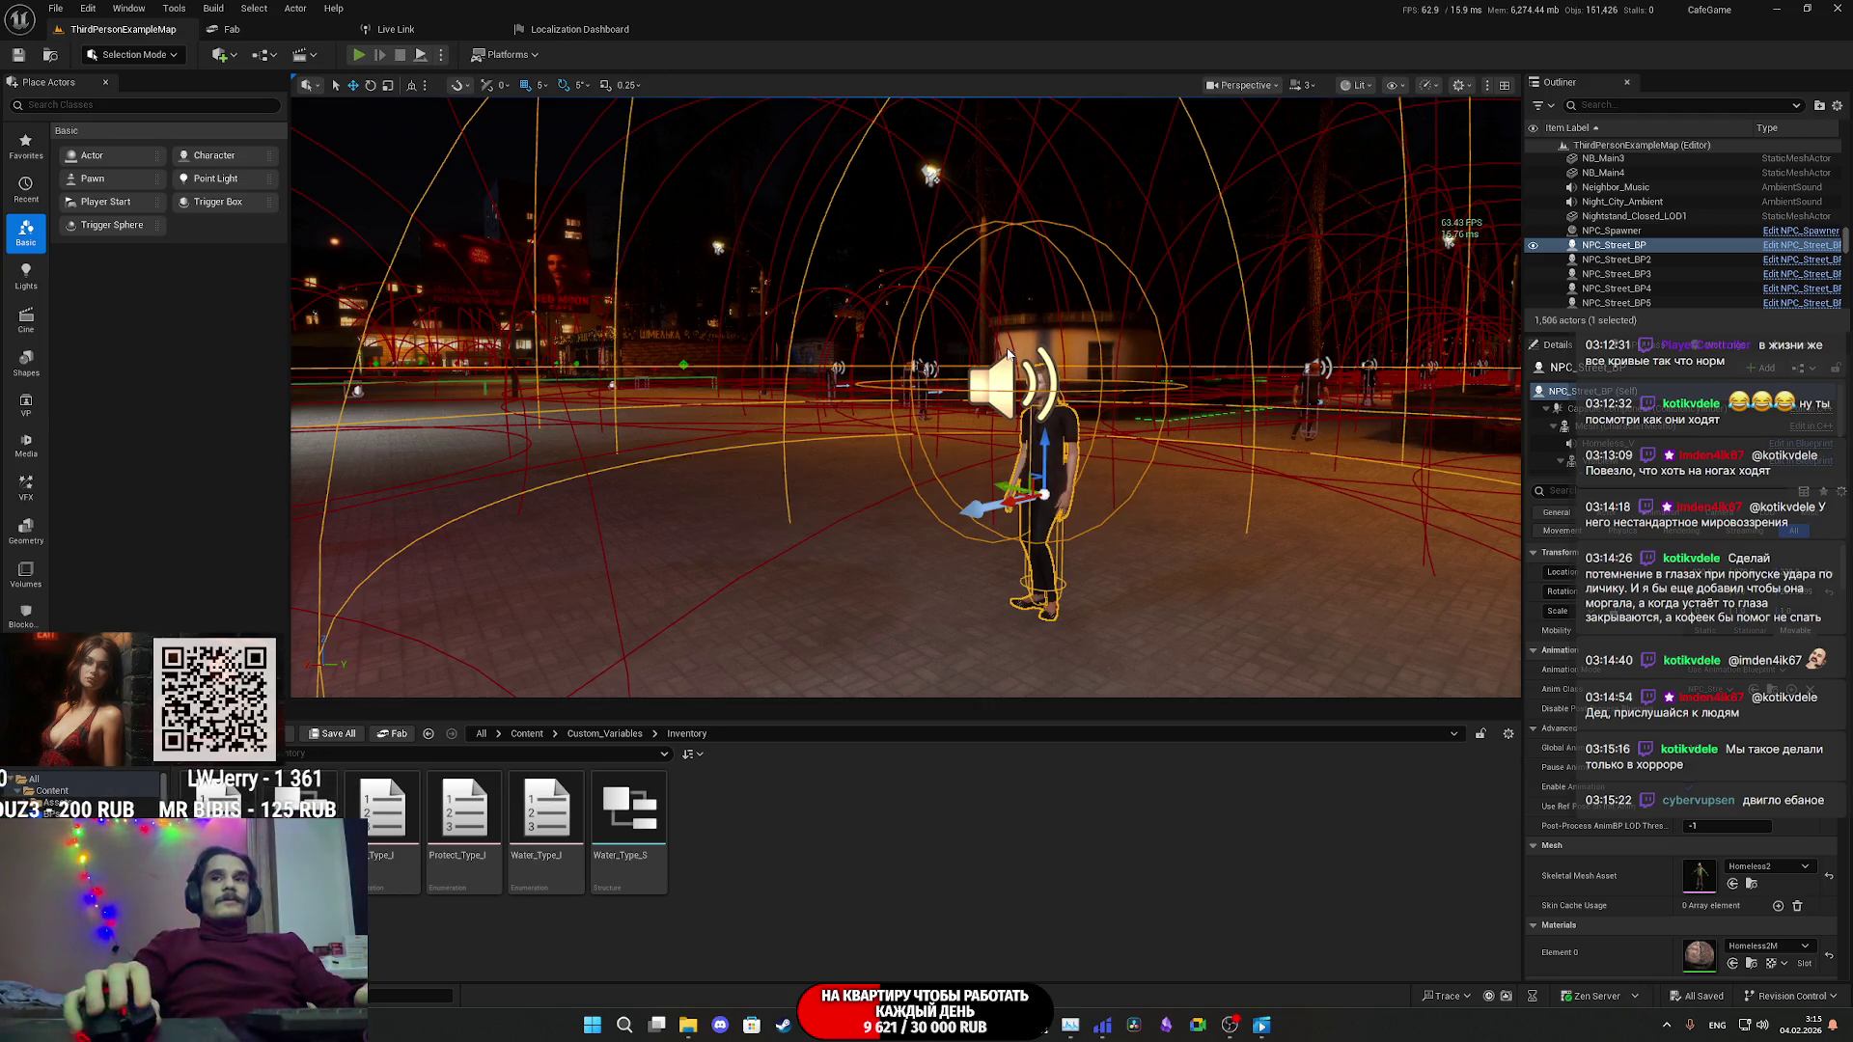
{"action": "left_click", "coordinate": [358, 55]}
{"action": "key", "text": "F11"}
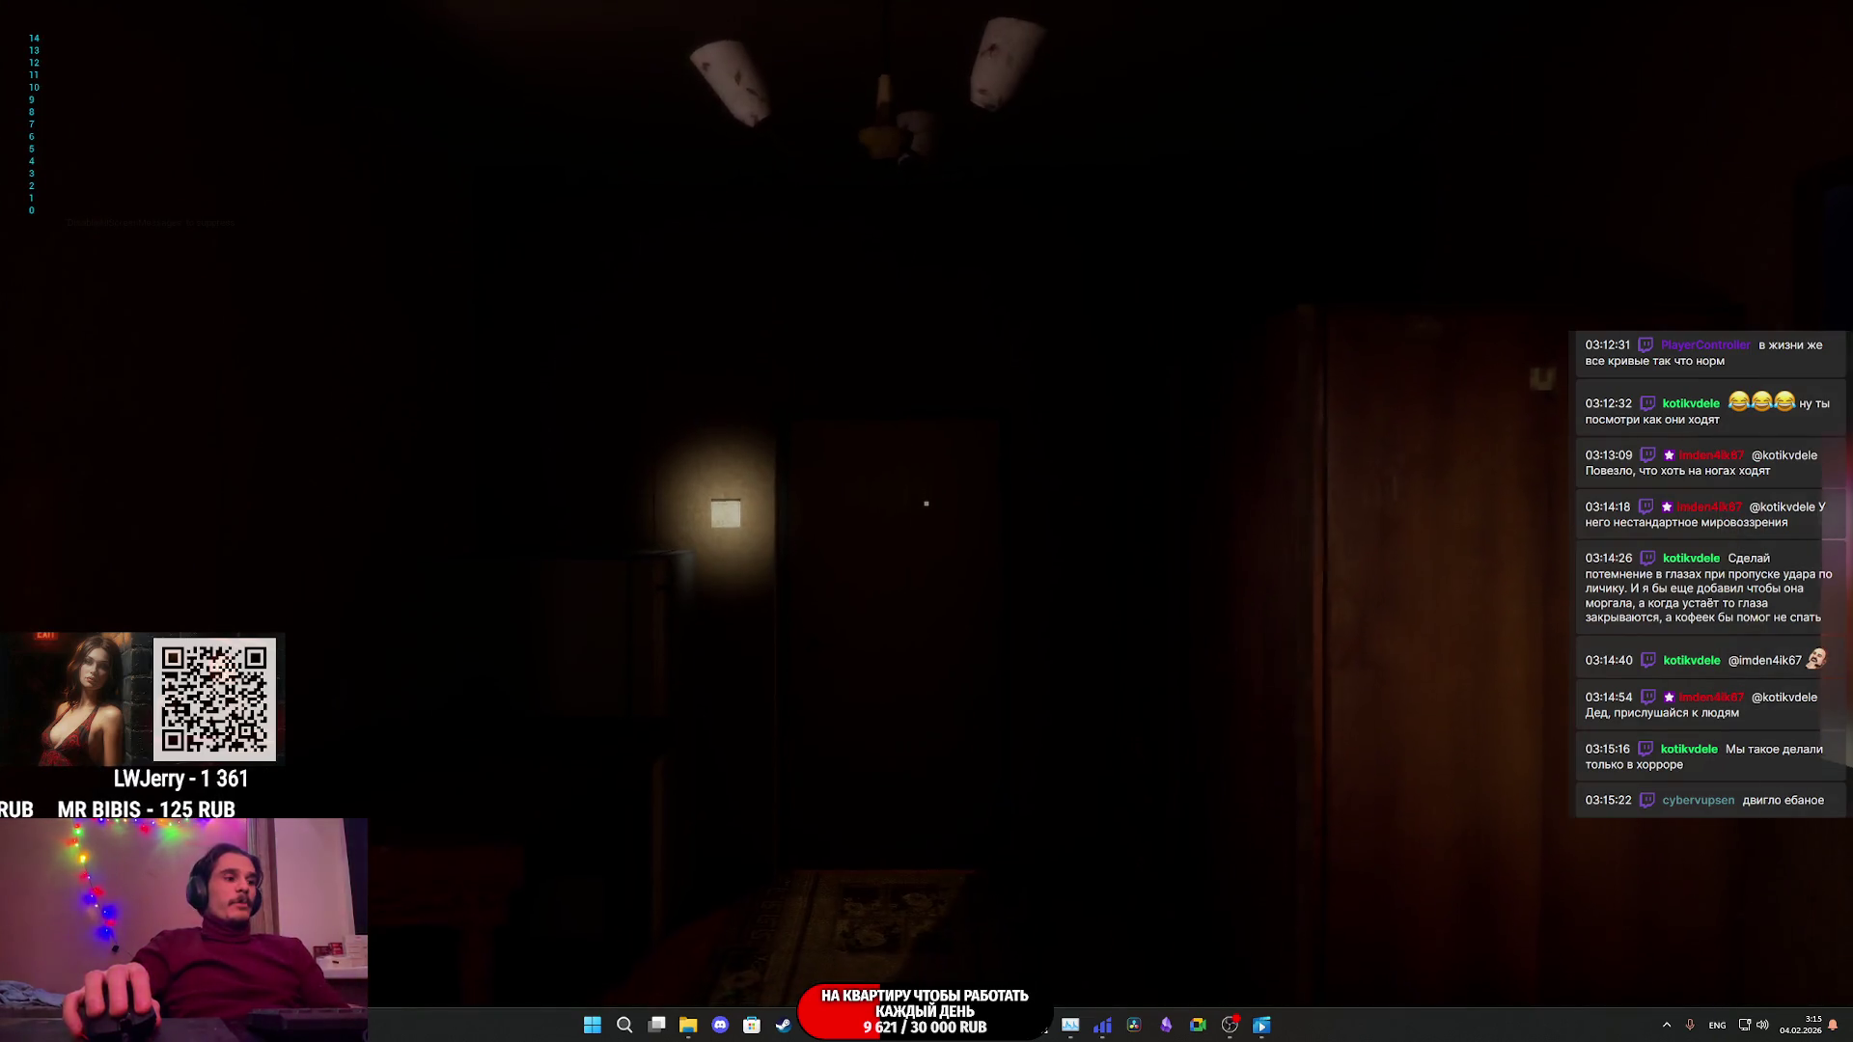
- Widen the camera, gesture at the street NPC, then end the play session
{"action": "key", "text": "s"}
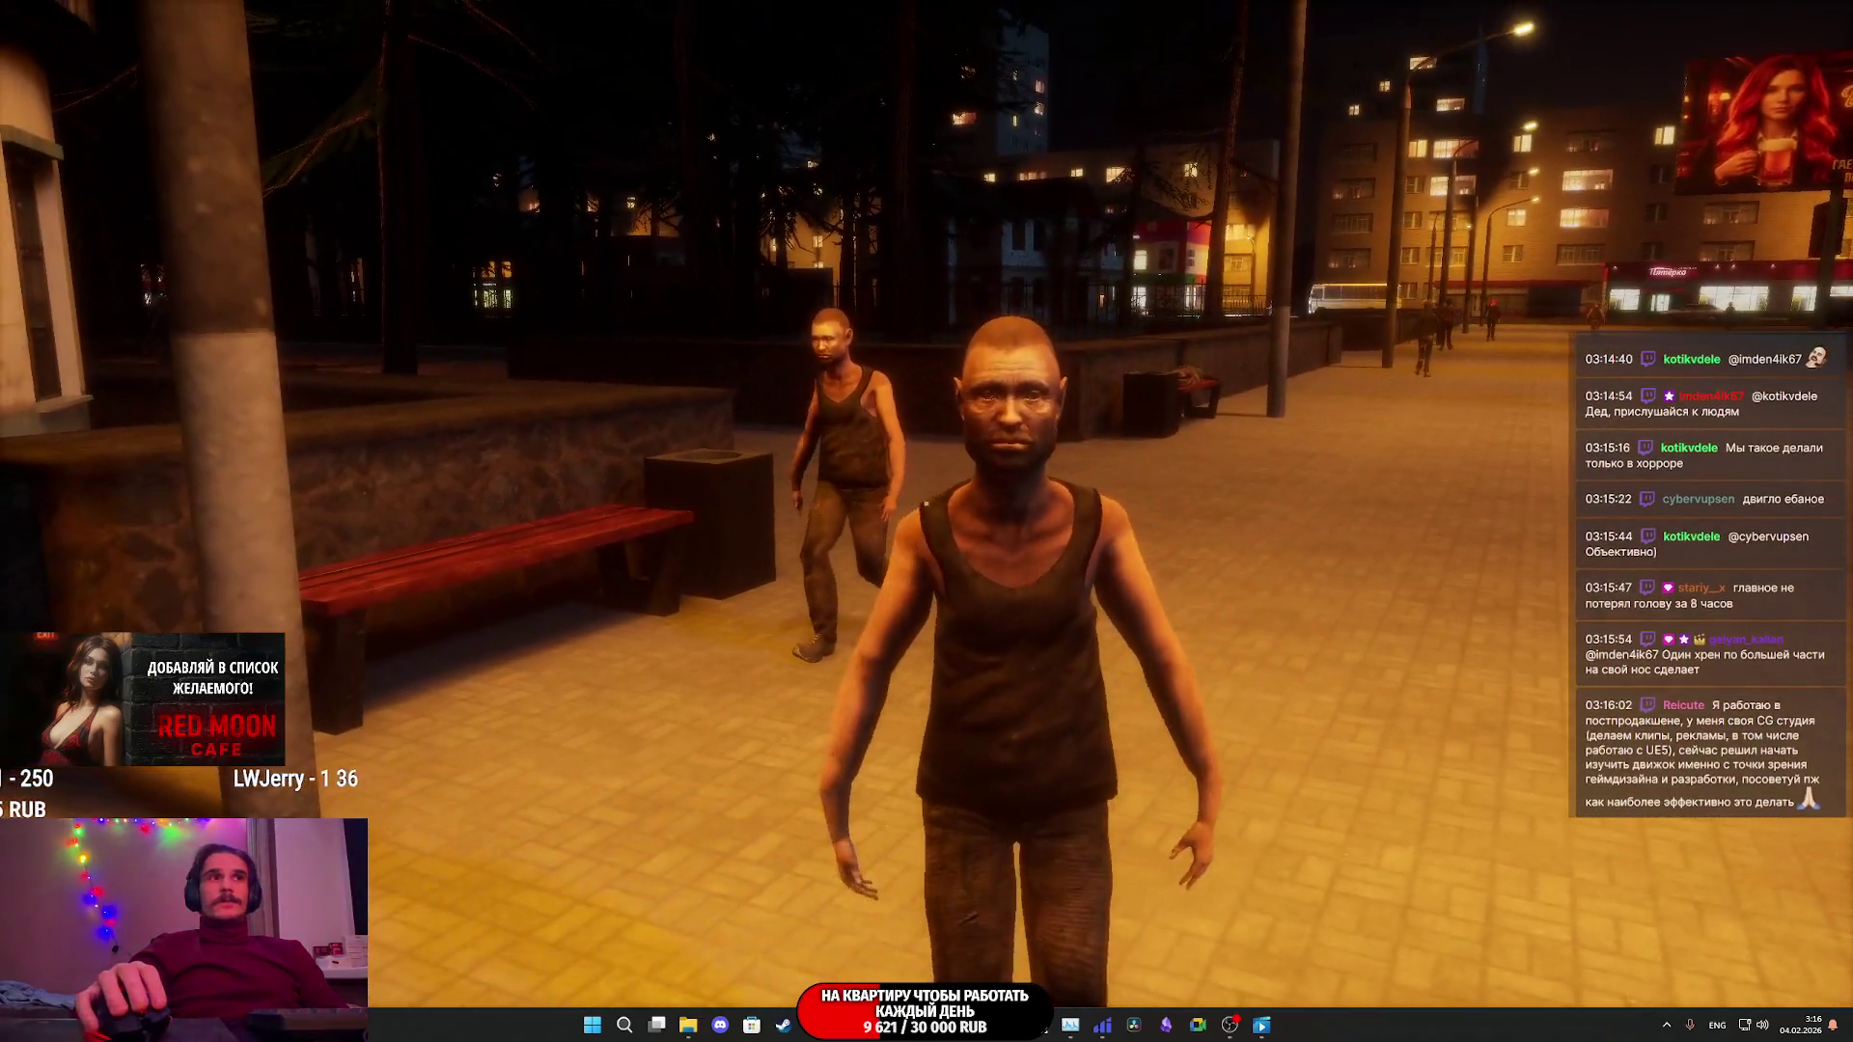
{"action": "left_click", "coordinate": [925, 503]}
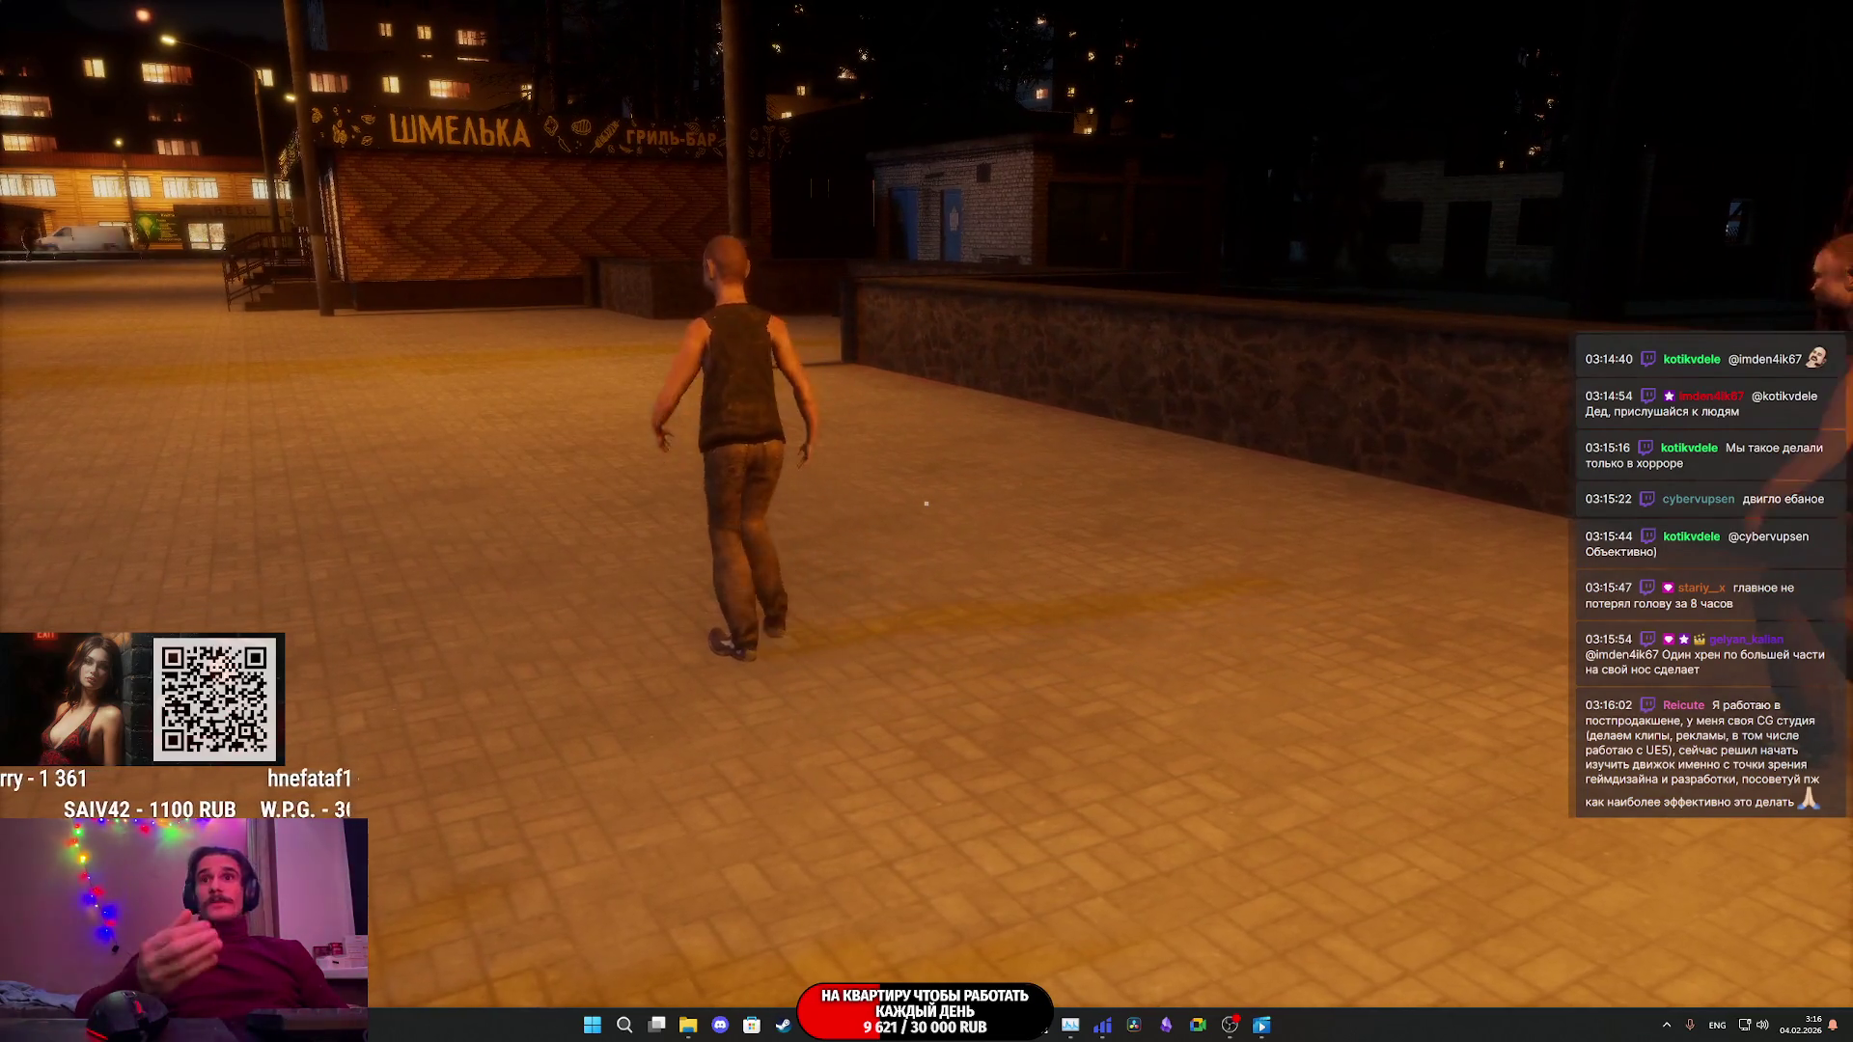
{"action": "key", "text": "Escape"}
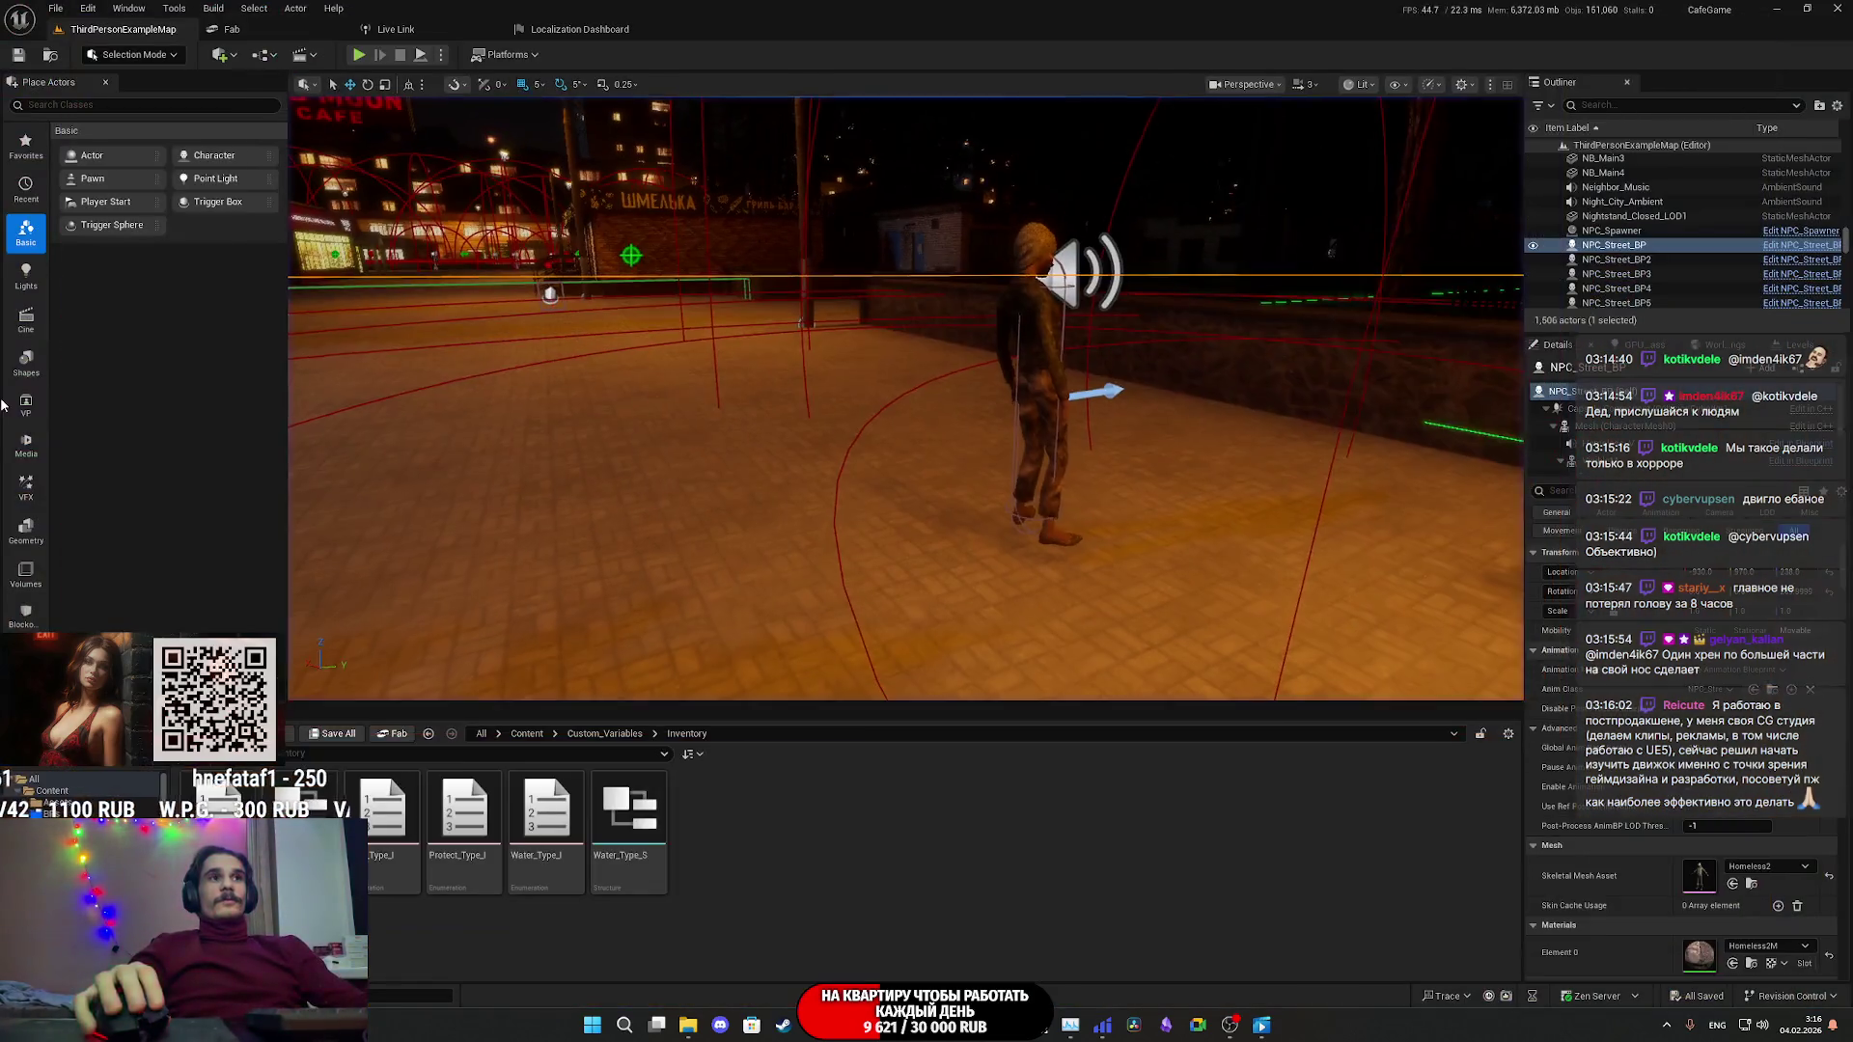
- Reopen NPC_Street_BP and follow the Branch False wire to the Walk to Delete and Run To Hide Point nodes
{"action": "mouse_move", "coordinate": [896, 1037]}
{"action": "left_click", "coordinate": [979, 968]}
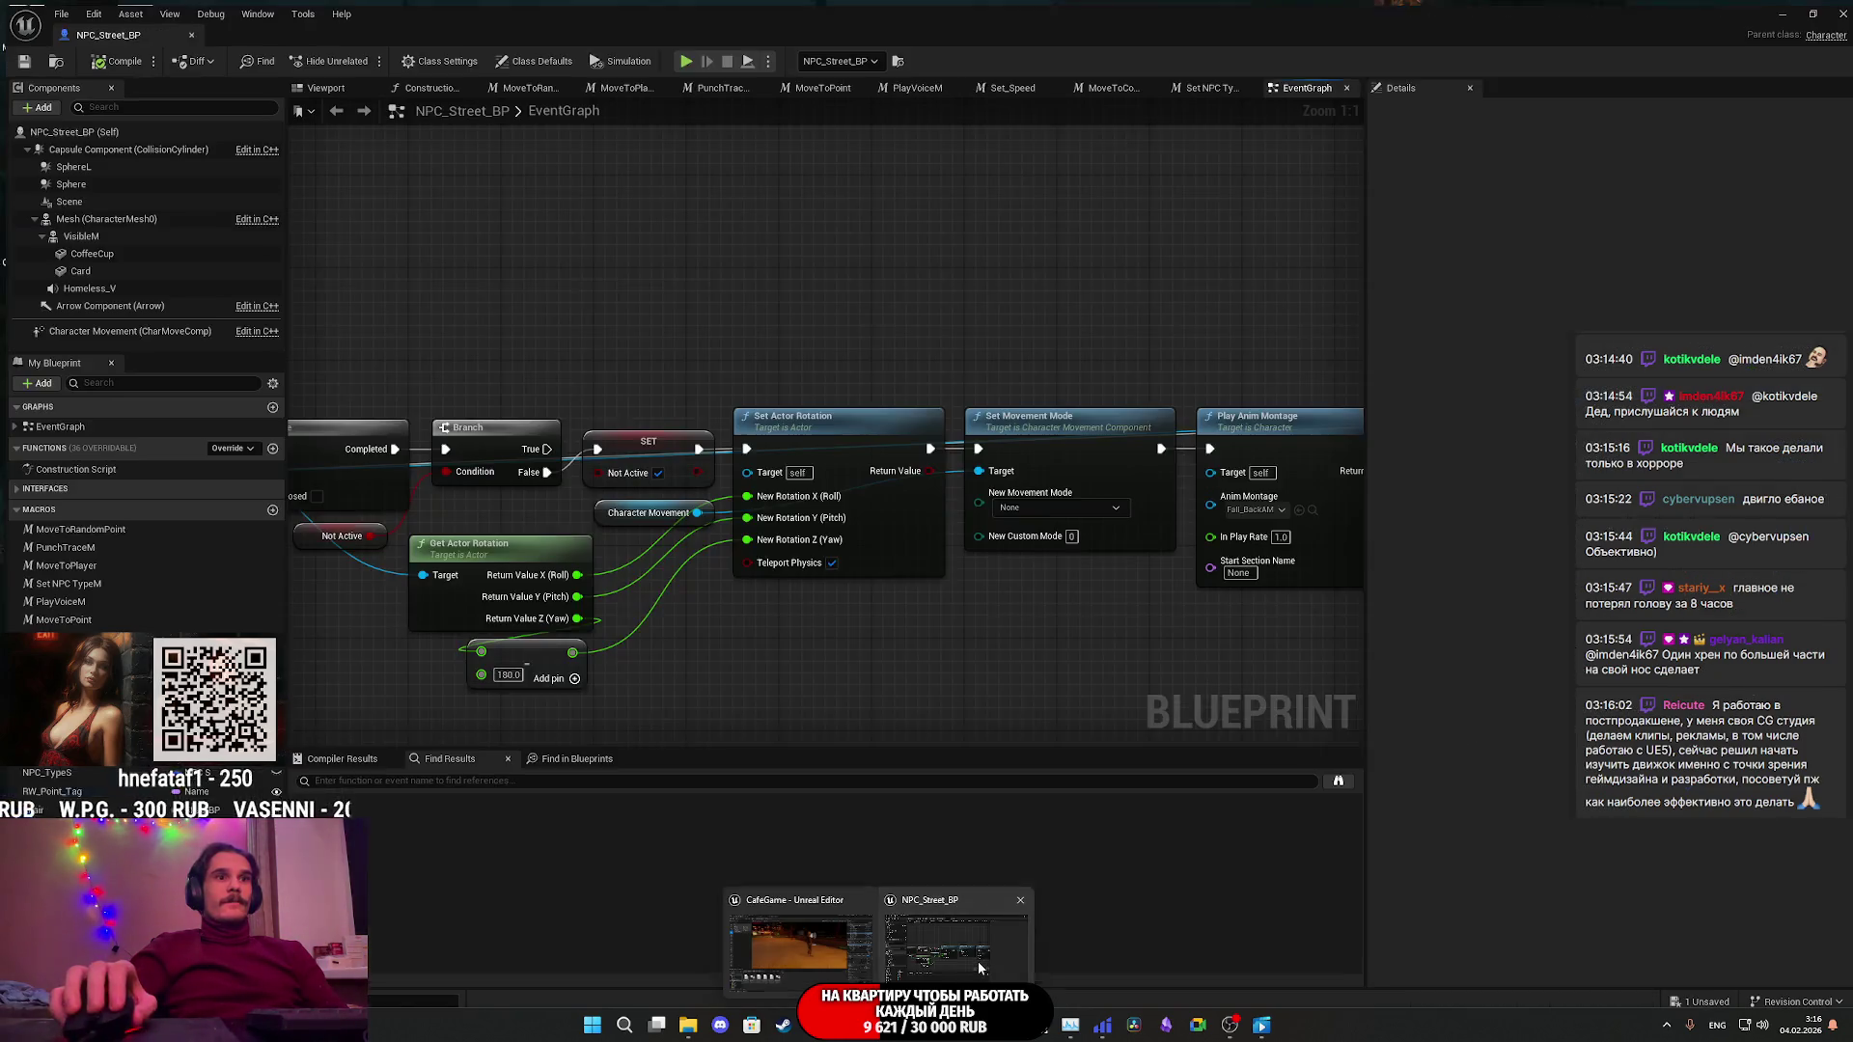
{"action": "mouse_move", "coordinate": [1017, 680]}
{"action": "right_mouse_down"}
{"action": "mouse_move", "coordinate": [691, 604]}
{"action": "mouse_move", "coordinate": [819, 488]}
{"action": "mouse_move", "coordinate": [676, 405]}
{"action": "mouse_move", "coordinate": [570, 385]}
{"action": "mouse_move", "coordinate": [777, 302]}
{"action": "mouse_move", "coordinate": [888, 382]}
{"action": "mouse_move", "coordinate": [1171, 158]}
{"action": "mouse_move", "coordinate": [789, 347]}
{"action": "mouse_move", "coordinate": [736, 466]}
{"action": "mouse_move", "coordinate": [525, 533]}
{"action": "mouse_move", "coordinate": [189, 562]}
{"action": "right_mouse_up"}
{"action": "scroll", "coordinate": [691, 604], "scroll_direction": "down", "scroll_amount": 5}
{"action": "scroll", "coordinate": [735, 466], "scroll_direction": "up", "scroll_amount": 6}
{"action": "mouse_move", "coordinate": [514, 562]}
{"action": "right_mouse_down"}
{"action": "mouse_move", "coordinate": [371, 515]}
{"action": "mouse_move", "coordinate": [315, 450]}
{"action": "right_mouse_up"}
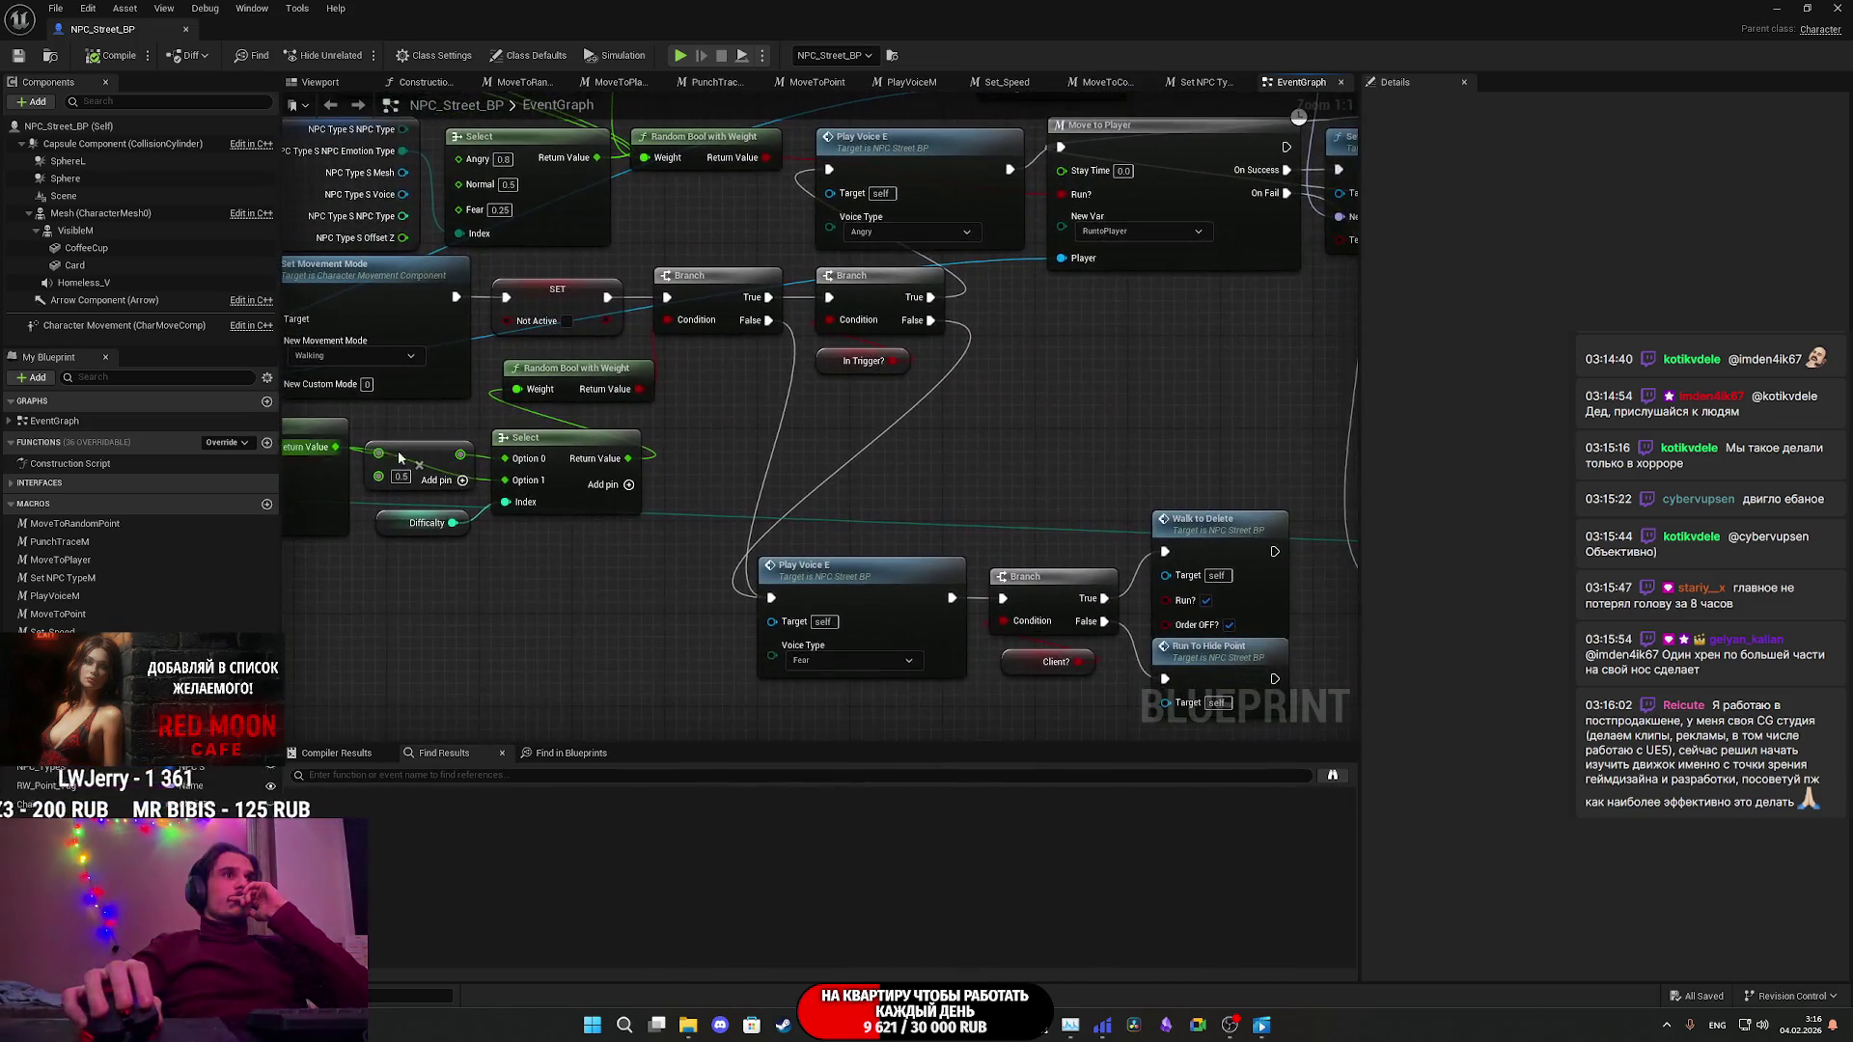
{"action": "right_click_drag", "start_coordinate": [730, 404], "coordinate": [623, 397]}
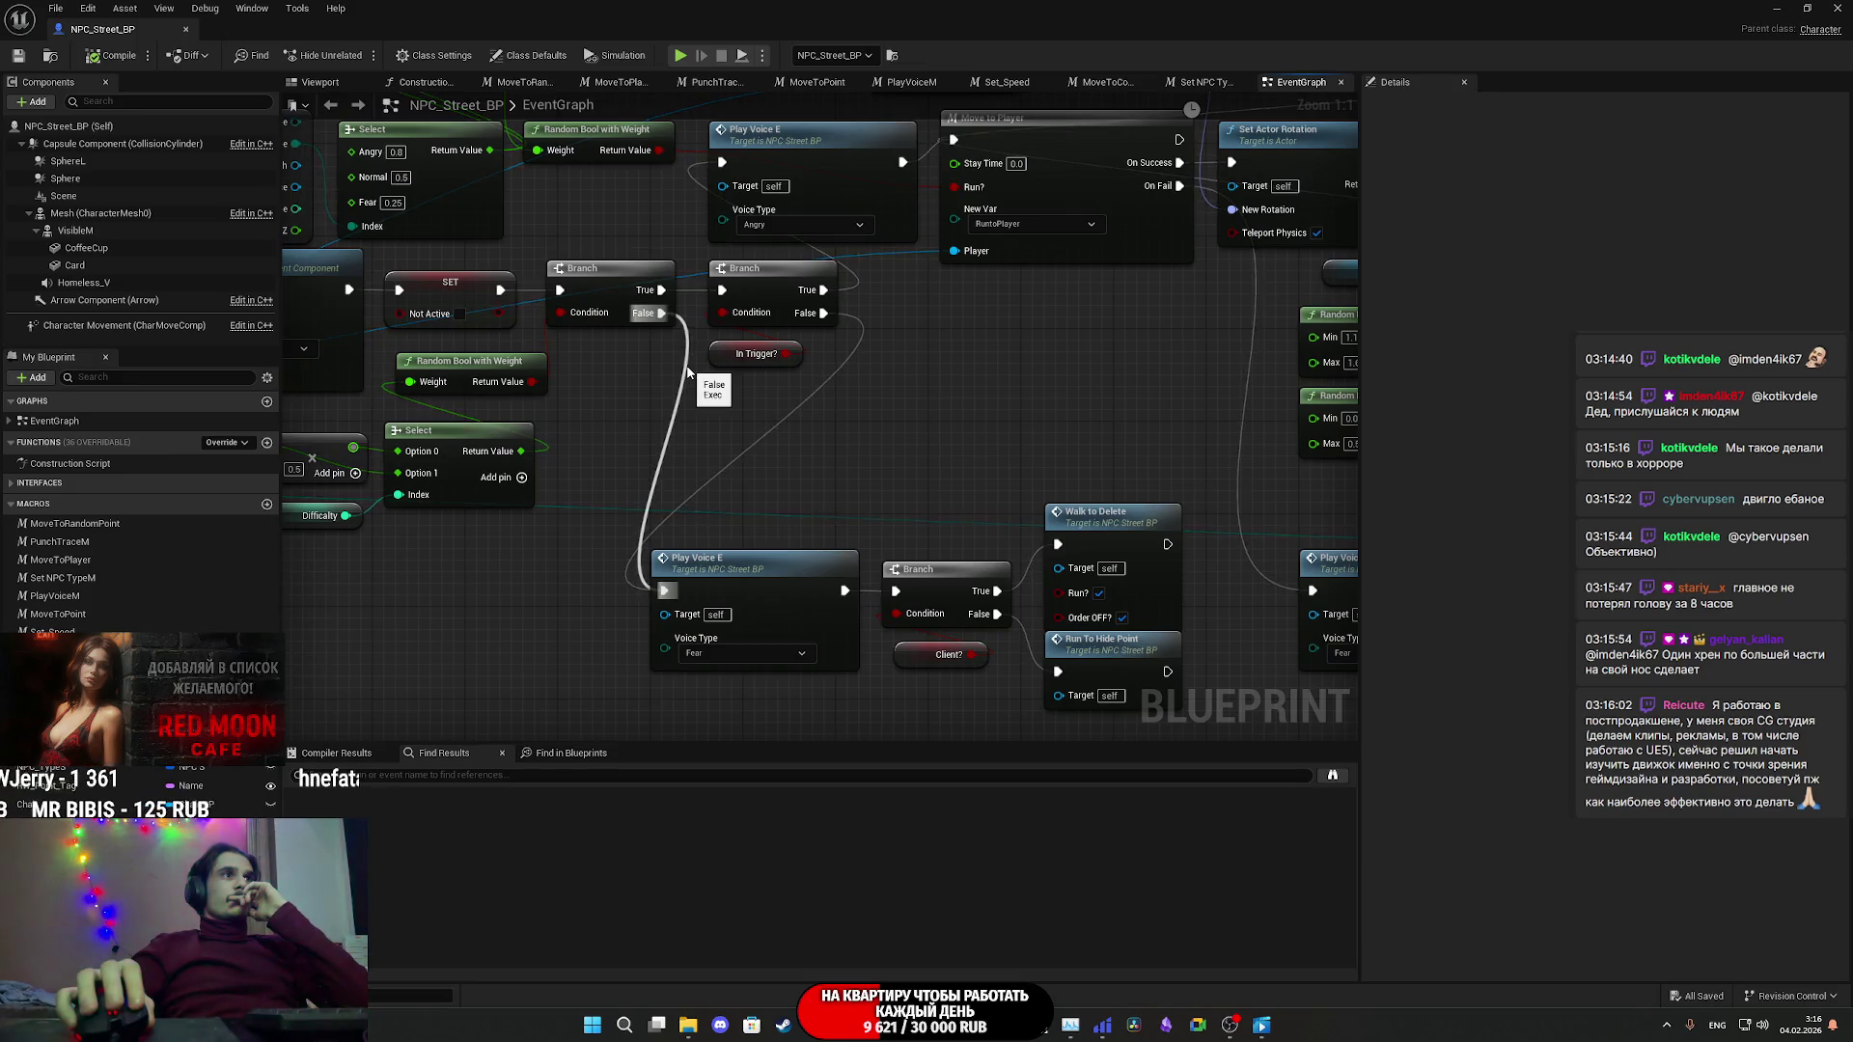
- Center on the Run To Hide Point call and jump to its custom event definition
{"action": "right_click_drag", "start_coordinate": [745, 490], "coordinate": [672, 410]}
{"action": "mouse_move", "coordinate": [731, 646]}
{"action": "left_mouse_down"}
{"action": "mouse_move", "coordinate": [639, 480]}
{"action": "mouse_move", "coordinate": [640, 540]}
{"action": "mouse_move", "coordinate": [666, 497]}
{"action": "left_mouse_up"}
{"action": "left_click_drag", "start_coordinate": [784, 632], "coordinate": [707, 541]}
{"action": "left_click_drag", "start_coordinate": [745, 644], "coordinate": [750, 637]}
{"action": "right_click_drag", "start_coordinate": [750, 636], "coordinate": [717, 613]}
{"action": "left_click_drag", "start_coordinate": [1004, 565], "coordinate": [1004, 577]}
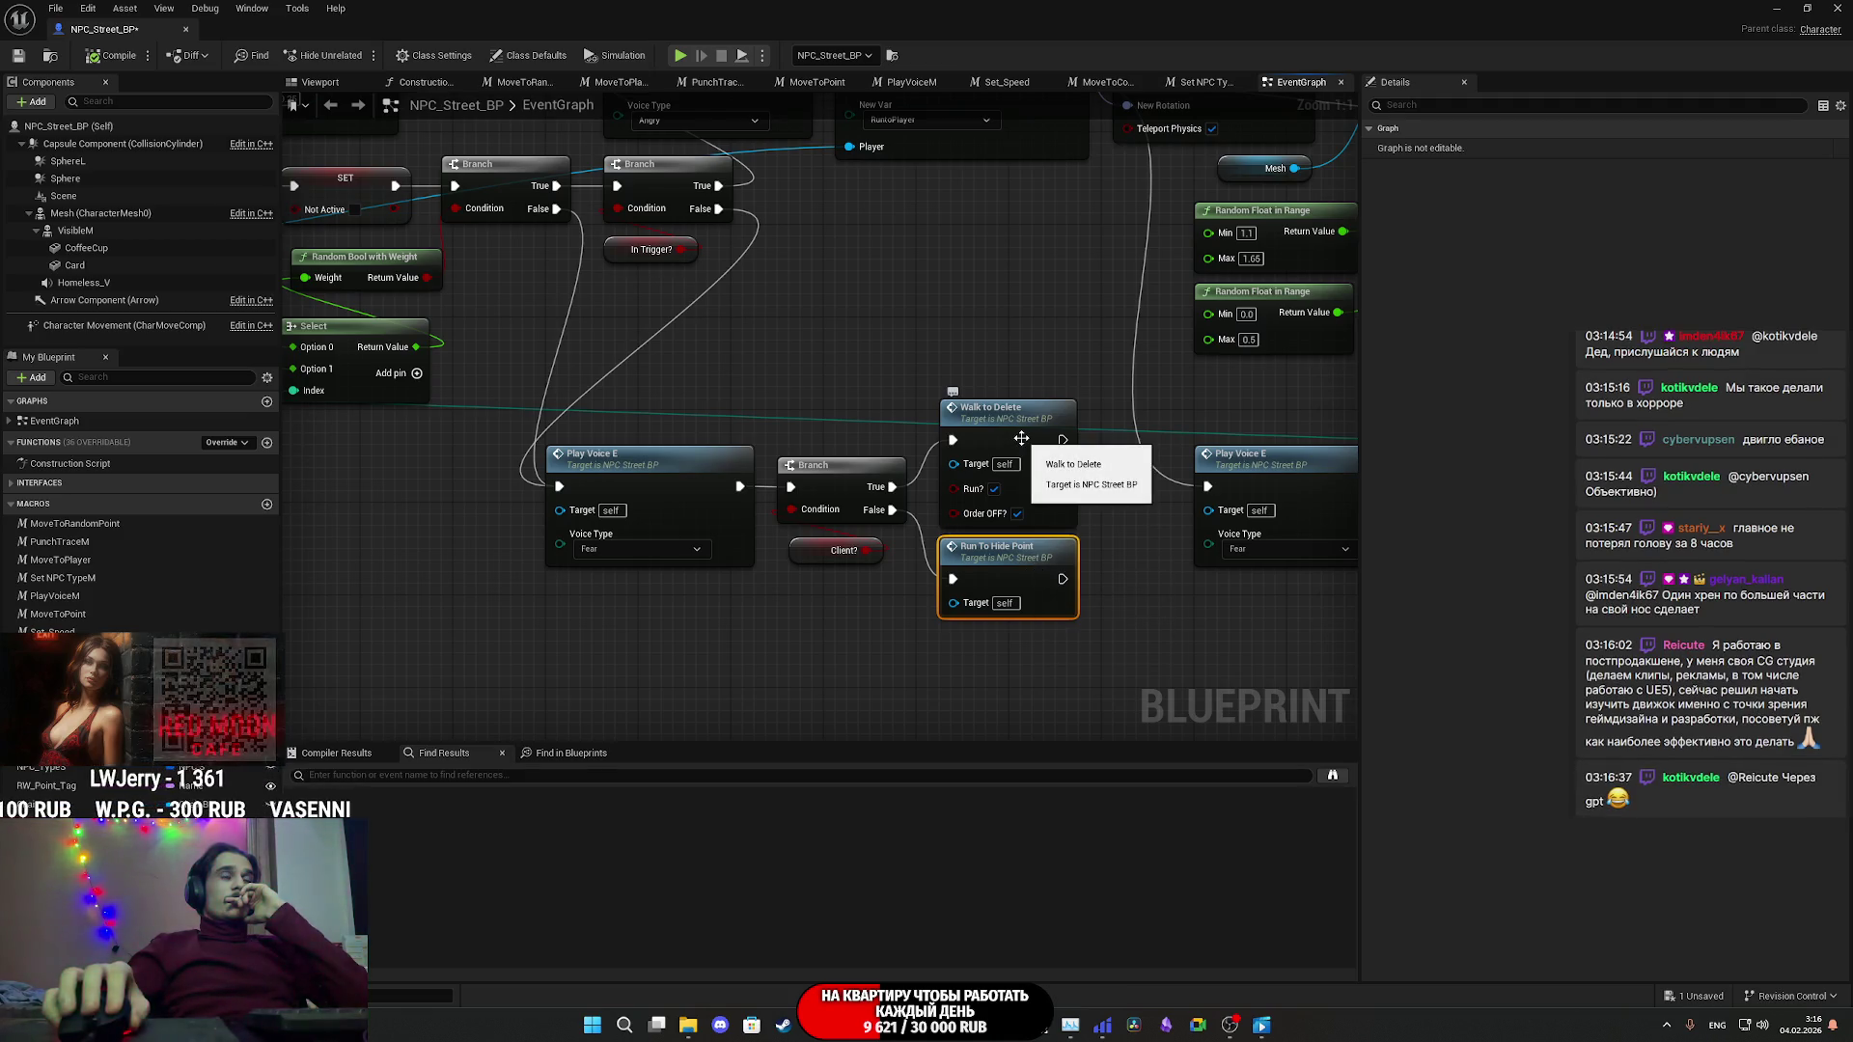
{"action": "right_click_drag", "start_coordinate": [813, 571], "coordinate": [756, 611]}
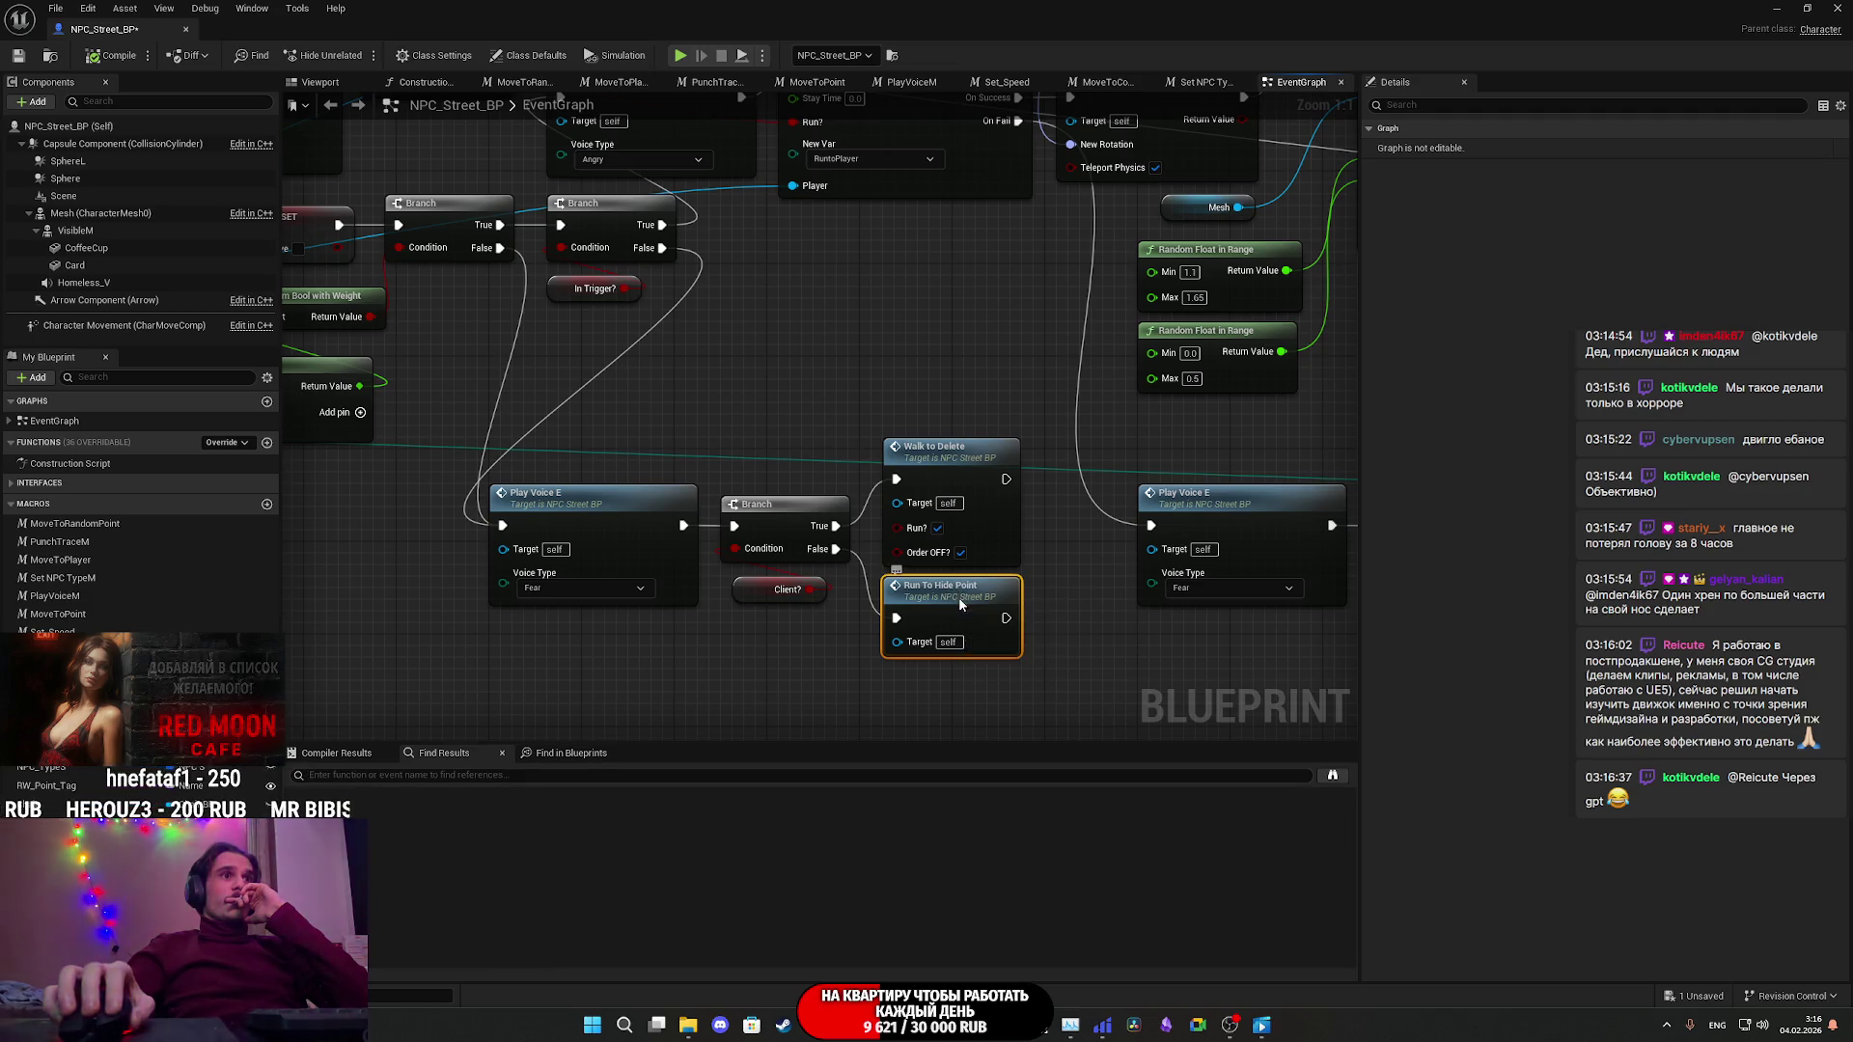
{"action": "double_click", "coordinate": [958, 598]}
{"action": "right_click_drag", "start_coordinate": [728, 534], "coordinate": [570, 538]}
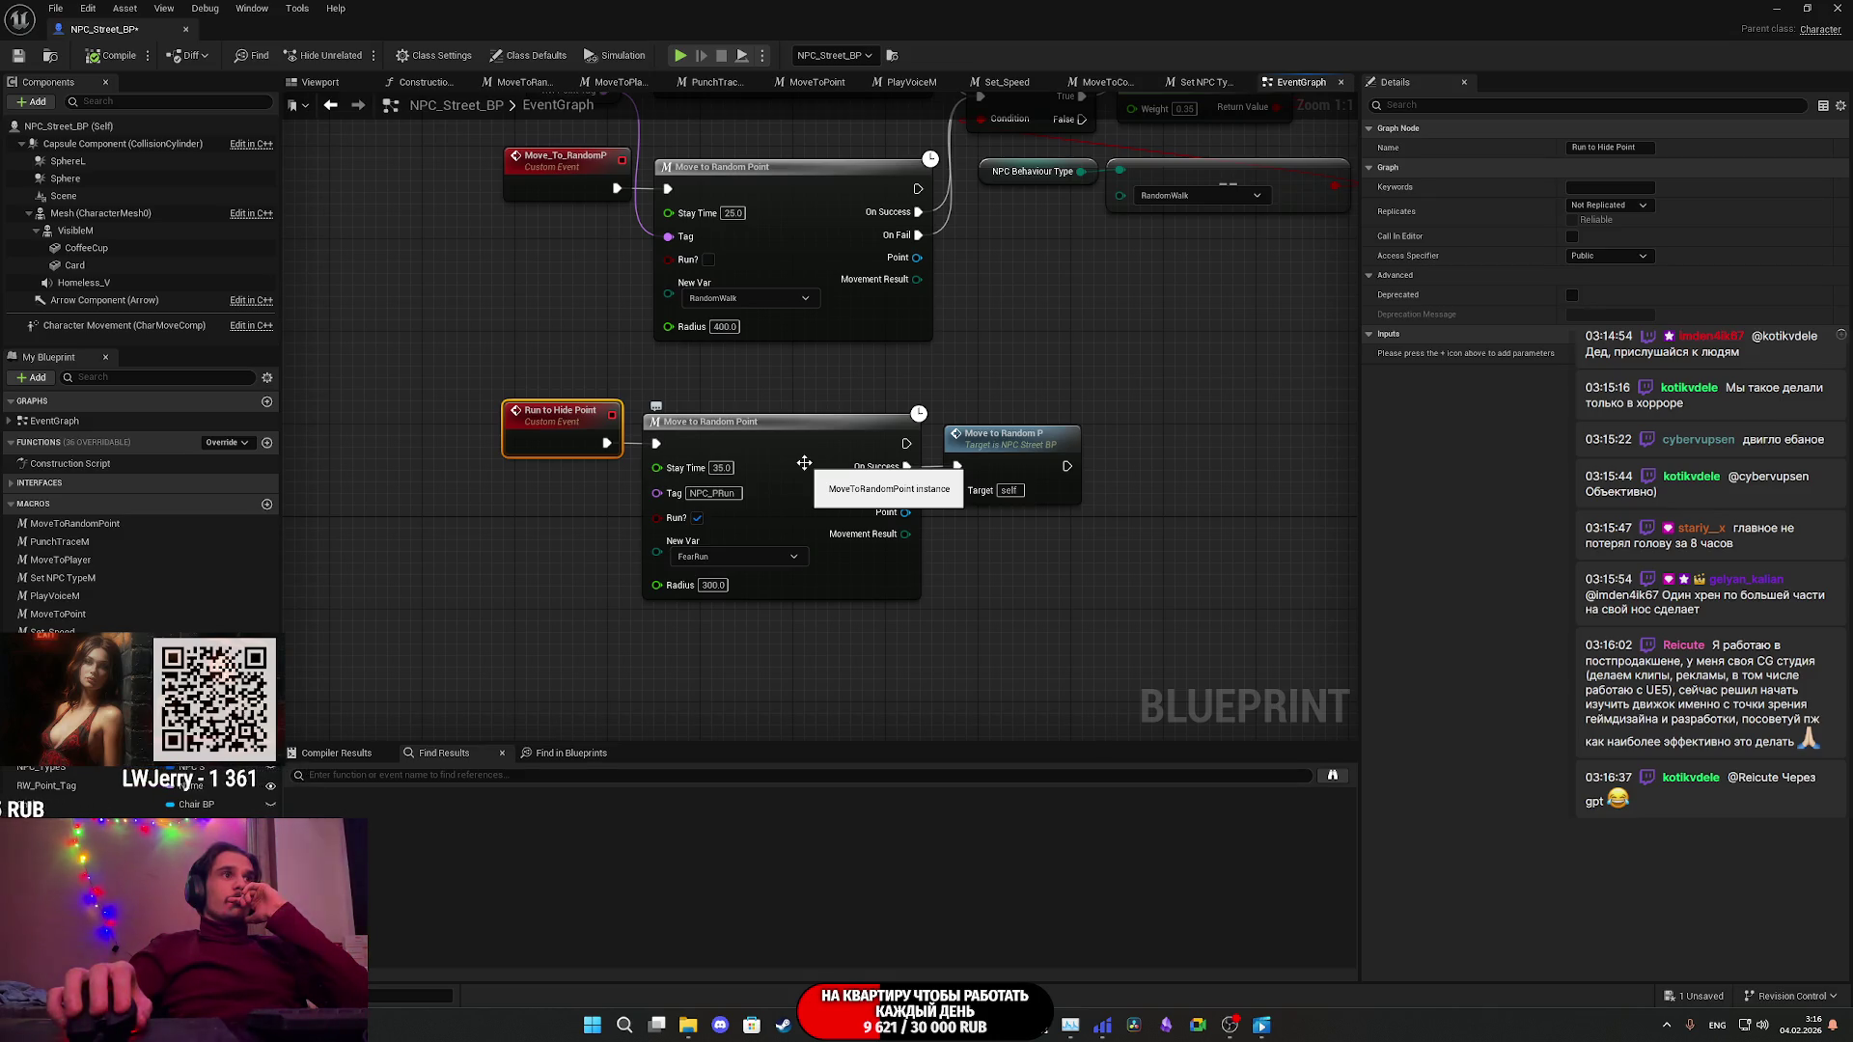
{"action": "double_click", "coordinate": [804, 463]}
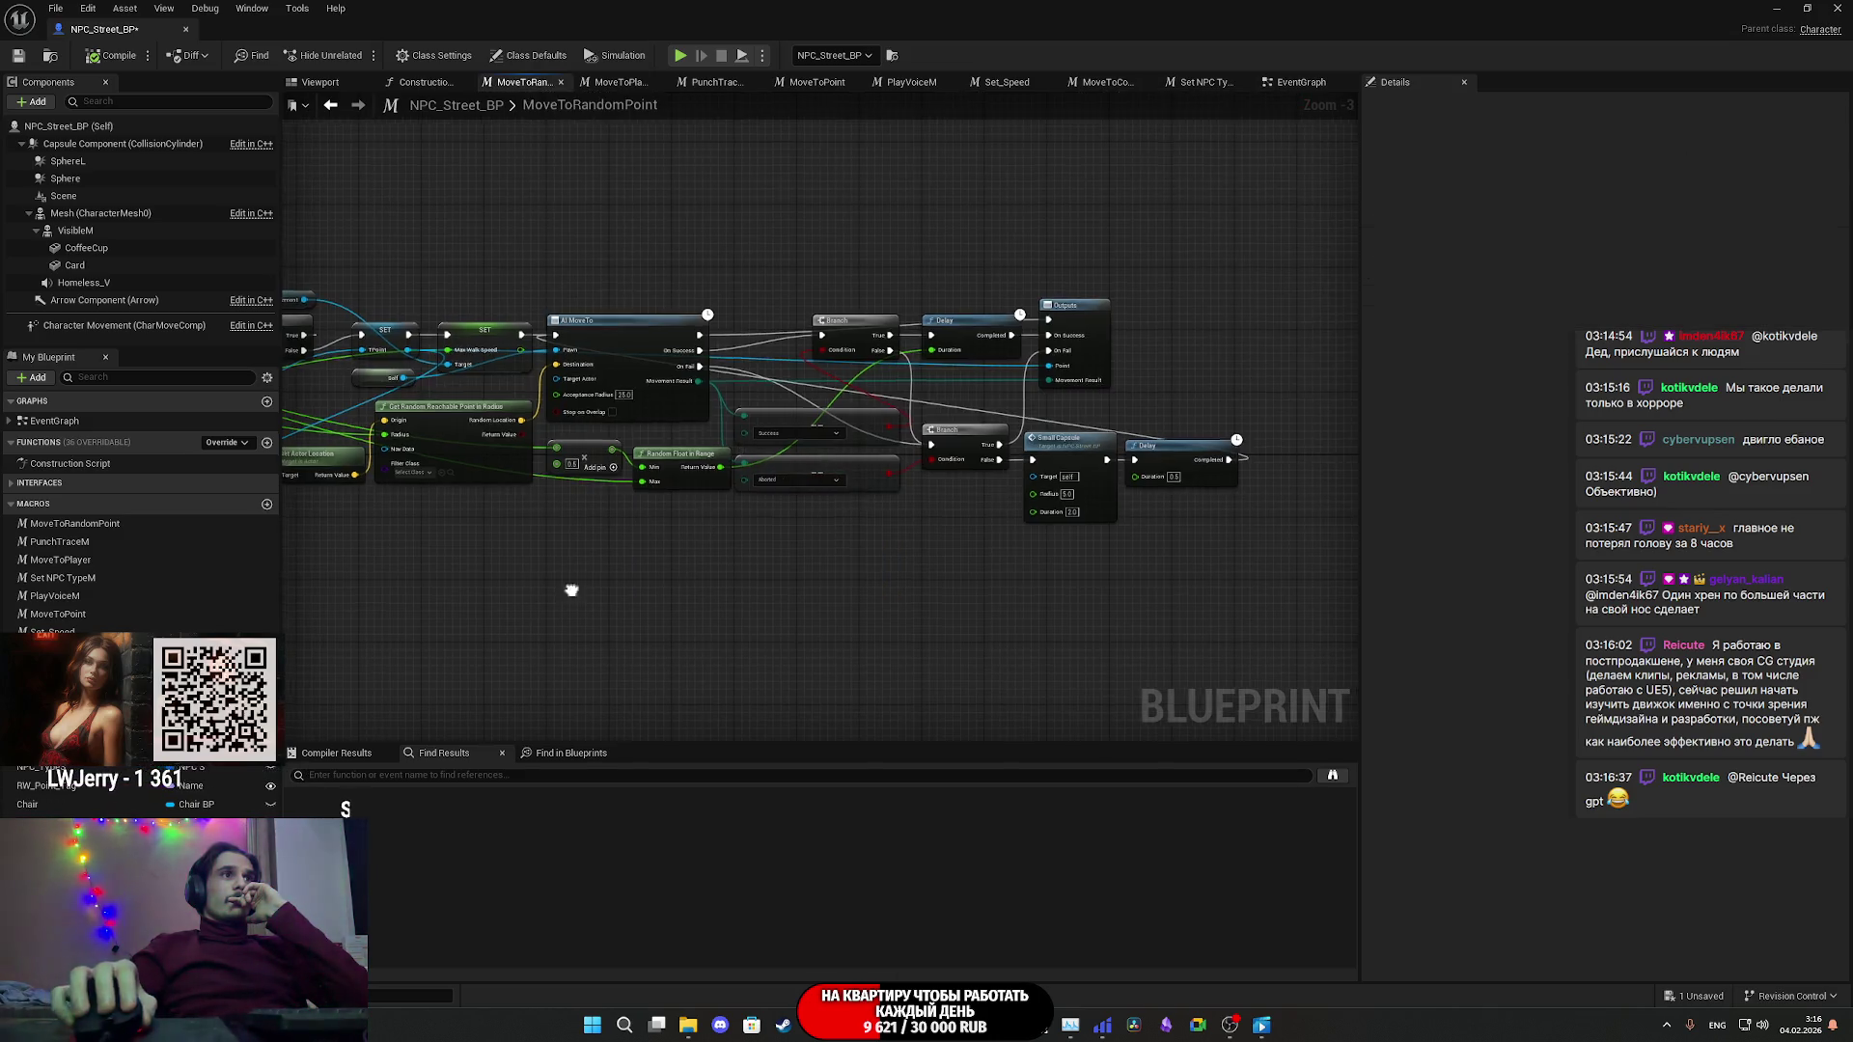
{"action": "right_click_drag", "start_coordinate": [952, 608], "coordinate": [1198, 596]}
{"action": "scroll", "coordinate": [767, 445], "scroll_direction": "up", "scroll_amount": 3}
{"action": "mouse_move", "coordinate": [869, 431]}
{"action": "right_mouse_down"}
{"action": "mouse_move", "coordinate": [964, 430]}
{"action": "mouse_move", "coordinate": [576, 473]}
{"action": "mouse_move", "coordinate": [483, 459]}
{"action": "mouse_move", "coordinate": [785, 488]}
{"action": "mouse_move", "coordinate": [174, 477]}
{"action": "mouse_move", "coordinate": [669, 477]}
{"action": "mouse_move", "coordinate": [984, 452]}
{"action": "right_mouse_up"}
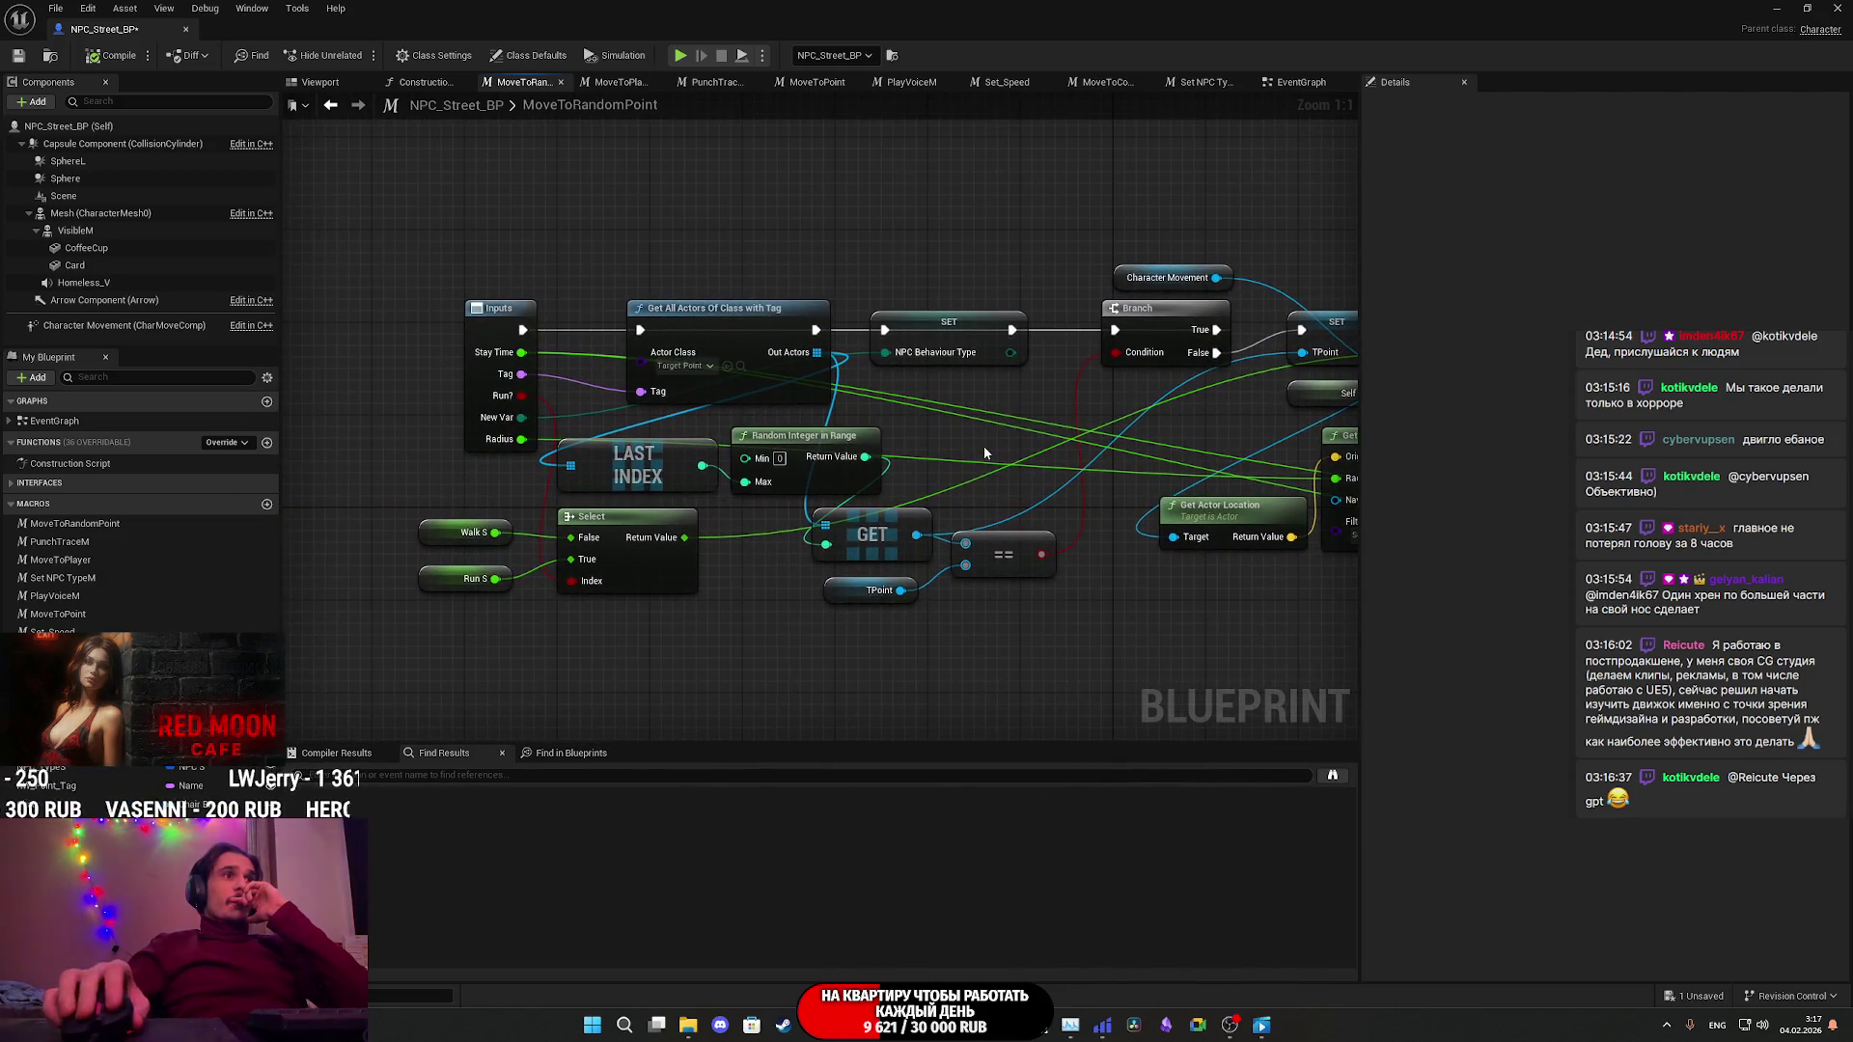
{"action": "left_click", "coordinate": [1302, 83]}
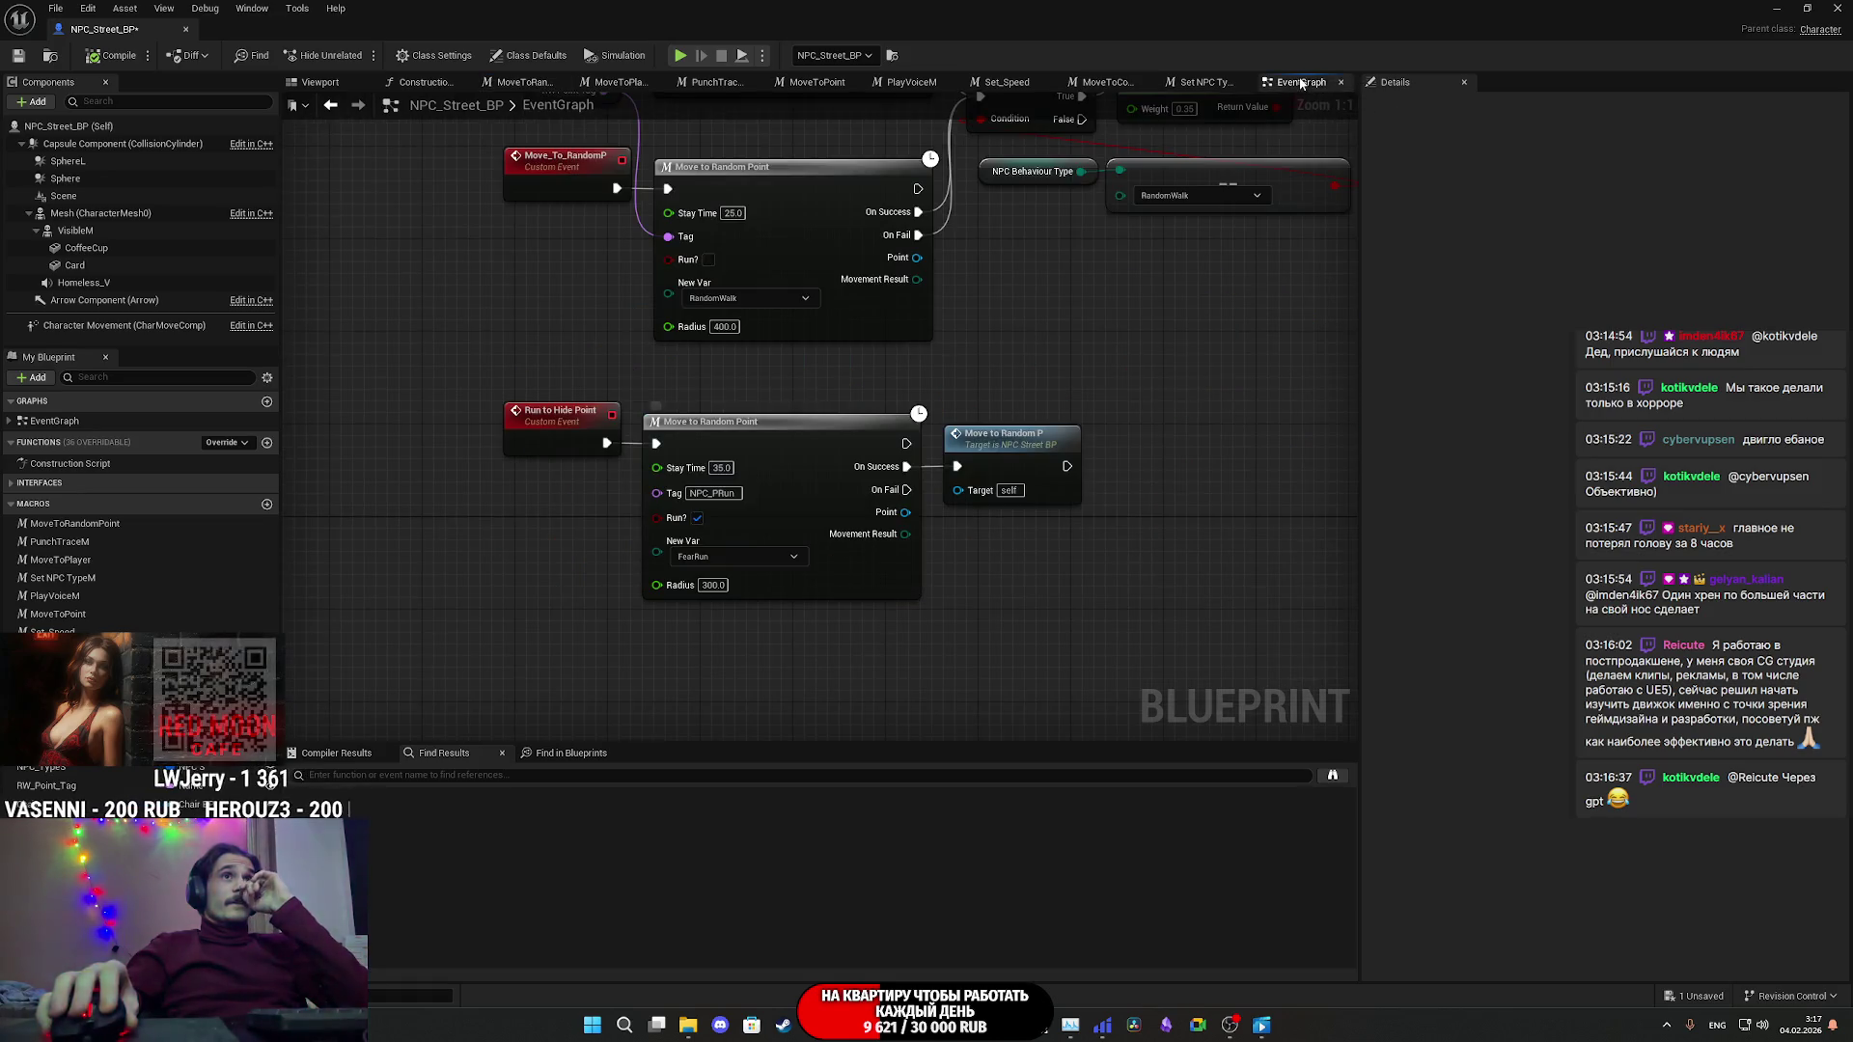
{"action": "right_click_drag", "start_coordinate": [1141, 328], "coordinate": [1006, 363]}
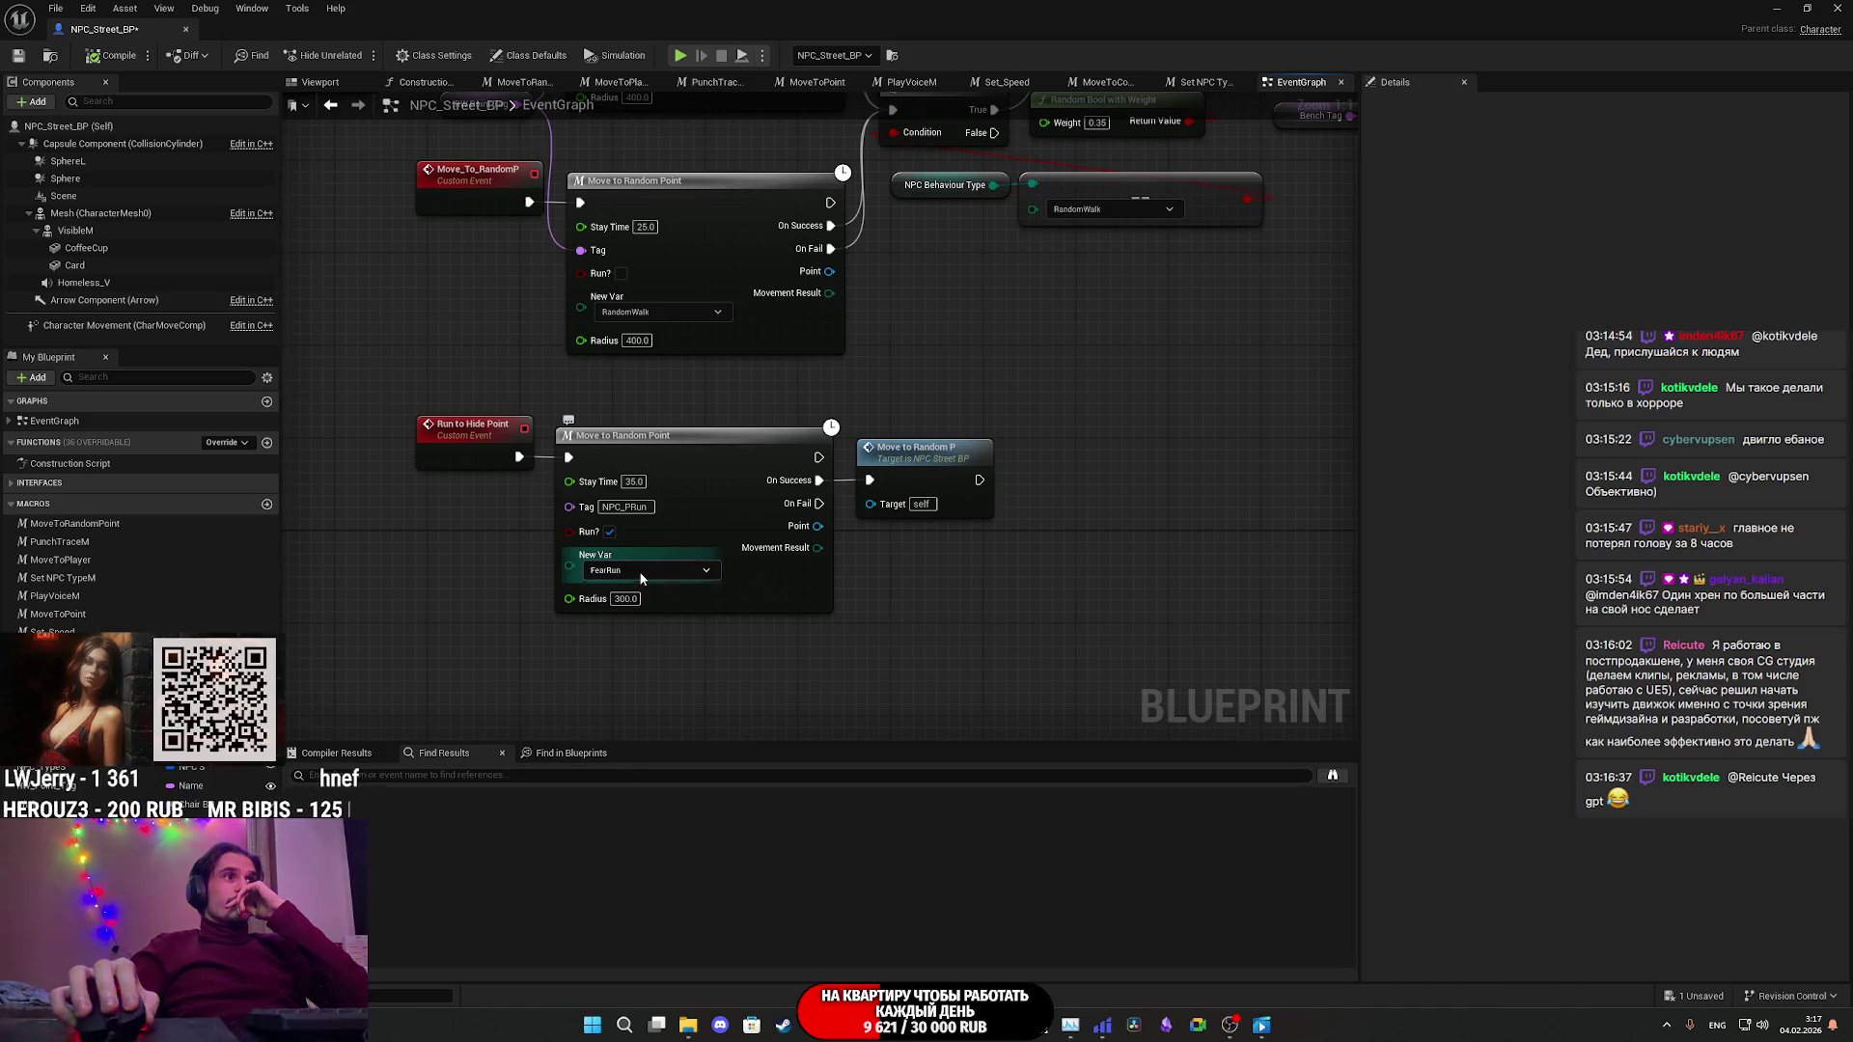
{"action": "scroll", "coordinate": [886, 570], "scroll_direction": "down", "scroll_amount": 5}
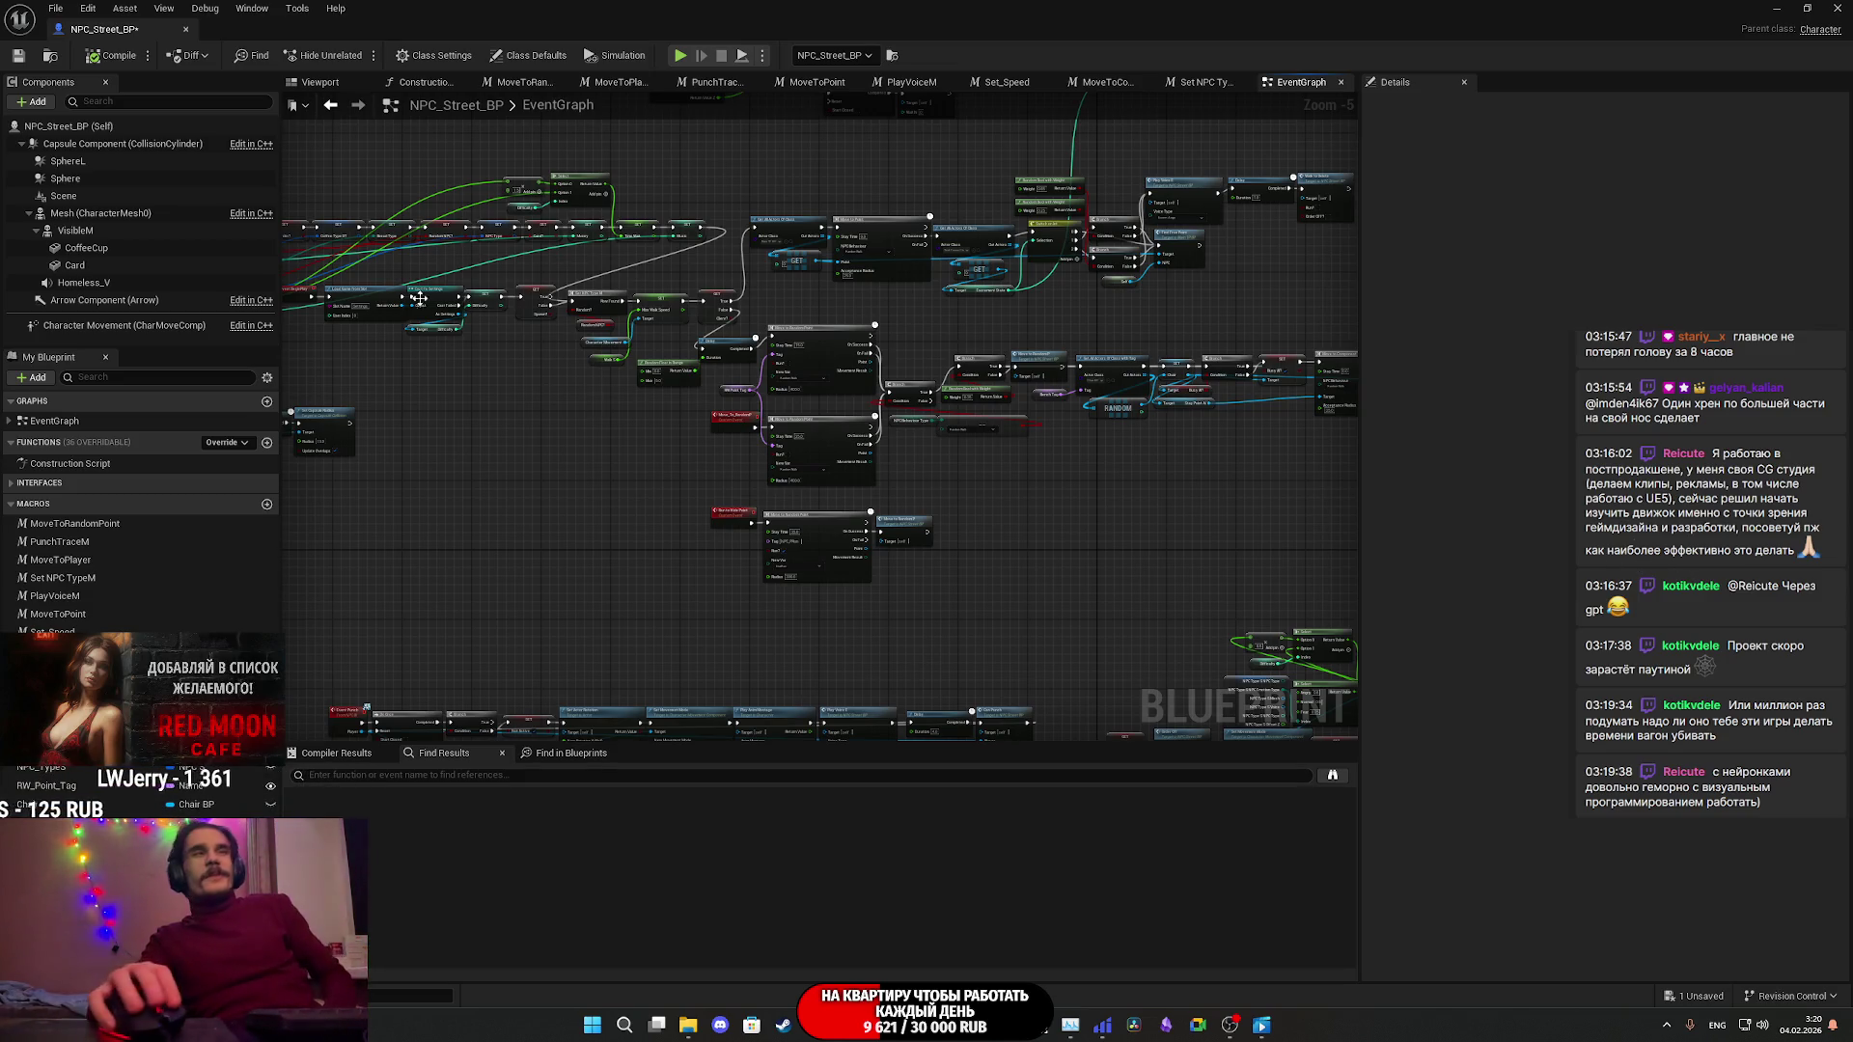
- Save NPC_Street_BP and zoom back in on the Run to Hide Point and Move to Random Point nodes
{"action": "left_click", "coordinate": [17, 58]}
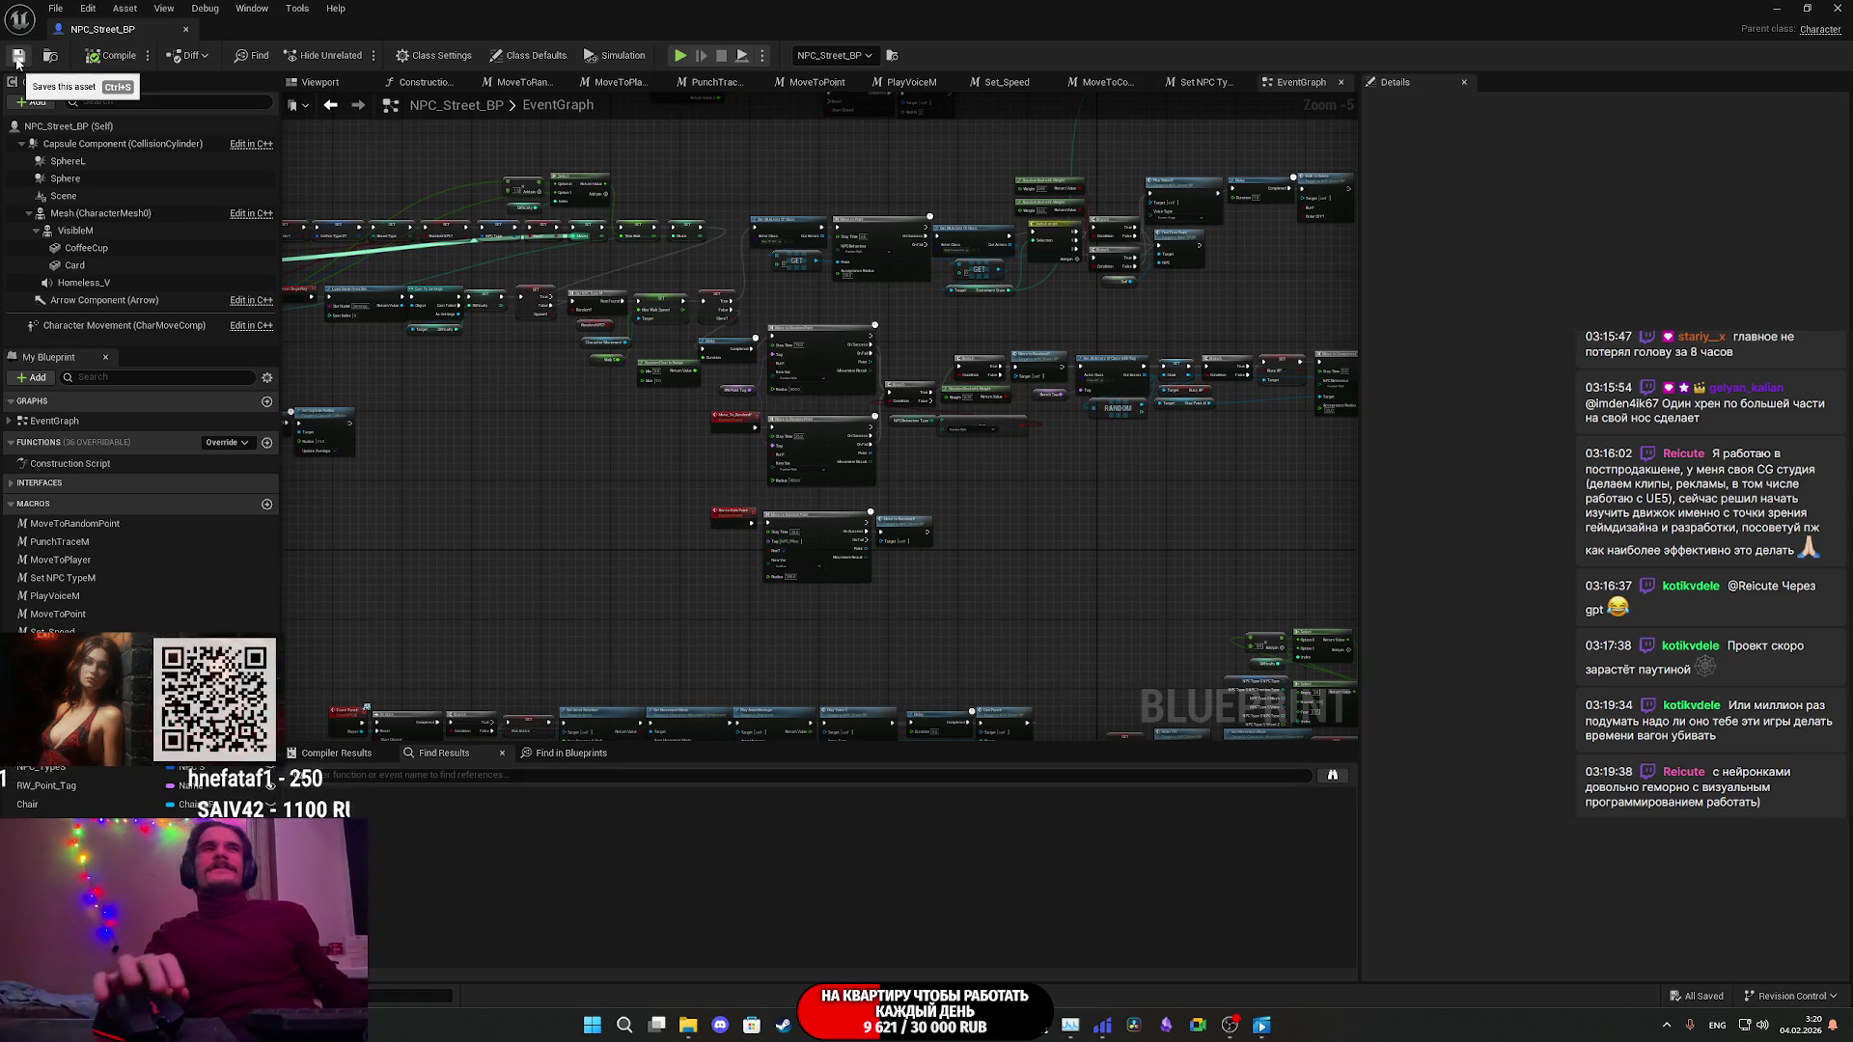
{"action": "scroll", "coordinate": [1062, 482], "scroll_direction": "up", "scroll_amount": 5}
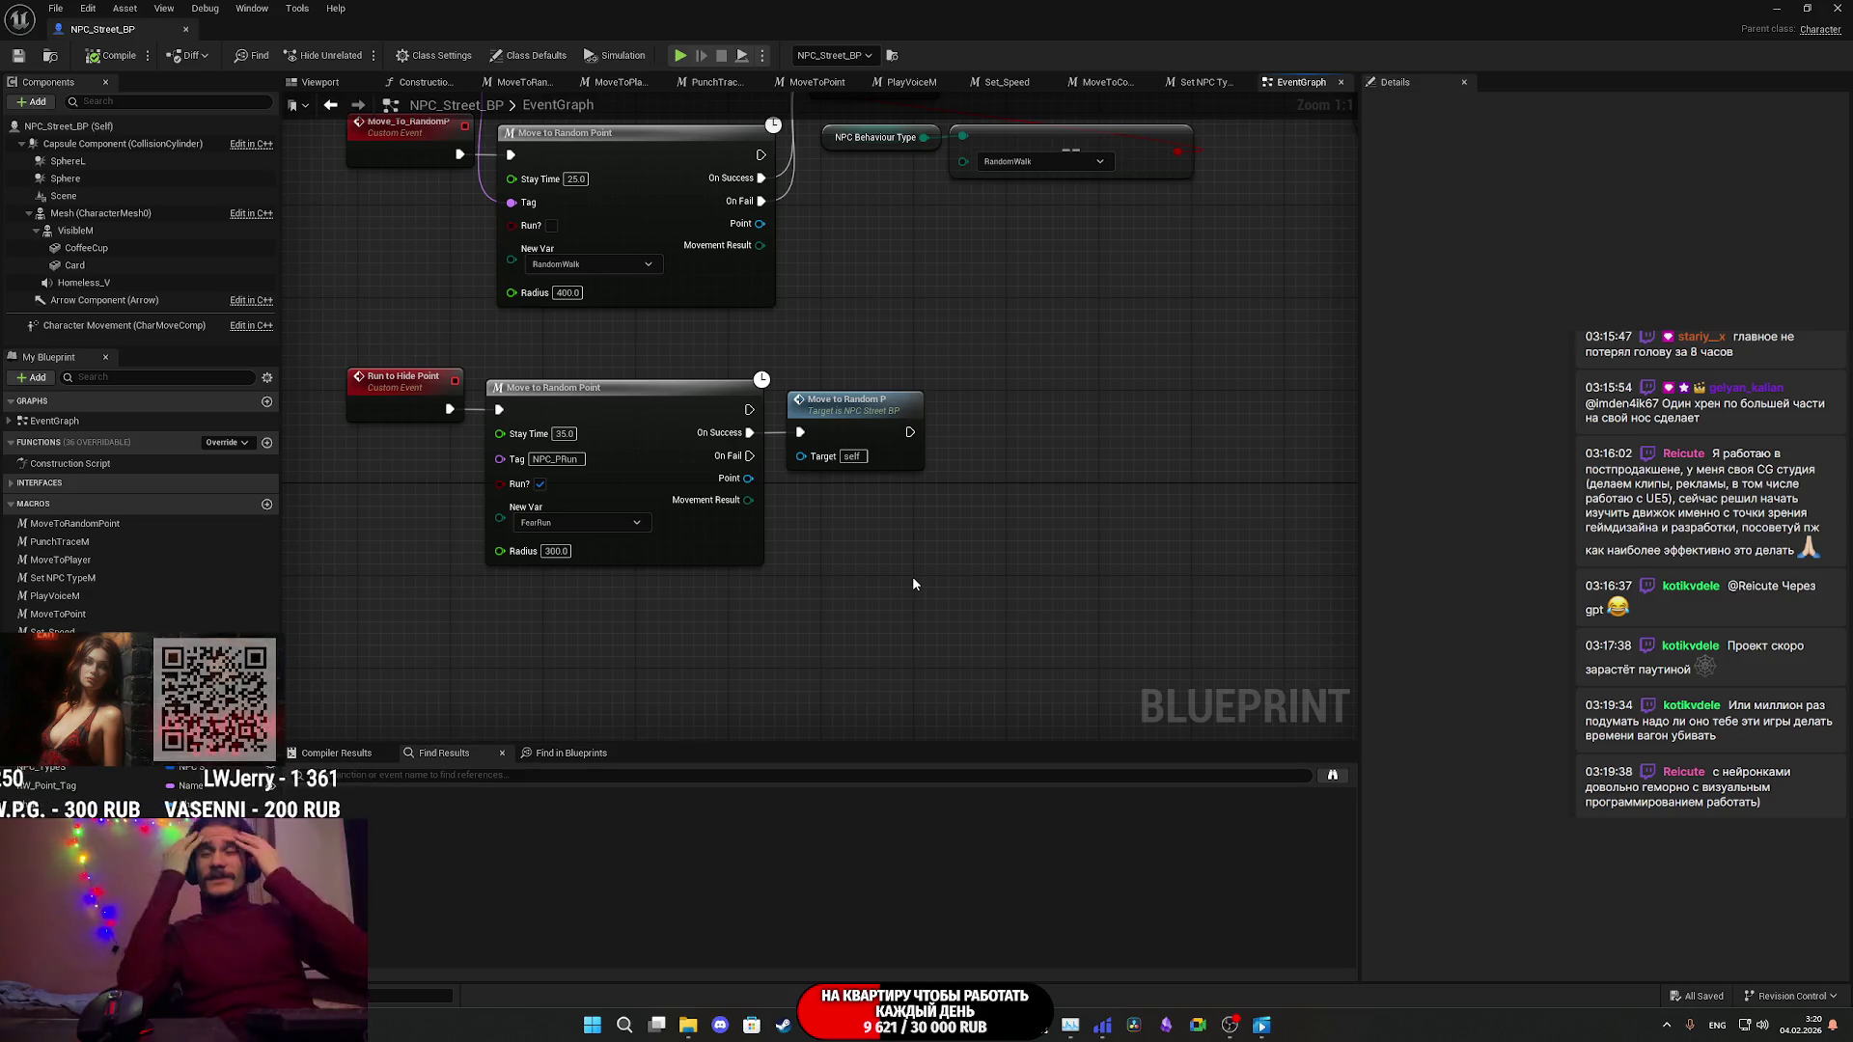
{"action": "mouse_move", "coordinate": [861, 579]}
{"action": "left_mouse_down"}
{"action": "mouse_move", "coordinate": [993, 649]}
{"action": "mouse_move", "coordinate": [357, 345]}
{"action": "left_mouse_up"}
{"action": "left_click", "coordinate": [1027, 338]}
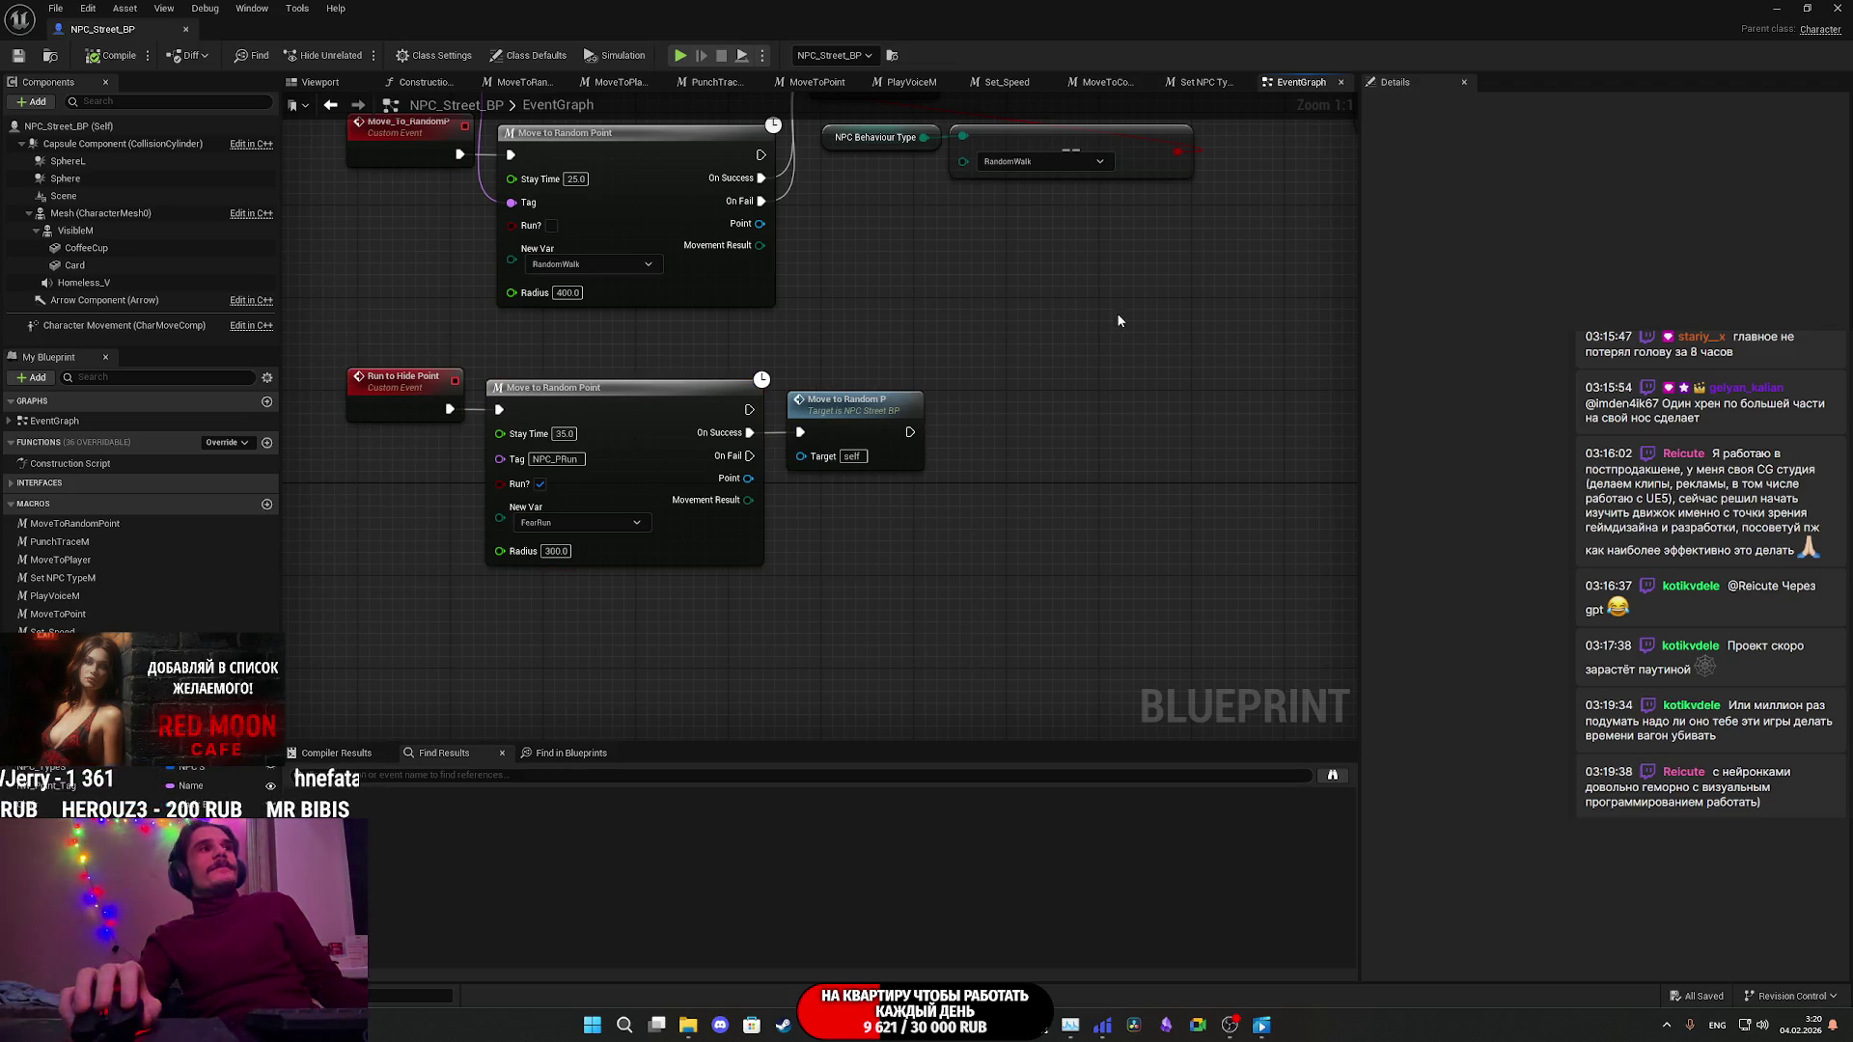